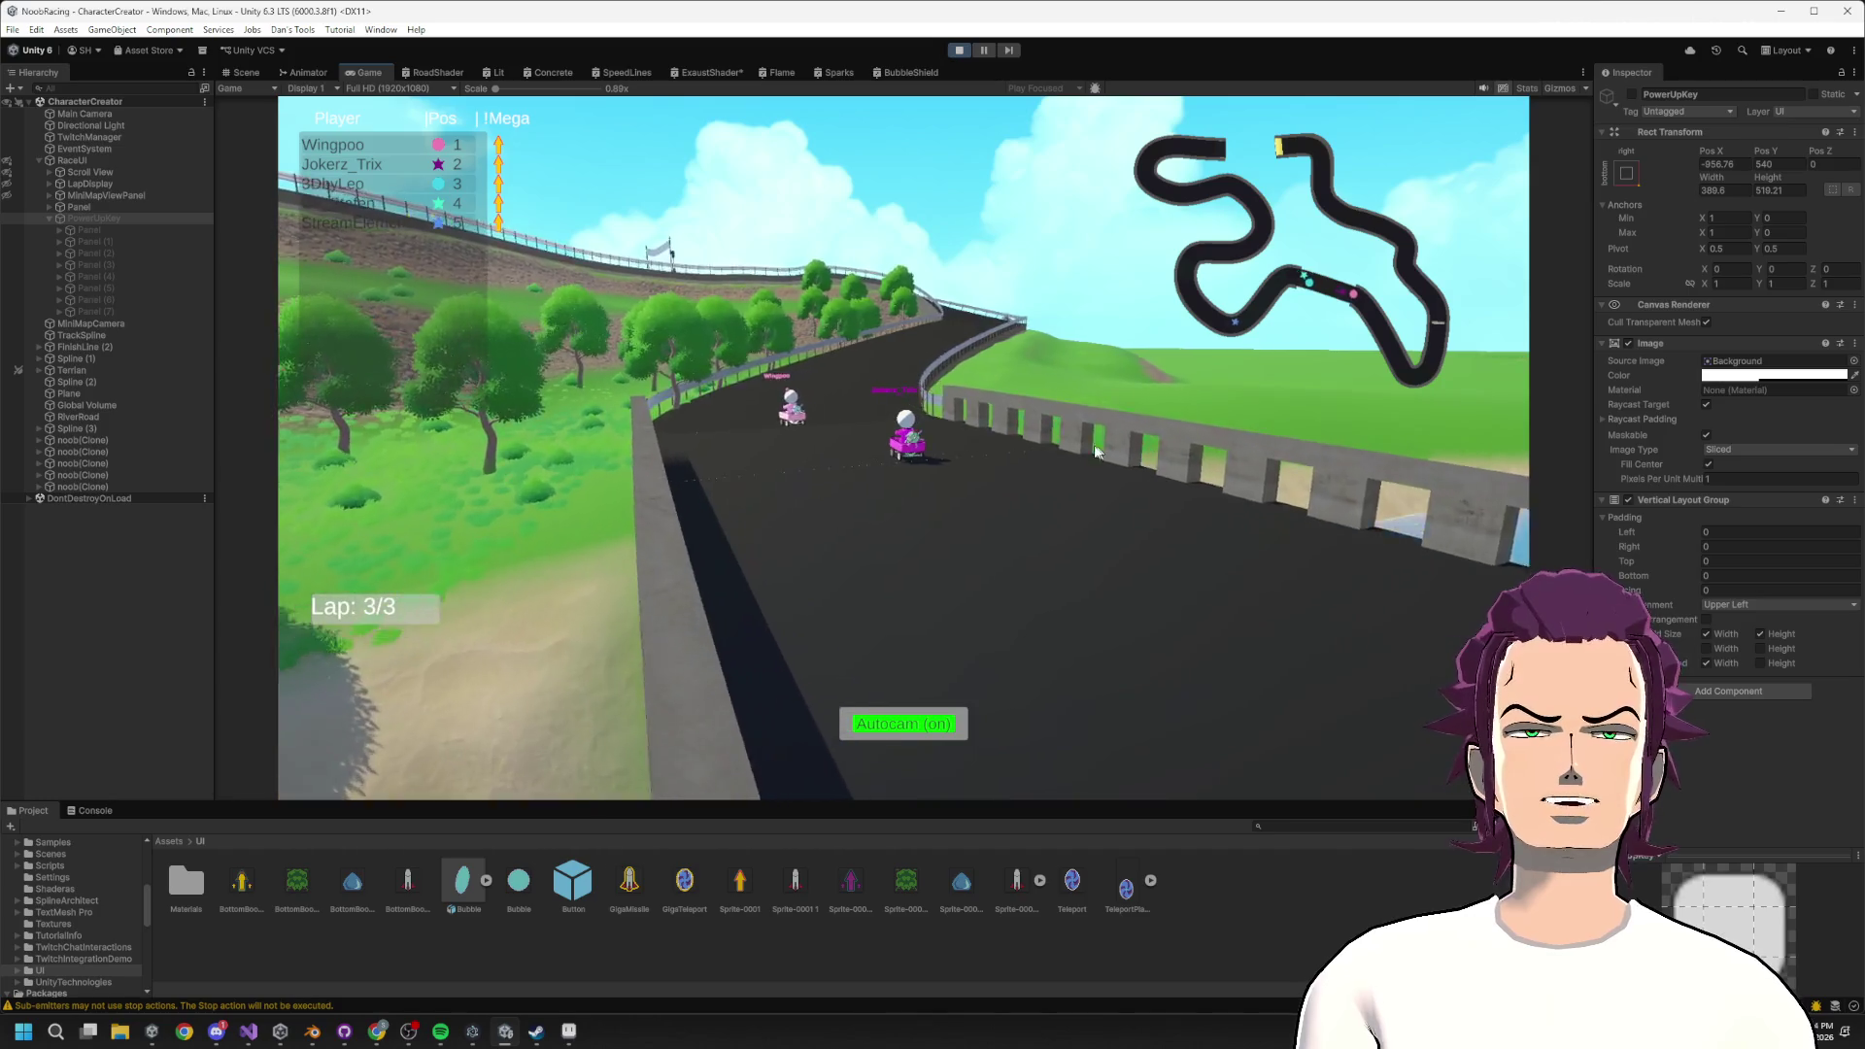
Exit Play mode and fly the Scene view camera over to the curved road.
{"action": "key", "text": "ctrl+p"}
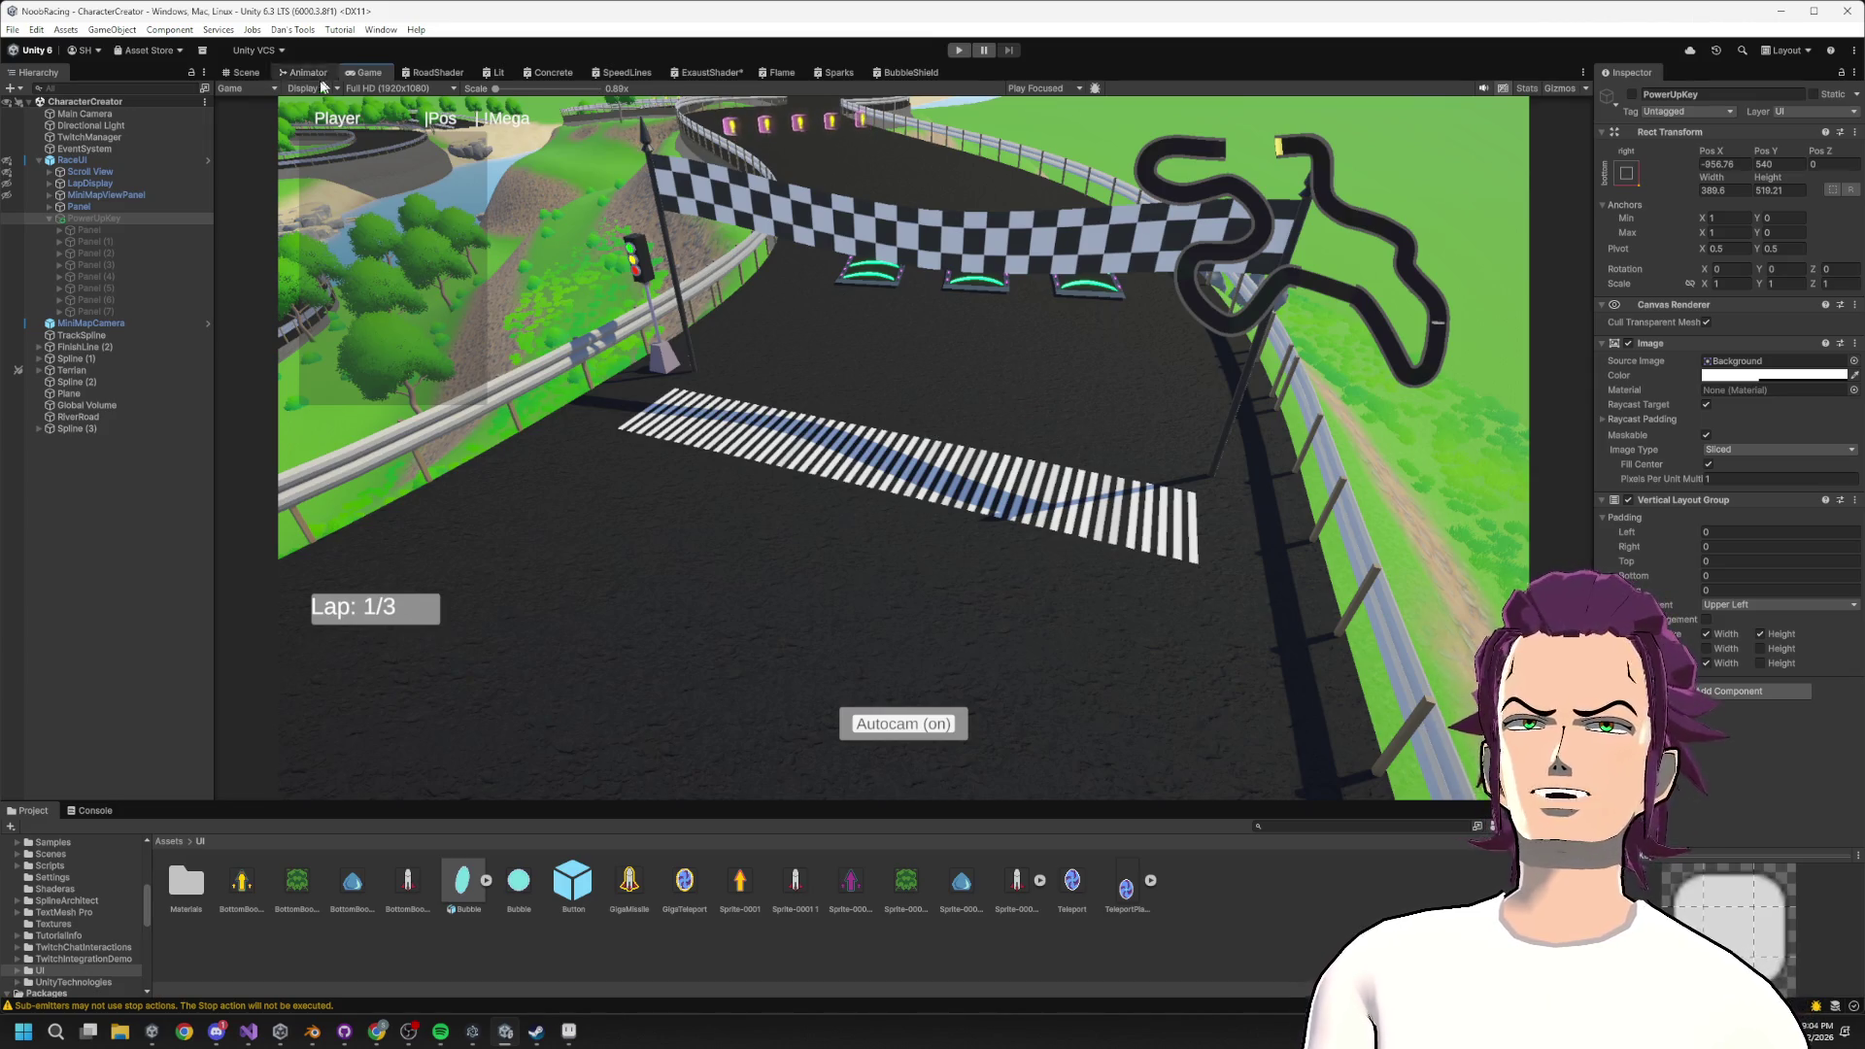
{"action": "left_click", "coordinate": [250, 72]}
{"action": "mouse_move", "coordinate": [646, 409]}
{"action": "left_mouse_down"}
{"action": "mouse_move", "coordinate": [646, 139]}
{"action": "mouse_move", "coordinate": [652, 291]}
{"action": "mouse_move", "coordinate": [680, 306]}
{"action": "left_mouse_up"}
{"action": "key", "text": "w"}
{"action": "mouse_move", "coordinate": [1659, 195]}
{"action": "left_mouse_down"}
{"action": "mouse_move", "coordinate": [1613, 220]}
{"action": "mouse_move", "coordinate": [940, 226]}
{"action": "mouse_move", "coordinate": [829, 137]}
{"action": "mouse_move", "coordinate": [829, 208]}
{"action": "mouse_move", "coordinate": [1093, 302]}
{"action": "mouse_move", "coordinate": [1203, 256]}
{"action": "mouse_move", "coordinate": [738, 196]}
{"action": "mouse_move", "coordinate": [803, 150]}
{"action": "mouse_move", "coordinate": [1133, 142]}
{"action": "mouse_move", "coordinate": [1681, 170]}
{"action": "mouse_move", "coordinate": [1789, 156]}
{"action": "mouse_move", "coordinate": [1561, 285]}
{"action": "mouse_move", "coordinate": [821, 224]}
{"action": "left_mouse_up"}
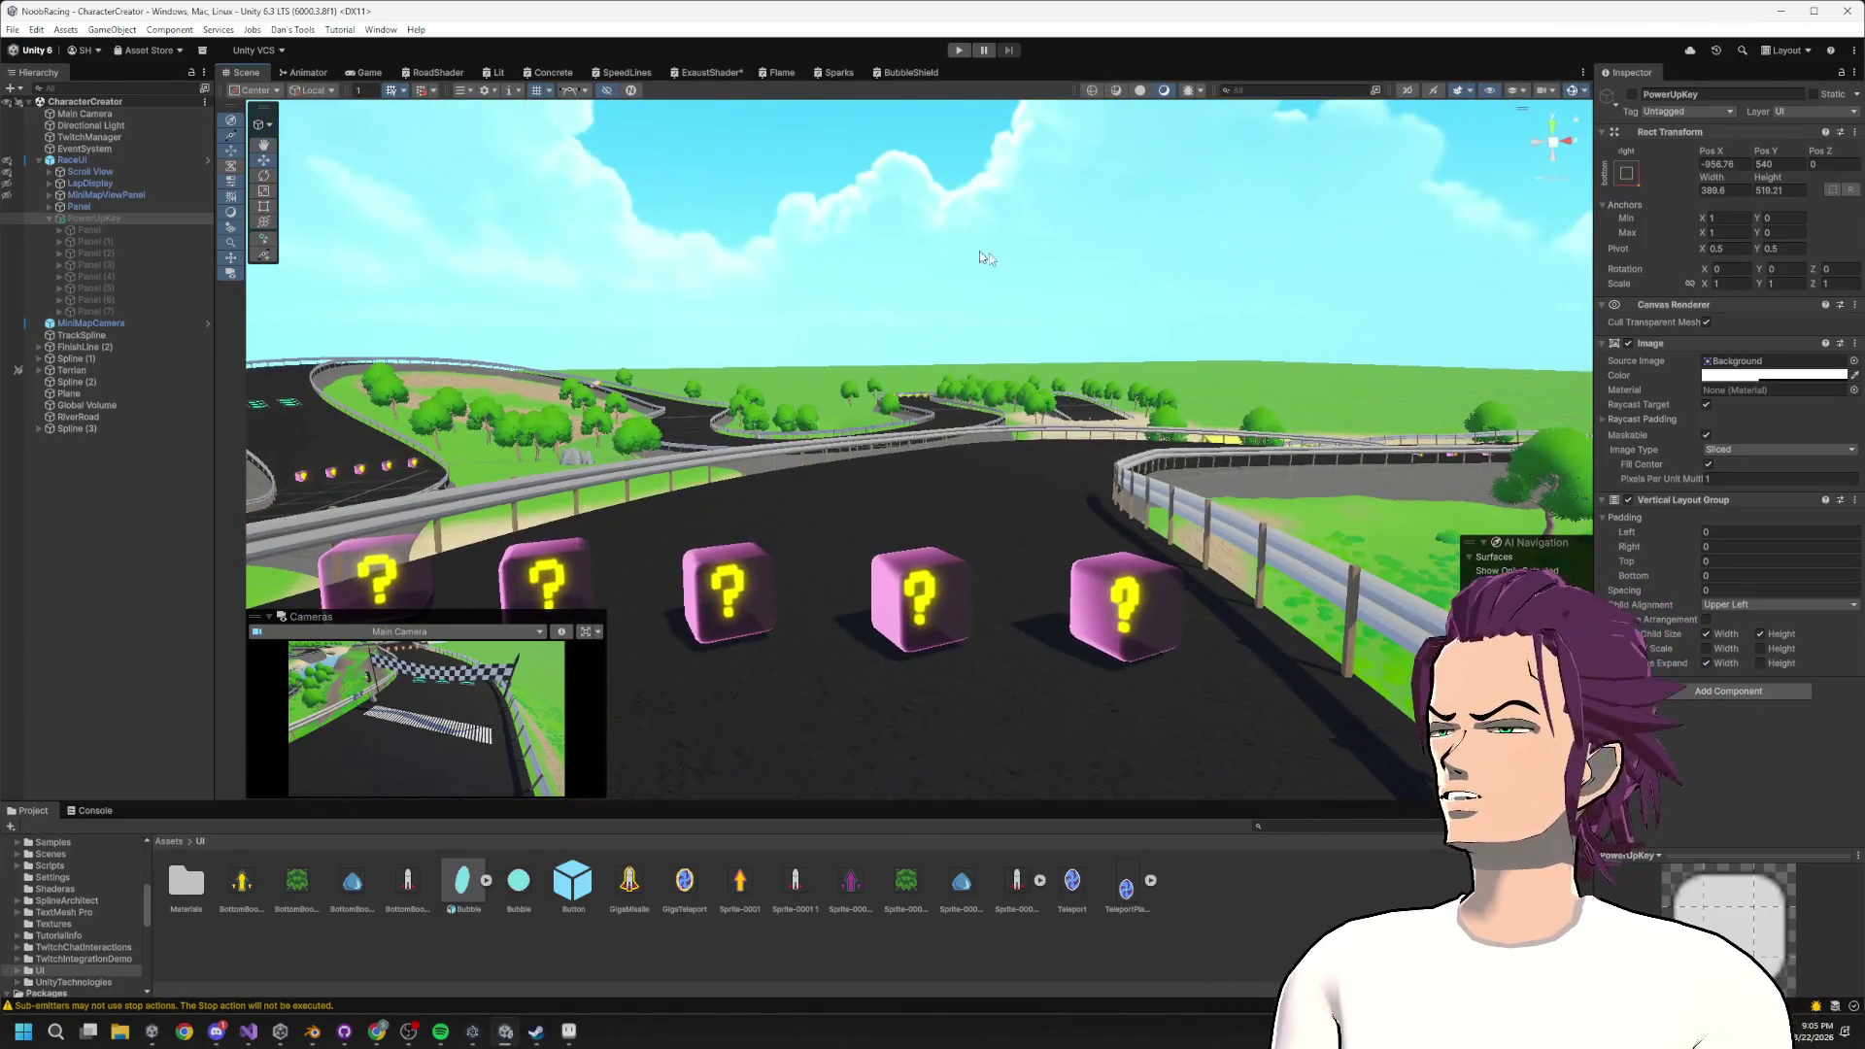
{"action": "mouse_move", "coordinate": [1139, 393]}
{"action": "left_mouse_down"}
{"action": "mouse_move", "coordinate": [1178, 457]}
{"action": "mouse_move", "coordinate": [936, 355]}
{"action": "left_mouse_up"}
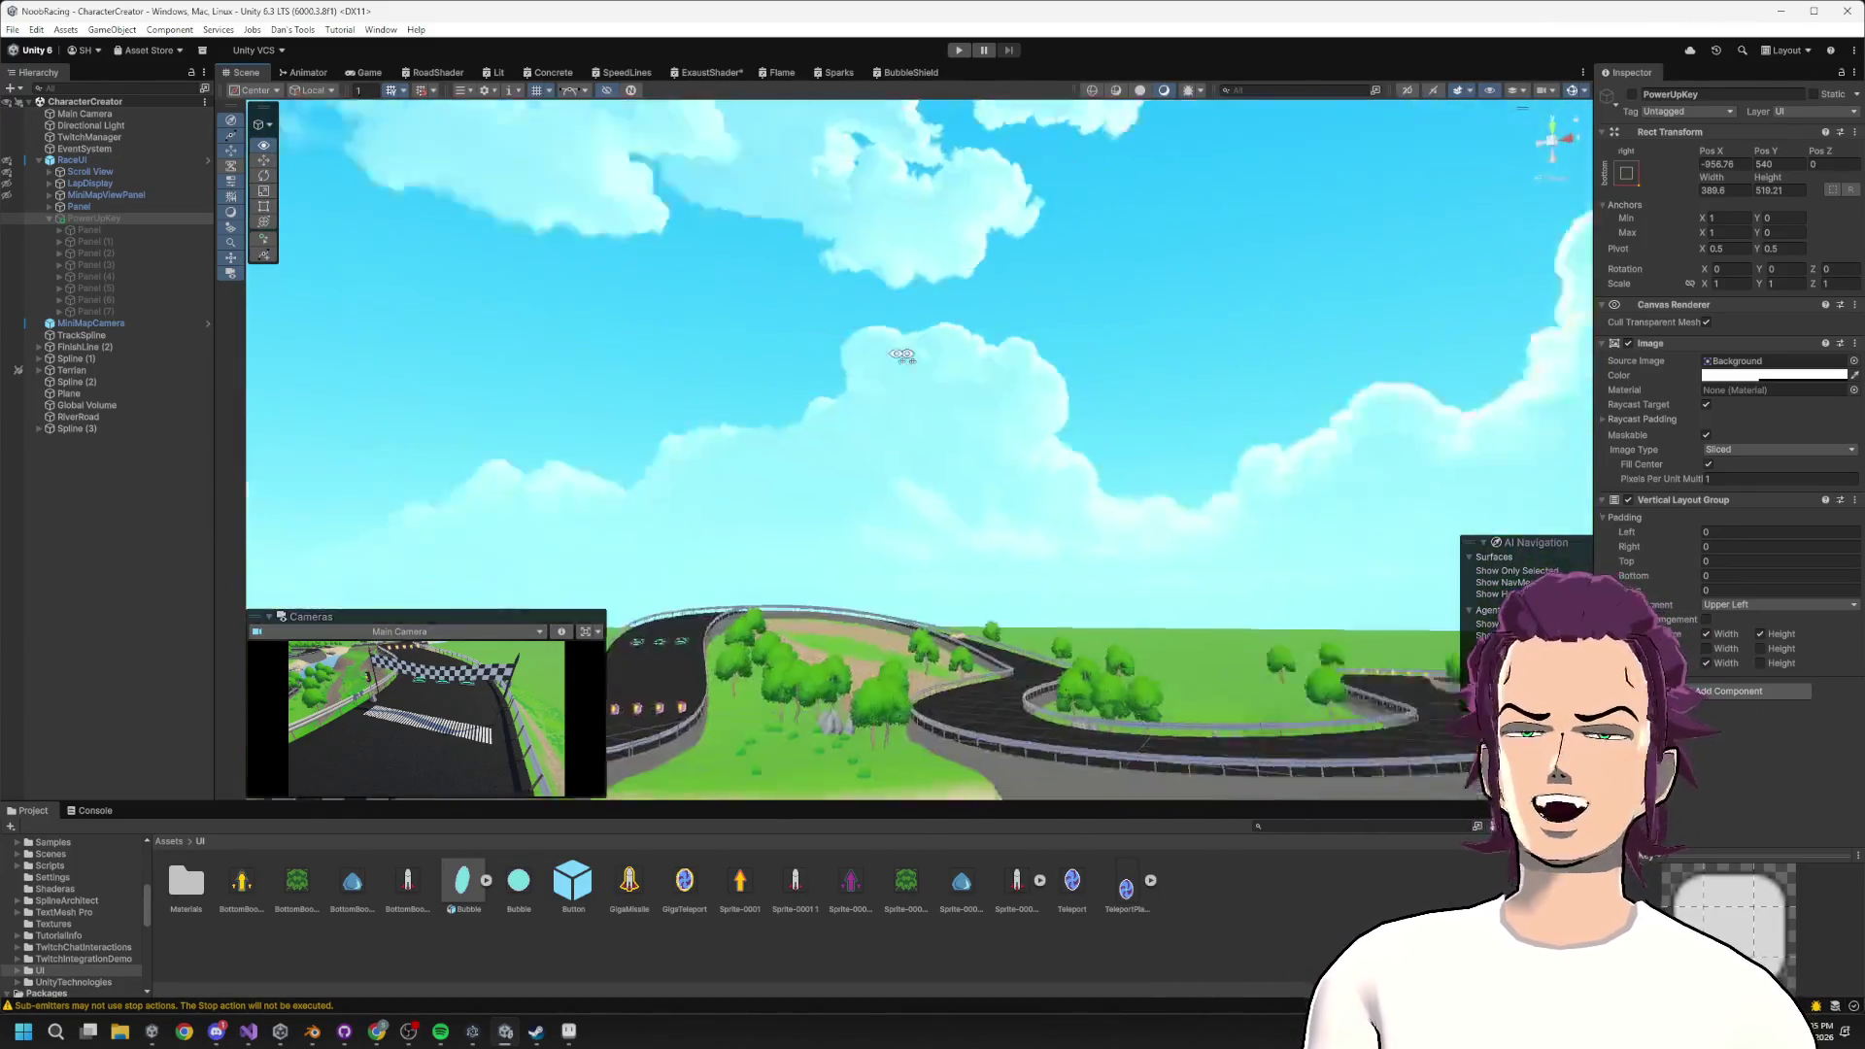
{"action": "mouse_move", "coordinate": [499, 390]}
{"action": "left_mouse_down"}
{"action": "mouse_move", "coordinate": [446, 412]}
{"action": "mouse_move", "coordinate": [477, 416]}
{"action": "left_mouse_up"}
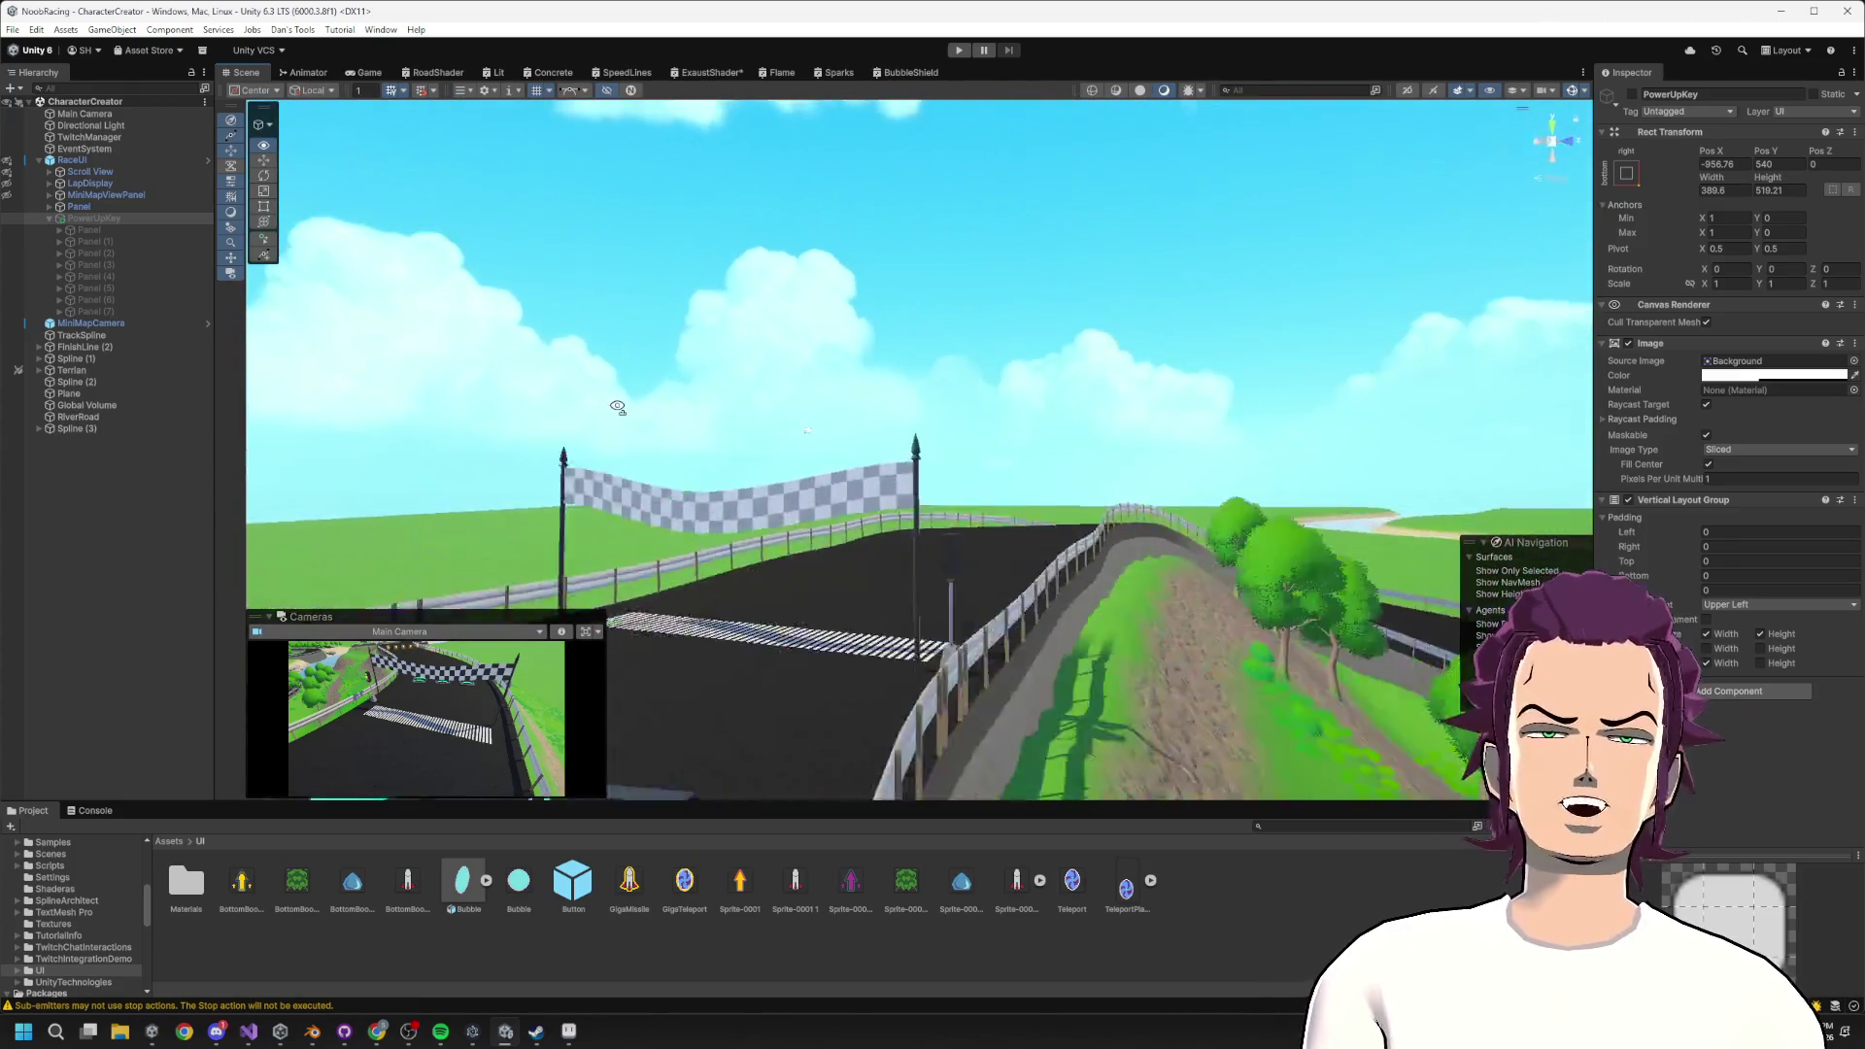
{"action": "mouse_move", "coordinate": [891, 439]}
{"action": "left_mouse_down"}
{"action": "mouse_move", "coordinate": [1450, 535]}
{"action": "mouse_move", "coordinate": [1376, 445]}
{"action": "left_mouse_up"}
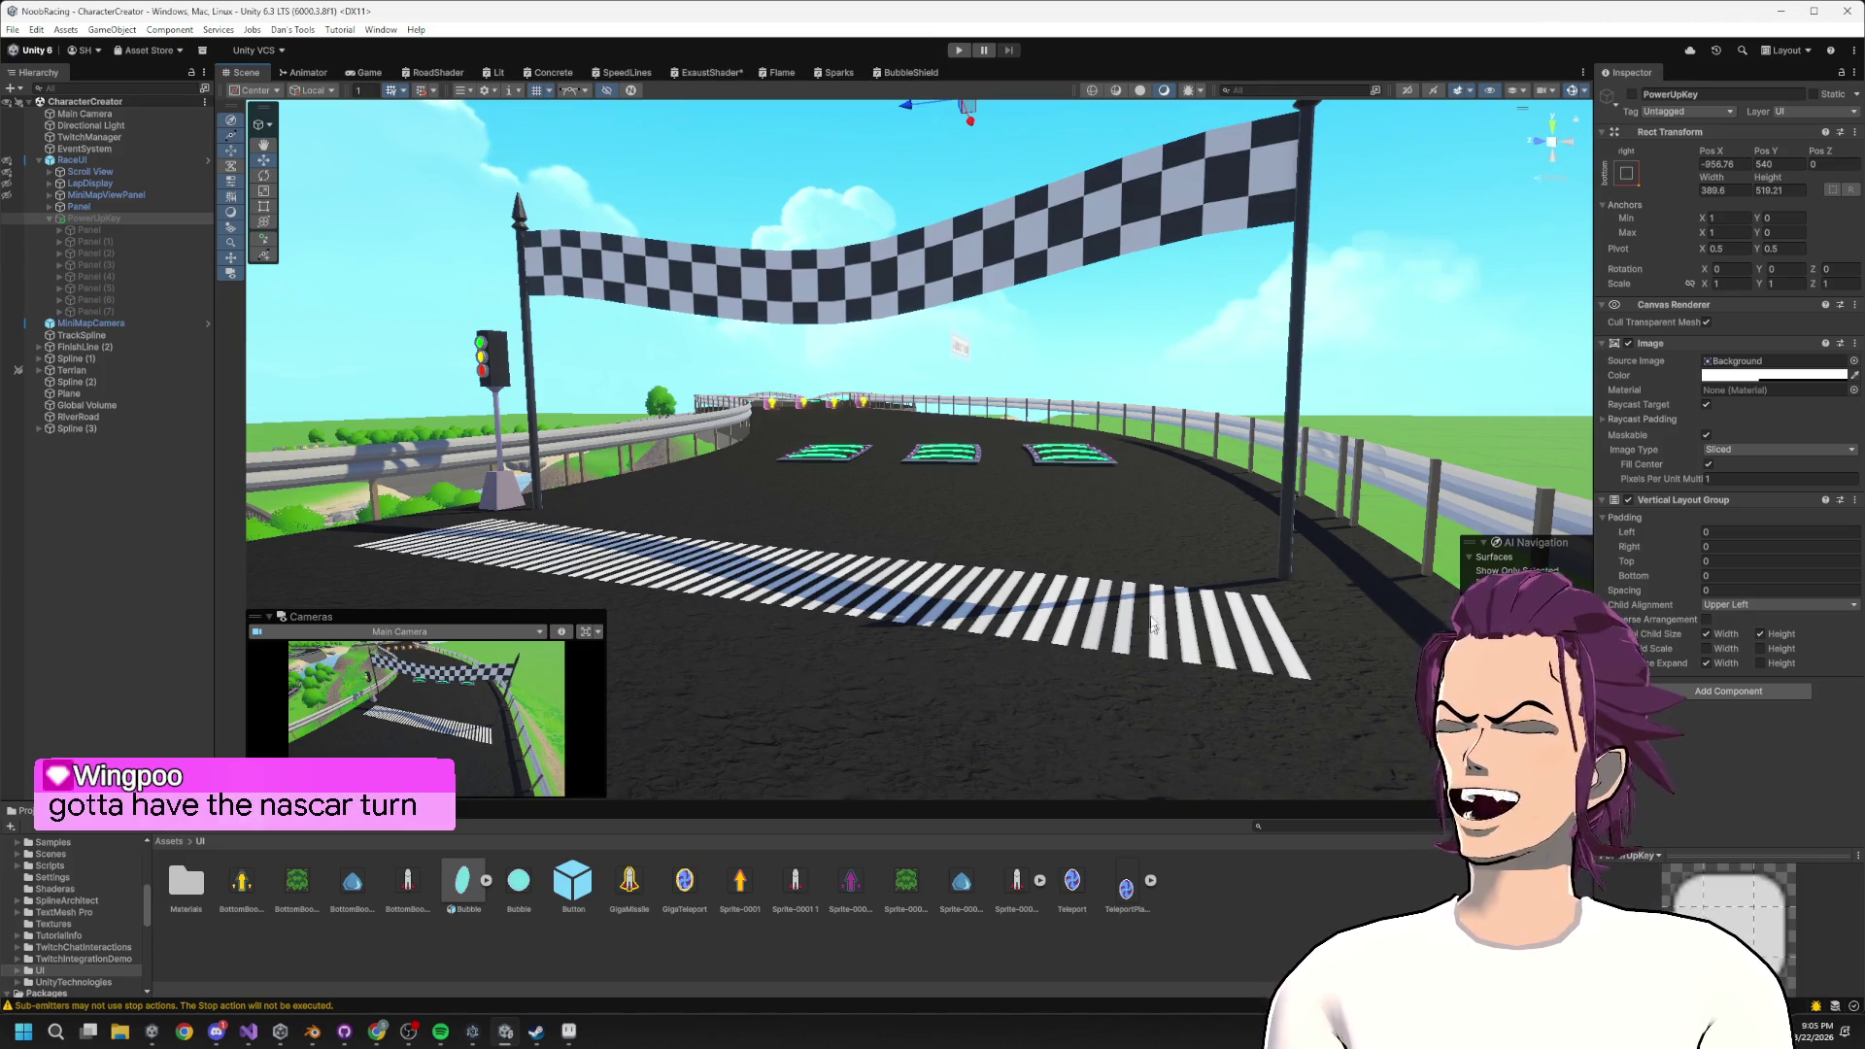
{"action": "mouse_move", "coordinate": [1040, 502]}
{"action": "left_mouse_down"}
{"action": "mouse_move", "coordinate": [967, 428]}
{"action": "mouse_move", "coordinate": [917, 499]}
{"action": "mouse_move", "coordinate": [829, 497]}
{"action": "mouse_move", "coordinate": [765, 469]}
{"action": "mouse_move", "coordinate": [738, 389]}
{"action": "left_mouse_up"}
{"action": "mouse_move", "coordinate": [1671, 392]}
{"action": "left_mouse_down"}
{"action": "mouse_move", "coordinate": [1674, 481]}
{"action": "mouse_move", "coordinate": [1211, 366]}
{"action": "mouse_move", "coordinate": [1068, 437]}
{"action": "mouse_move", "coordinate": [931, 545]}
{"action": "left_mouse_up"}
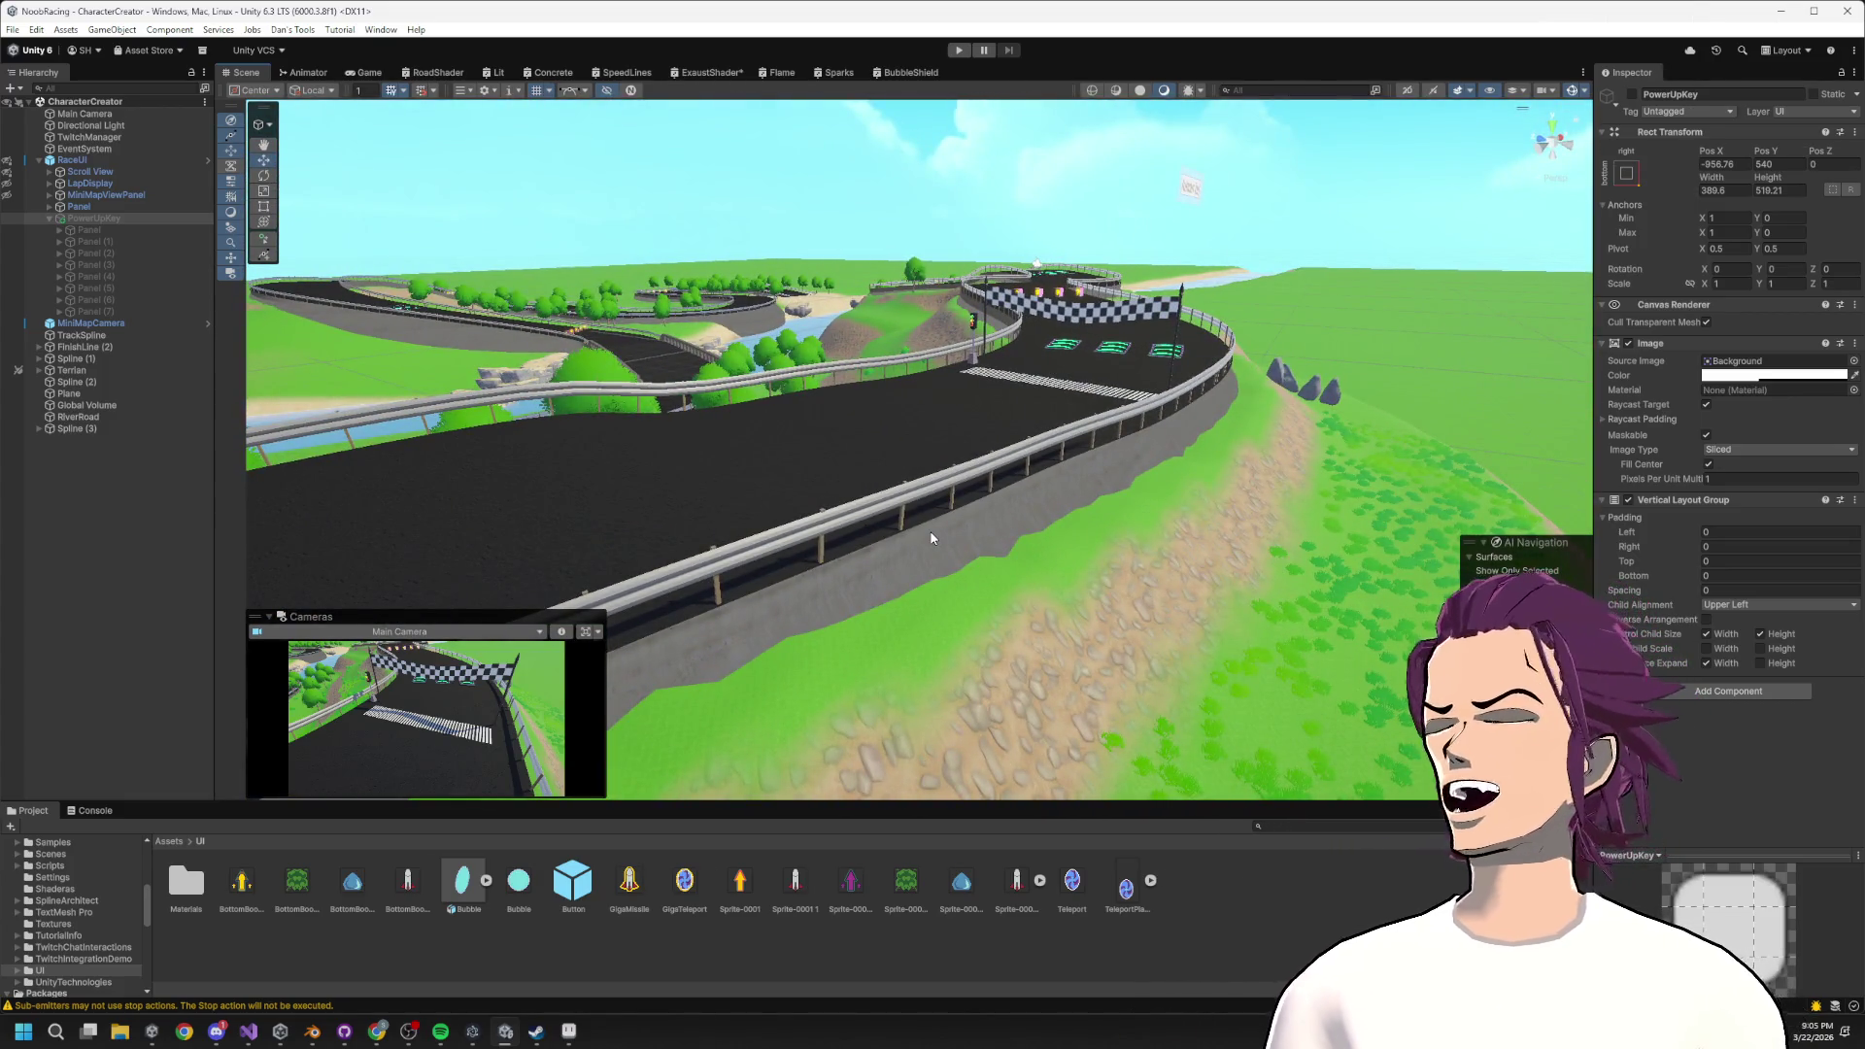
{"action": "mouse_move", "coordinate": [1088, 432]}
{"action": "left_mouse_down"}
{"action": "mouse_move", "coordinate": [1064, 241]}
{"action": "mouse_move", "coordinate": [1098, 249]}
{"action": "mouse_move", "coordinate": [1168, 192]}
{"action": "mouse_move", "coordinate": [1024, 113]}
{"action": "mouse_move", "coordinate": [933, 146]}
{"action": "mouse_move", "coordinate": [738, 577]}
{"action": "left_mouse_up"}
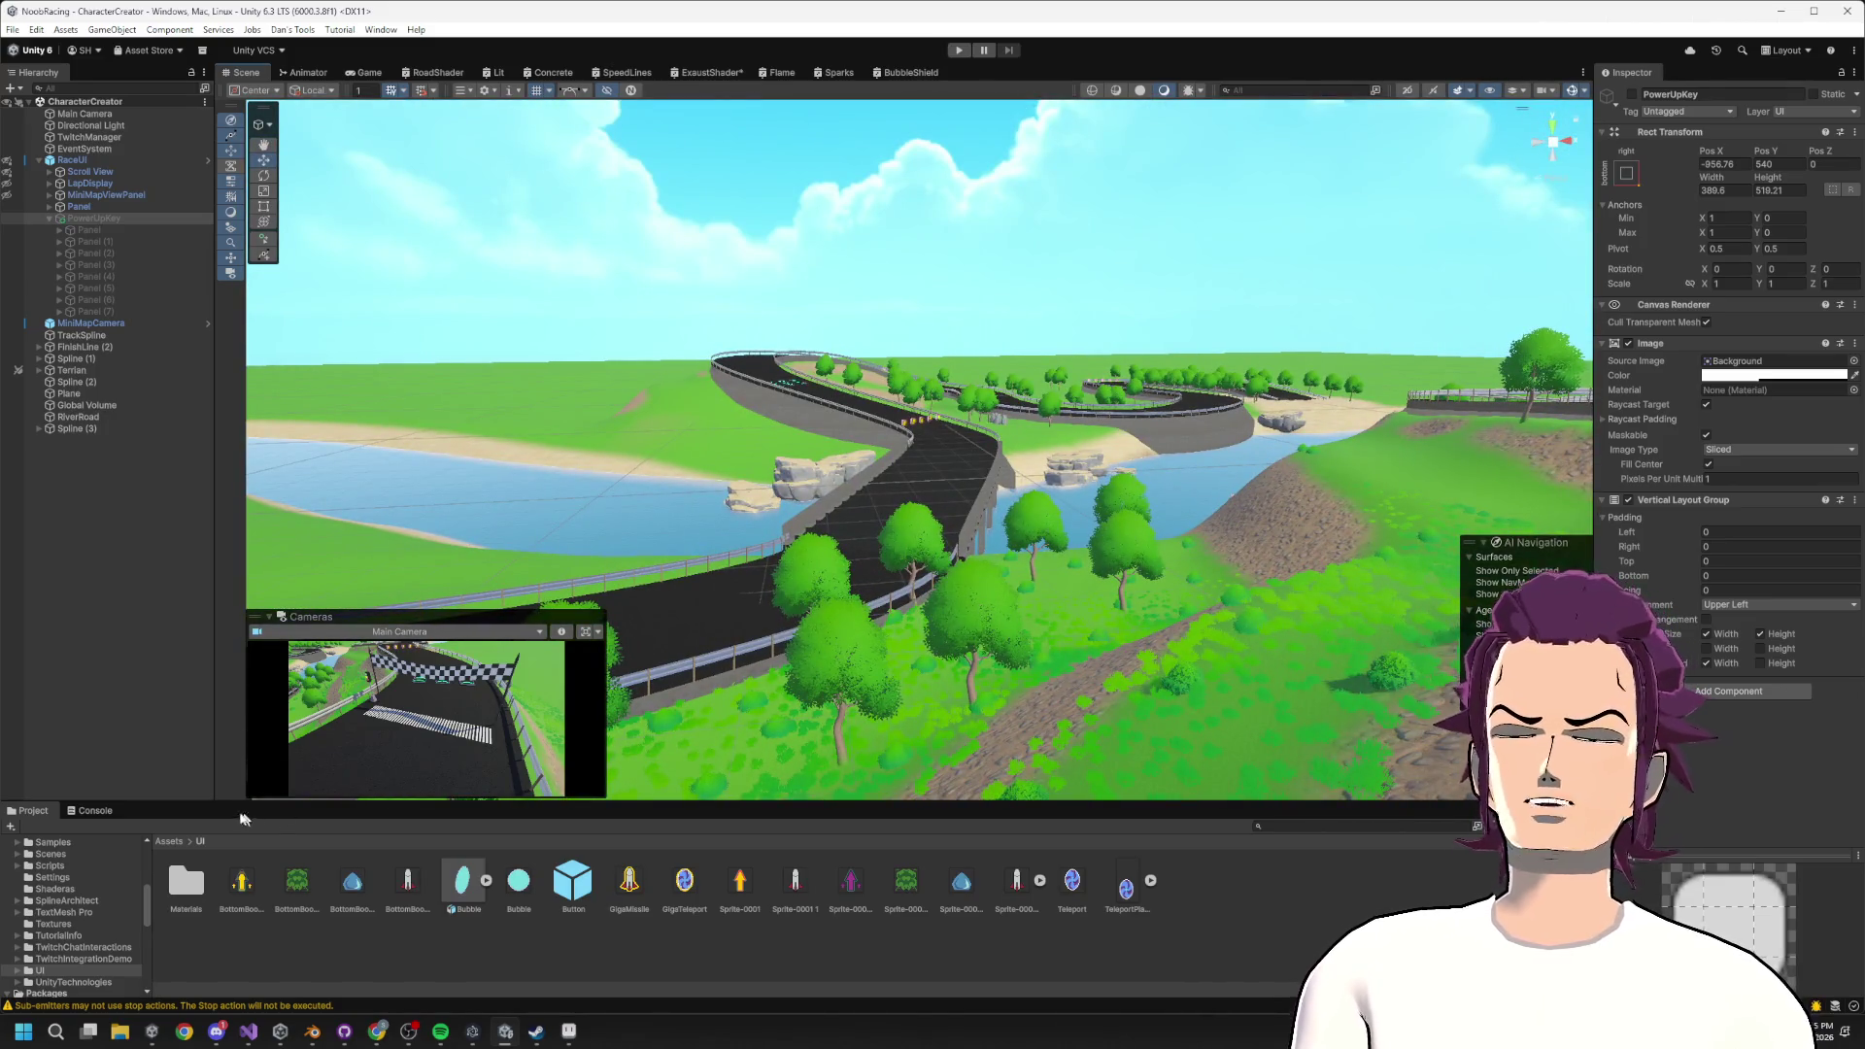
{"action": "left_click_drag", "start_coordinate": [536, 583], "coordinate": [724, 406]}
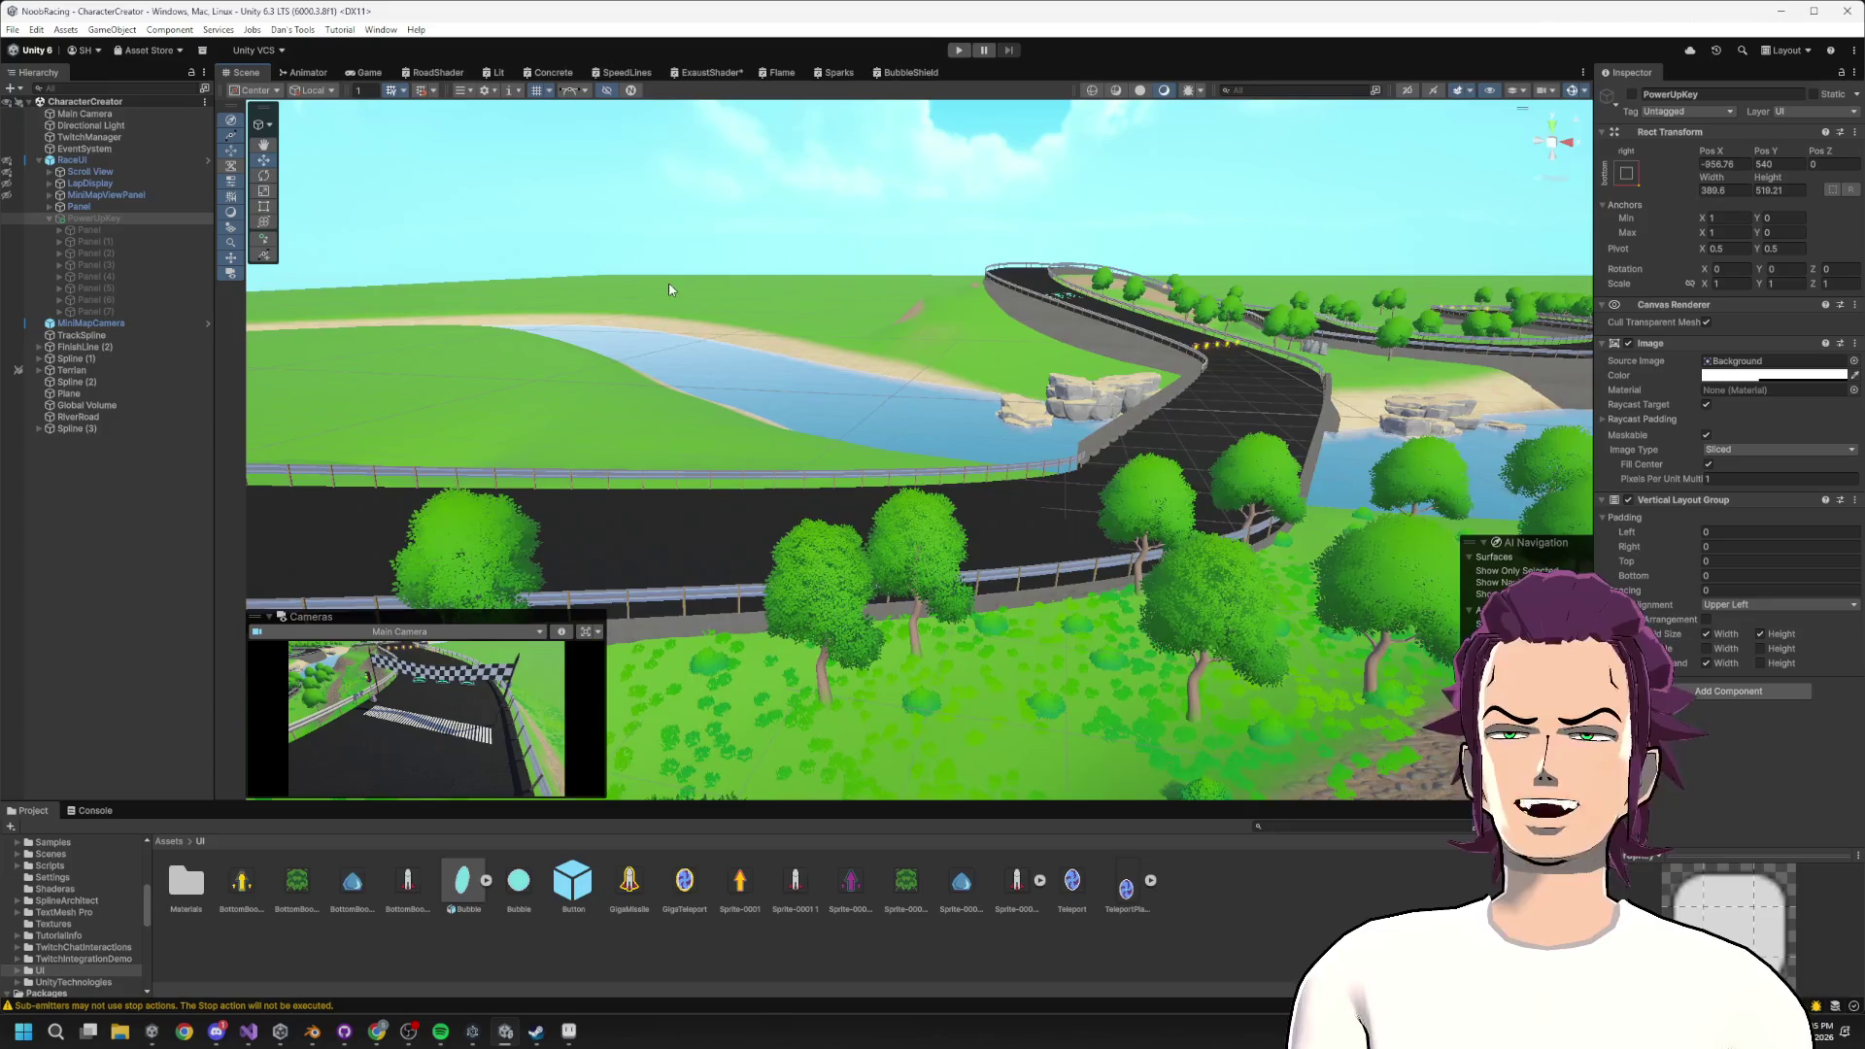
{"action": "mouse_move", "coordinate": [732, 513]}
{"action": "left_mouse_down"}
{"action": "mouse_move", "coordinate": [792, 540]}
{"action": "mouse_move", "coordinate": [56, 463]}
{"action": "left_mouse_up"}
{"action": "key", "text": "w"}
{"action": "left_click_drag", "start_coordinate": [1079, 428], "coordinate": [981, 429]}
Select a Spline (1) anchor on the curve in Spline Architect and set its Saddle skew X to -5.
{"action": "left_click", "coordinate": [961, 491]}
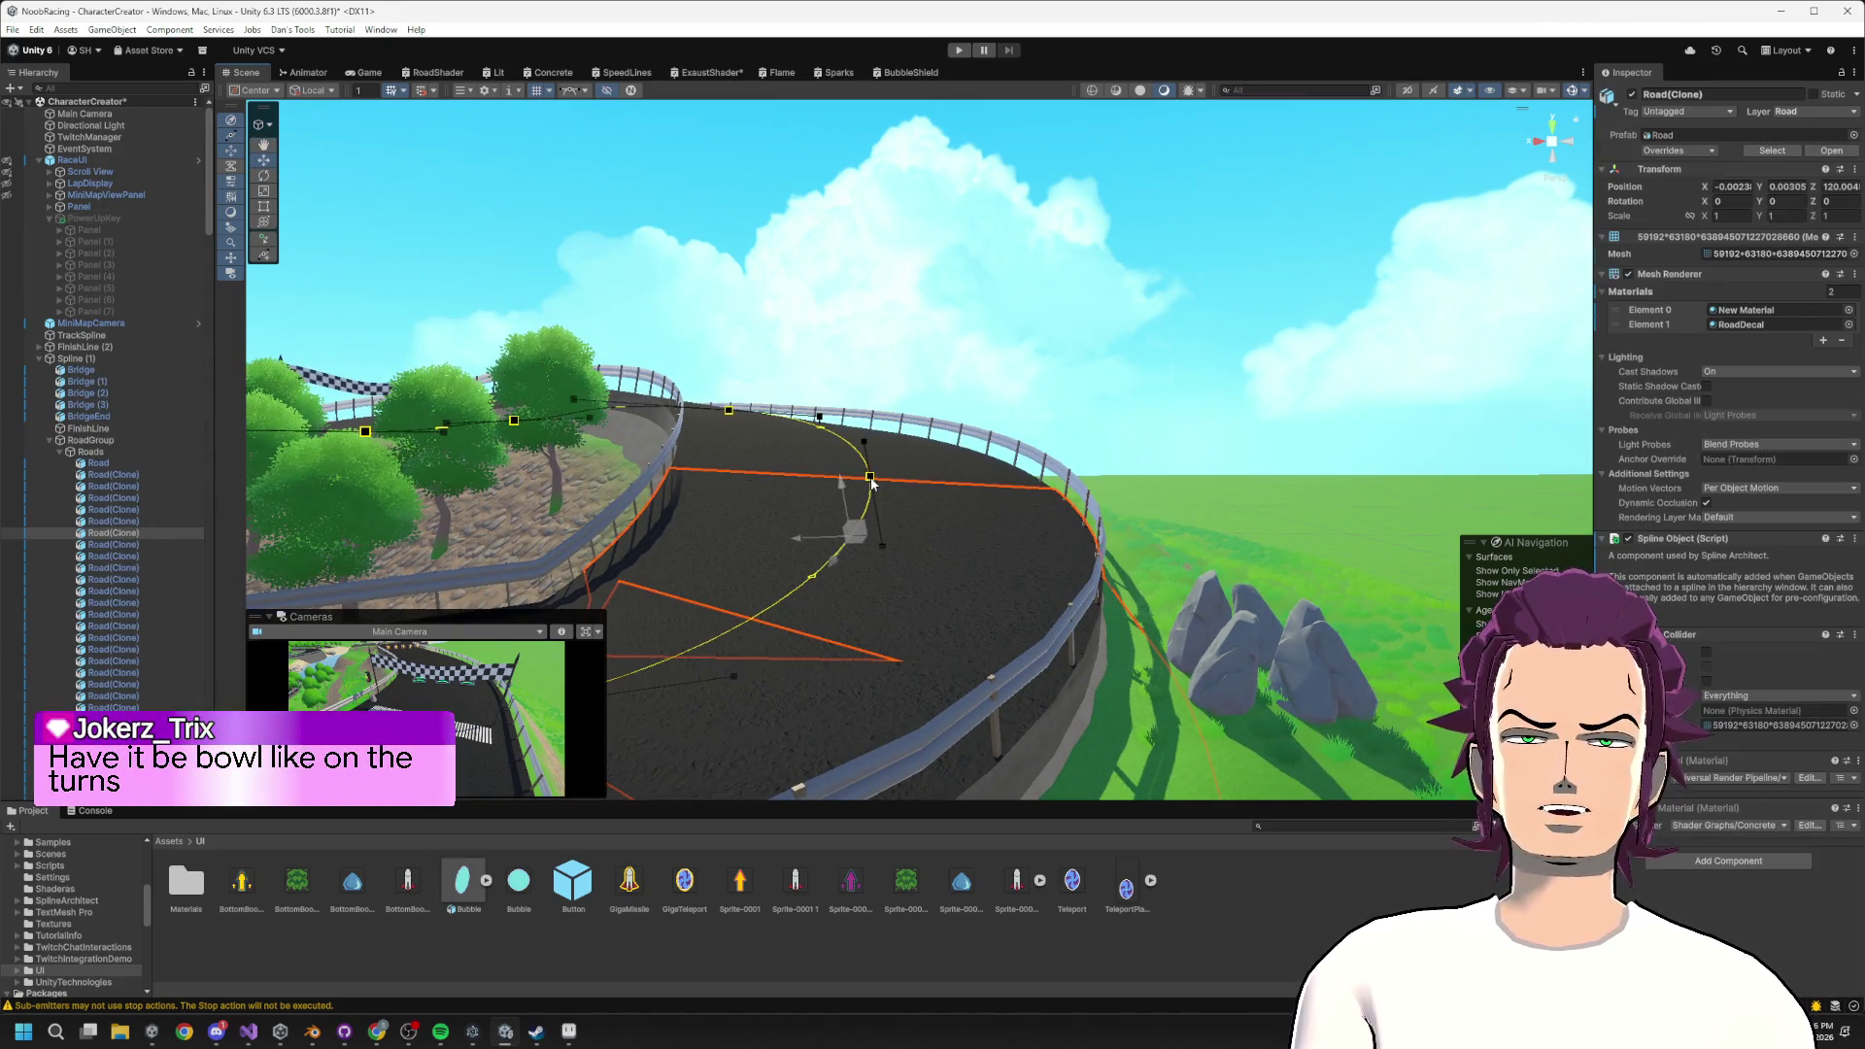
{"action": "left_click", "coordinate": [870, 479]}
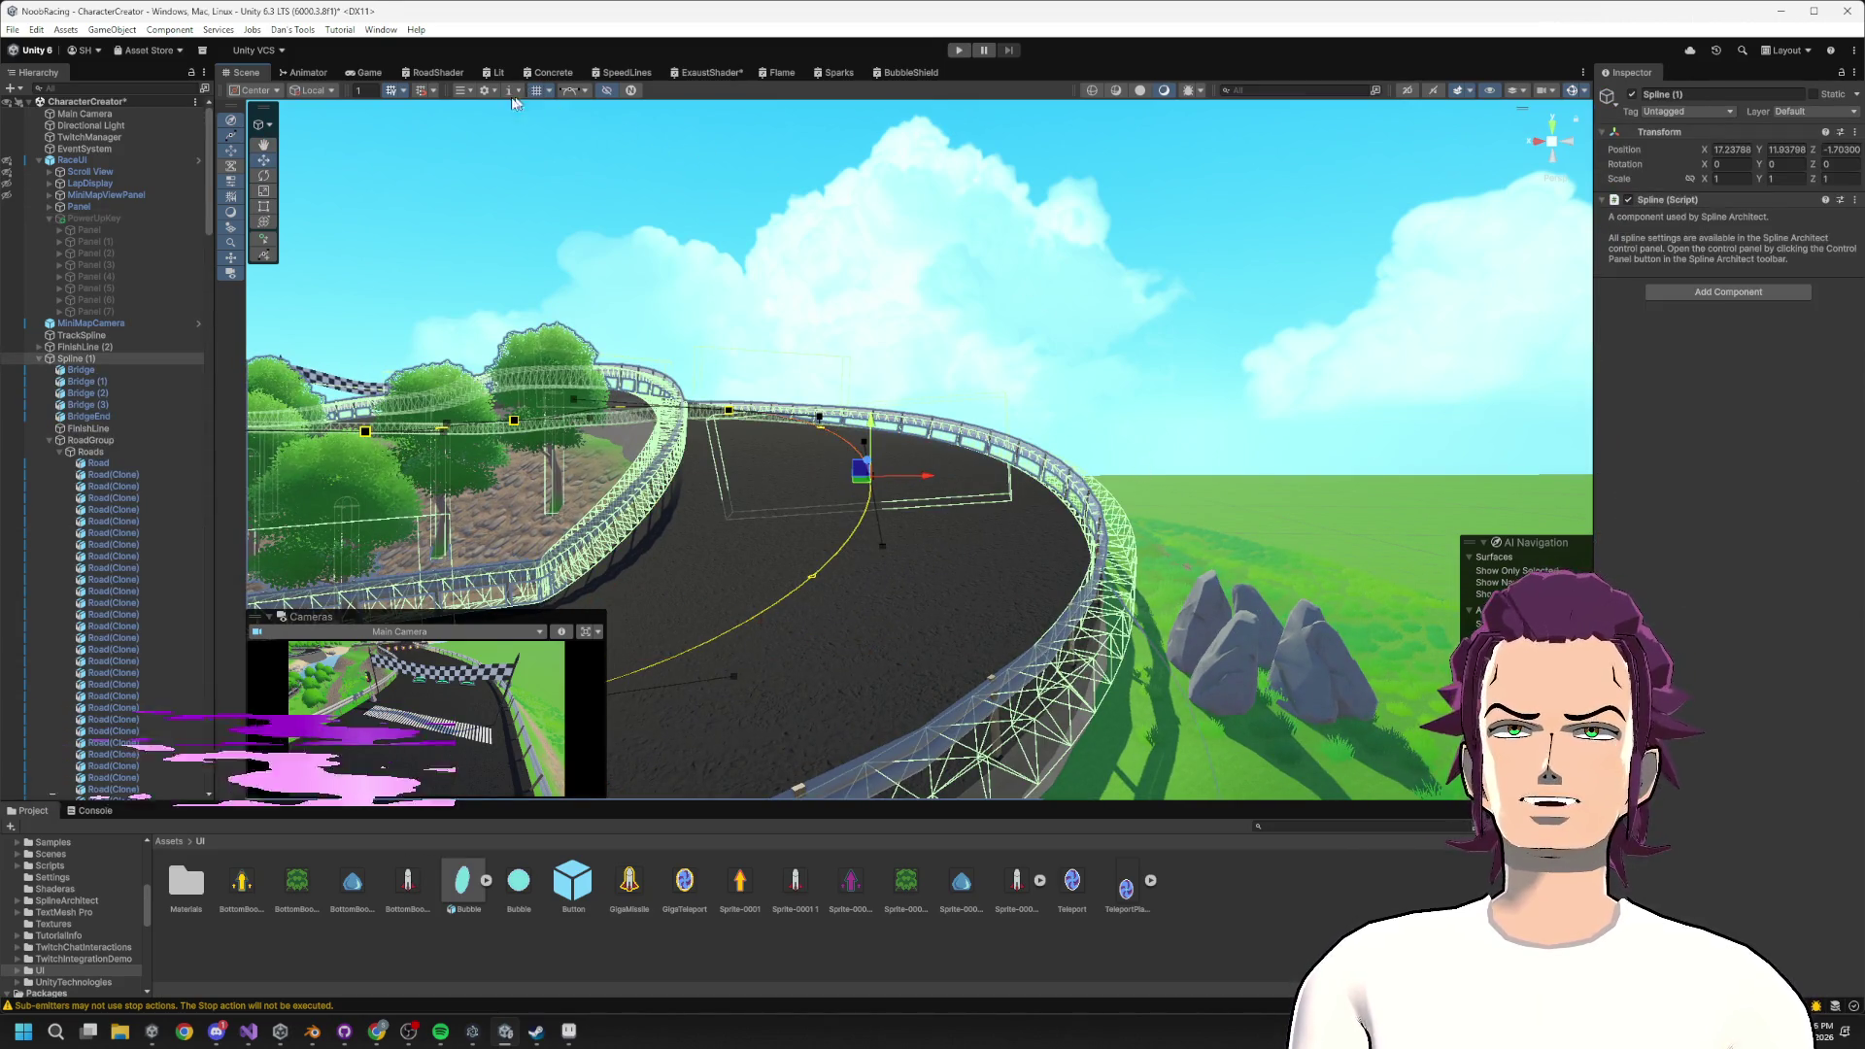
{"action": "left_click", "coordinate": [463, 95]}
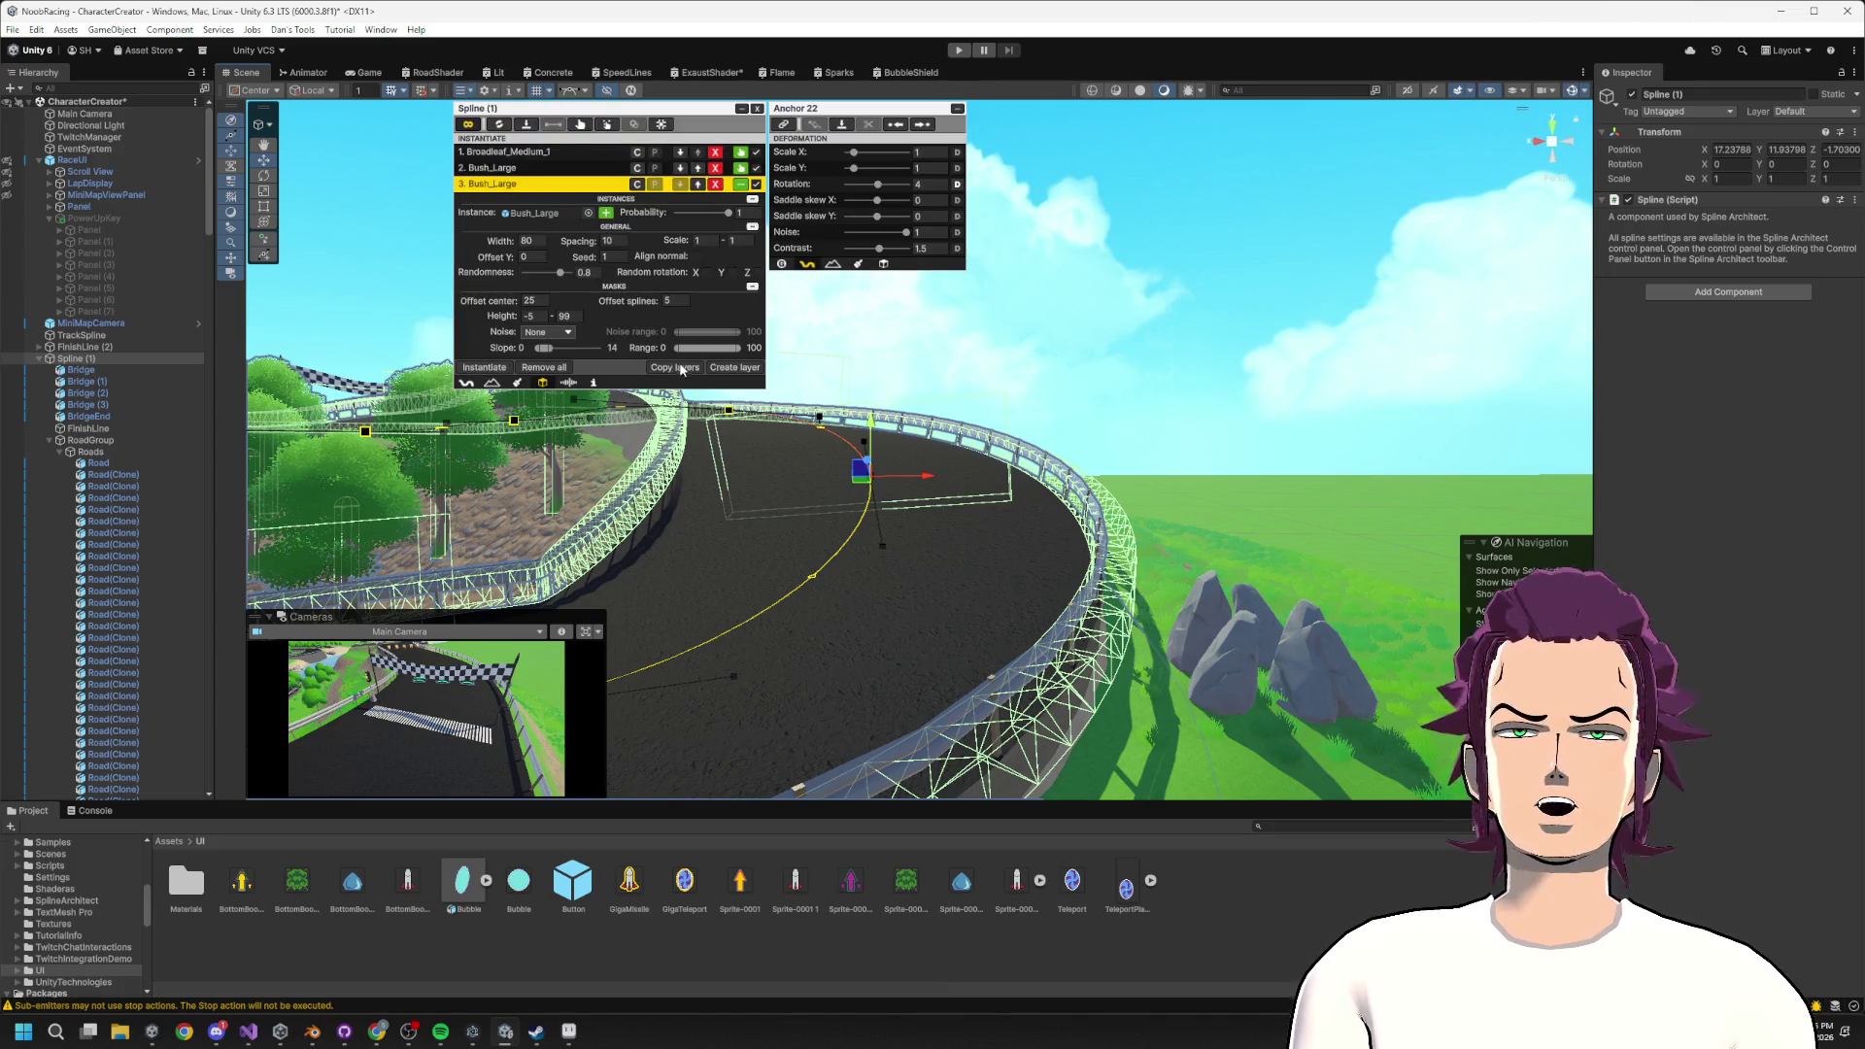
{"action": "mouse_move", "coordinate": [874, 206]}
{"action": "left_mouse_down"}
{"action": "mouse_move", "coordinate": [833, 212]}
{"action": "mouse_move", "coordinate": [877, 201]}
{"action": "mouse_move", "coordinate": [884, 221]}
{"action": "mouse_move", "coordinate": [875, 185]}
{"action": "left_mouse_up"}
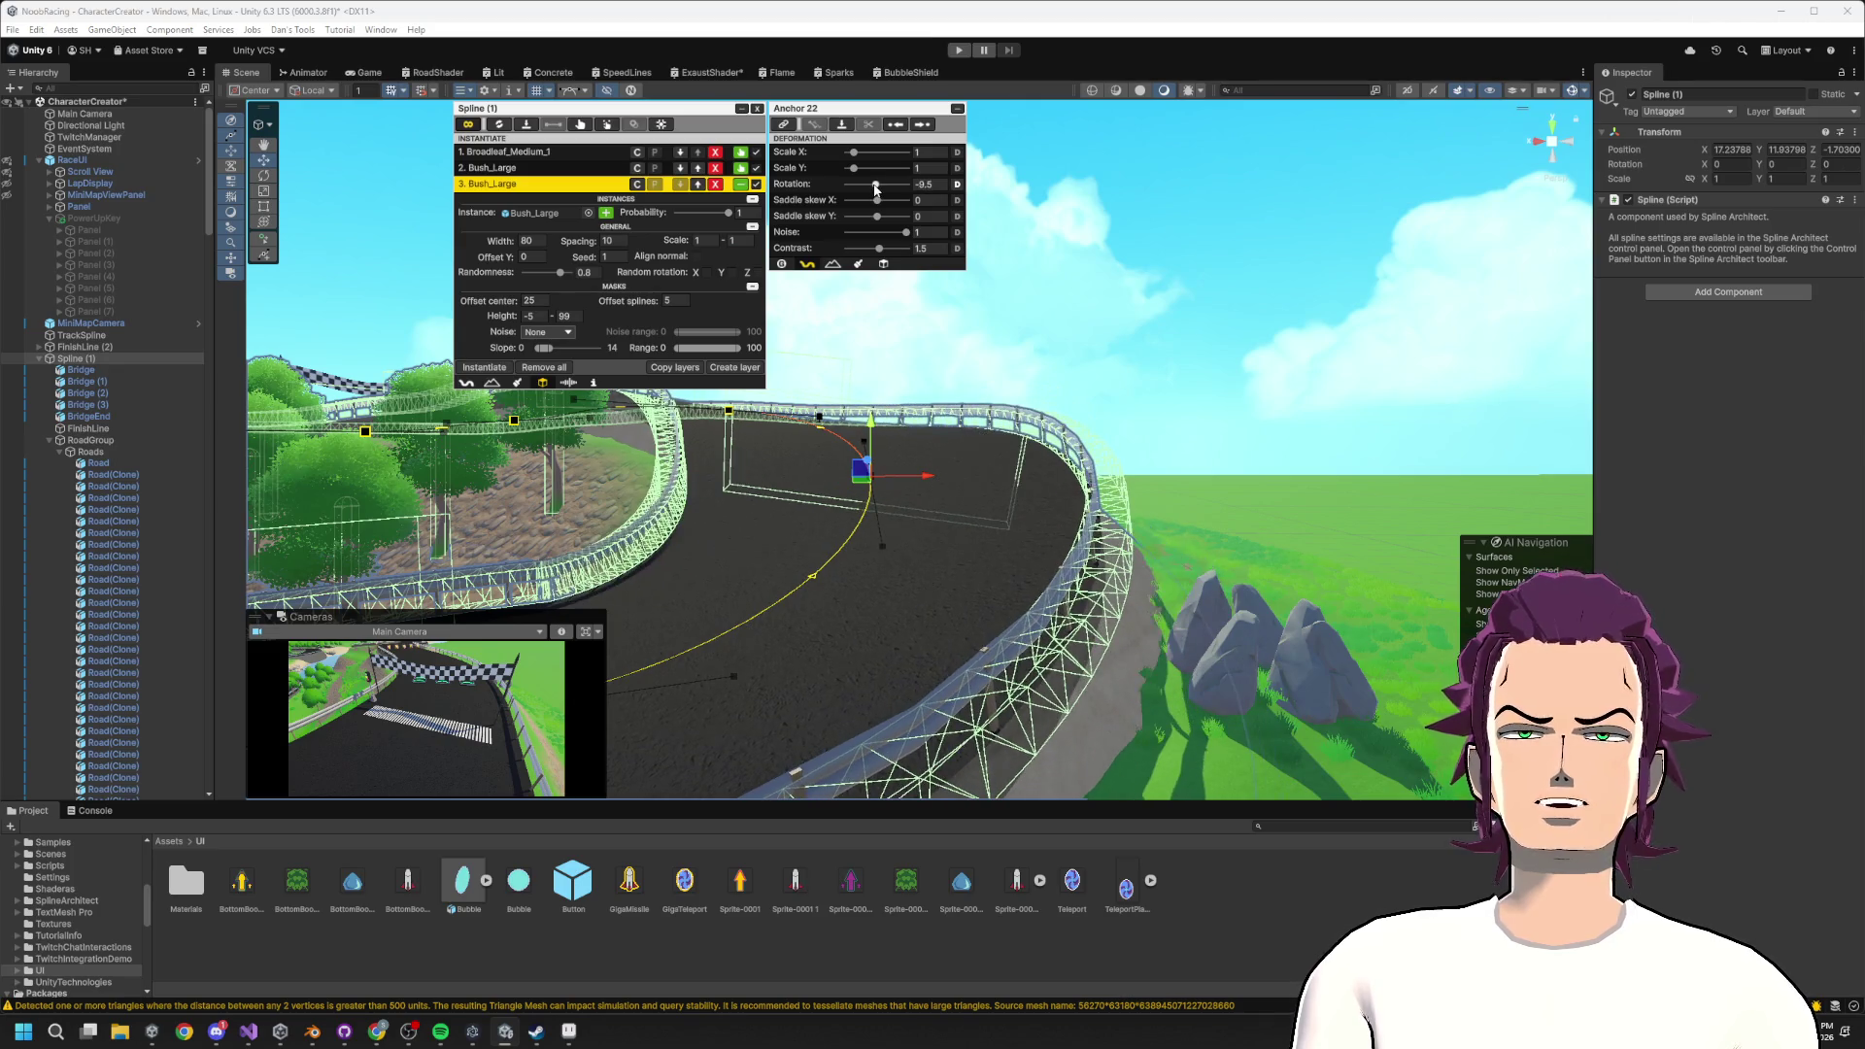
Bank the road by rotating anchor 22 to -23 and anchor 23 to -5.
{"action": "mouse_move", "coordinate": [906, 431]}
{"action": "left_mouse_down"}
{"action": "mouse_move", "coordinate": [978, 496]}
{"action": "mouse_move", "coordinate": [1256, 415]}
{"action": "left_mouse_up"}
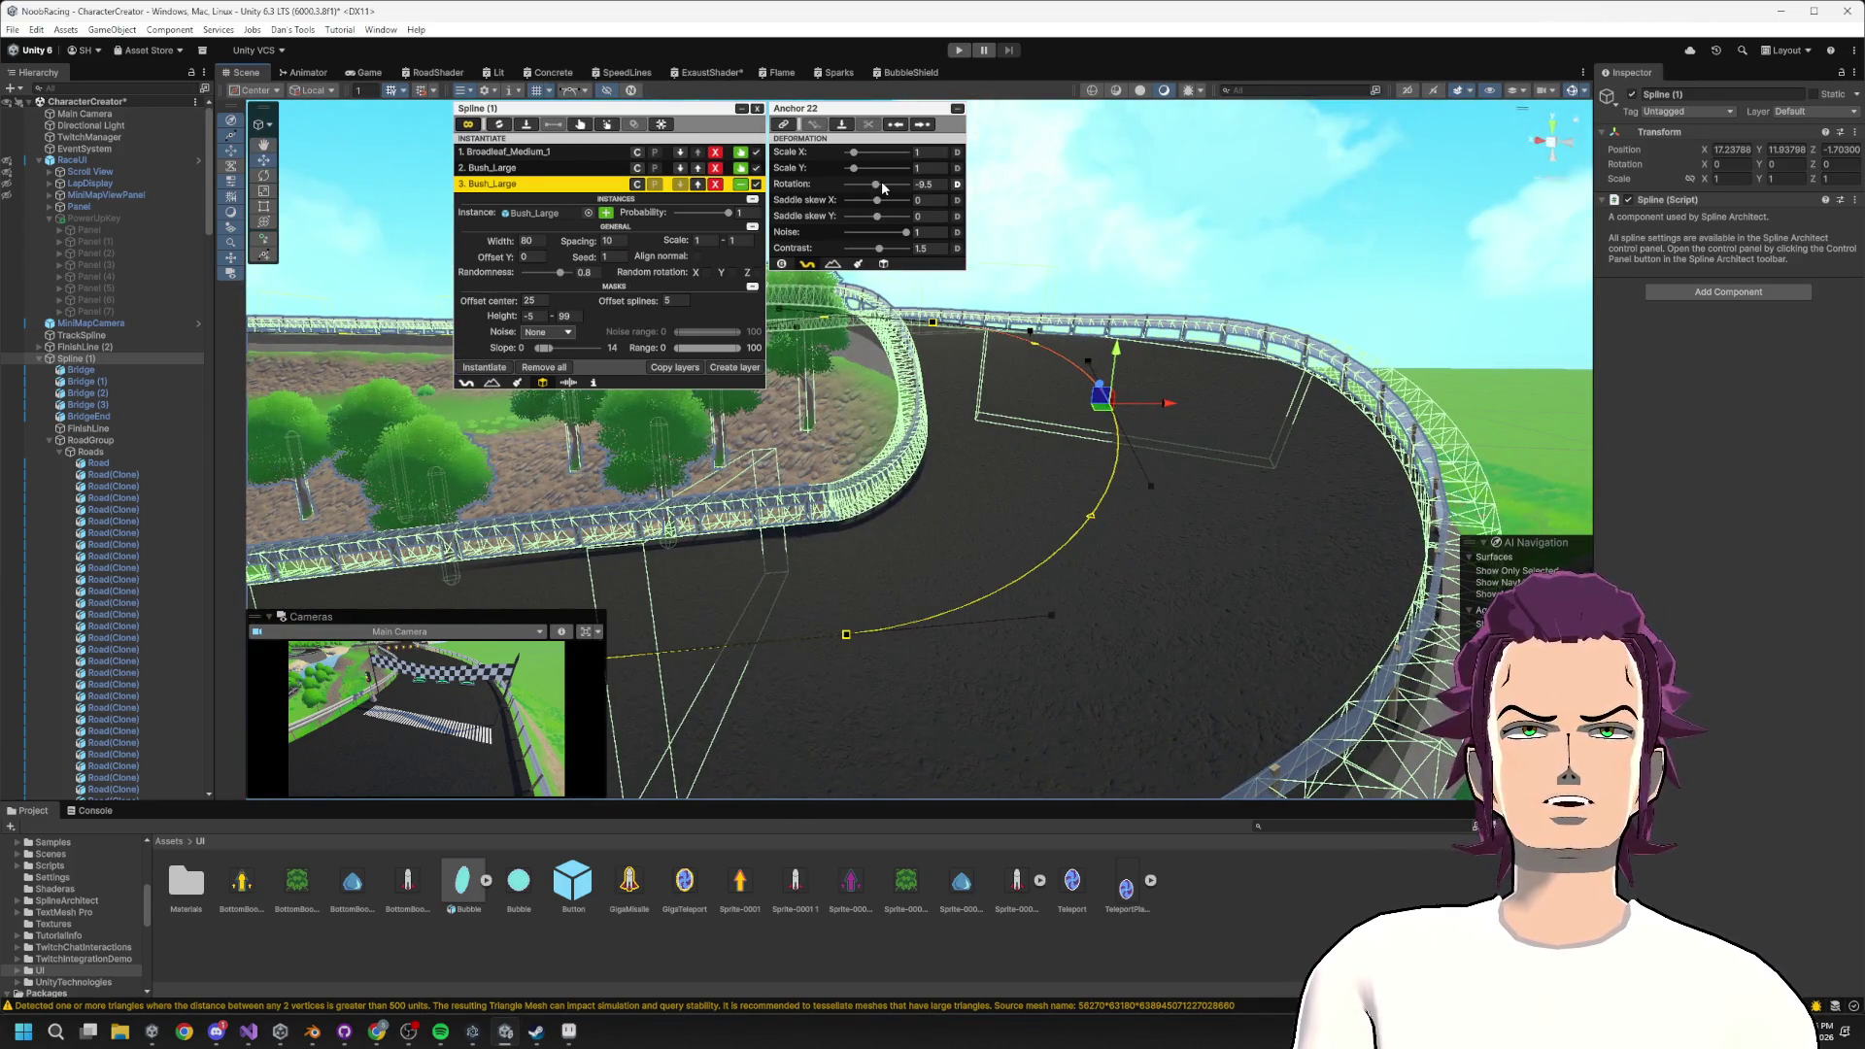
{"action": "left_click_drag", "start_coordinate": [878, 187], "coordinate": [880, 188]}
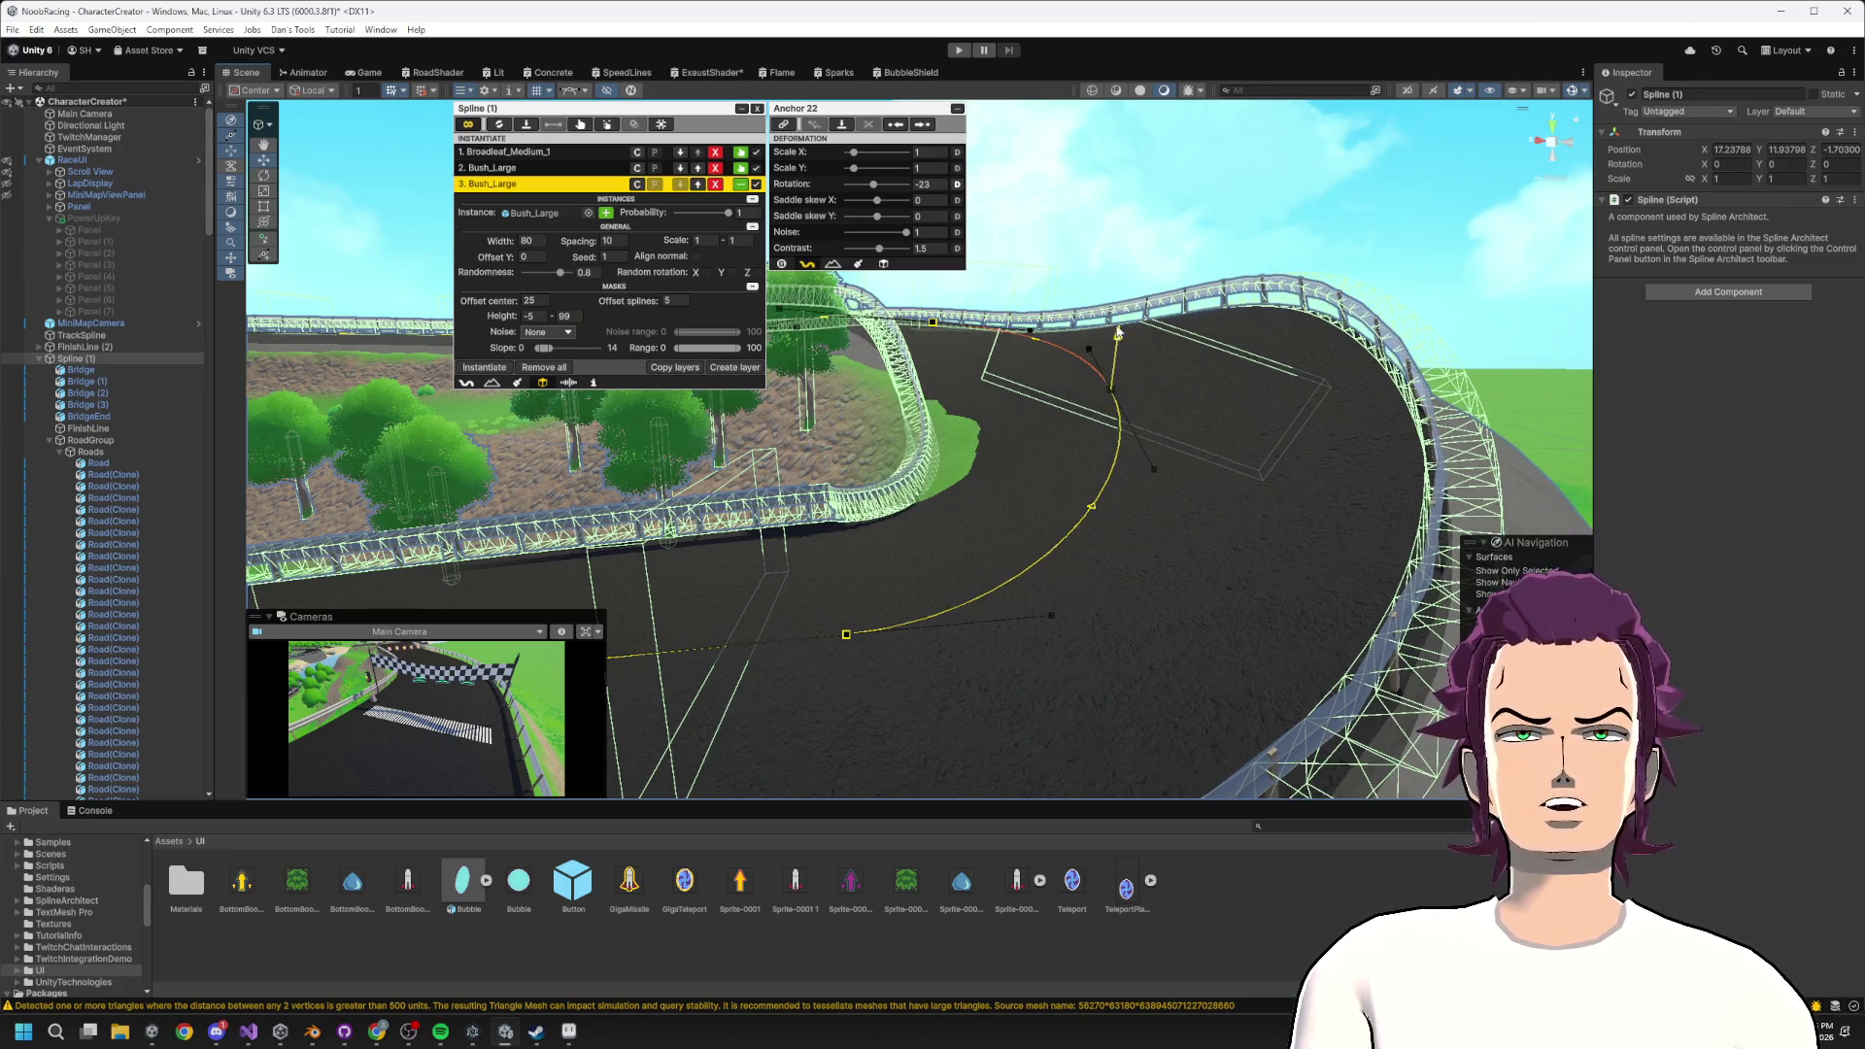
{"action": "mouse_move", "coordinate": [1011, 393]}
{"action": "left_mouse_down"}
{"action": "mouse_move", "coordinate": [1110, 480]}
{"action": "mouse_move", "coordinate": [1124, 404]}
{"action": "mouse_move", "coordinate": [1136, 442]}
{"action": "mouse_move", "coordinate": [499, 605]}
{"action": "mouse_move", "coordinate": [1210, 645]}
{"action": "mouse_move", "coordinate": [1101, 471]}
{"action": "left_mouse_up"}
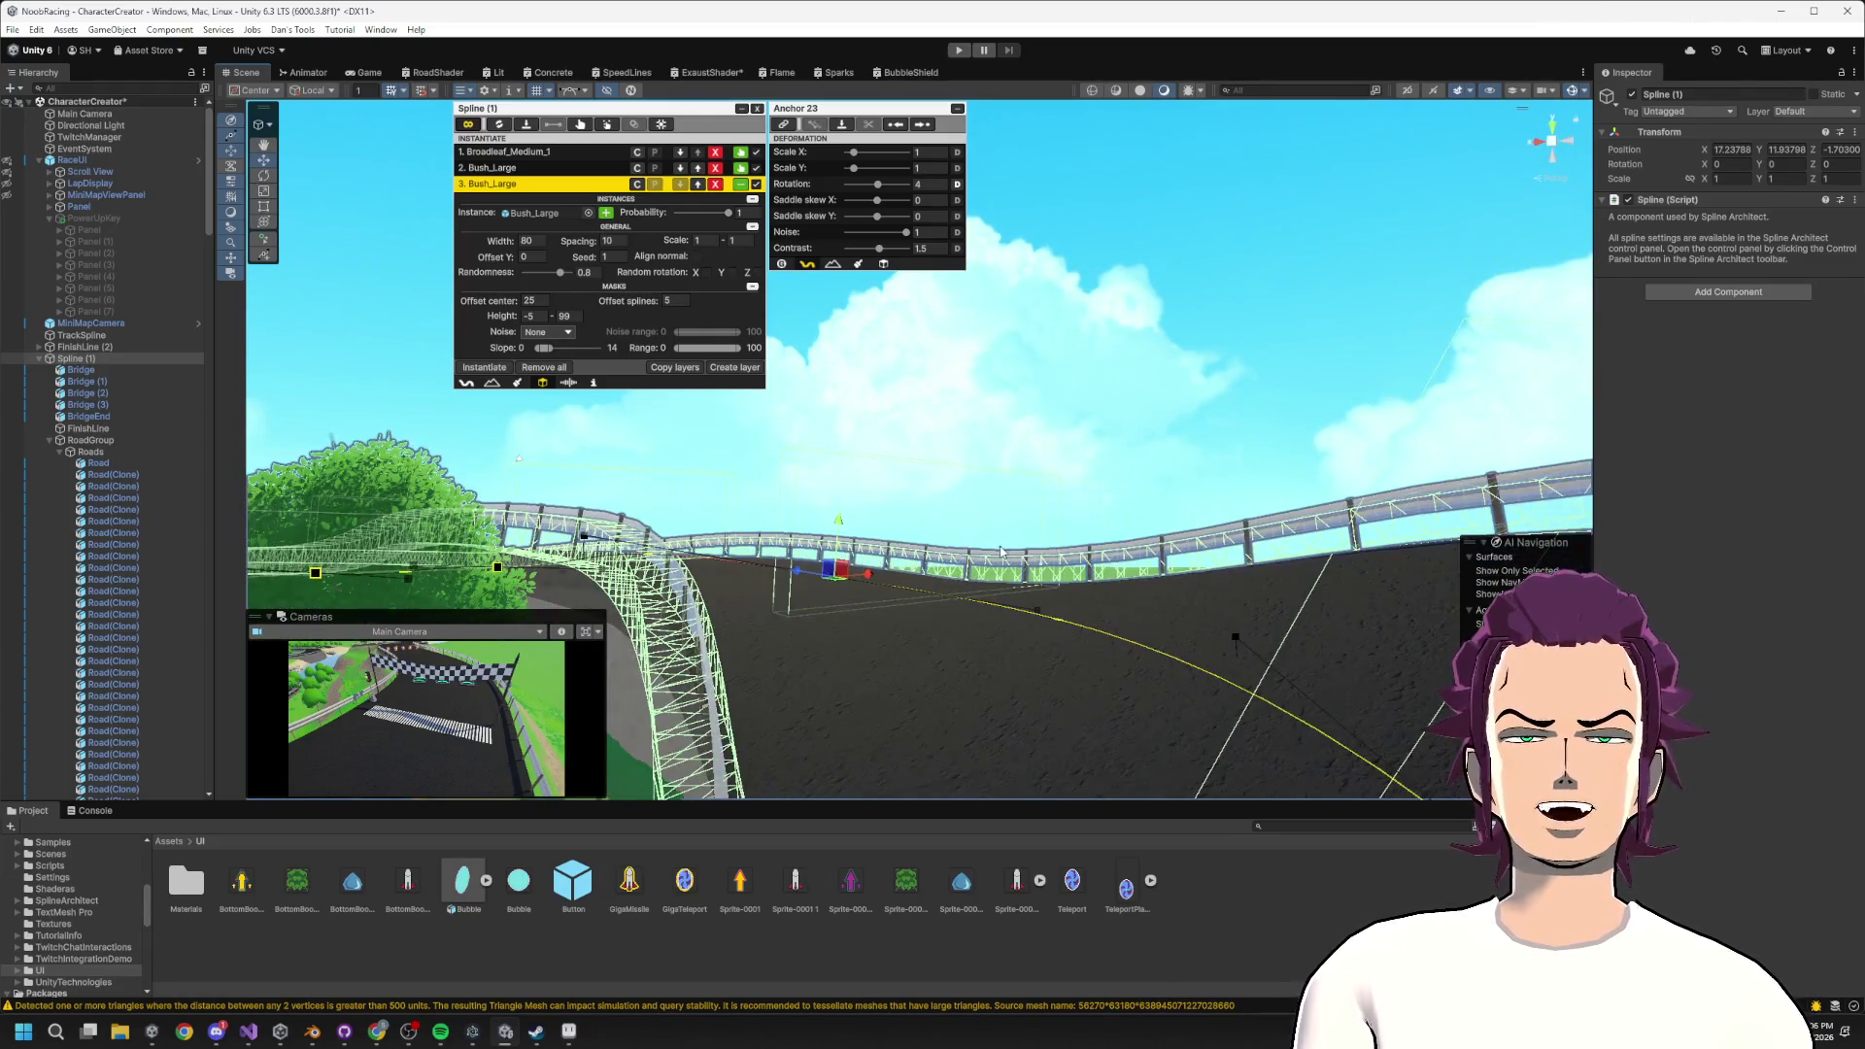
{"action": "left_click_drag", "start_coordinate": [879, 188], "coordinate": [878, 188]}
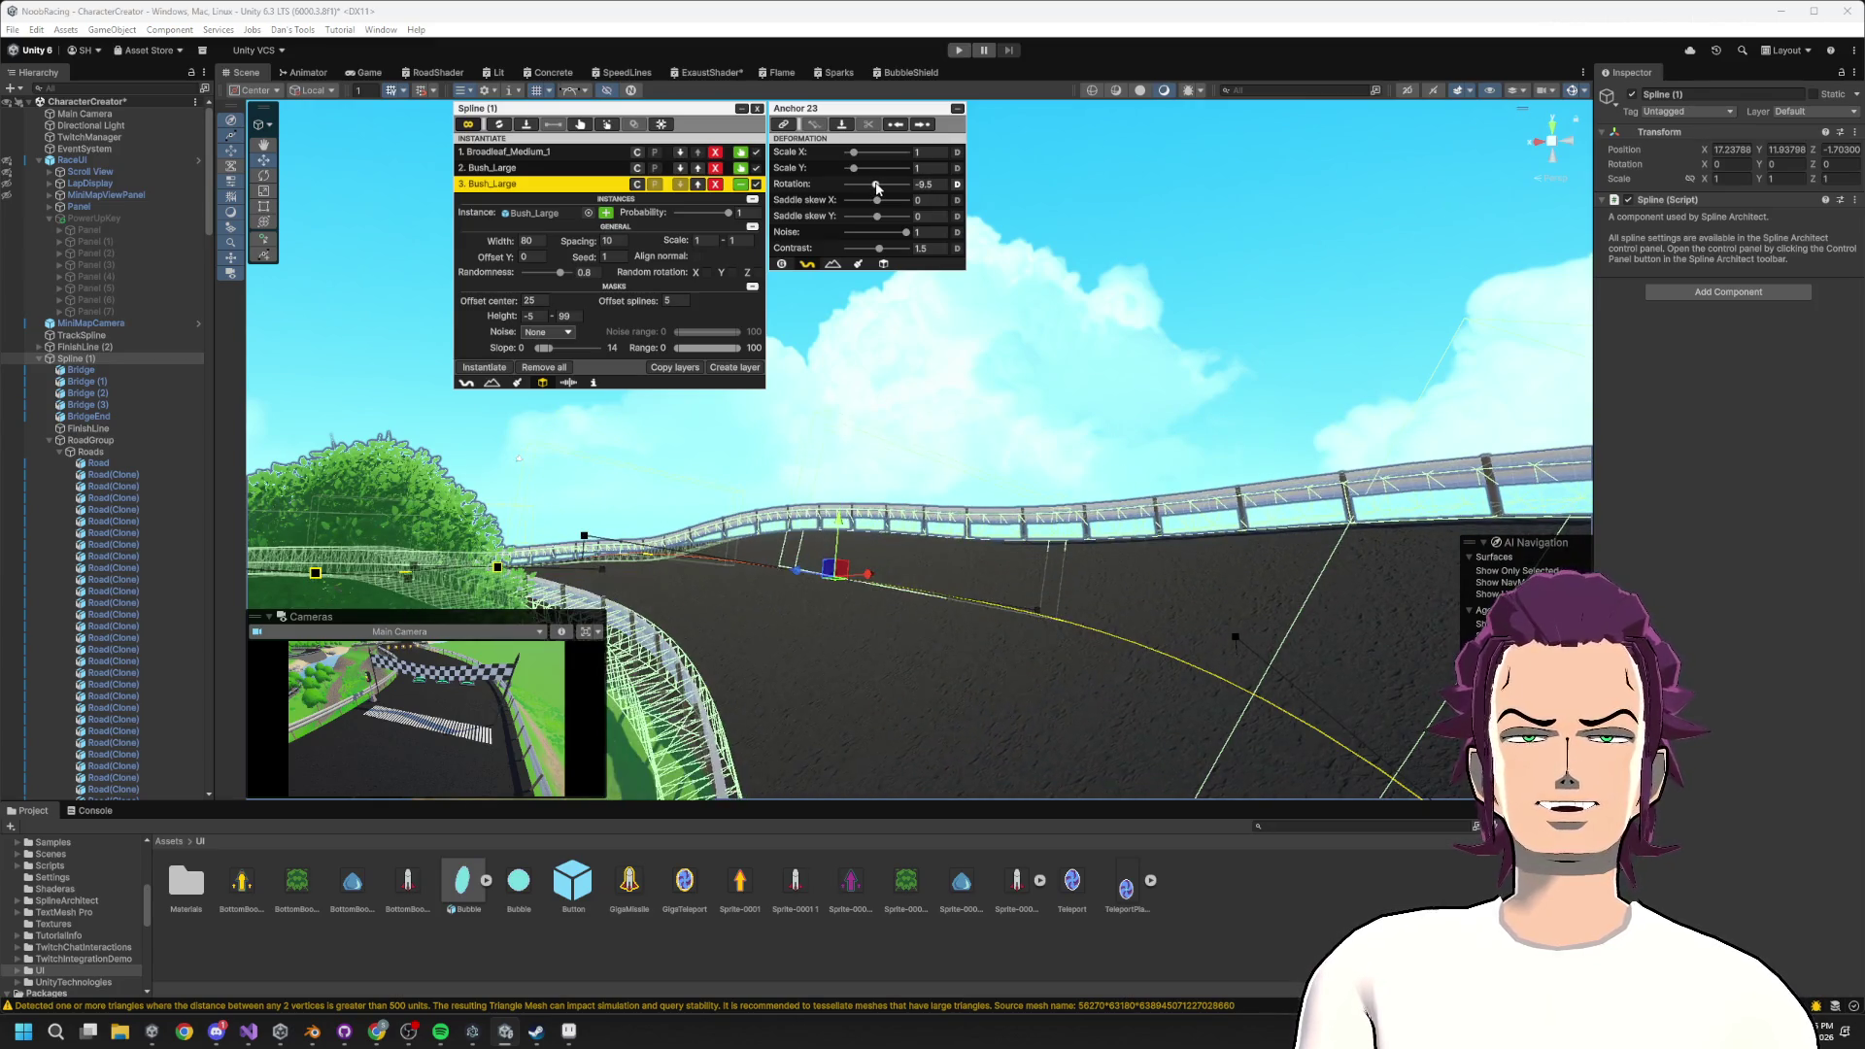
{"action": "mouse_move", "coordinate": [903, 544]}
{"action": "left_mouse_down"}
{"action": "mouse_move", "coordinate": [854, 612]}
{"action": "mouse_move", "coordinate": [756, 610]}
{"action": "mouse_move", "coordinate": [689, 577]}
{"action": "mouse_move", "coordinate": [1428, 608]}
{"action": "mouse_move", "coordinate": [1176, 538]}
{"action": "mouse_move", "coordinate": [1212, 531]}
{"action": "left_mouse_up"}
{"action": "key", "text": "f"}
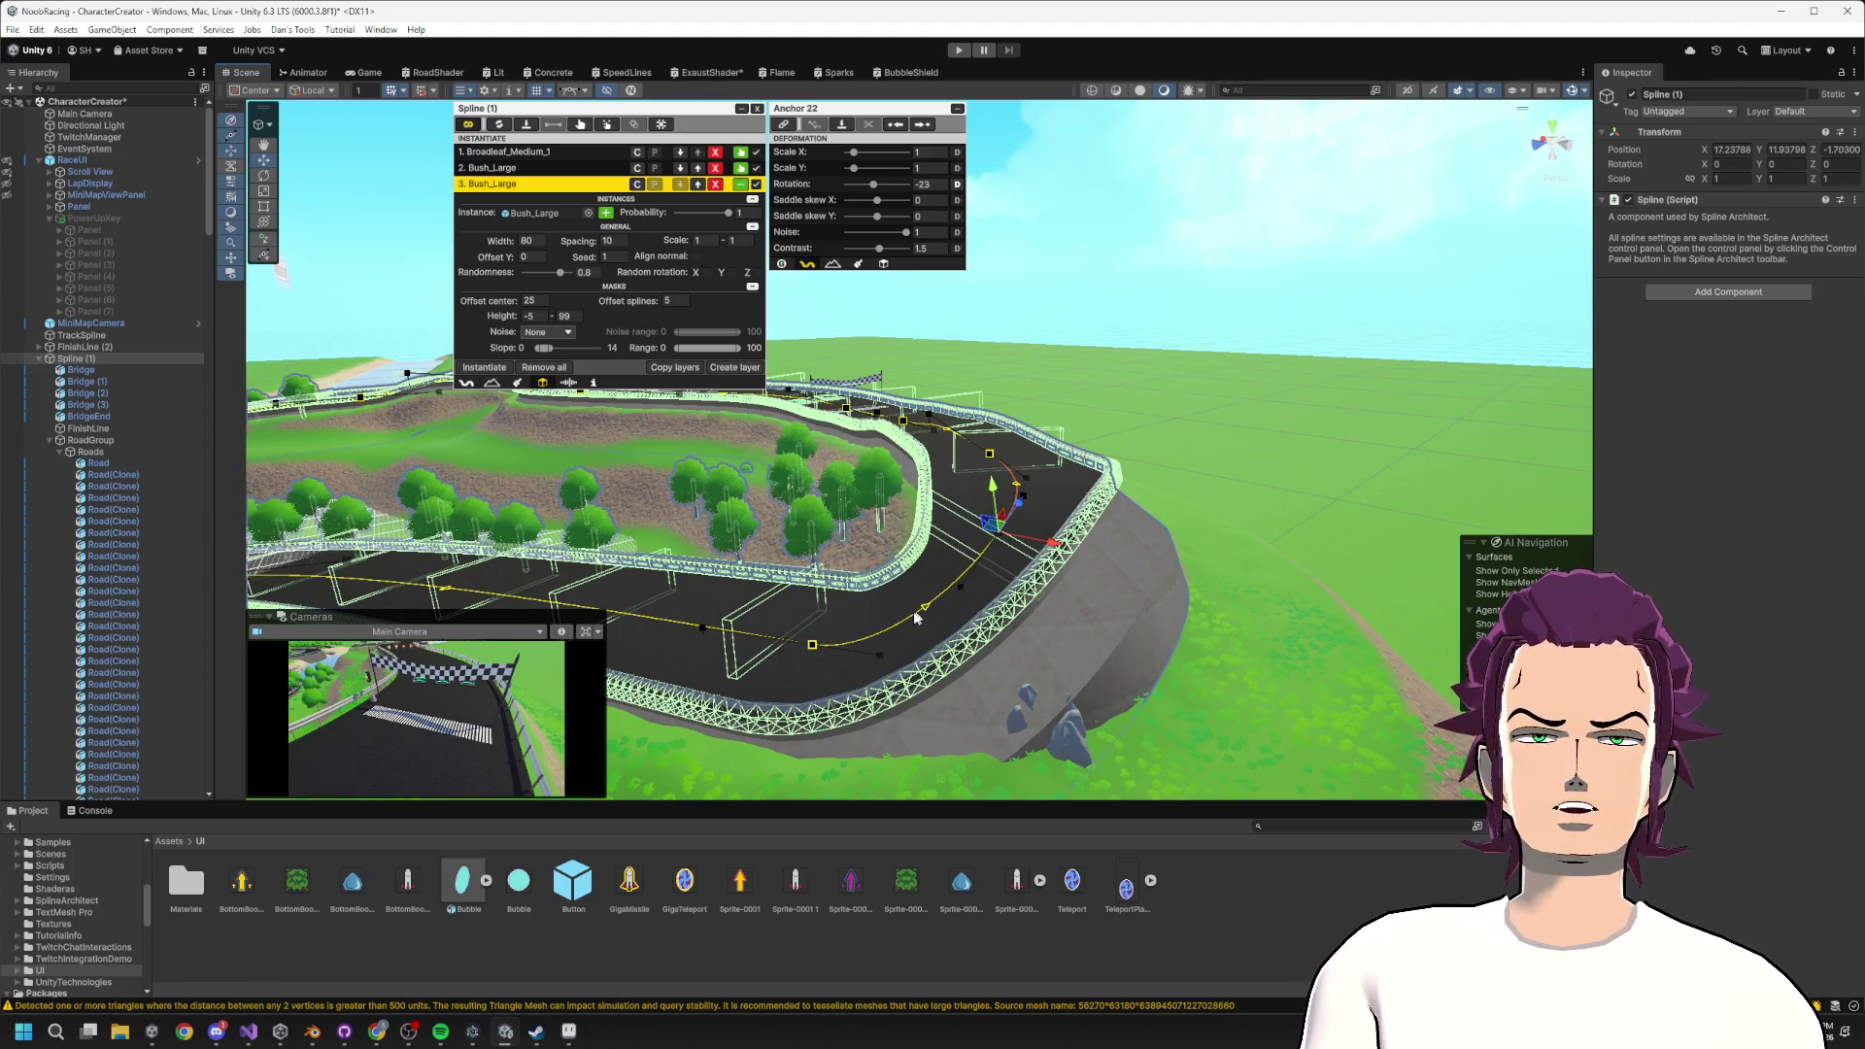
Select Anchor 21 and move it up and right to reshape the road.
{"action": "left_click", "coordinate": [813, 645]}
{"action": "scroll", "coordinate": [816, 654], "scroll_direction": "down", "scroll_amount": 5}
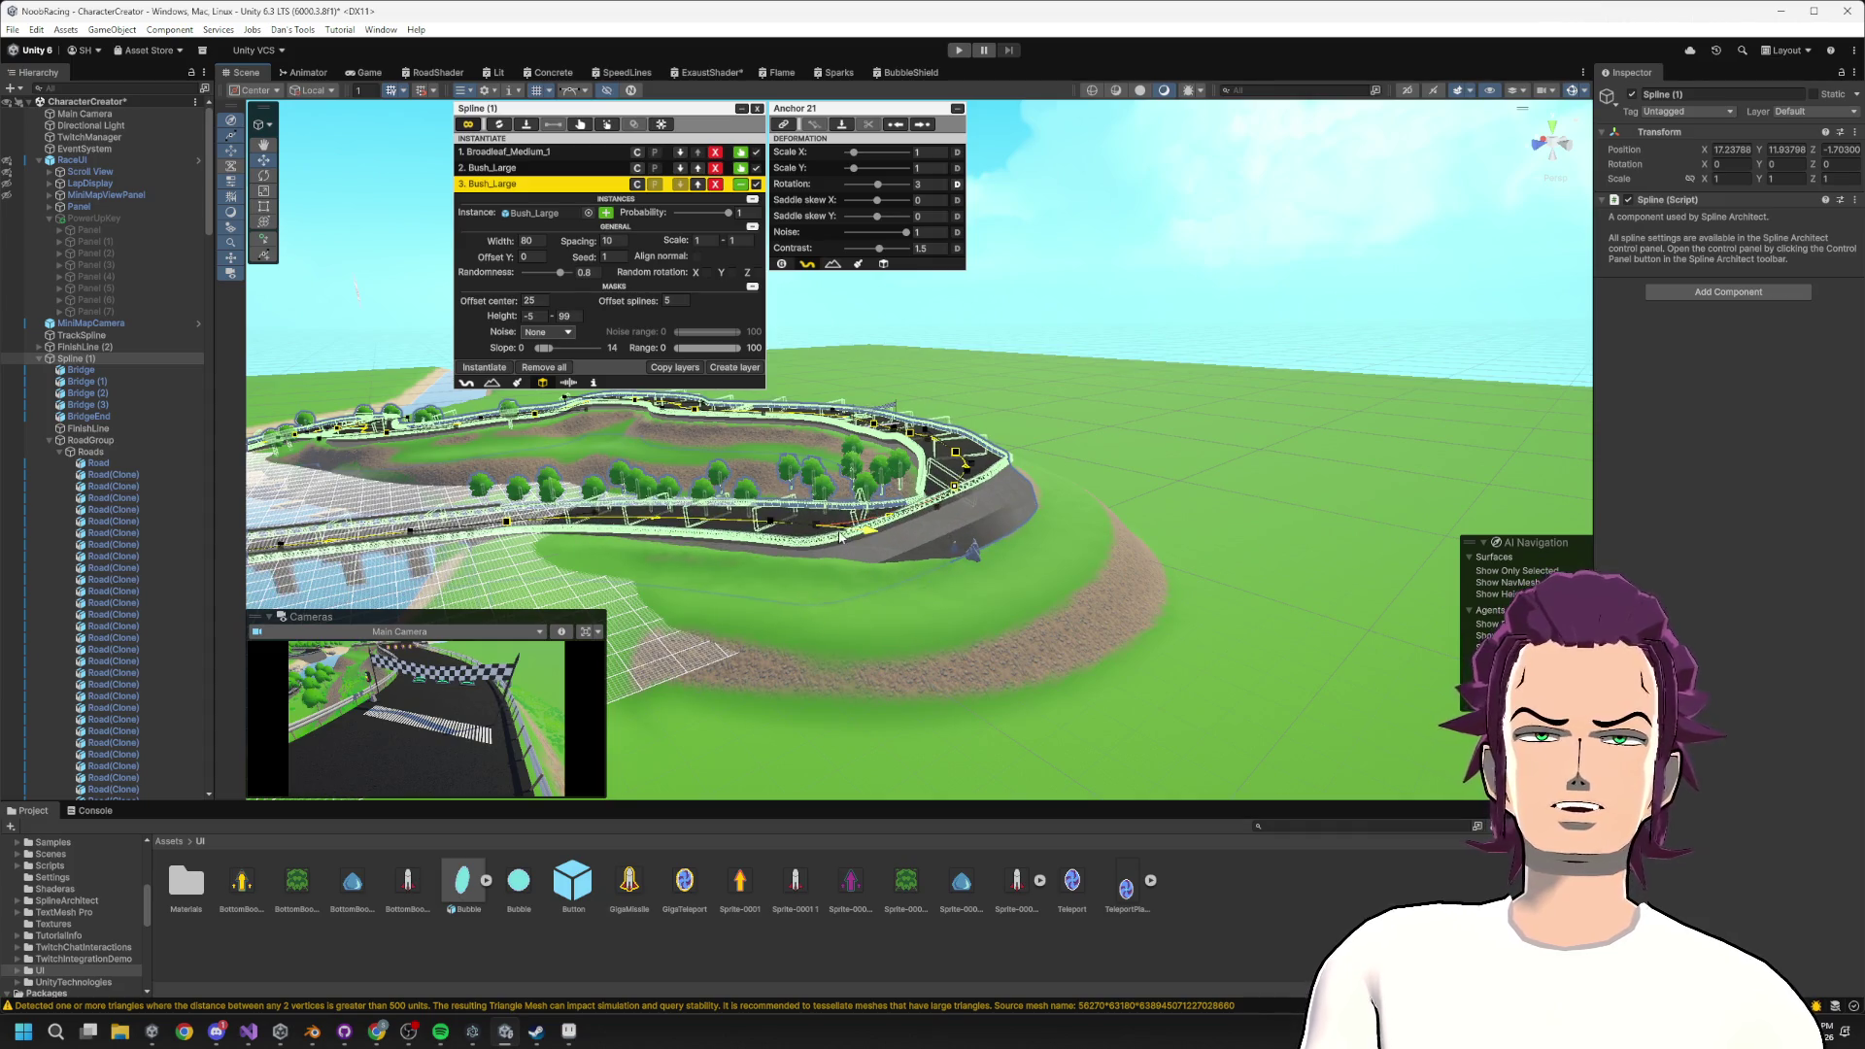
{"action": "mouse_move", "coordinate": [795, 512]}
{"action": "left_mouse_down"}
{"action": "mouse_move", "coordinate": [940, 526]}
{"action": "mouse_move", "coordinate": [996, 462]}
{"action": "mouse_move", "coordinate": [1231, 486]}
{"action": "left_mouse_up"}
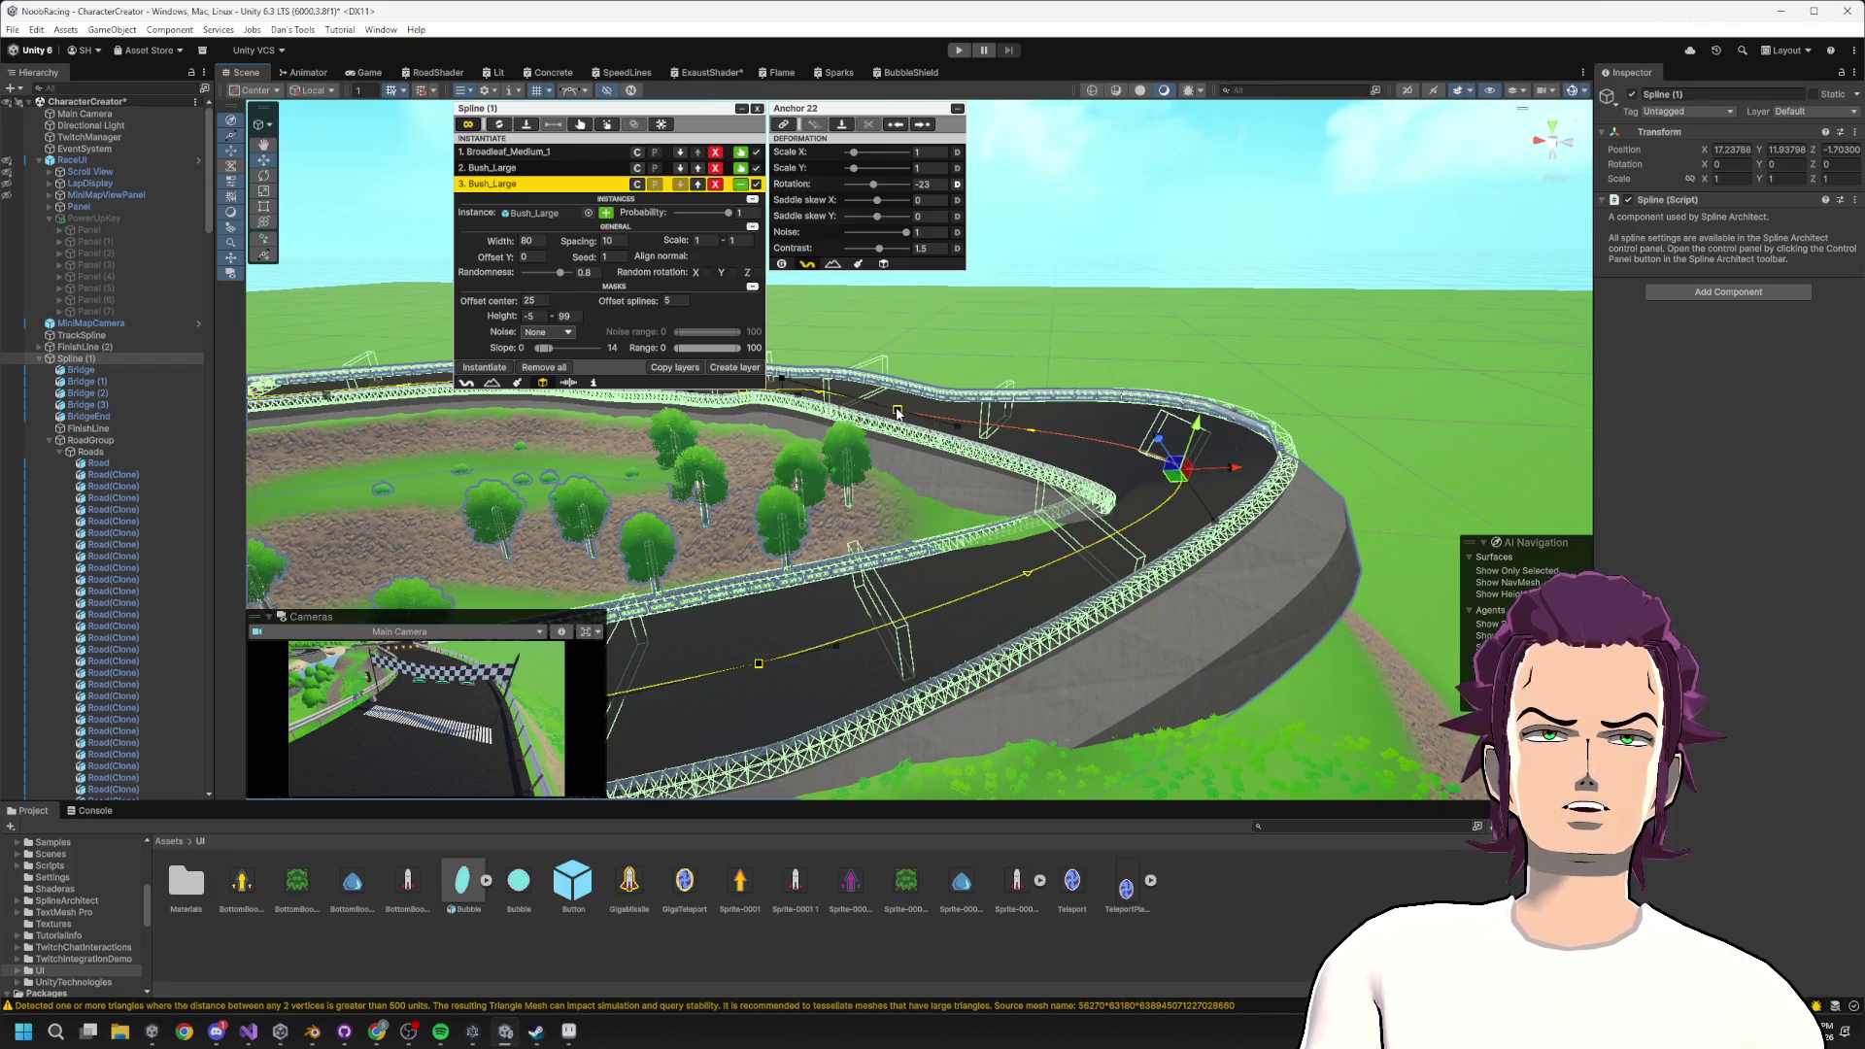
{"action": "mouse_move", "coordinate": [930, 399]}
{"action": "left_mouse_down"}
{"action": "mouse_move", "coordinate": [958, 358]}
{"action": "mouse_move", "coordinate": [984, 407]}
{"action": "left_mouse_up"}
{"action": "scroll", "coordinate": [1088, 518], "scroll_direction": "down", "scroll_amount": 10}
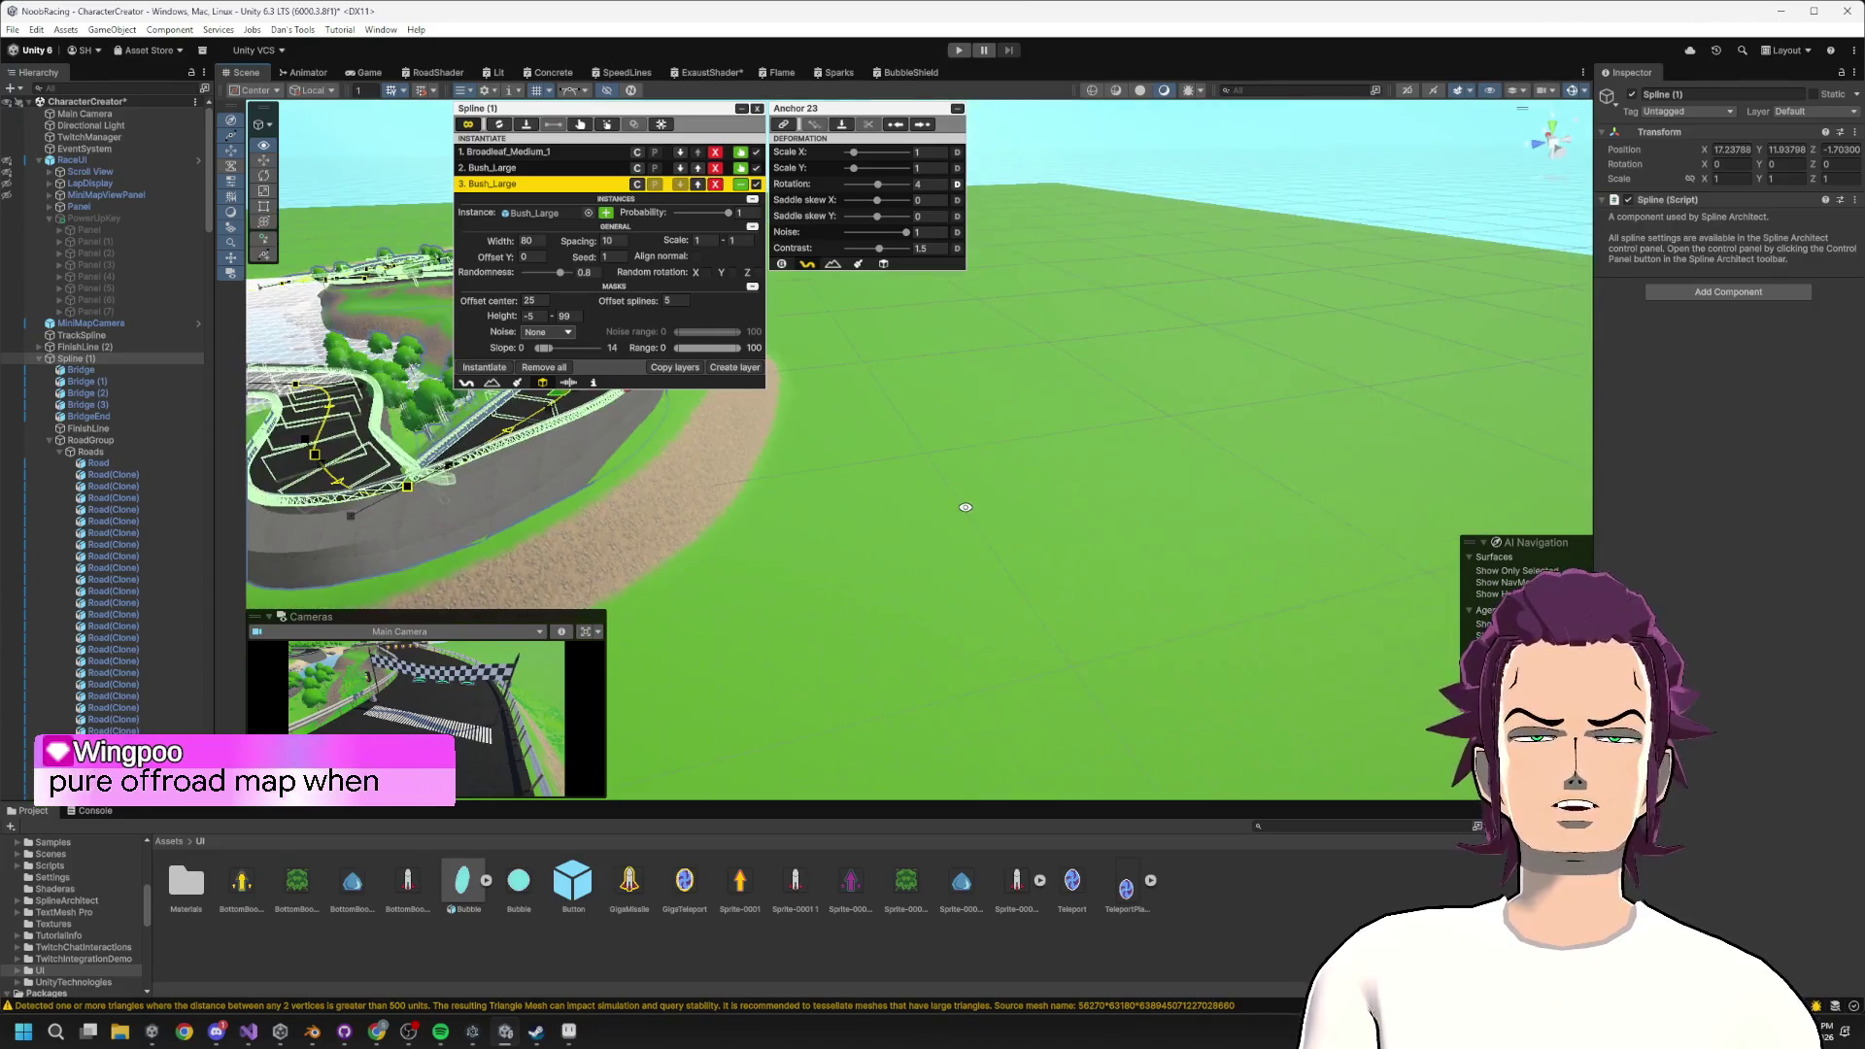
{"action": "scroll", "coordinate": [971, 512], "scroll_direction": "down", "scroll_amount": 5}
{"action": "left_click_drag", "start_coordinate": [974, 542], "coordinate": [1426, 526]}
Drag the anchor down to reshape the curve, then select Anchor 22 from an overview.
{"action": "scroll", "coordinate": [1400, 530], "scroll_direction": "up", "scroll_amount": 8}
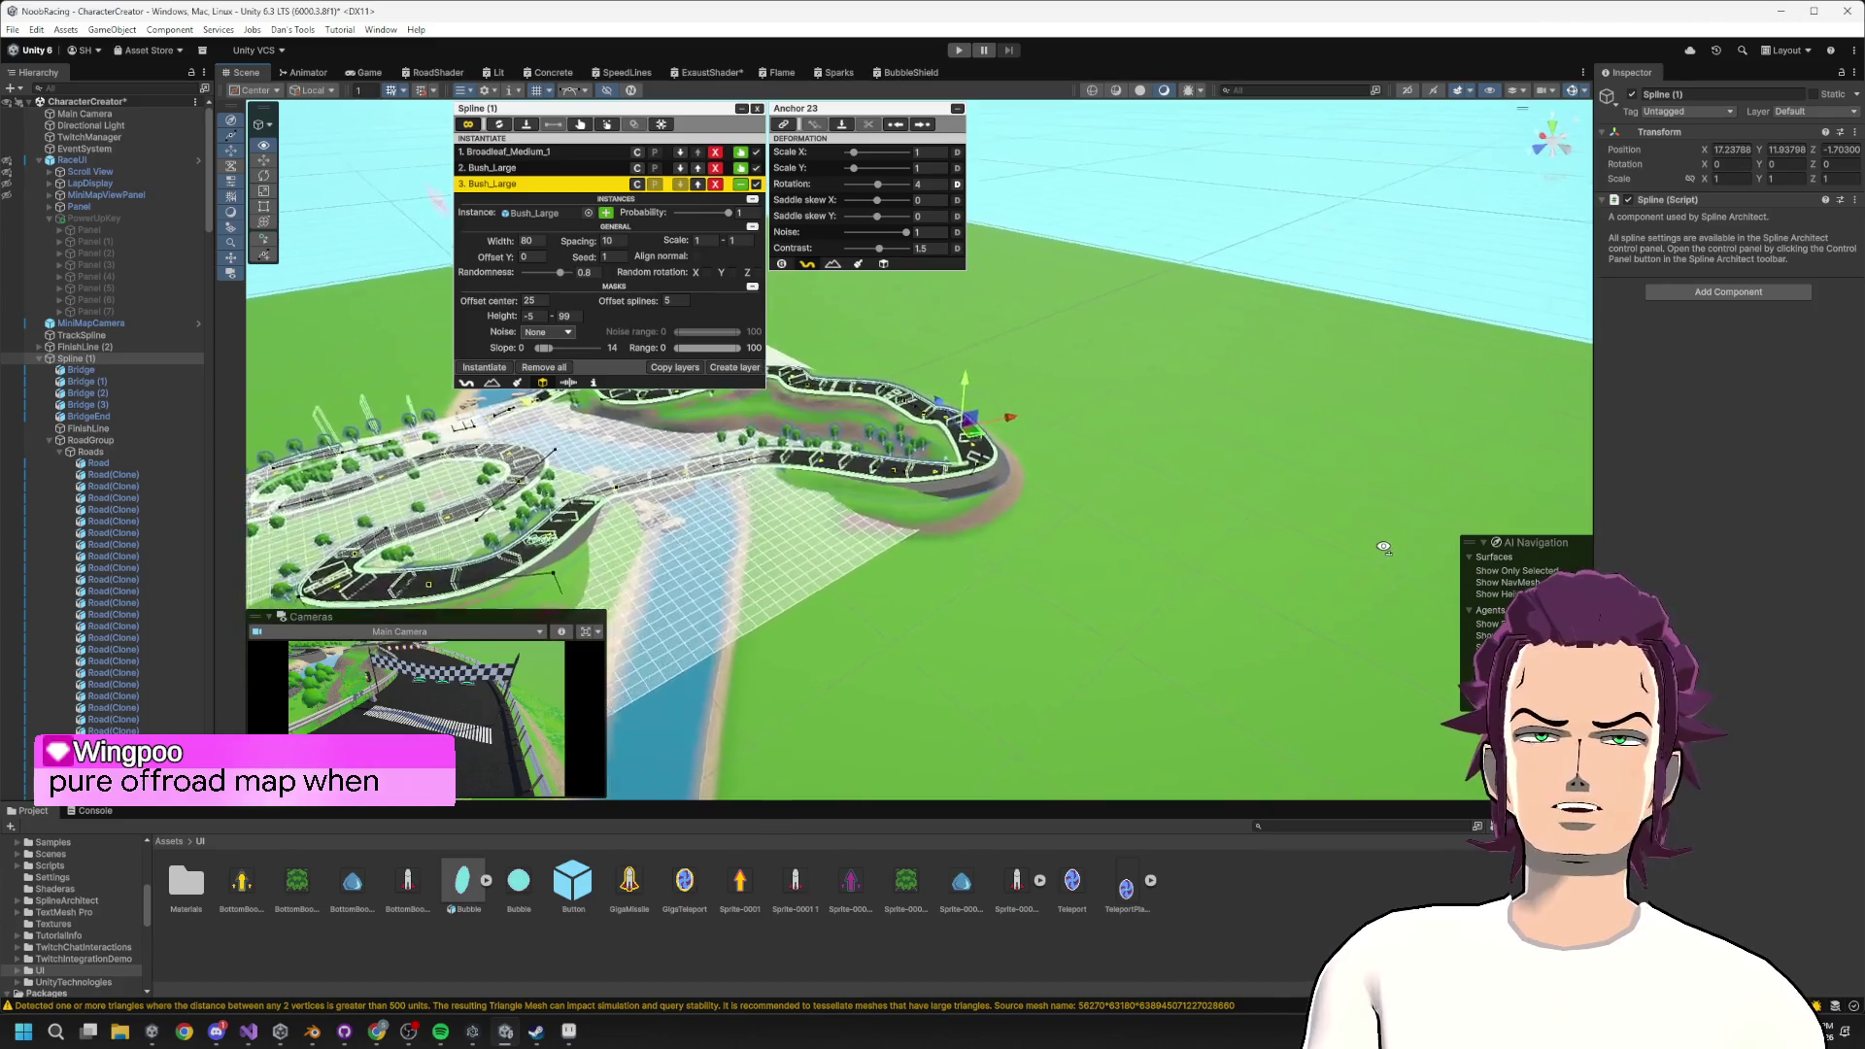
{"action": "scroll", "coordinate": [1001, 600], "scroll_direction": "up", "scroll_amount": 3}
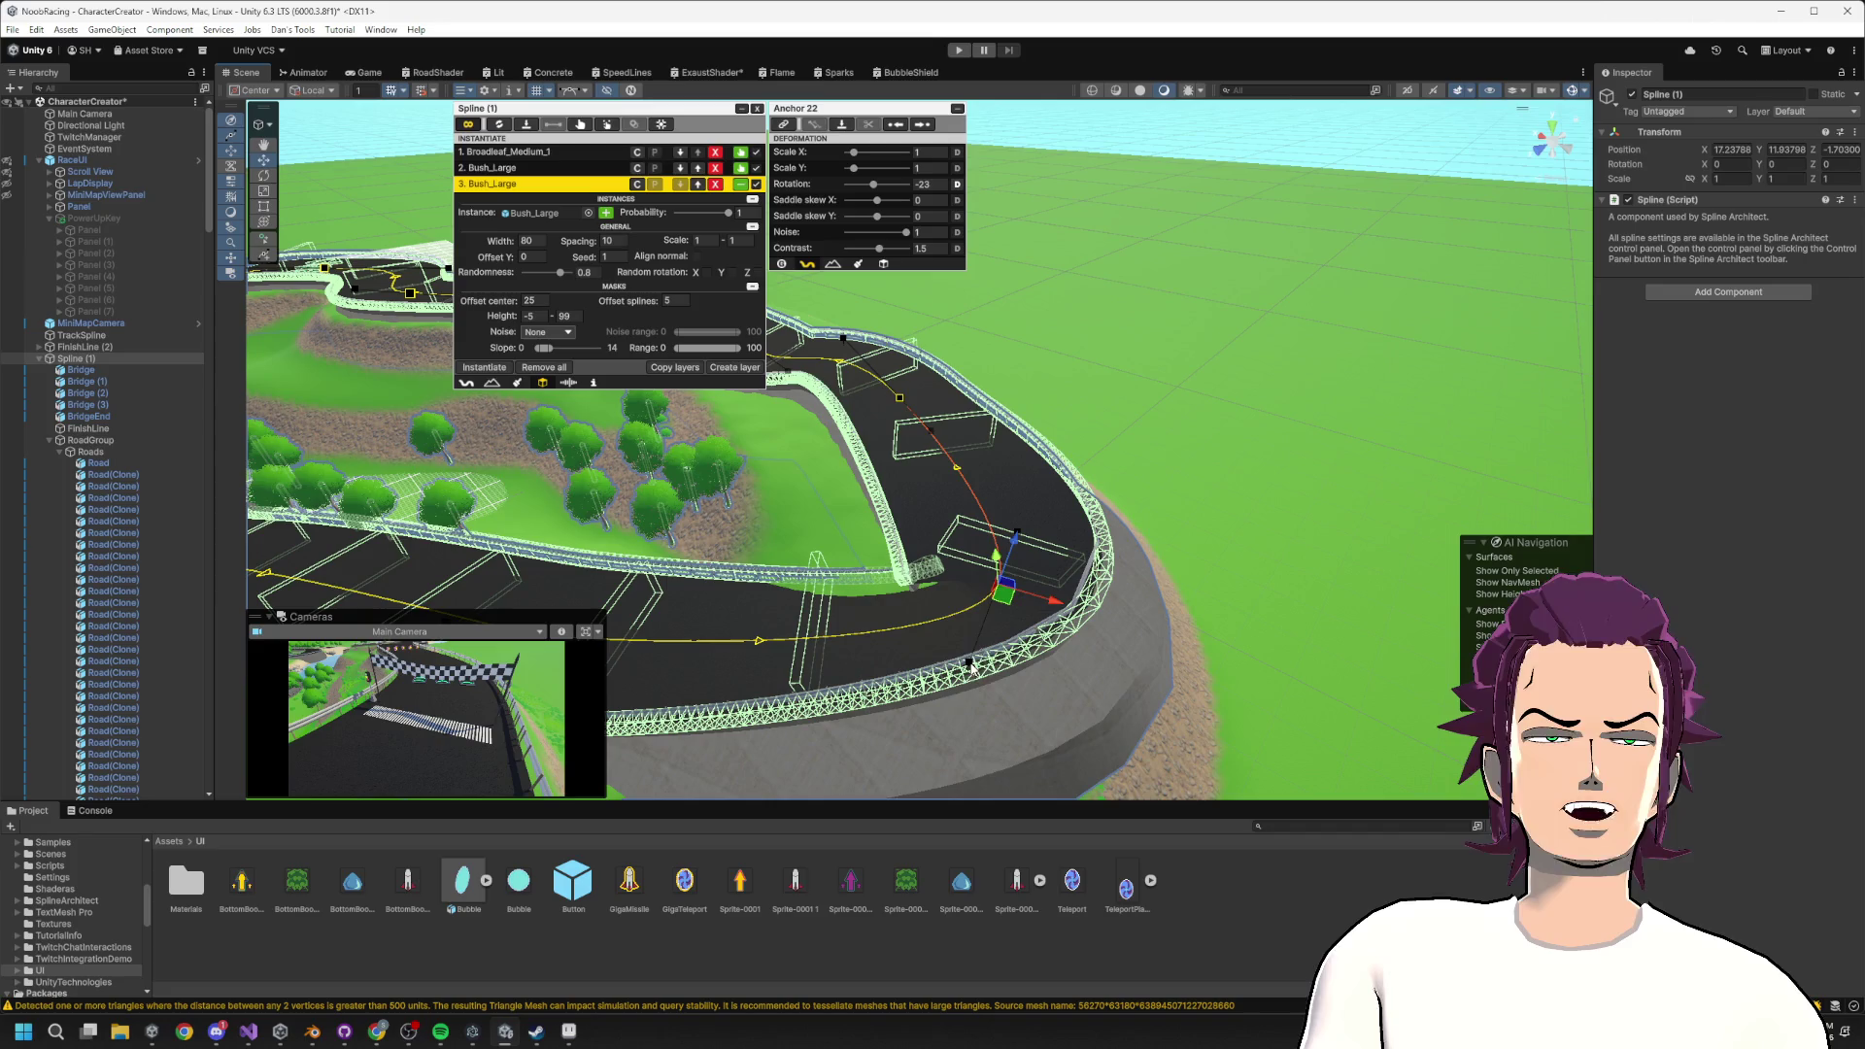
{"action": "mouse_move", "coordinate": [961, 661]}
{"action": "left_mouse_down"}
{"action": "mouse_move", "coordinate": [976, 789]}
{"action": "mouse_move", "coordinate": [961, 855]}
{"action": "left_mouse_up"}
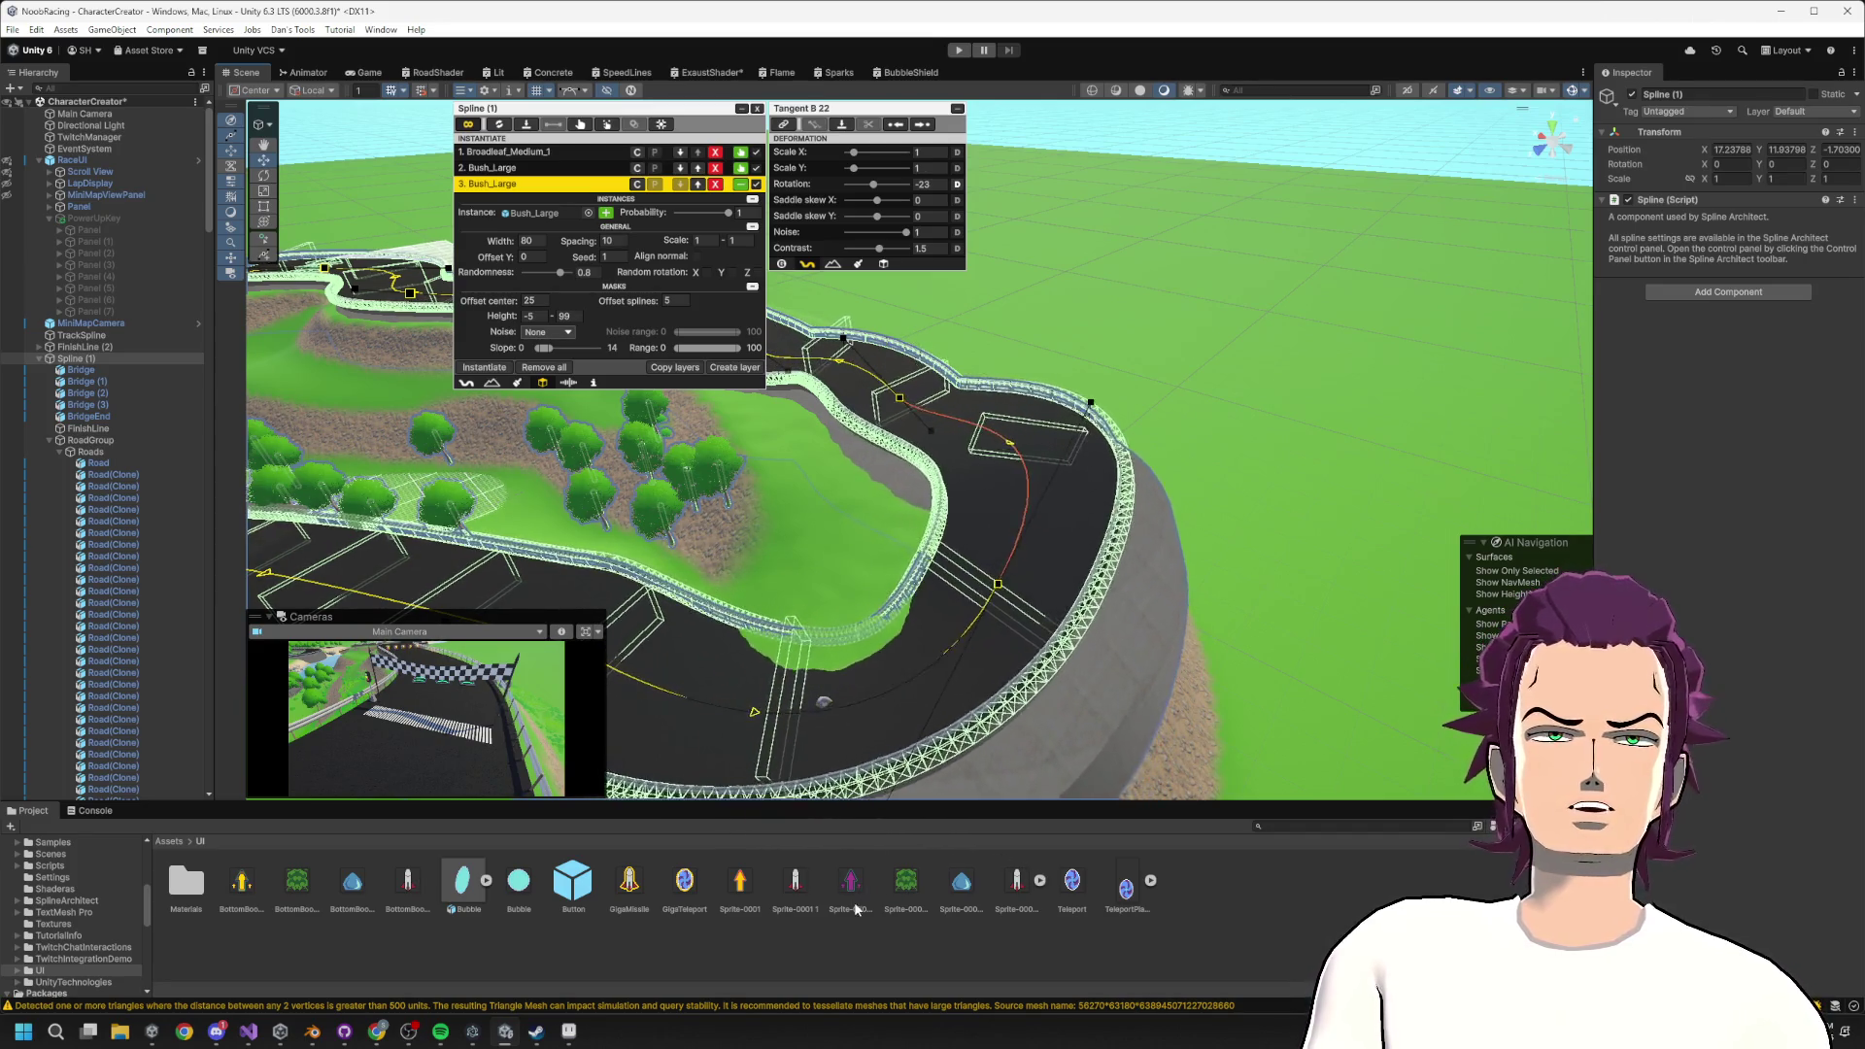
{"action": "mouse_move", "coordinate": [1079, 583]}
{"action": "left_mouse_down"}
{"action": "mouse_move", "coordinate": [971, 554]}
{"action": "mouse_move", "coordinate": [991, 632]}
{"action": "left_mouse_up"}
{"action": "scroll", "coordinate": [1038, 539], "scroll_direction": "down", "scroll_amount": 5}
{"action": "left_click_drag", "start_coordinate": [903, 497], "coordinate": [909, 502]}
{"action": "scroll", "coordinate": [898, 502], "scroll_direction": "up", "scroll_amount": 5}
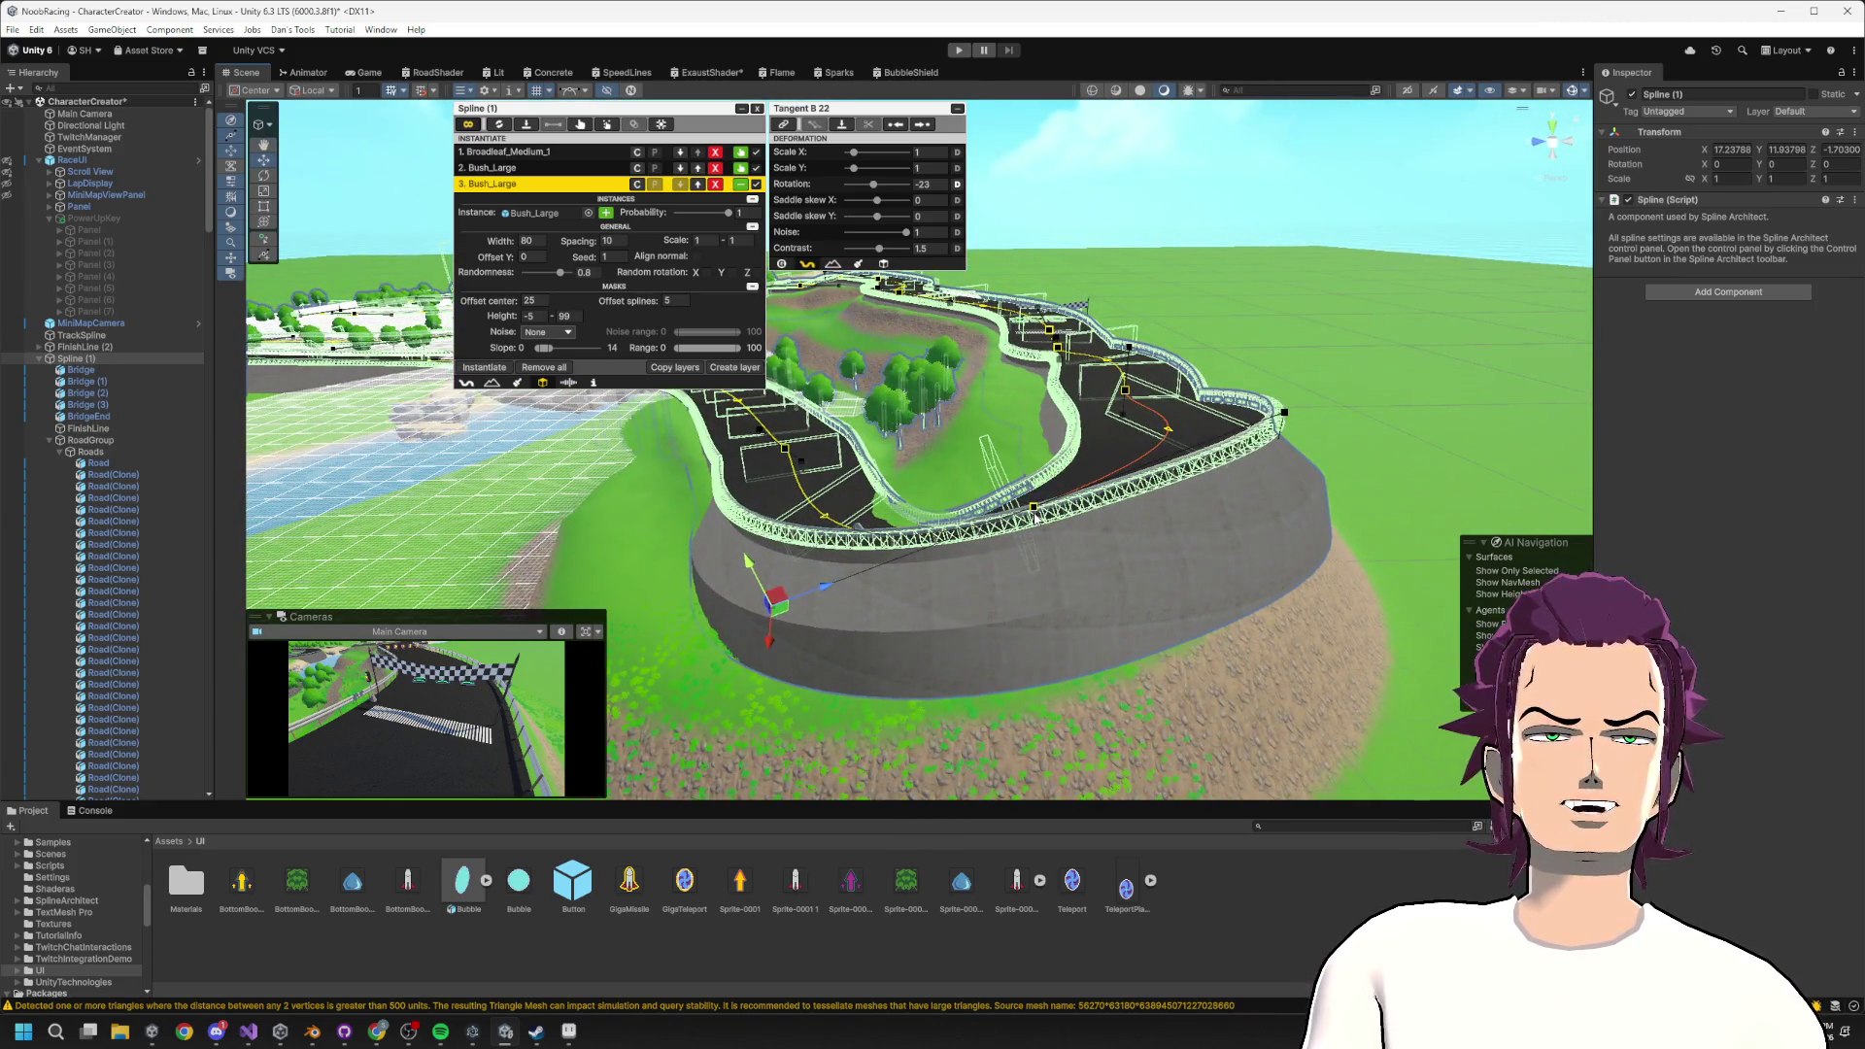
{"action": "left_click", "coordinate": [1034, 509]}
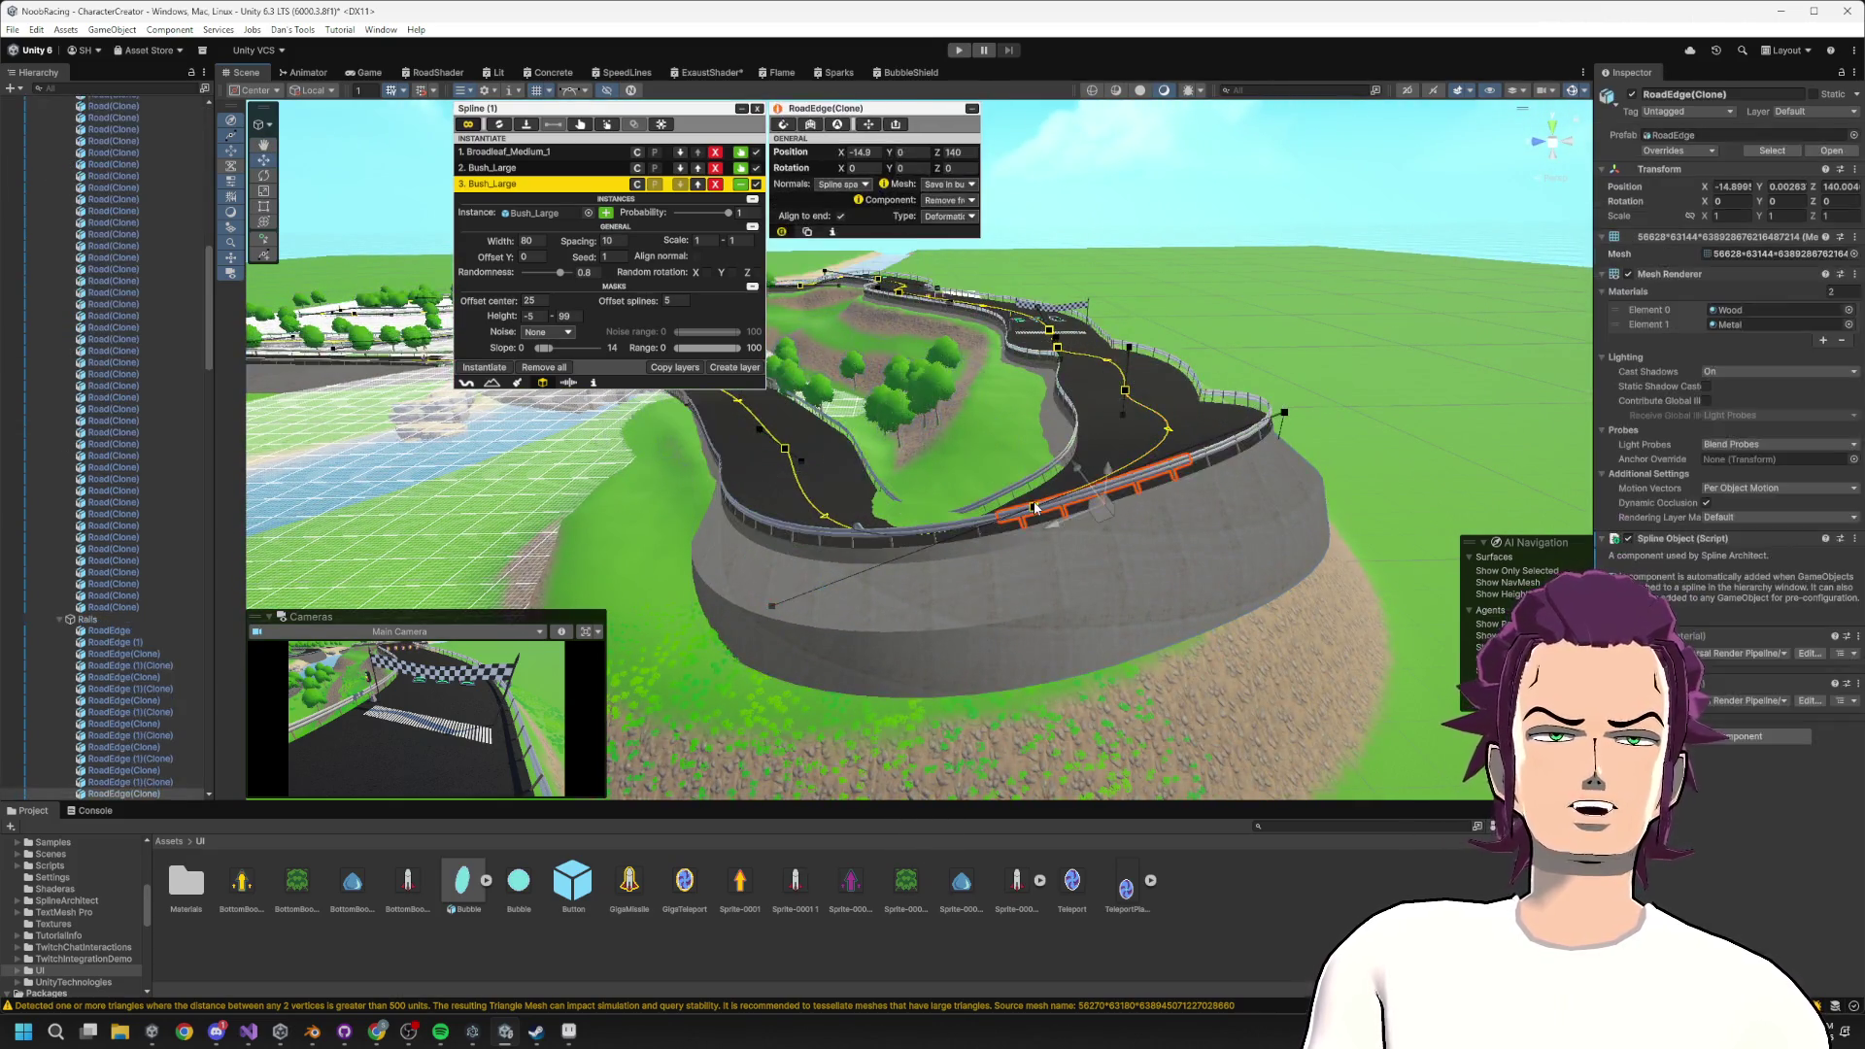
Bend the bridge road at Anchor 22's tangent and reduce its Rotation banking to -5.
{"action": "mouse_move", "coordinate": [1055, 541]}
{"action": "left_mouse_down"}
{"action": "mouse_move", "coordinate": [976, 559]}
{"action": "mouse_move", "coordinate": [922, 656]}
{"action": "left_mouse_up"}
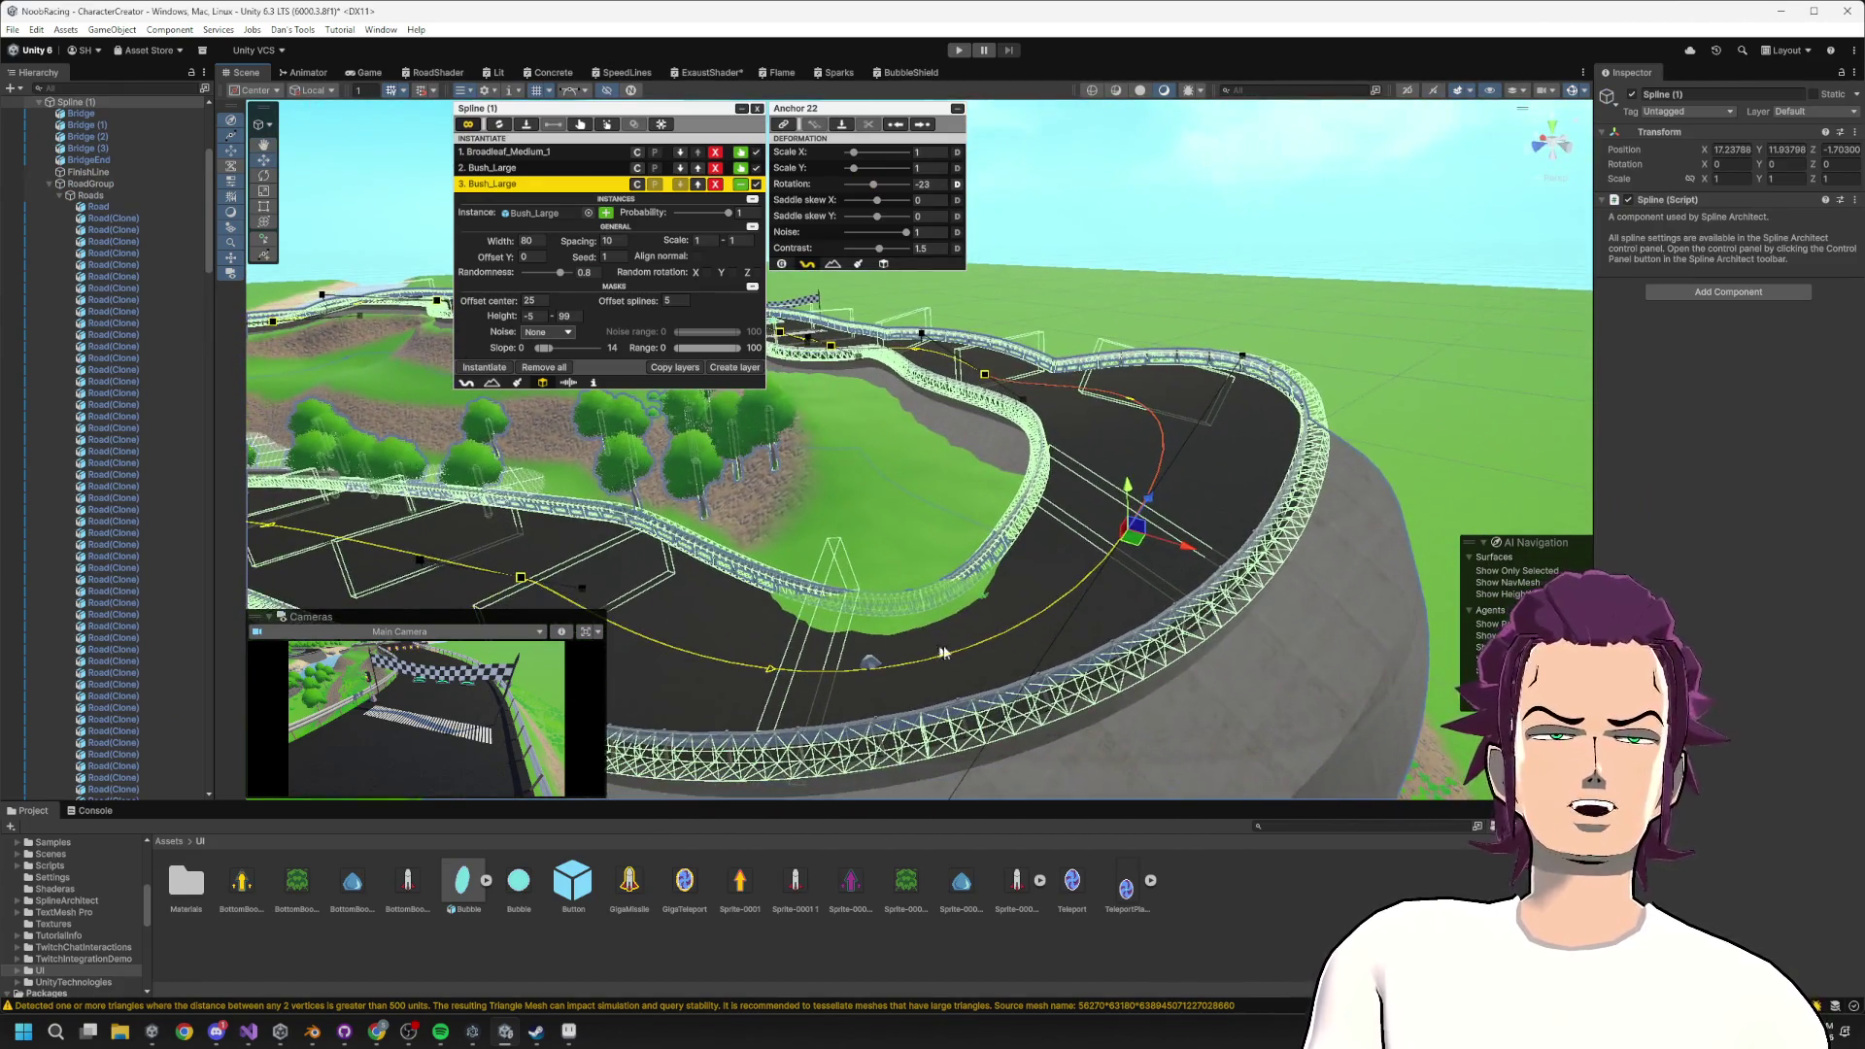
{"action": "mouse_move", "coordinate": [1163, 532]}
{"action": "left_mouse_down"}
{"action": "mouse_move", "coordinate": [1130, 603]}
{"action": "mouse_move", "coordinate": [1133, 564]}
{"action": "left_mouse_up"}
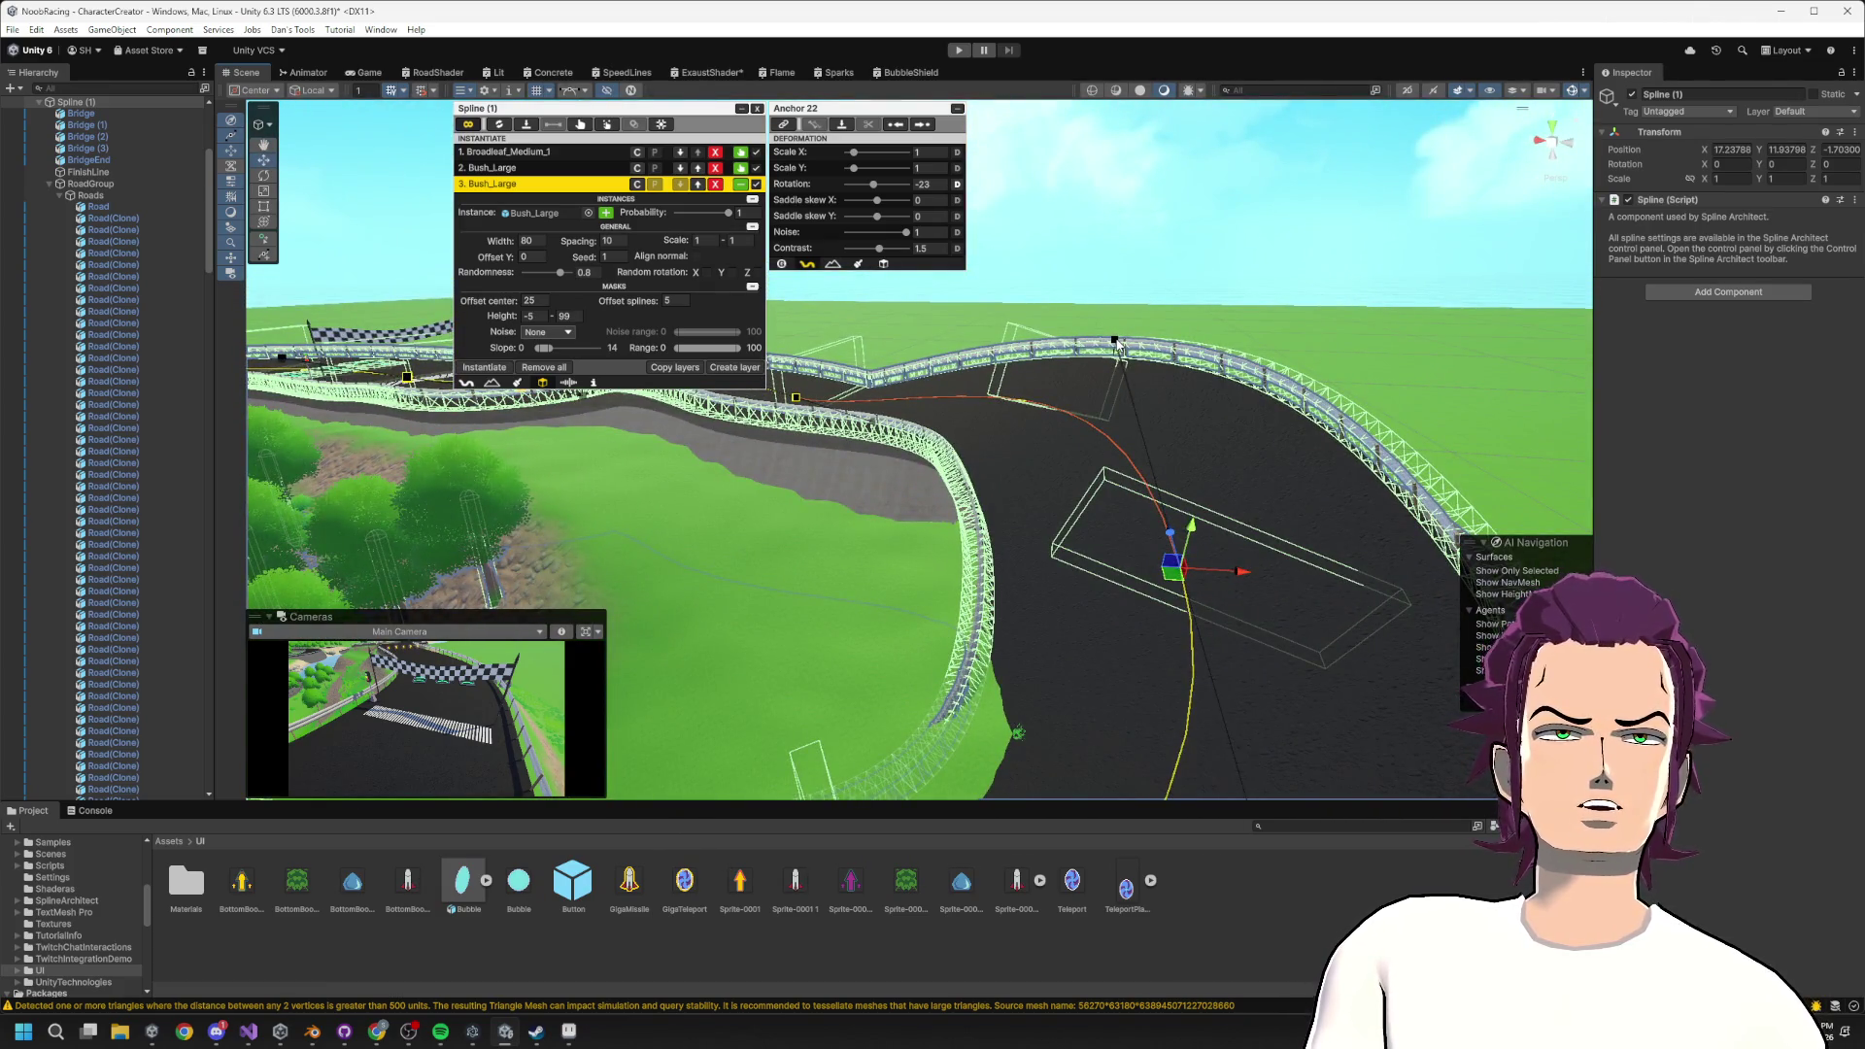
{"action": "mouse_move", "coordinate": [1115, 344]}
{"action": "left_mouse_down"}
{"action": "mouse_move", "coordinate": [1114, 497]}
{"action": "mouse_move", "coordinate": [1156, 457]}
{"action": "mouse_move", "coordinate": [1107, 398]}
{"action": "left_mouse_up"}
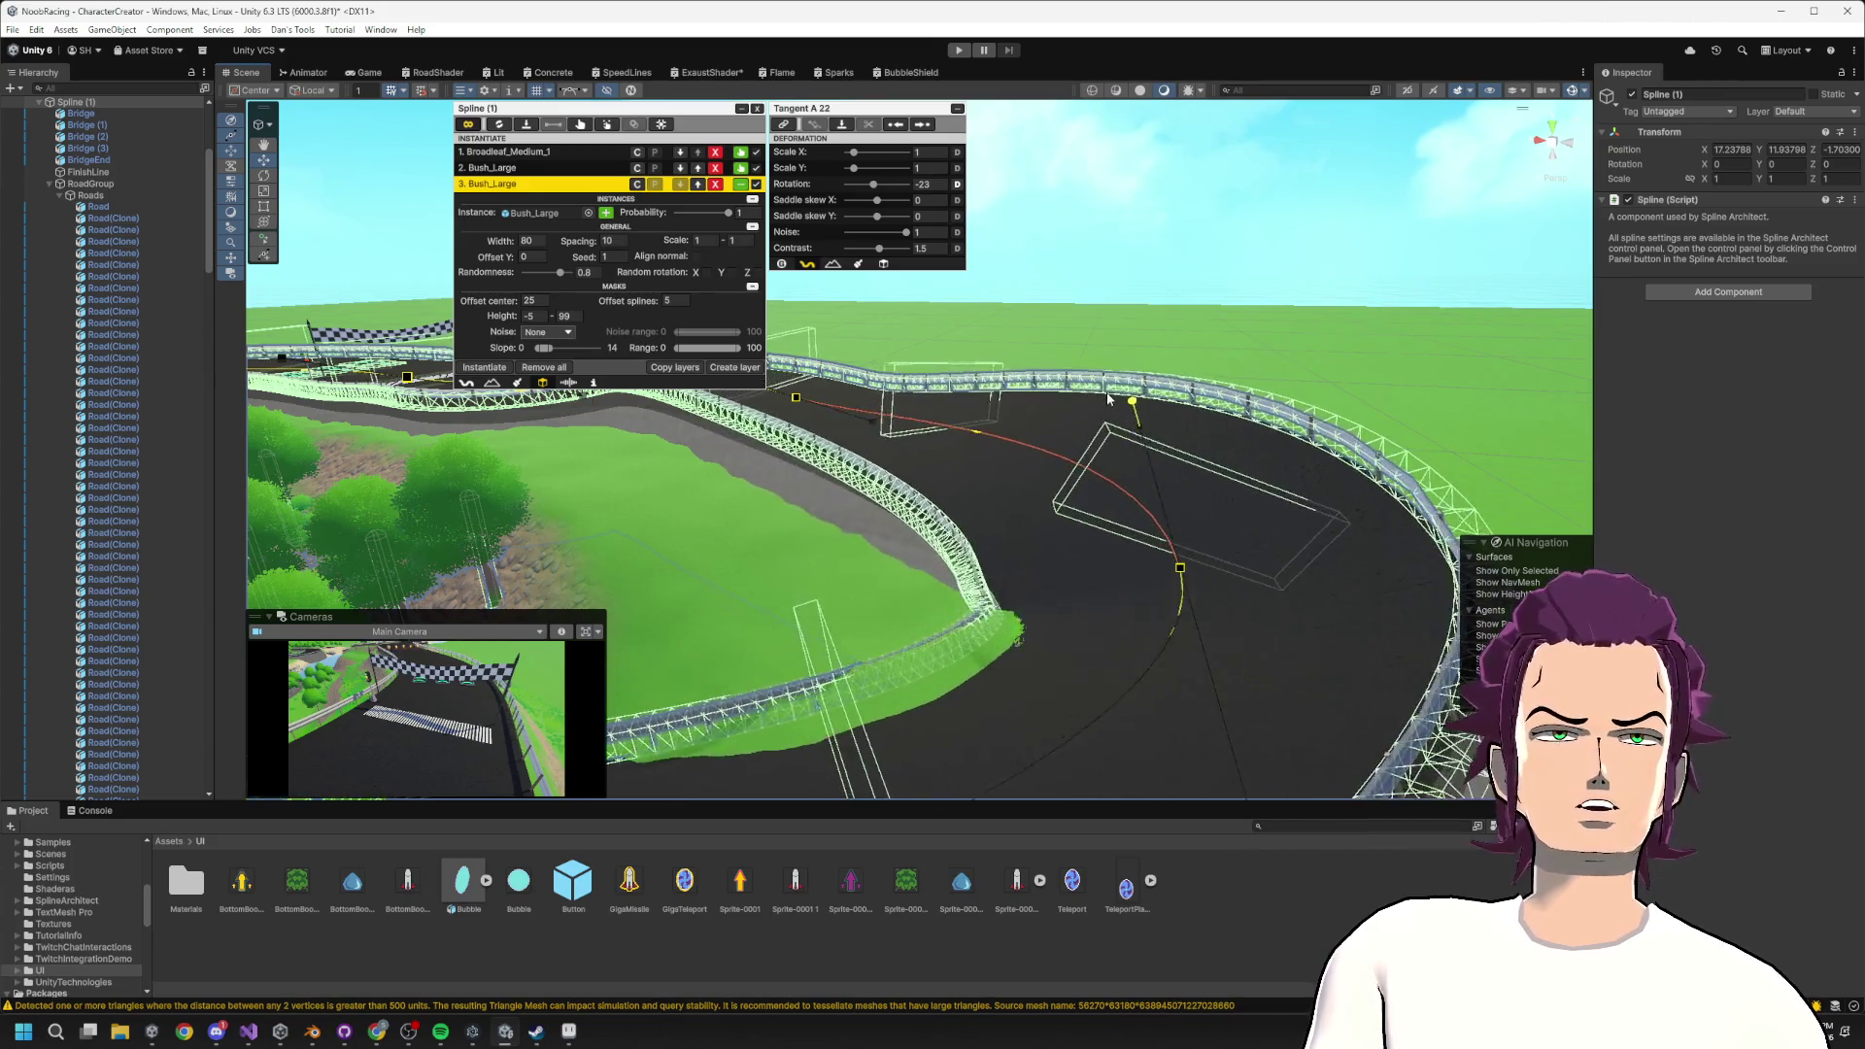
{"action": "scroll", "coordinate": [1015, 563], "scroll_direction": "down", "scroll_amount": 2}
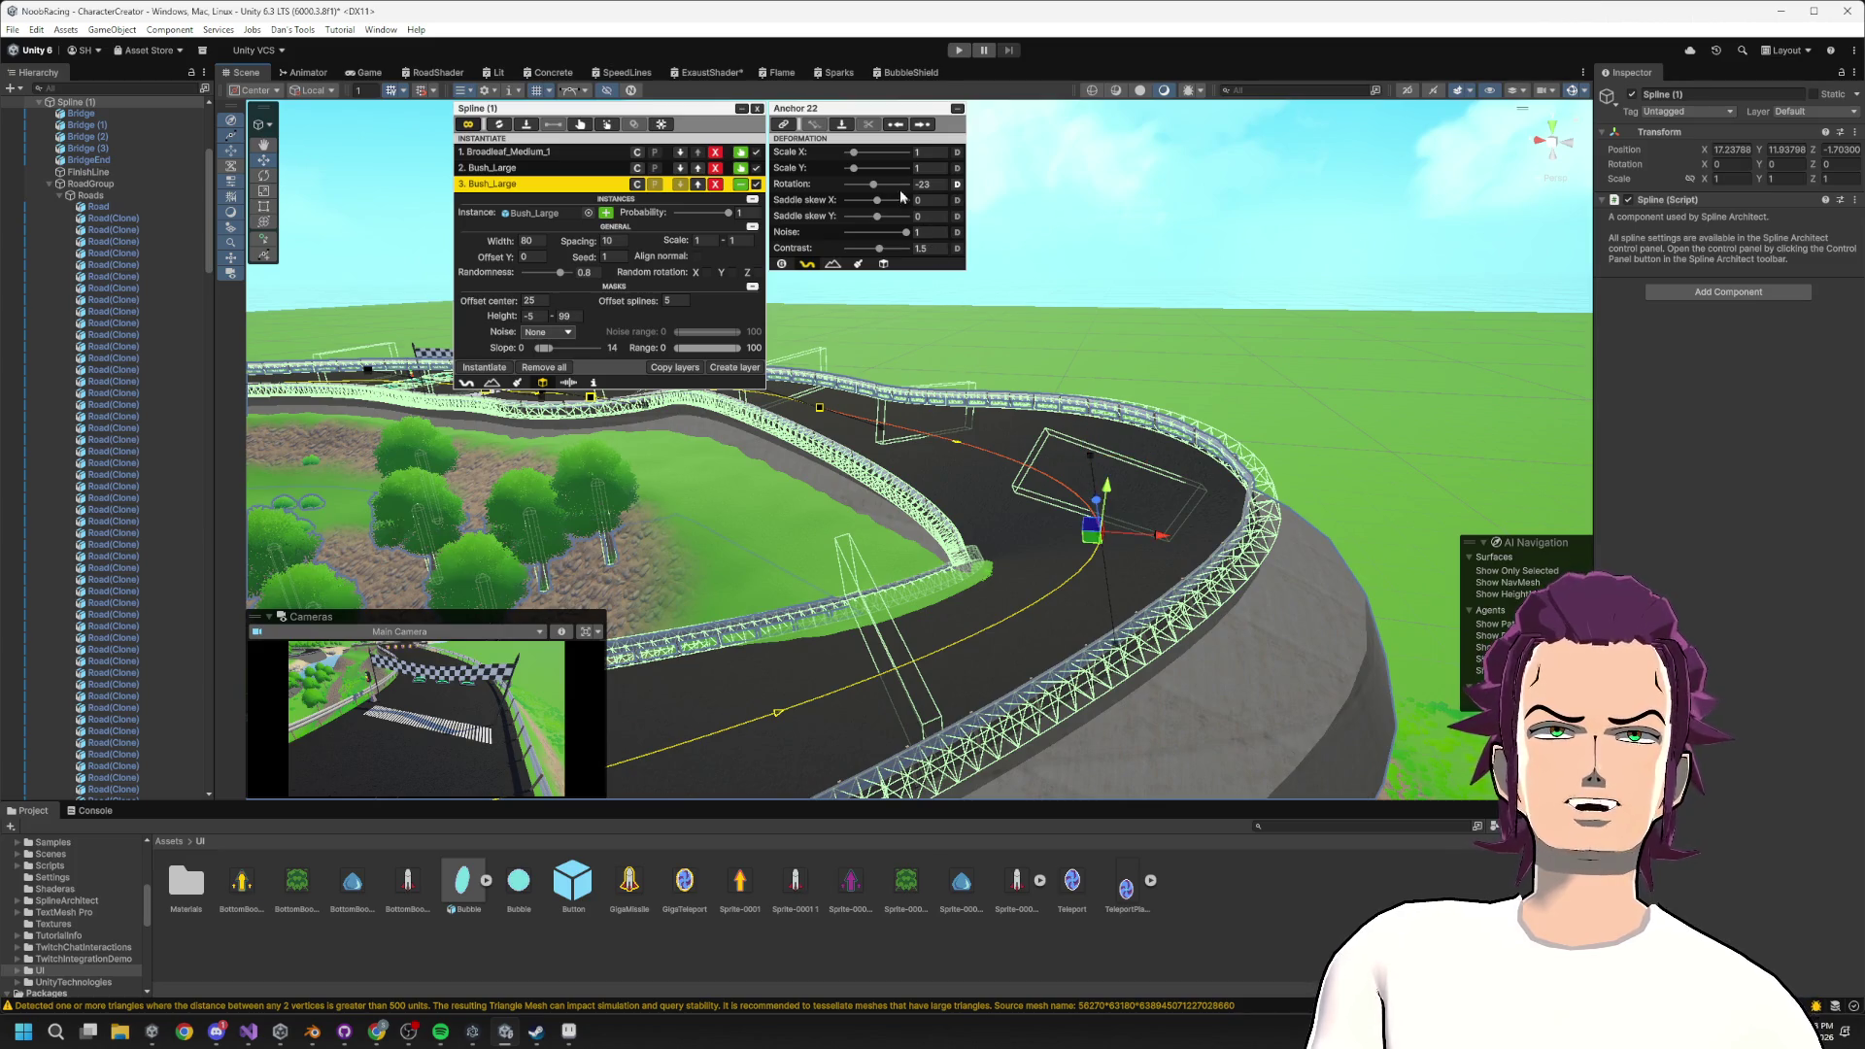
{"action": "left_click_drag", "start_coordinate": [876, 189], "coordinate": [876, 189]}
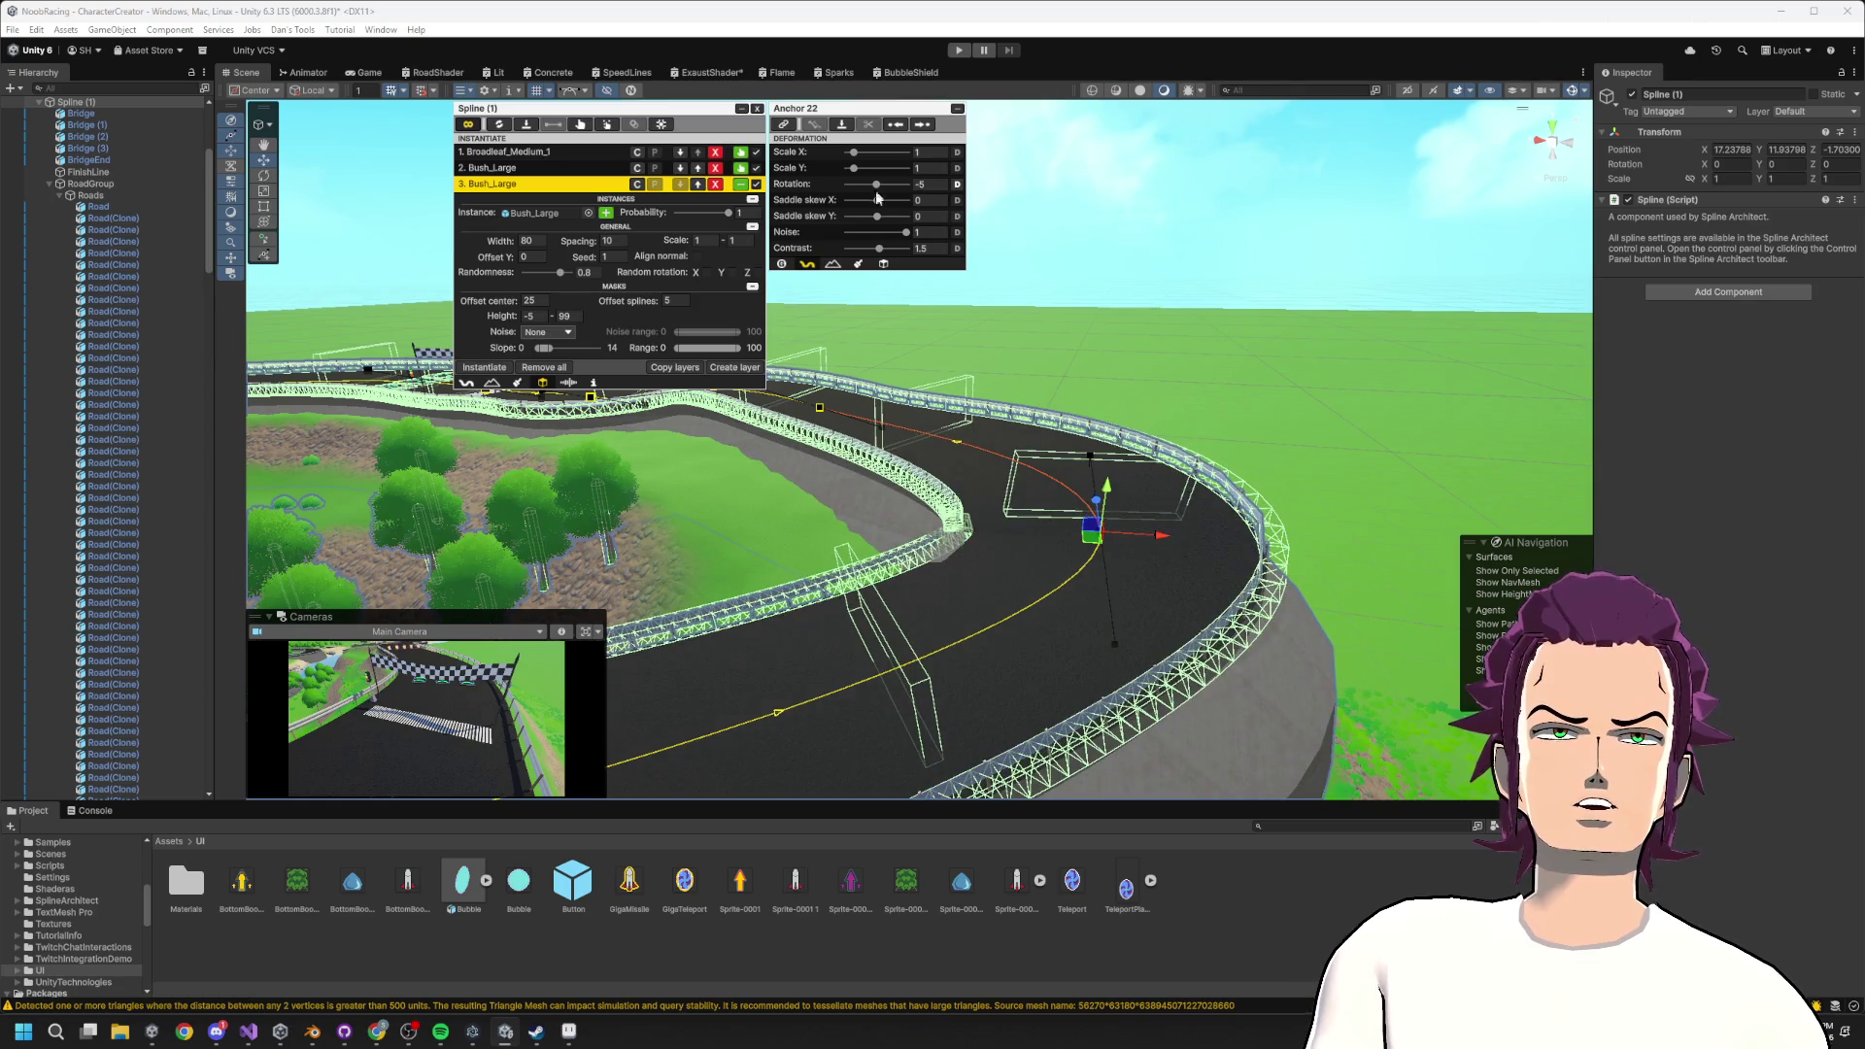
Lower the raised curve by pulling the spline point toward the near rail and down in height.
{"action": "scroll", "coordinate": [967, 427], "scroll_direction": "down", "scroll_amount": 3}
{"action": "scroll", "coordinate": [951, 452], "scroll_direction": "up", "scroll_amount": 1}
{"action": "mouse_move", "coordinate": [831, 449]}
{"action": "left_mouse_down"}
{"action": "mouse_move", "coordinate": [858, 495]}
{"action": "mouse_move", "coordinate": [856, 470]}
{"action": "left_mouse_up"}
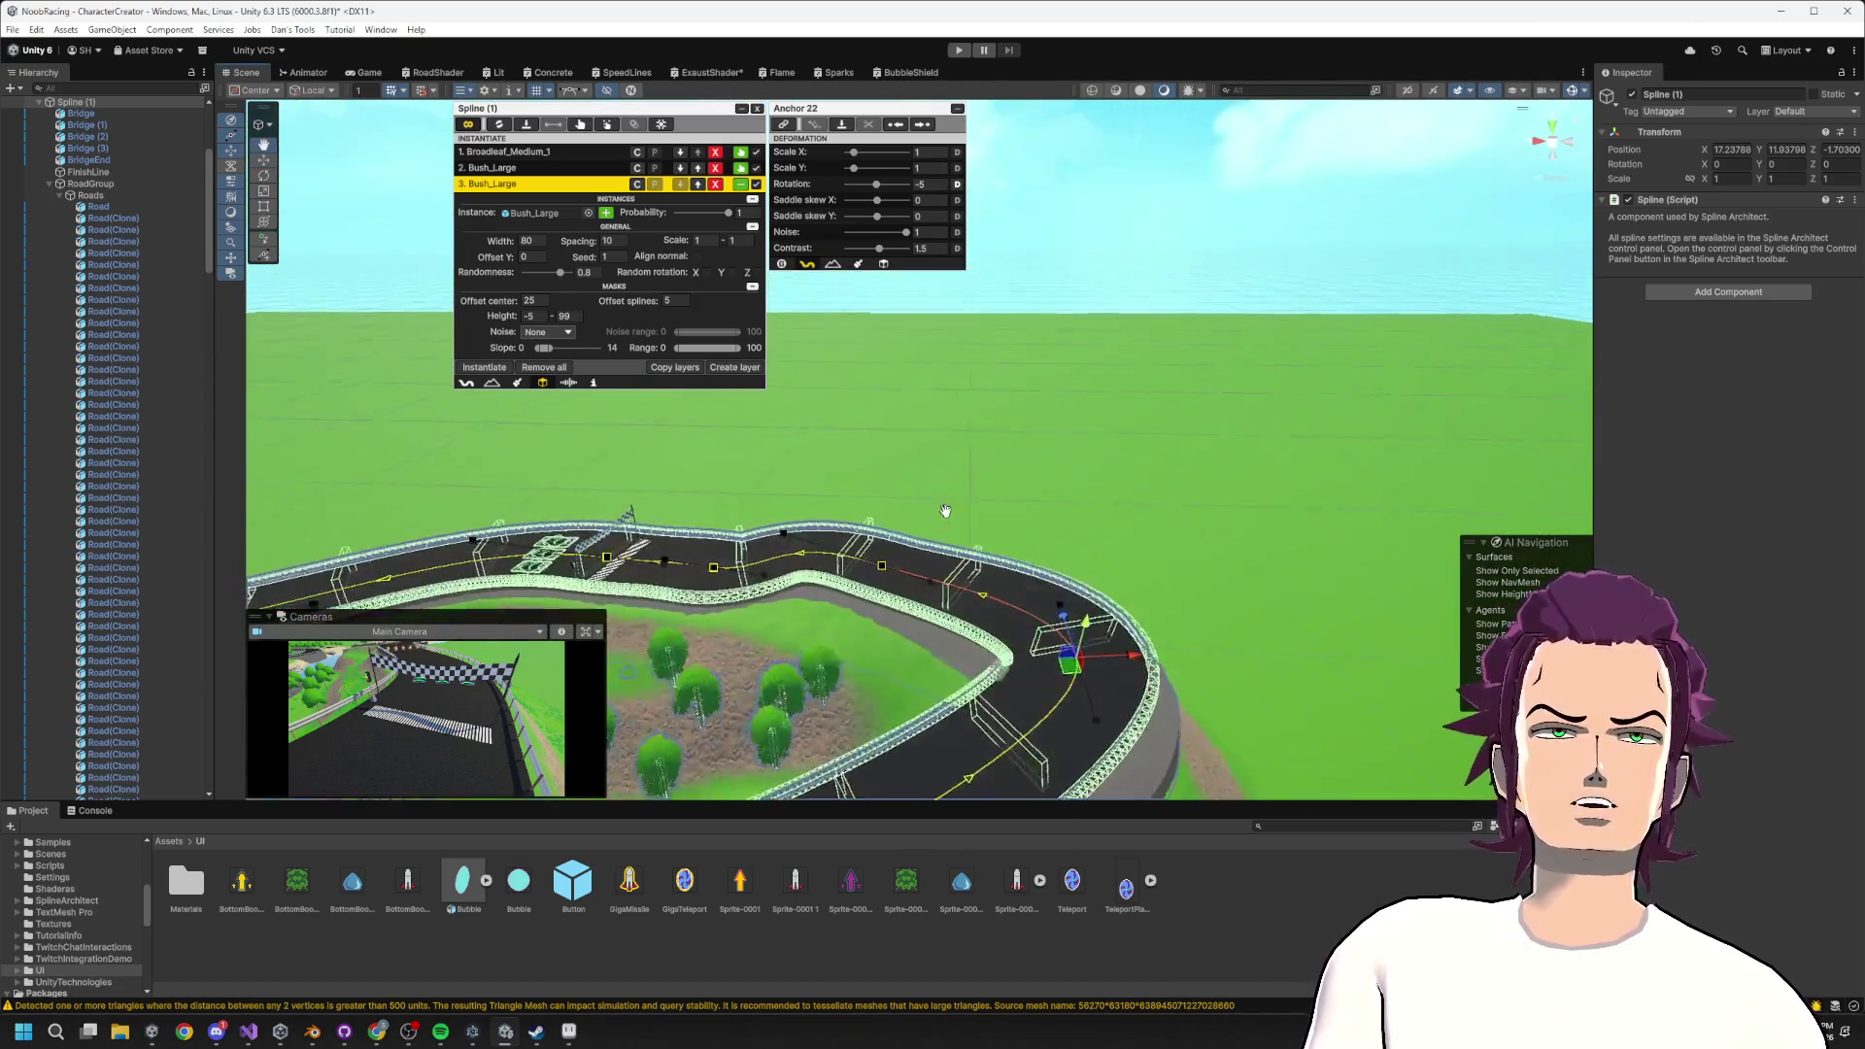
{"action": "left_click_drag", "start_coordinate": [946, 511], "coordinate": [960, 533]}
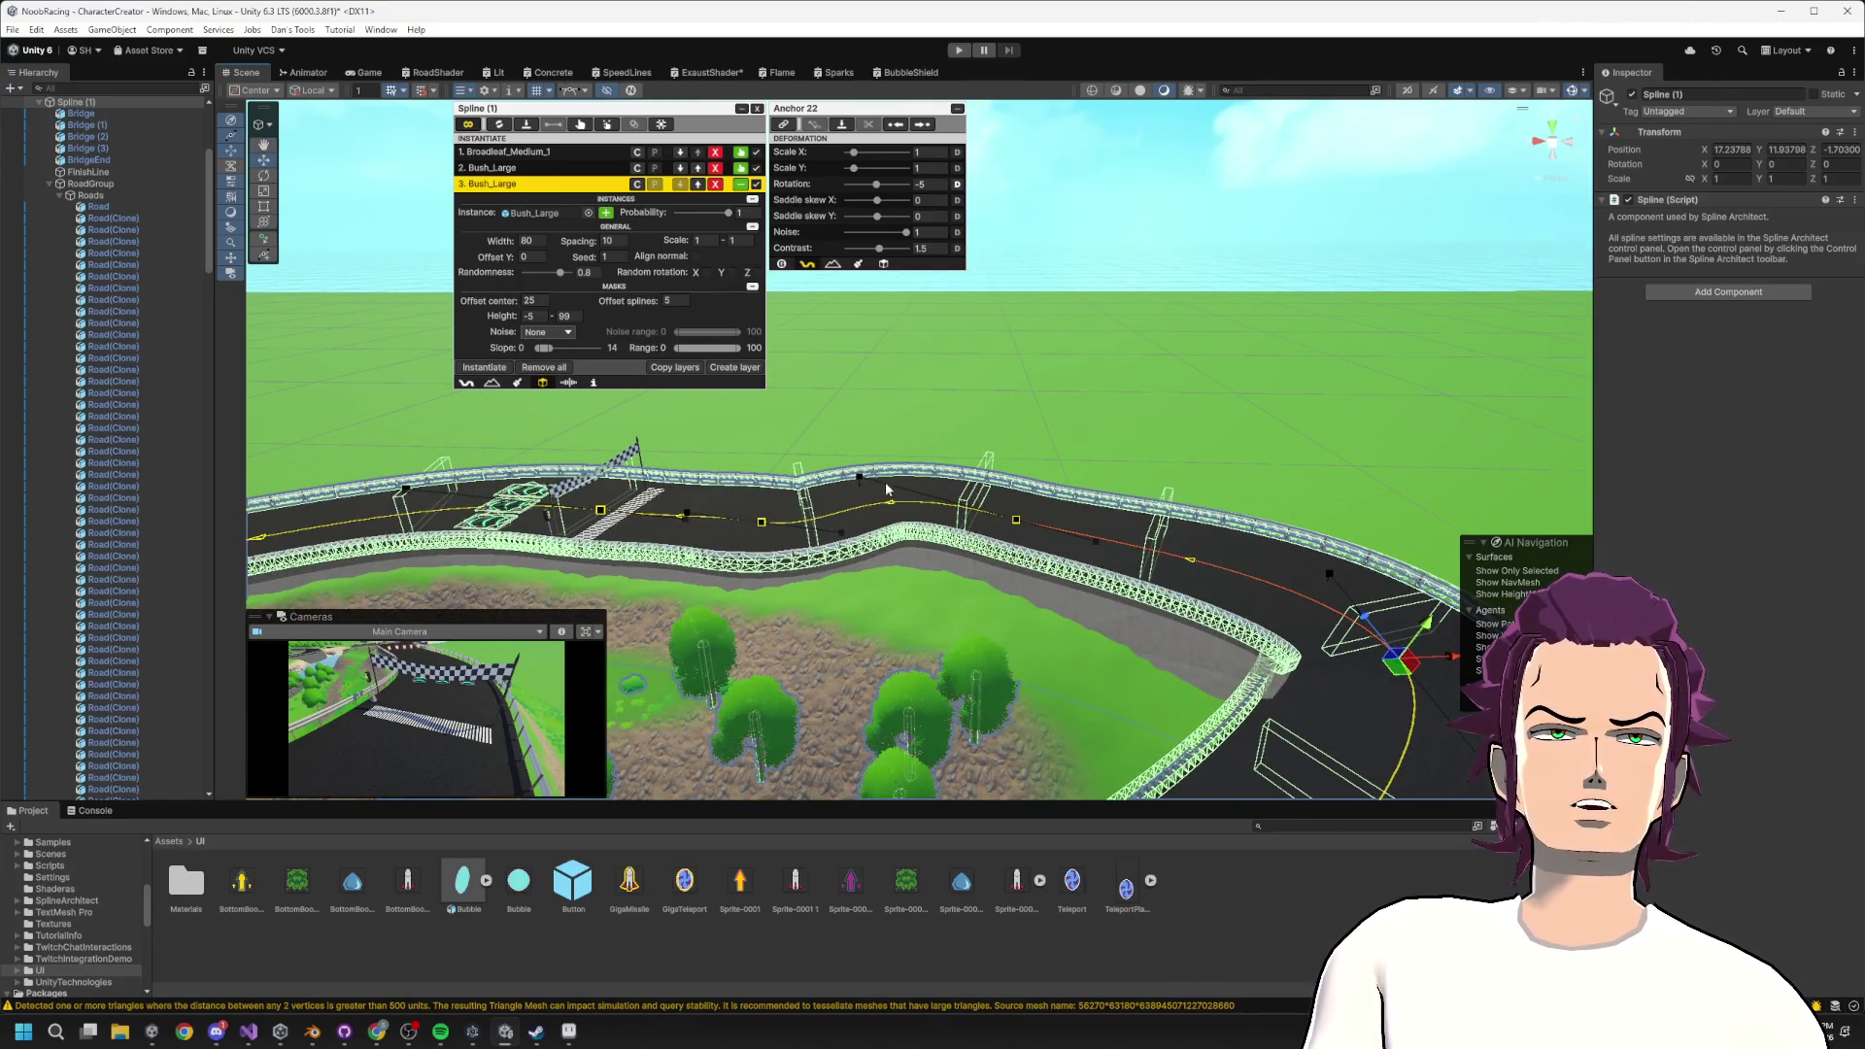
{"action": "mouse_move", "coordinate": [861, 486]}
{"action": "left_mouse_down"}
{"action": "mouse_move", "coordinate": [940, 575]}
{"action": "mouse_move", "coordinate": [899, 544]}
{"action": "mouse_move", "coordinate": [846, 544]}
{"action": "mouse_move", "coordinate": [870, 561]}
{"action": "mouse_move", "coordinate": [845, 512]}
{"action": "mouse_move", "coordinate": [933, 574]}
{"action": "mouse_move", "coordinate": [979, 616]}
{"action": "mouse_move", "coordinate": [959, 644]}
{"action": "mouse_move", "coordinate": [1044, 618]}
{"action": "mouse_move", "coordinate": [853, 621]}
{"action": "mouse_move", "coordinate": [875, 593]}
{"action": "left_mouse_up"}
{"action": "scroll", "coordinate": [899, 569], "scroll_direction": "up", "scroll_amount": 6}
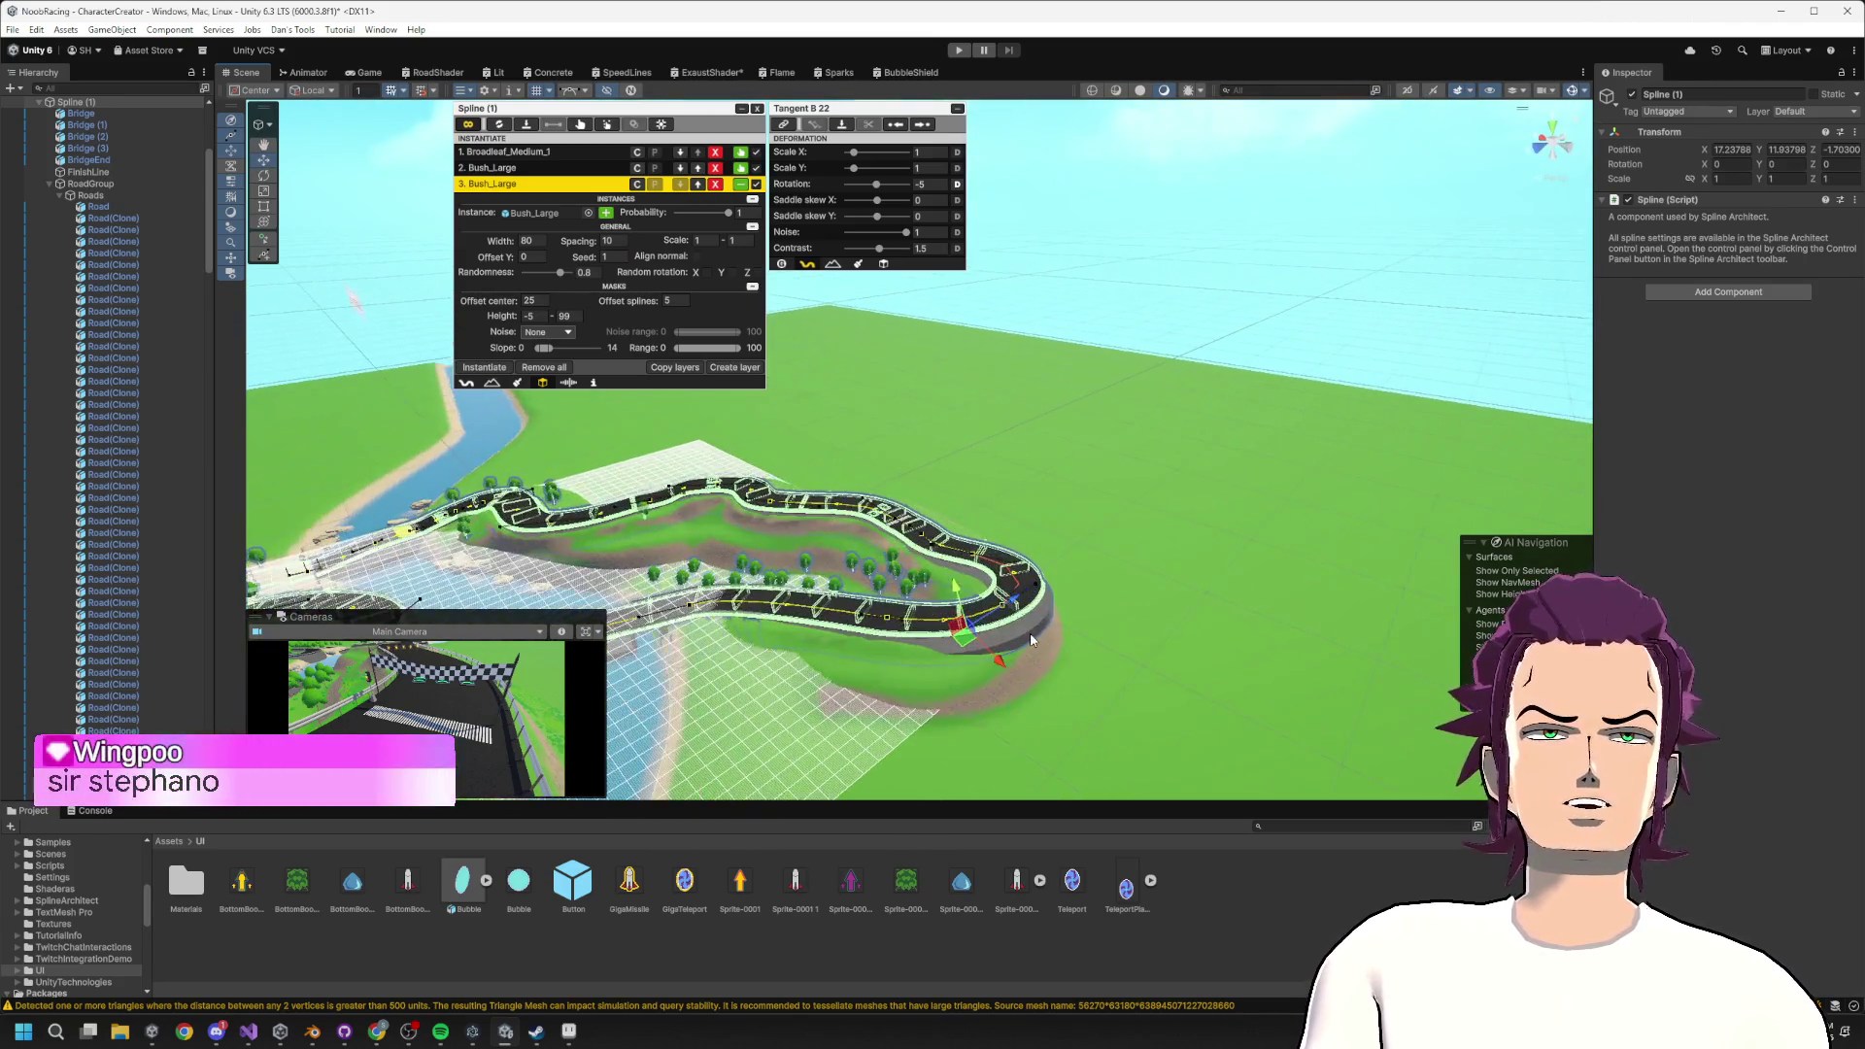
{"action": "left_click_drag", "start_coordinate": [1045, 658], "coordinate": [1022, 428]}
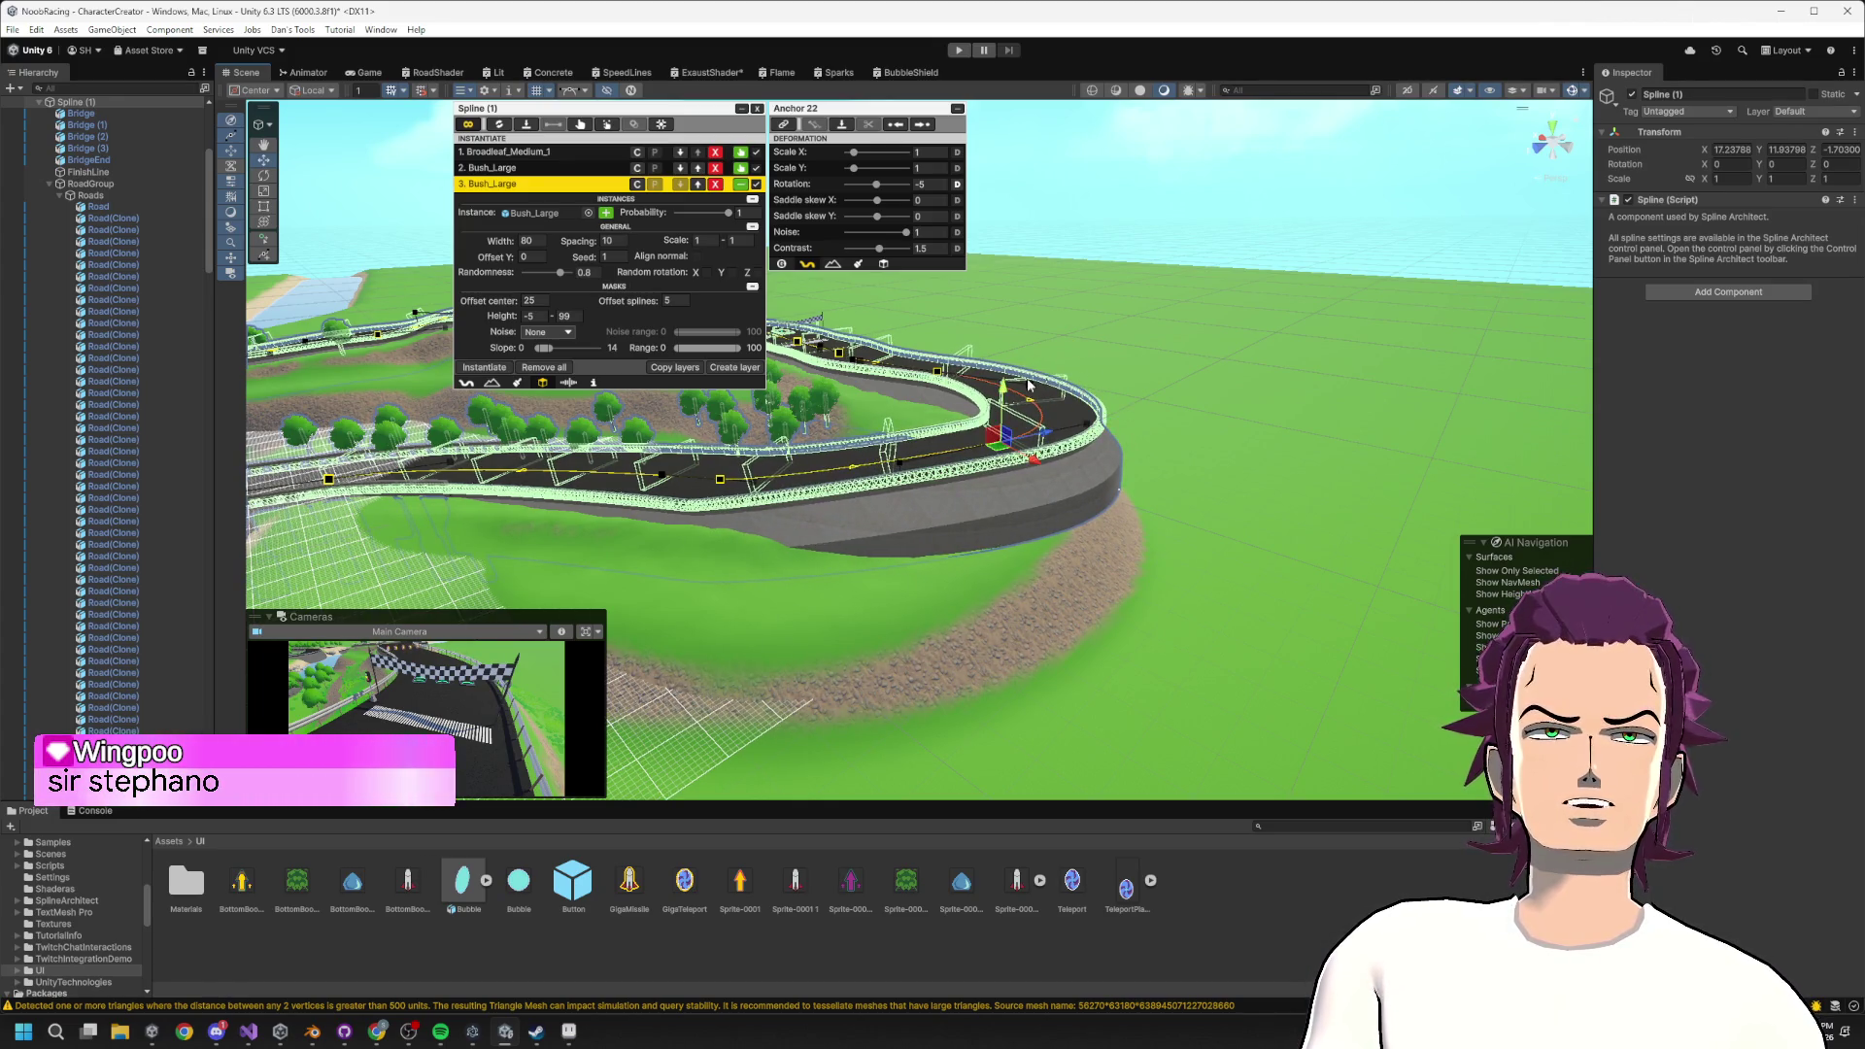
{"action": "left_click_drag", "start_coordinate": [1011, 387], "coordinate": [1008, 423]}
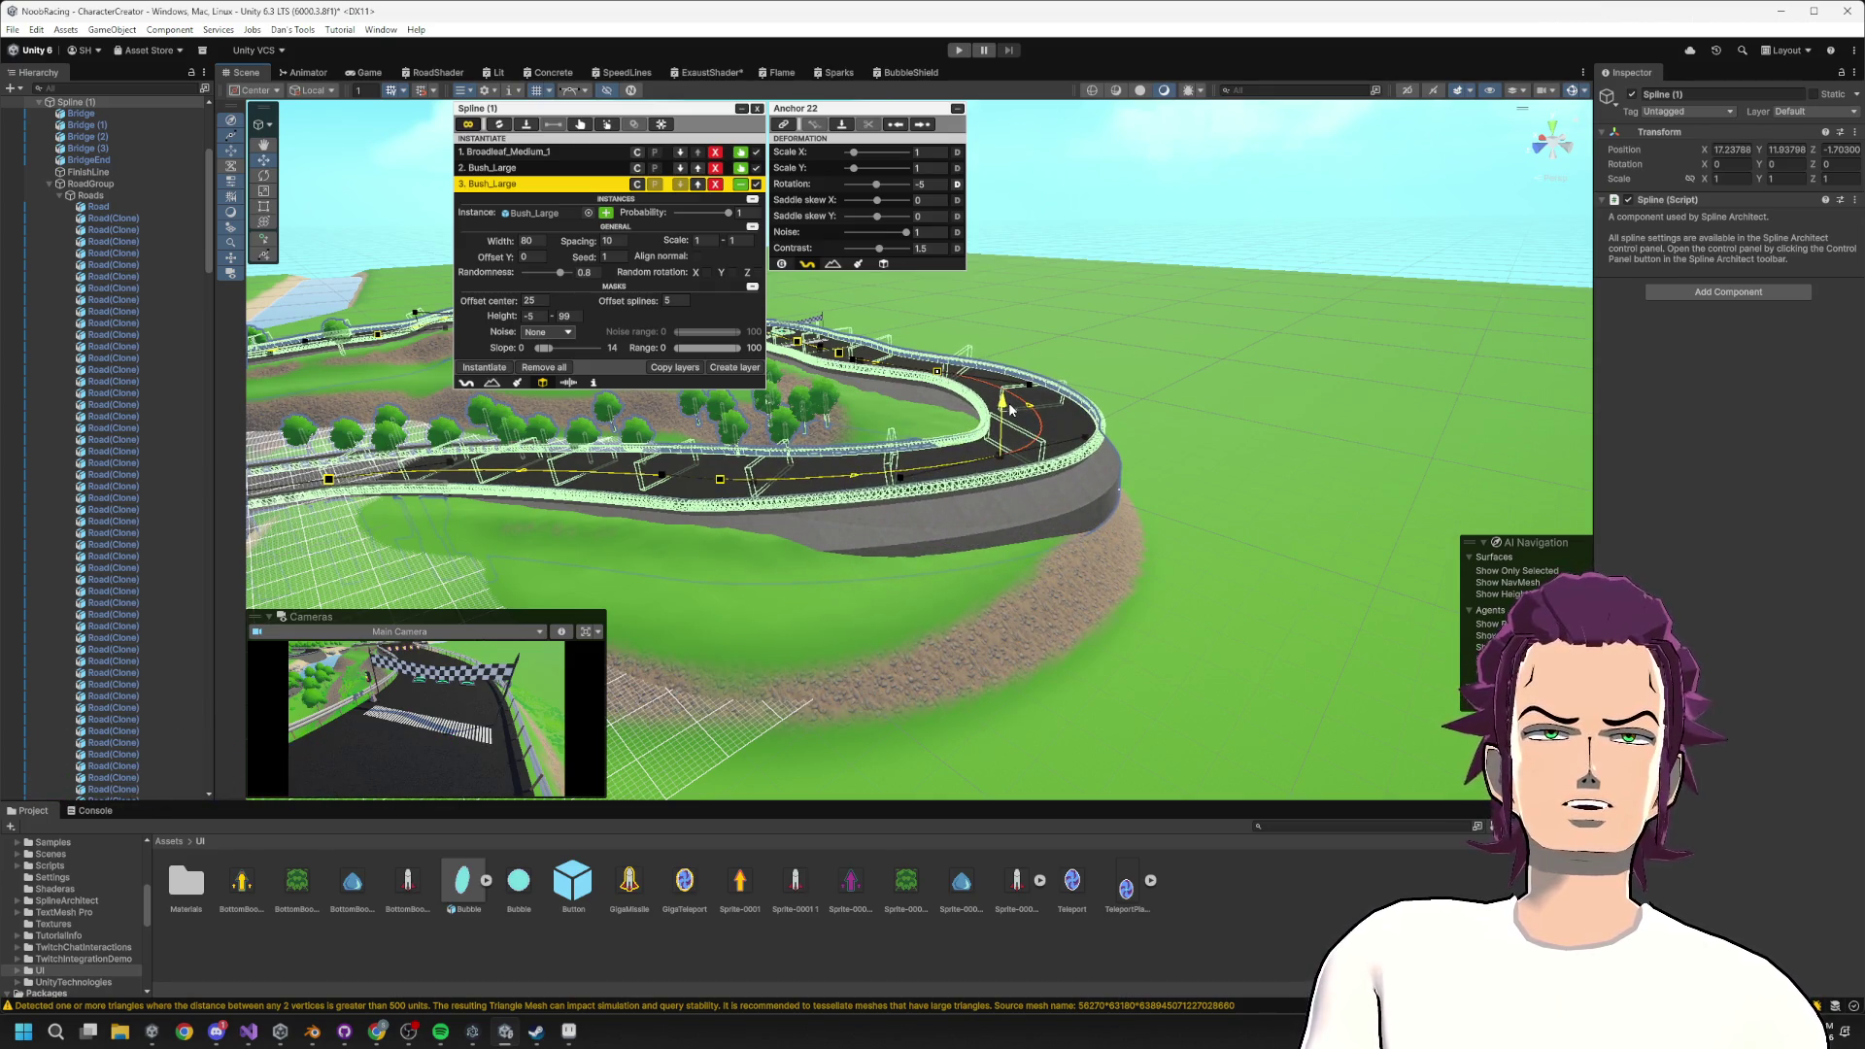
Select the hillside curve's Spline (1) point and push it outward so the road bows out.
{"action": "key", "text": "Left"}
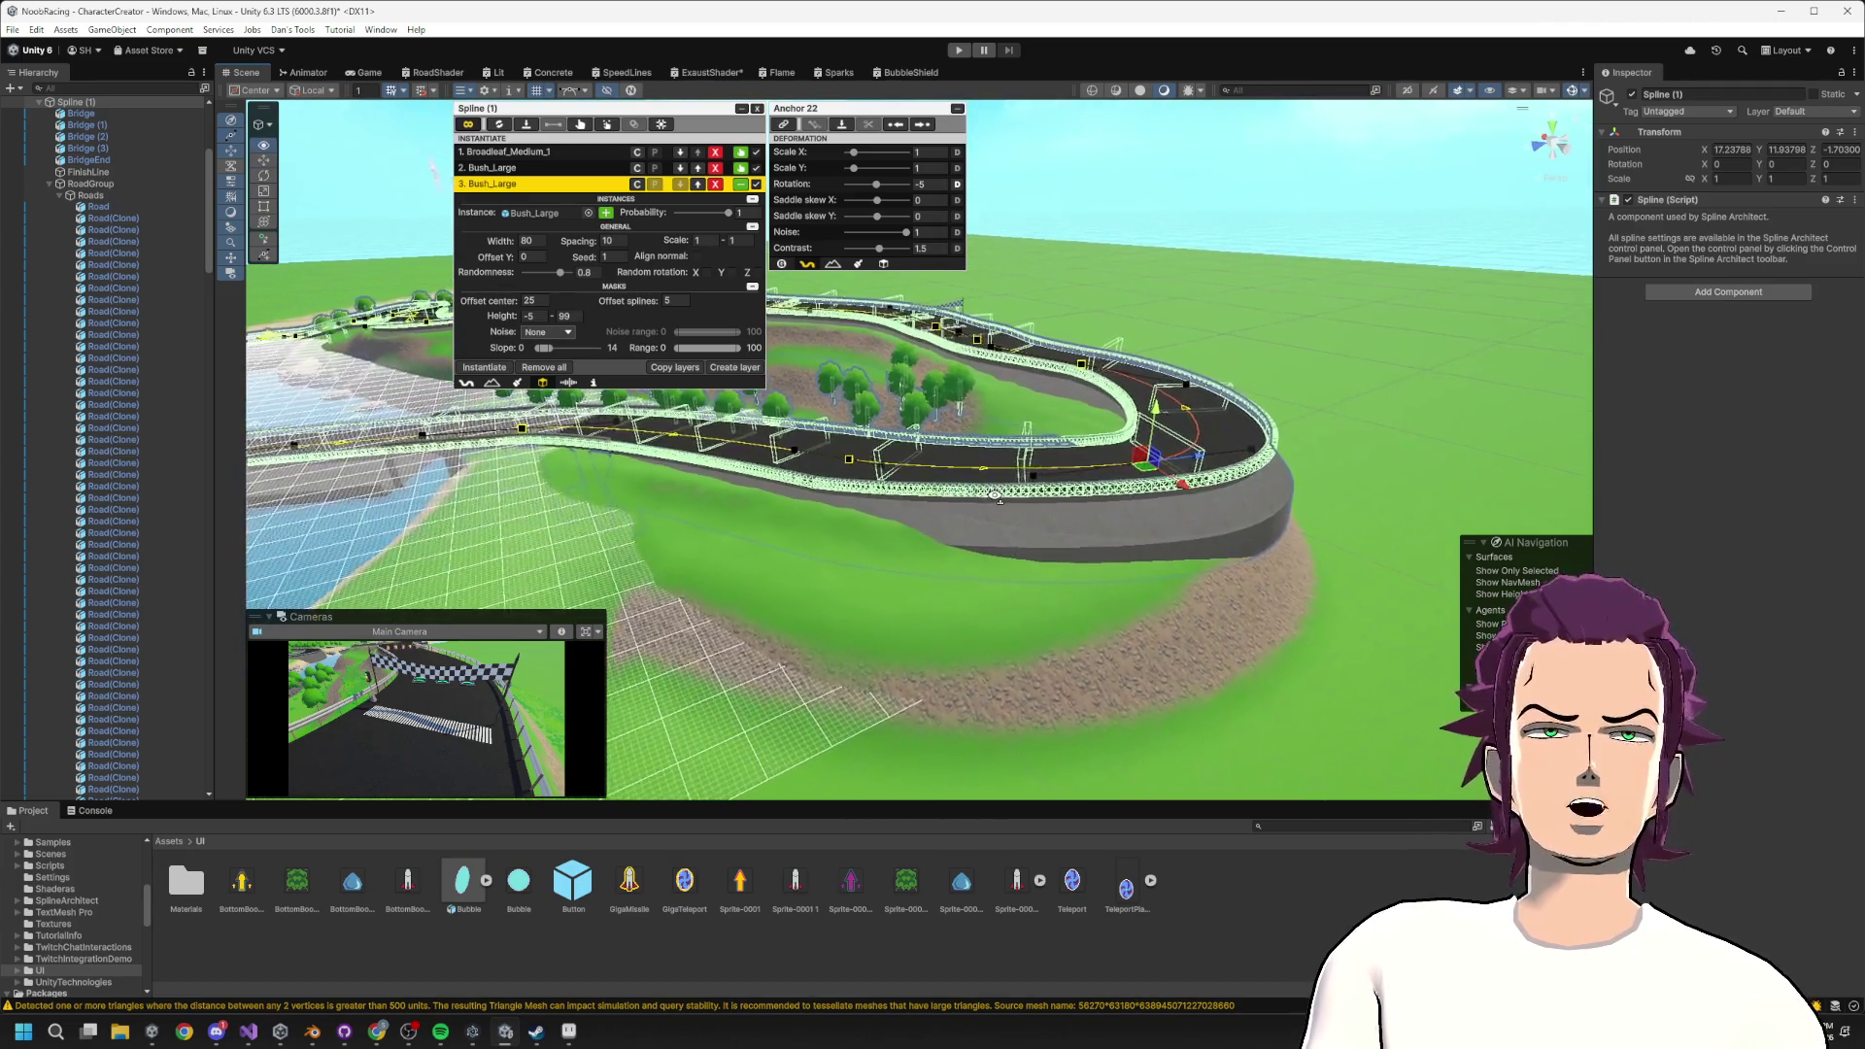
{"action": "left_click", "coordinate": [1039, 478]}
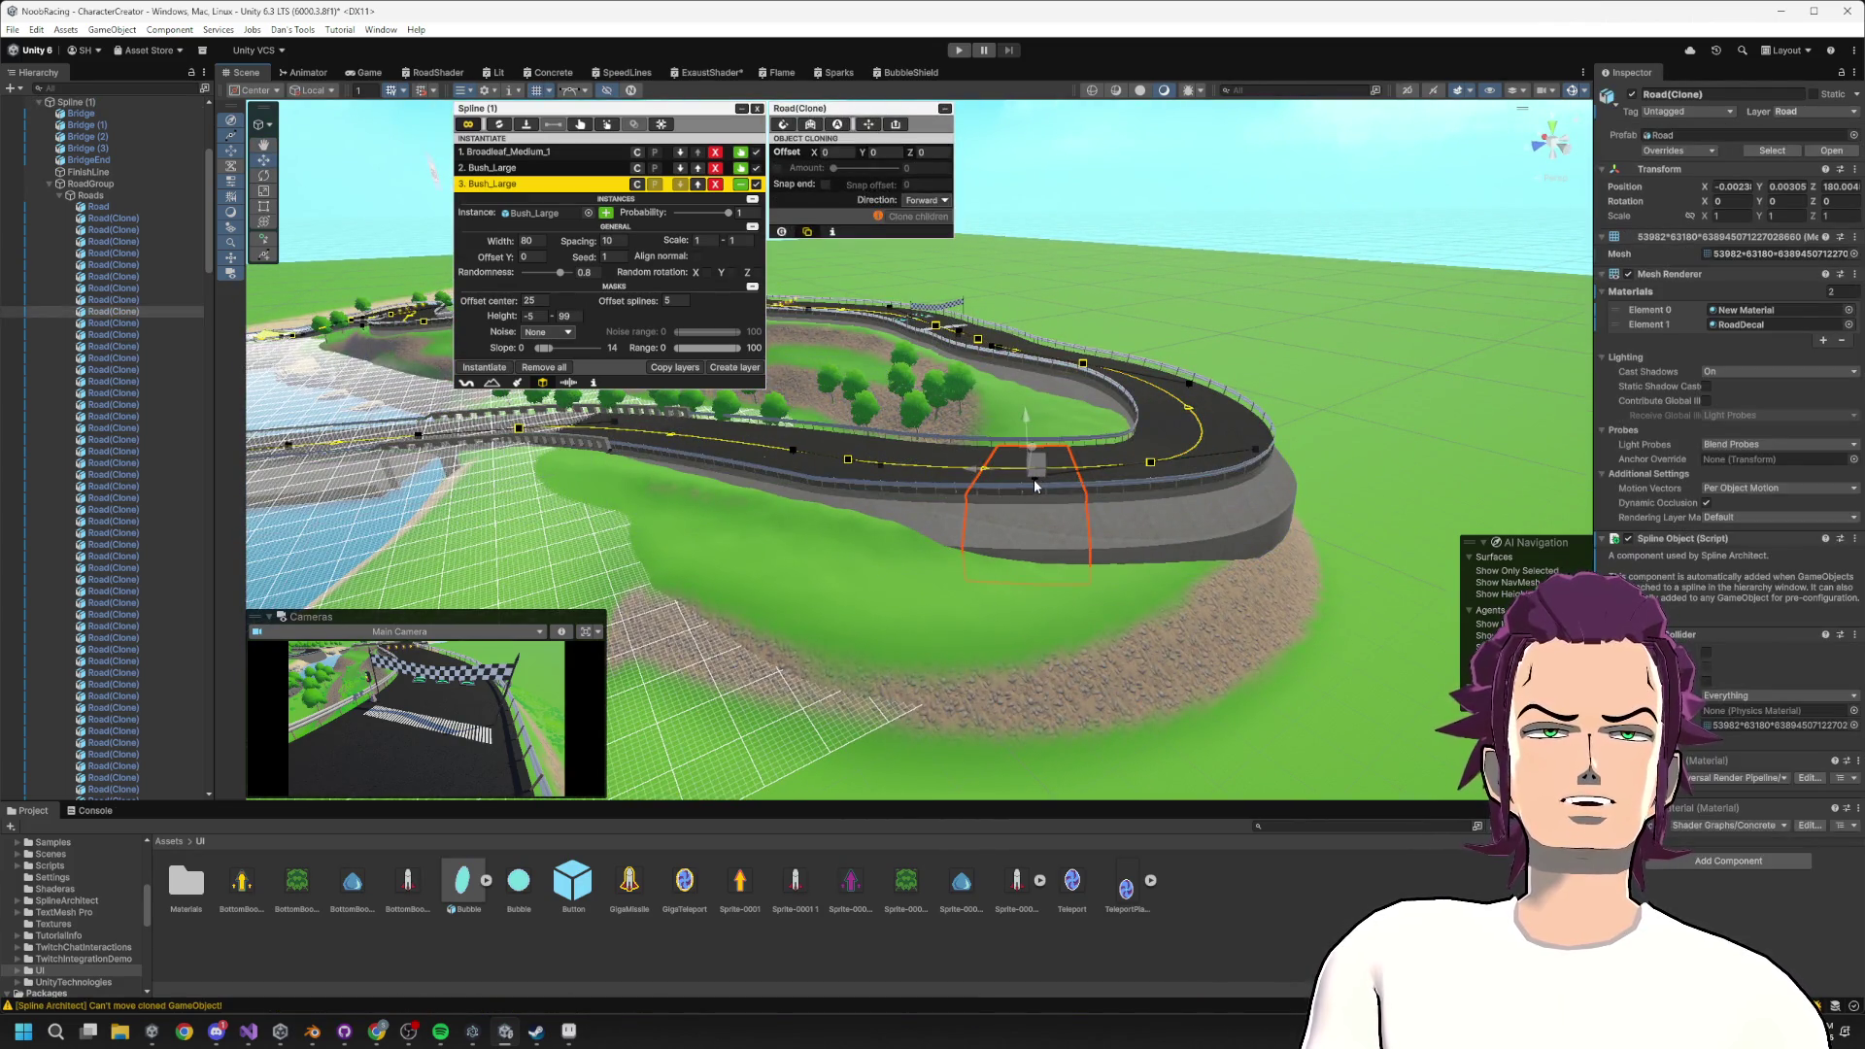
{"action": "left_click", "coordinate": [1032, 501]}
{"action": "mouse_move", "coordinate": [1031, 483]}
{"action": "left_mouse_down"}
{"action": "mouse_move", "coordinate": [1037, 548]}
{"action": "mouse_move", "coordinate": [1023, 544]}
{"action": "left_mouse_up"}
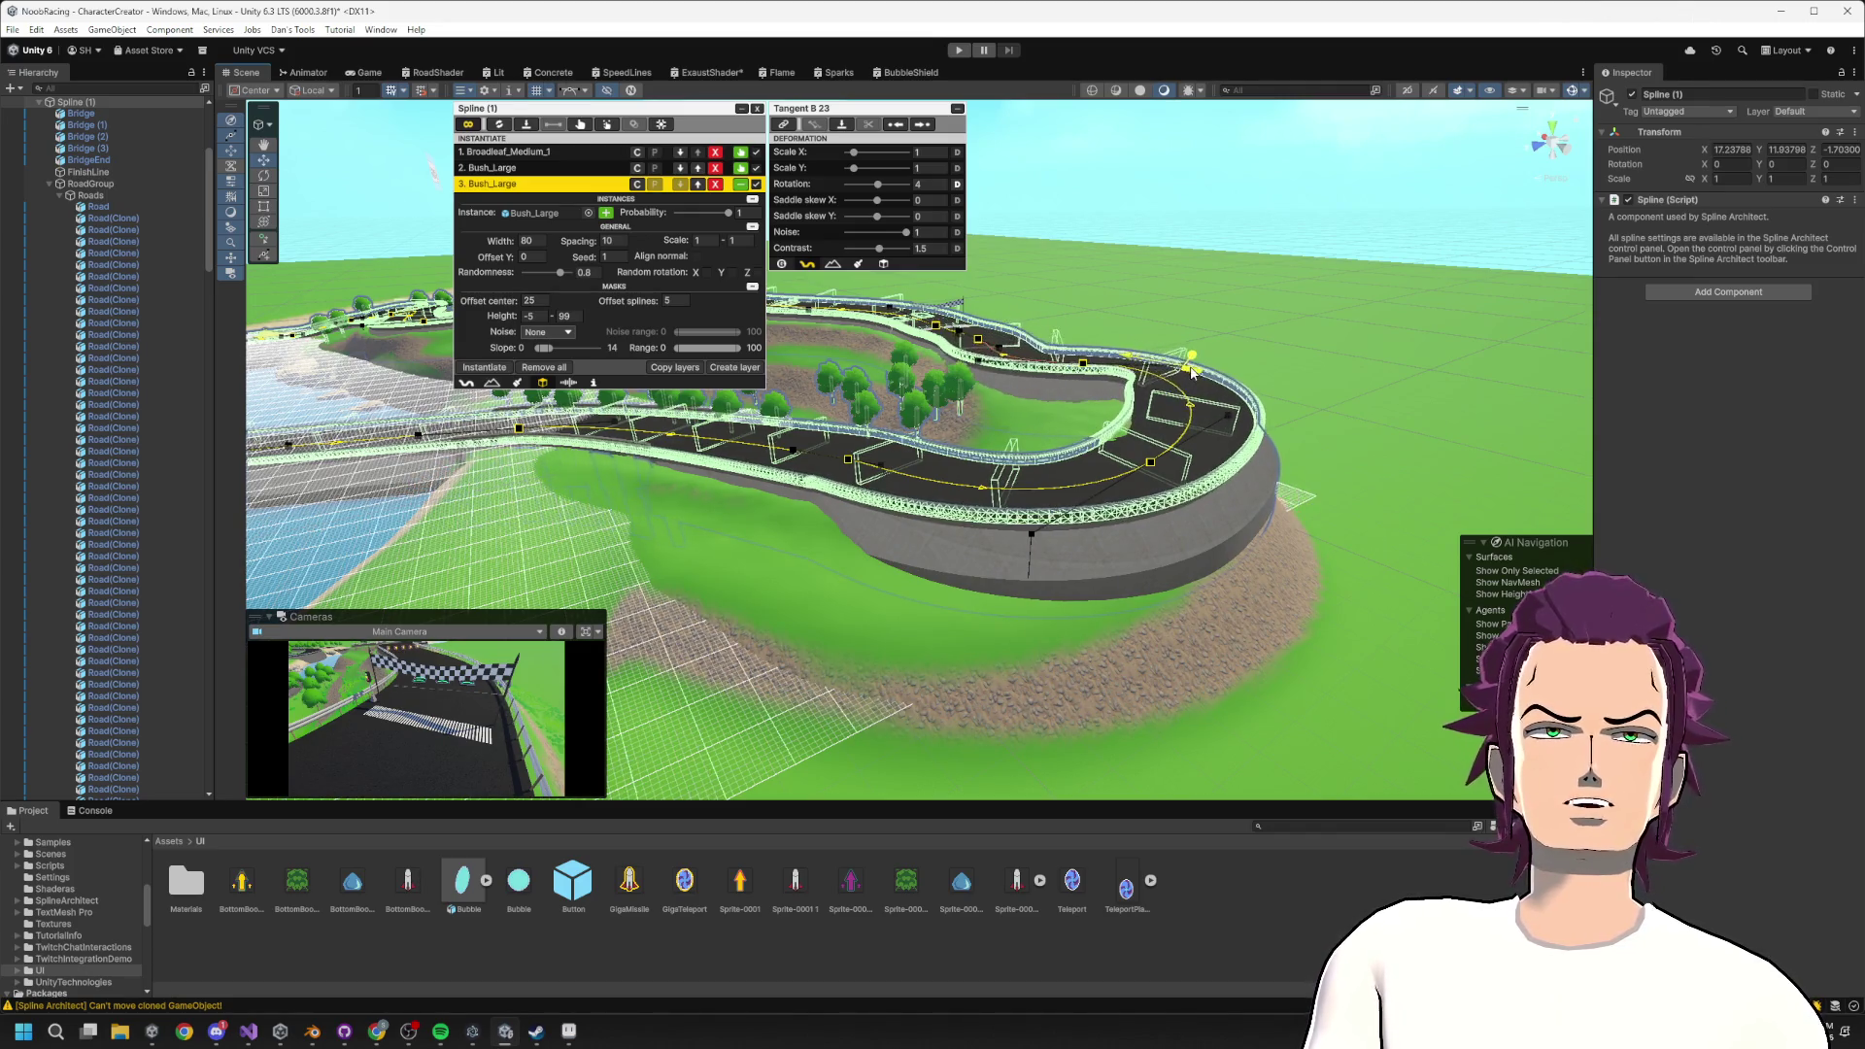
{"action": "scroll", "coordinate": [1088, 439], "scroll_direction": "down", "scroll_amount": 5}
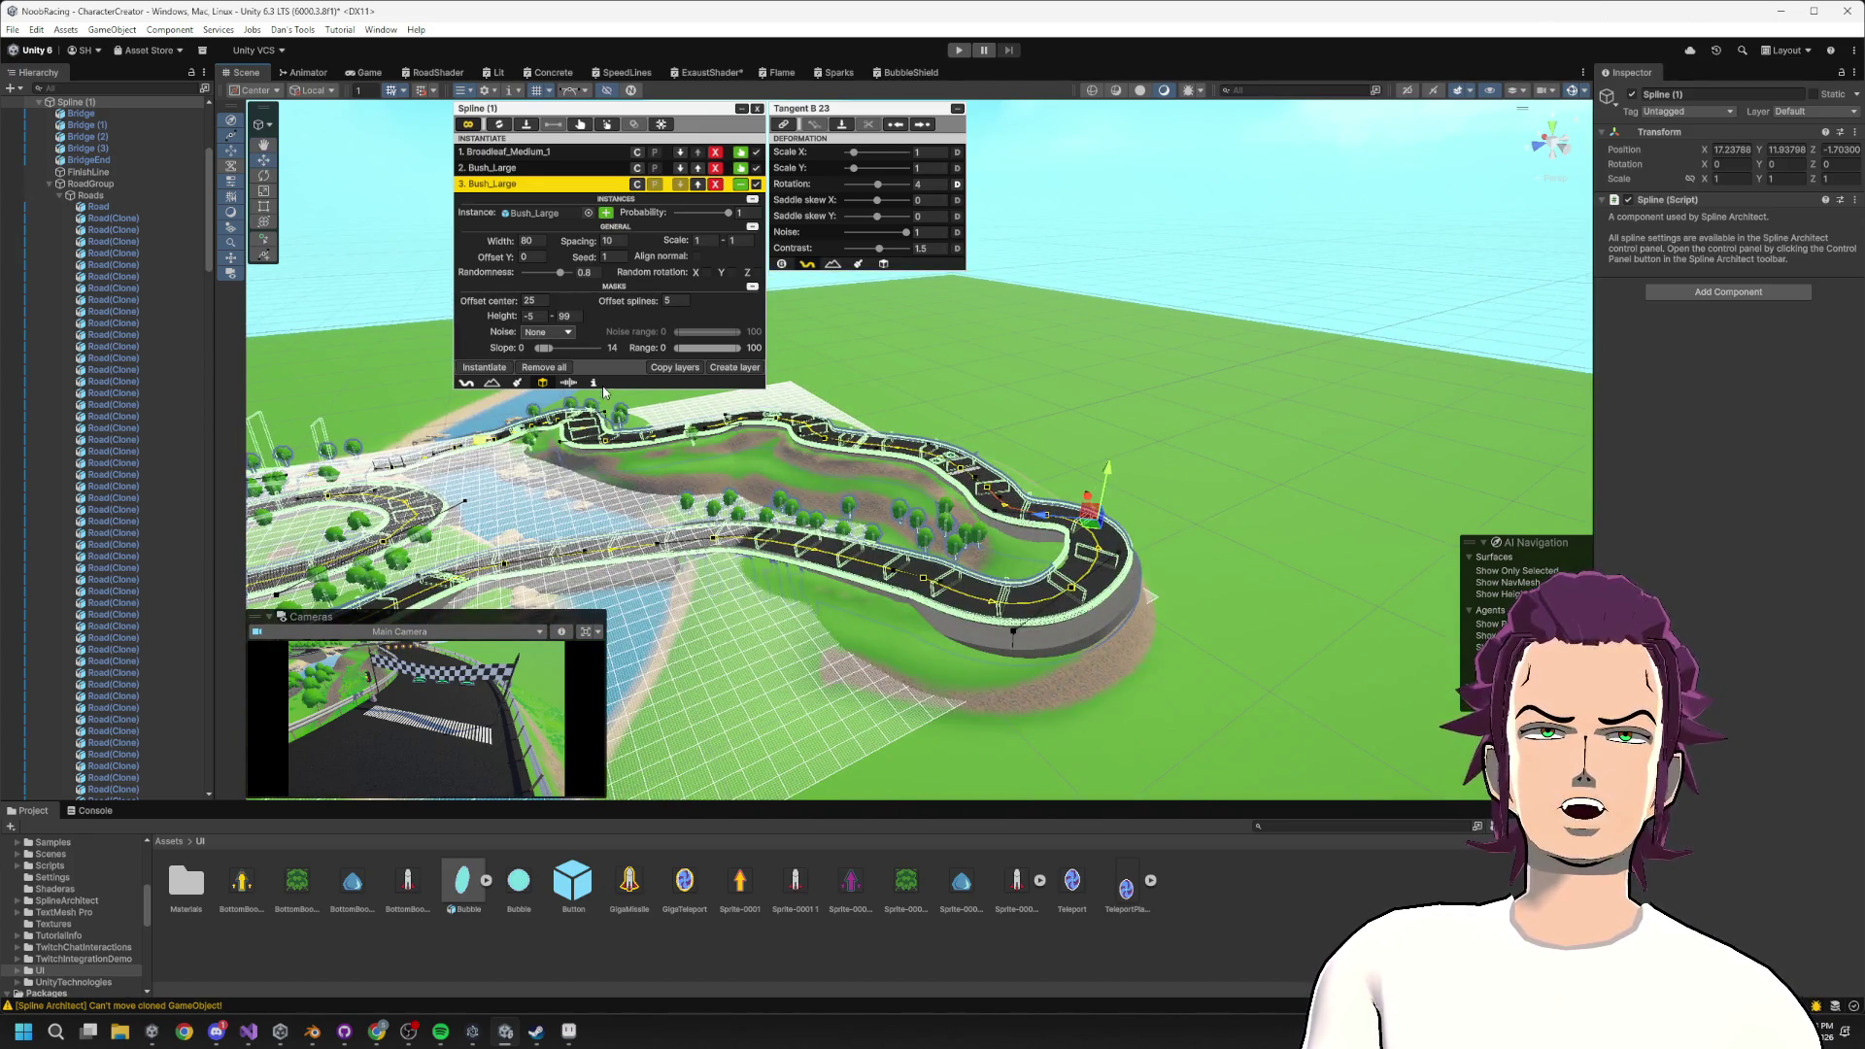
Exit spline editing via the water Plane and orbit over the river.
{"action": "left_click", "coordinate": [454, 388]}
{"action": "left_click_drag", "start_coordinate": [680, 466], "coordinate": [877, 547]}
{"action": "scroll", "coordinate": [877, 547], "scroll_direction": "up", "scroll_amount": 5}
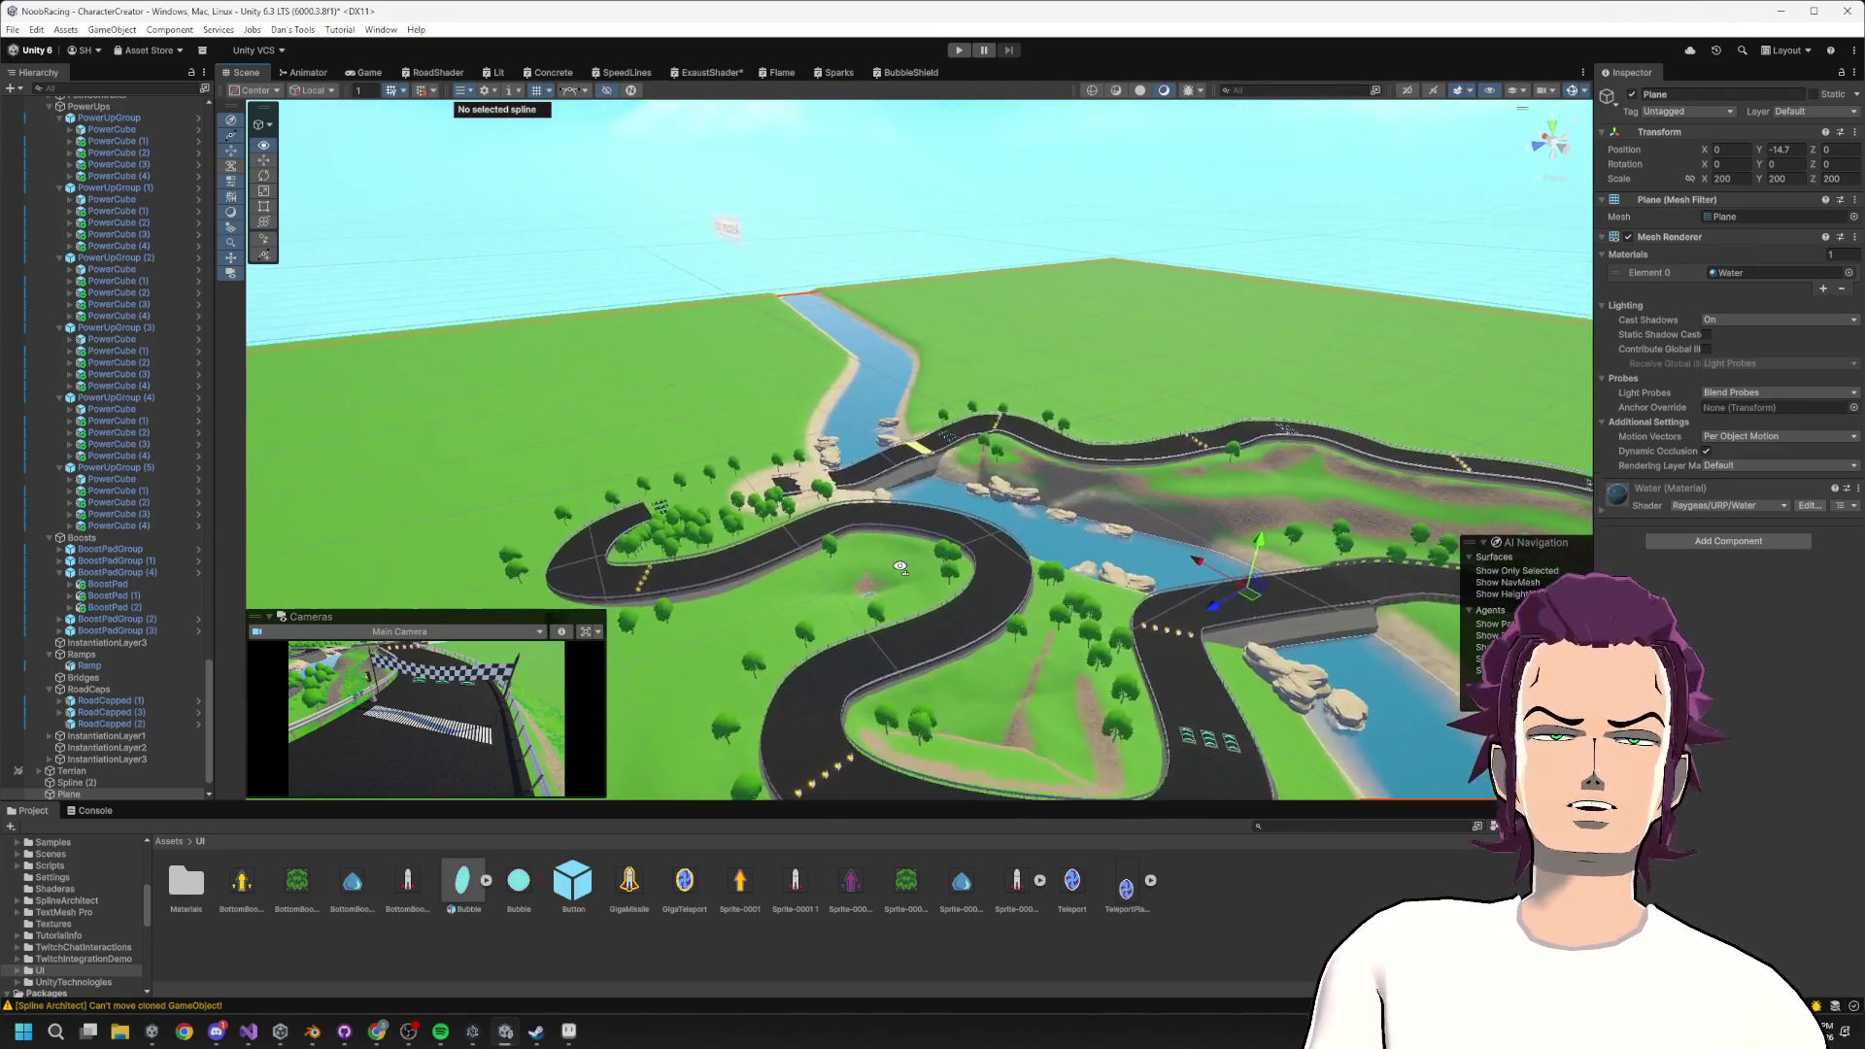
Zoom to the river bridge and select the RoadCapped (3) road cap to show its Spline Architect panels.
{"action": "scroll", "coordinate": [890, 569], "scroll_direction": "up", "scroll_amount": 10}
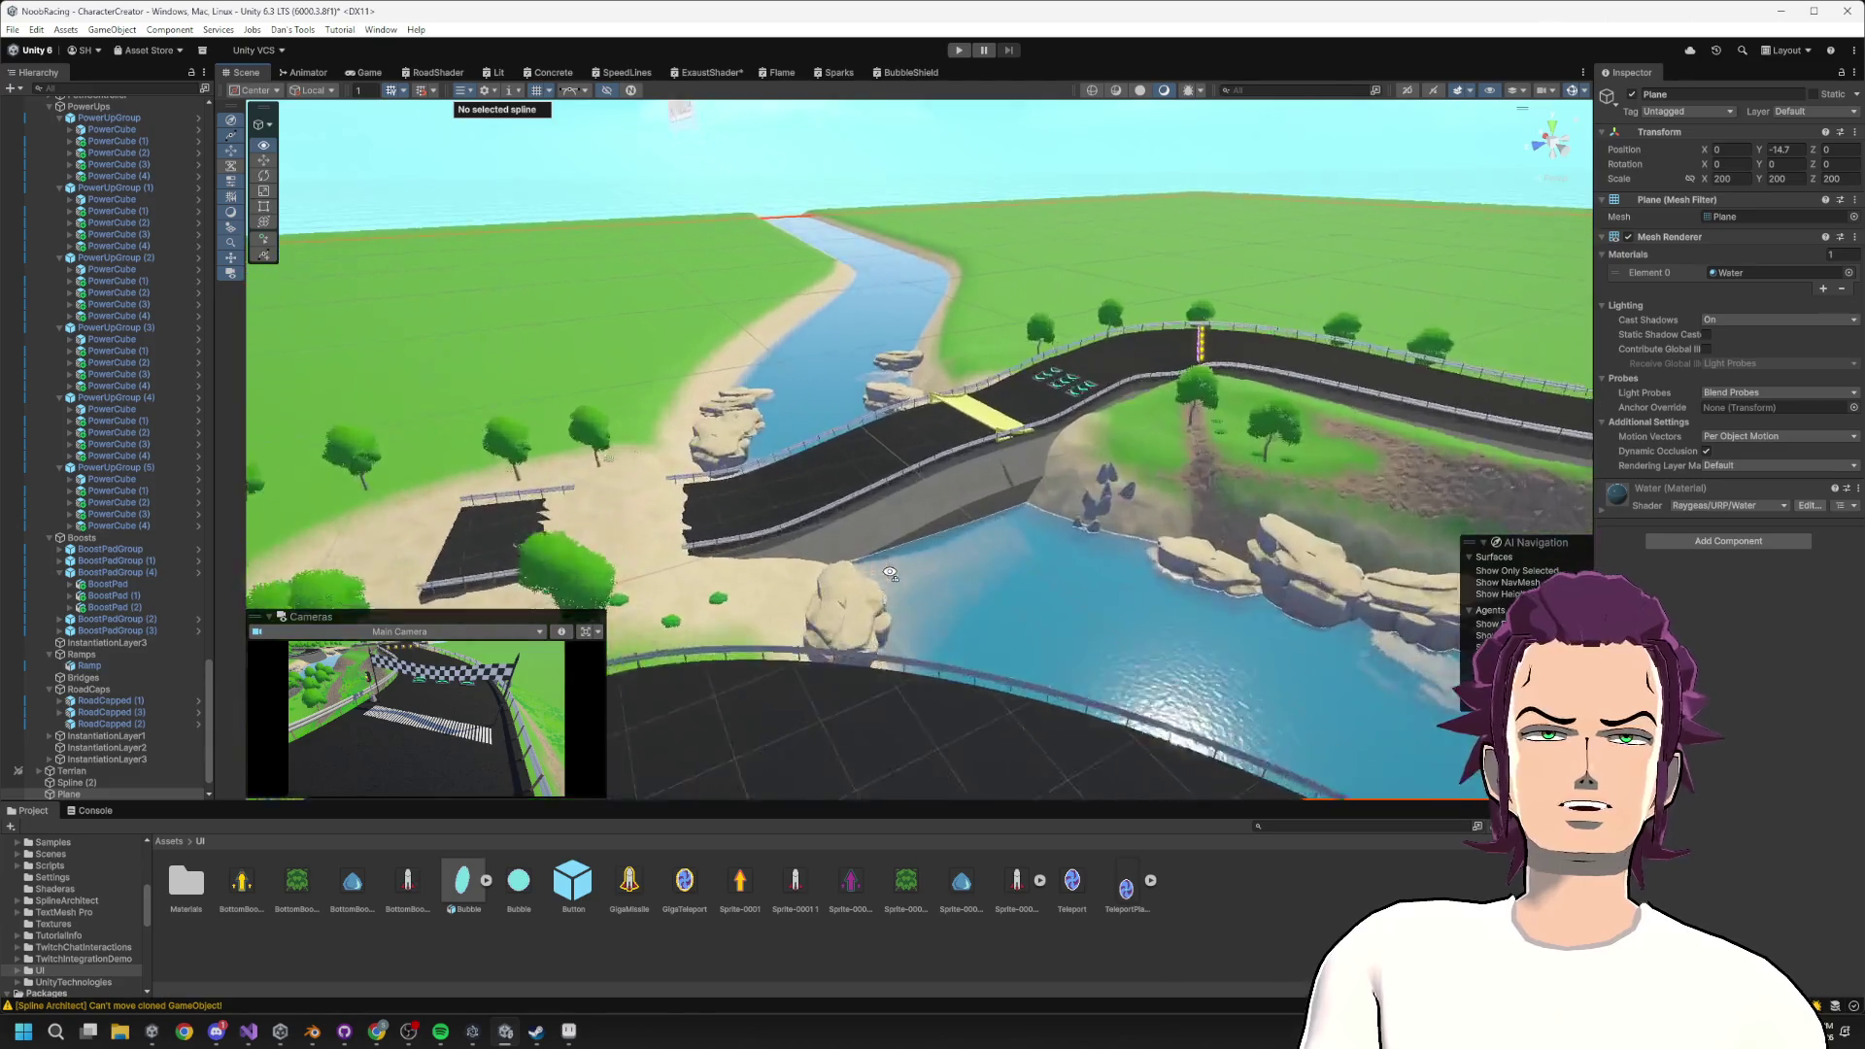
{"action": "mouse_move", "coordinate": [890, 574]}
{"action": "left_mouse_down"}
{"action": "mouse_move", "coordinate": [575, 596]}
{"action": "mouse_move", "coordinate": [833, 595]}
{"action": "left_mouse_up"}
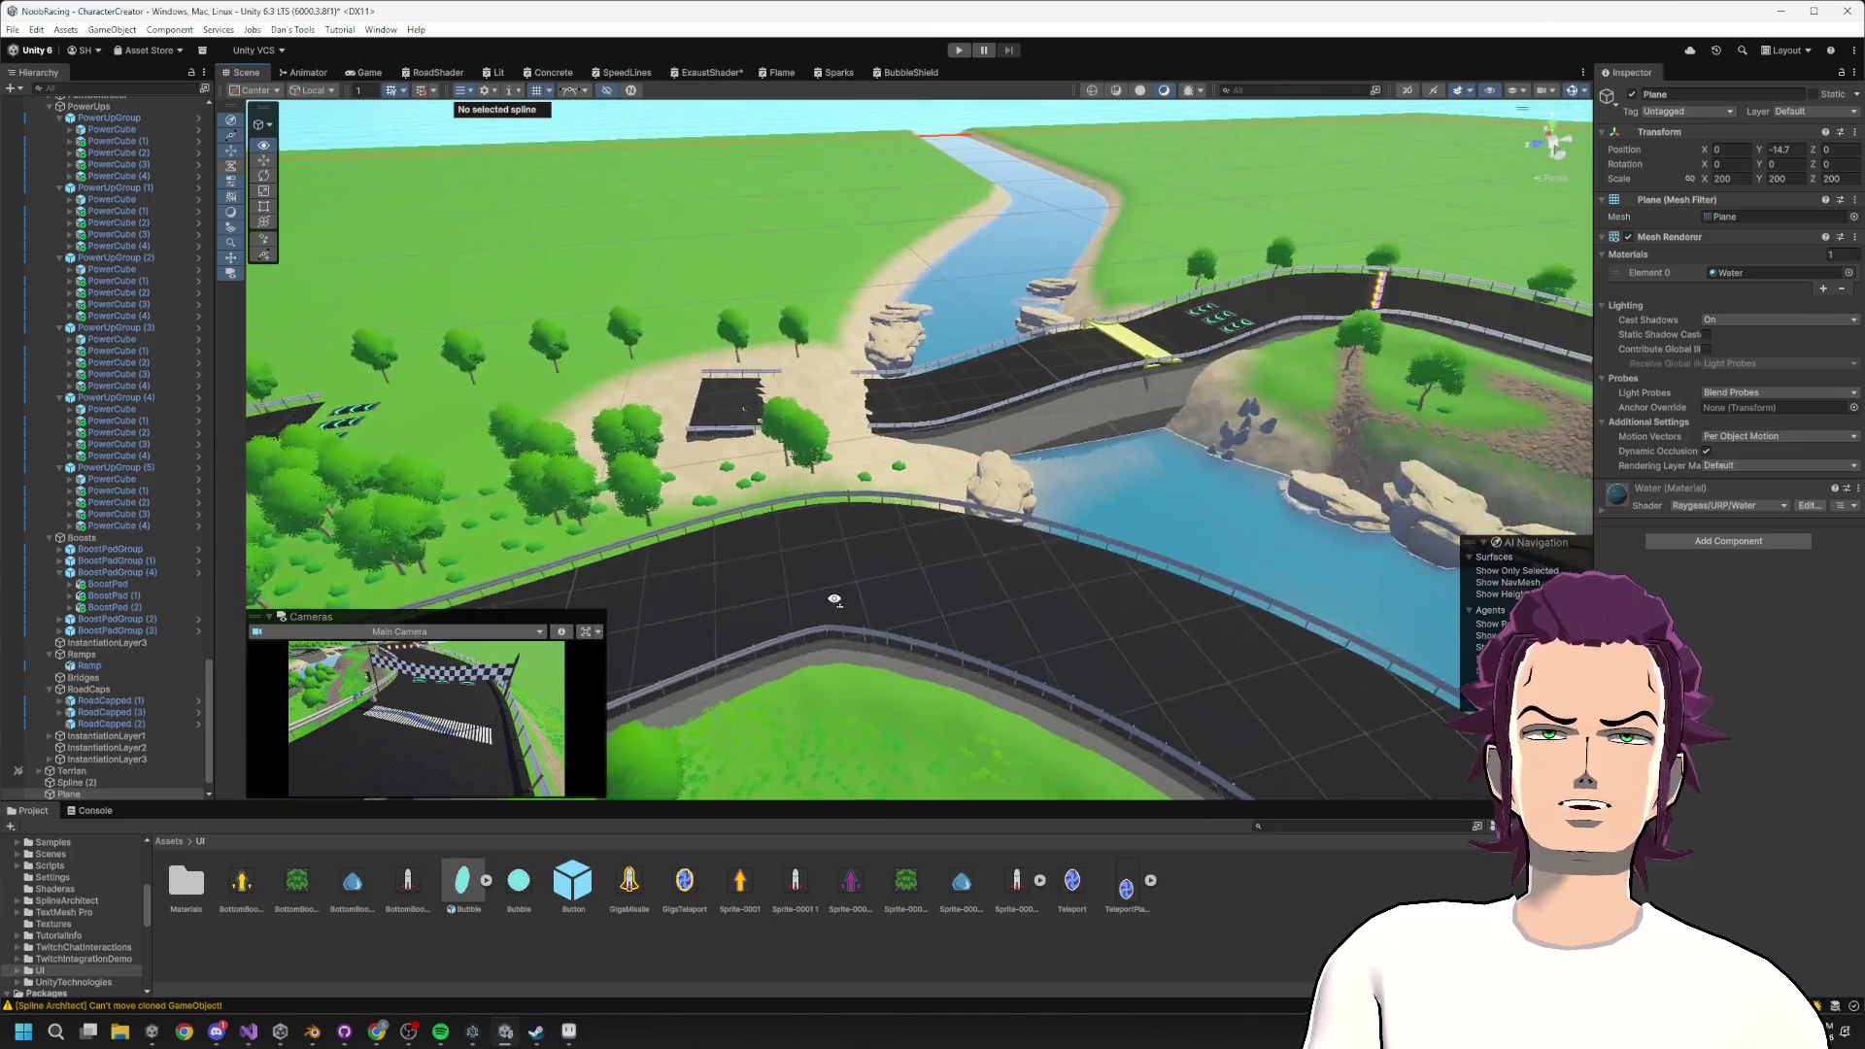
{"action": "left_click", "coordinate": [720, 427]}
{"action": "mouse_move", "coordinate": [720, 428]}
{"action": "left_mouse_down"}
{"action": "mouse_move", "coordinate": [1054, 563]}
{"action": "mouse_move", "coordinate": [1076, 528]}
{"action": "left_mouse_up"}
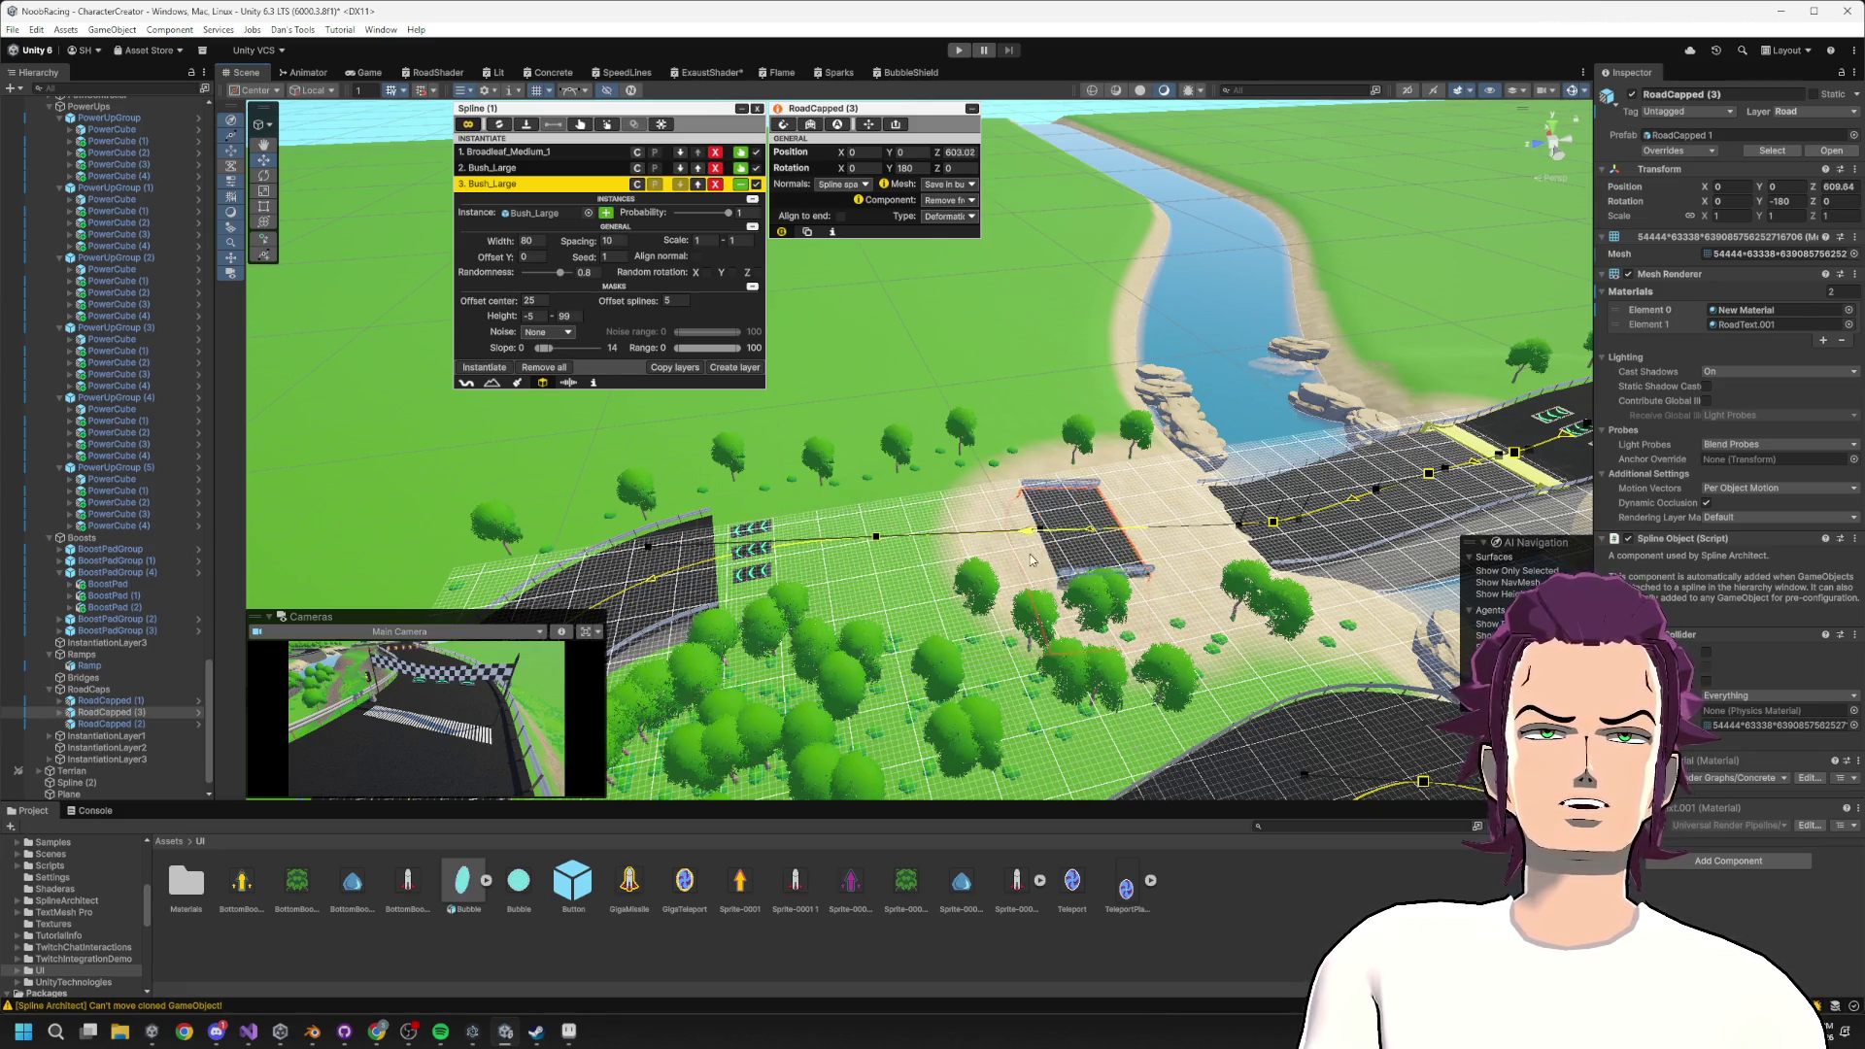
Slide RoadCapped (3) further along its spline, then select two Road (Clone) pieces on the bridge.
{"action": "left_click_drag", "start_coordinate": [928, 562], "coordinate": [785, 579]}
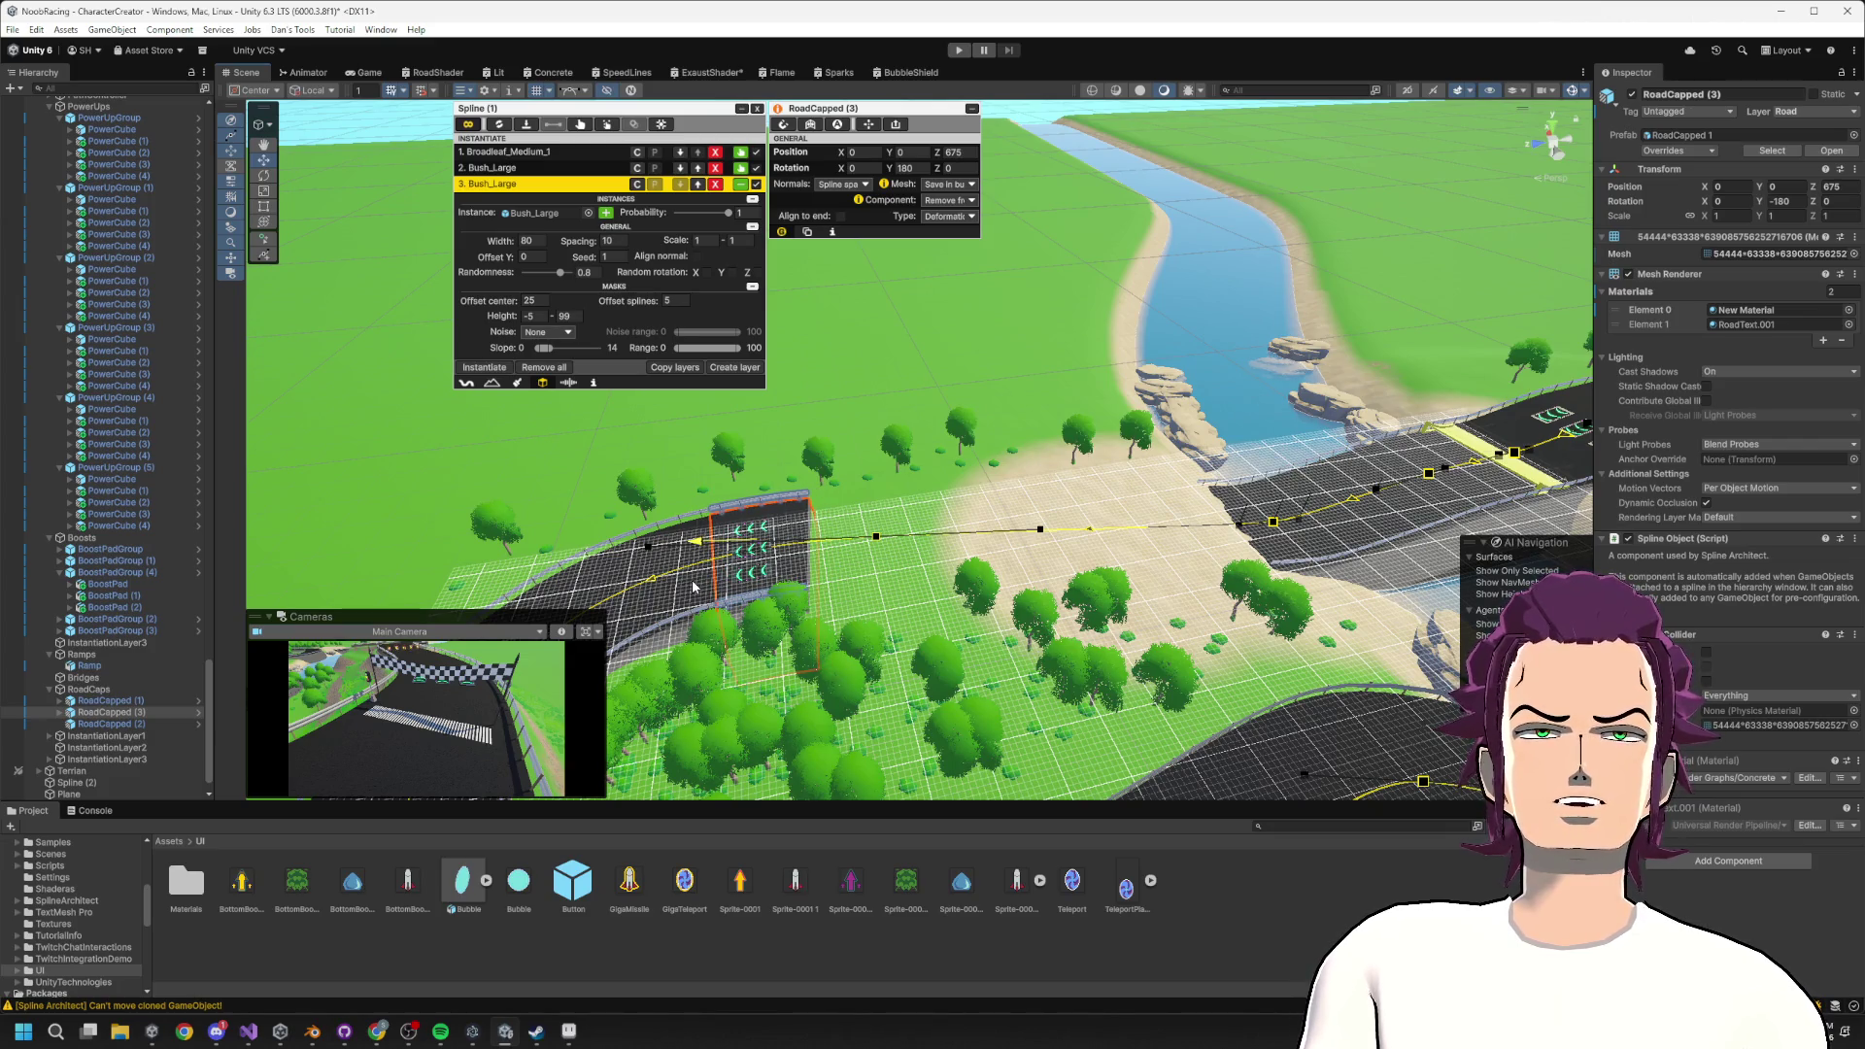
{"action": "left_click", "coordinate": [1294, 544]}
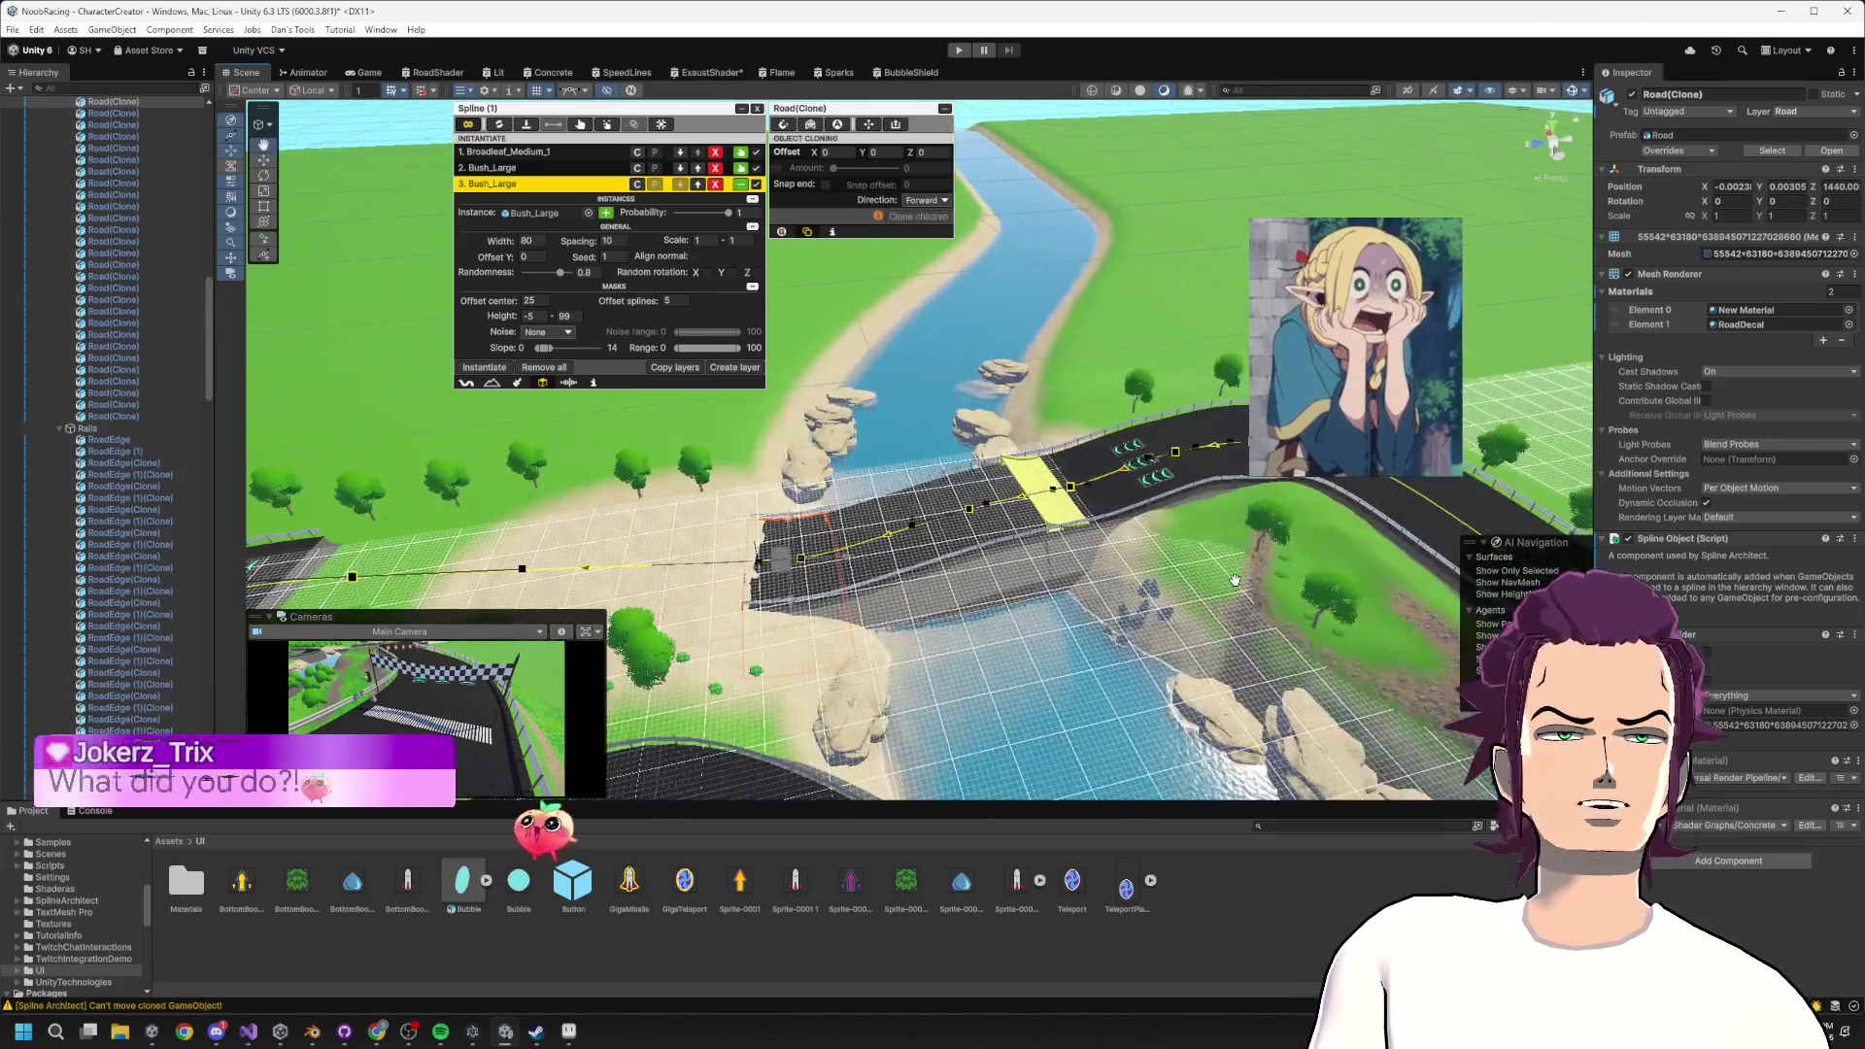
{"action": "left_click", "coordinate": [971, 600], "text": "shift"}
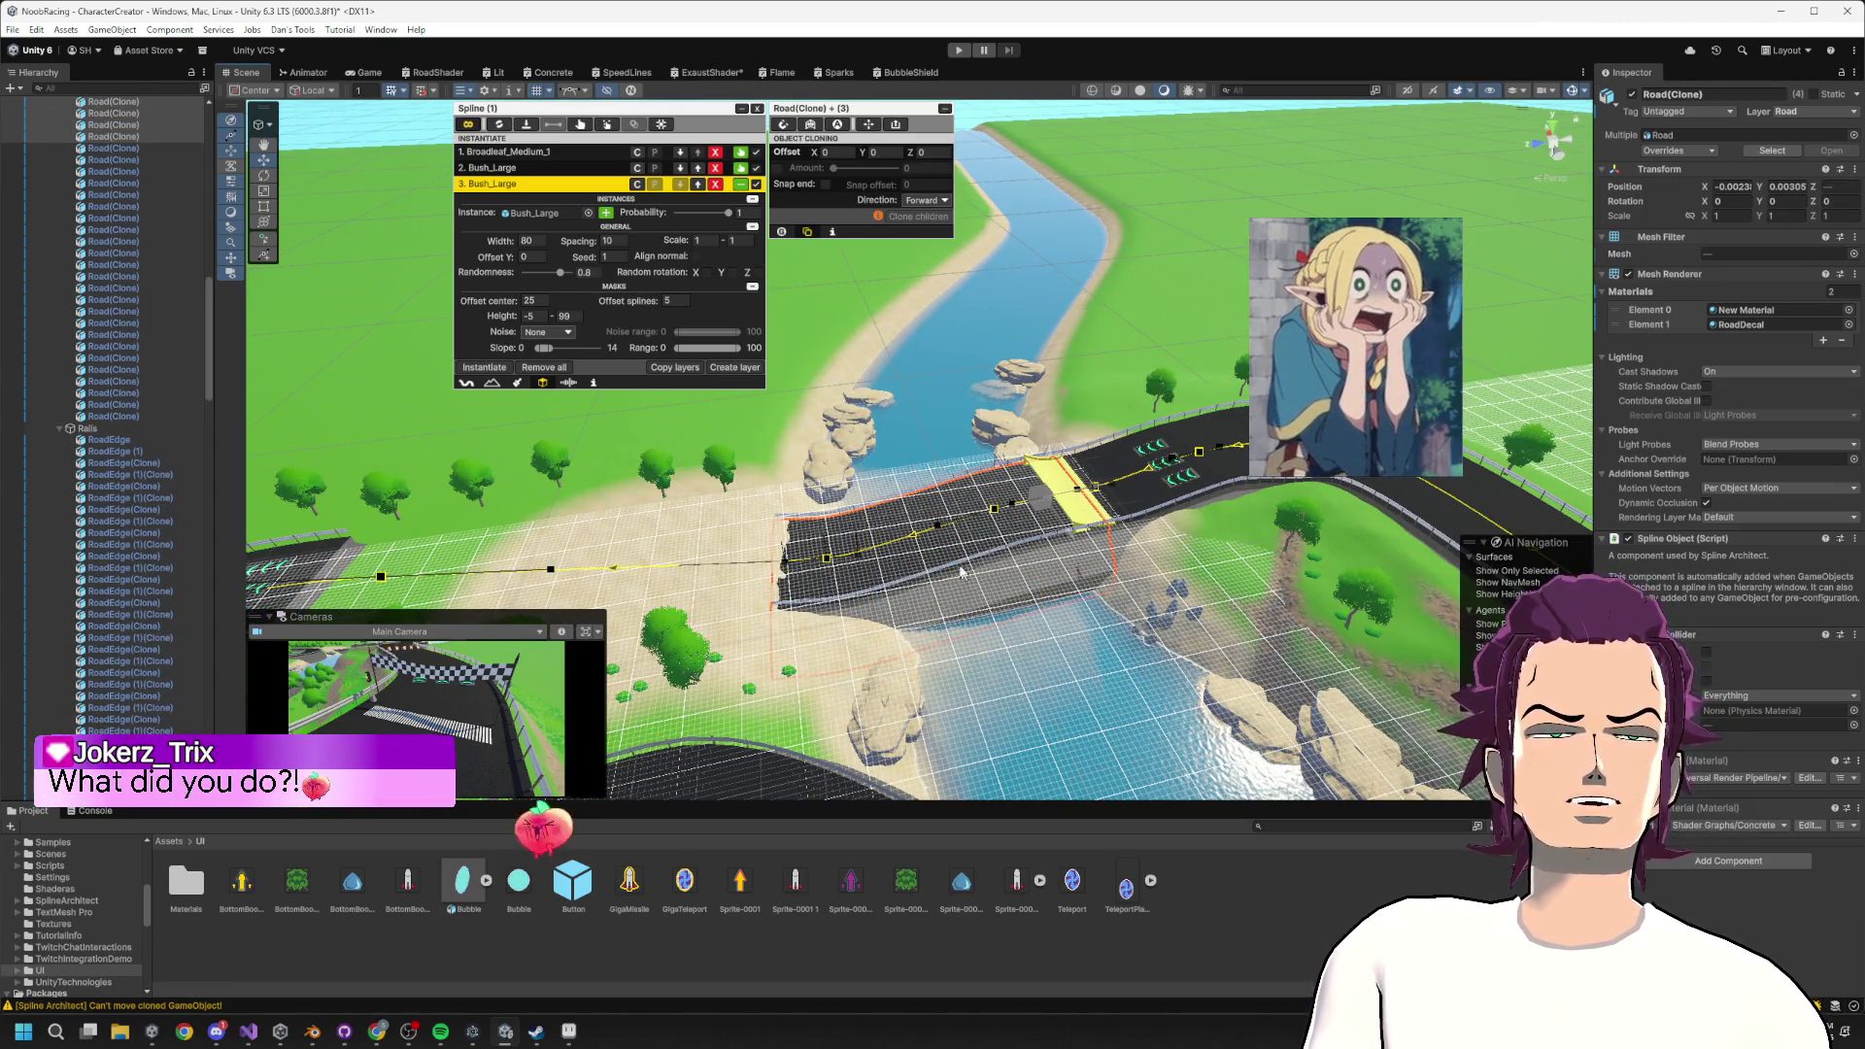
Narrow the selection to one bridge road piece, then add two more from a high overview.
{"action": "scroll", "coordinate": [1083, 513], "scroll_direction": "down", "scroll_amount": 5}
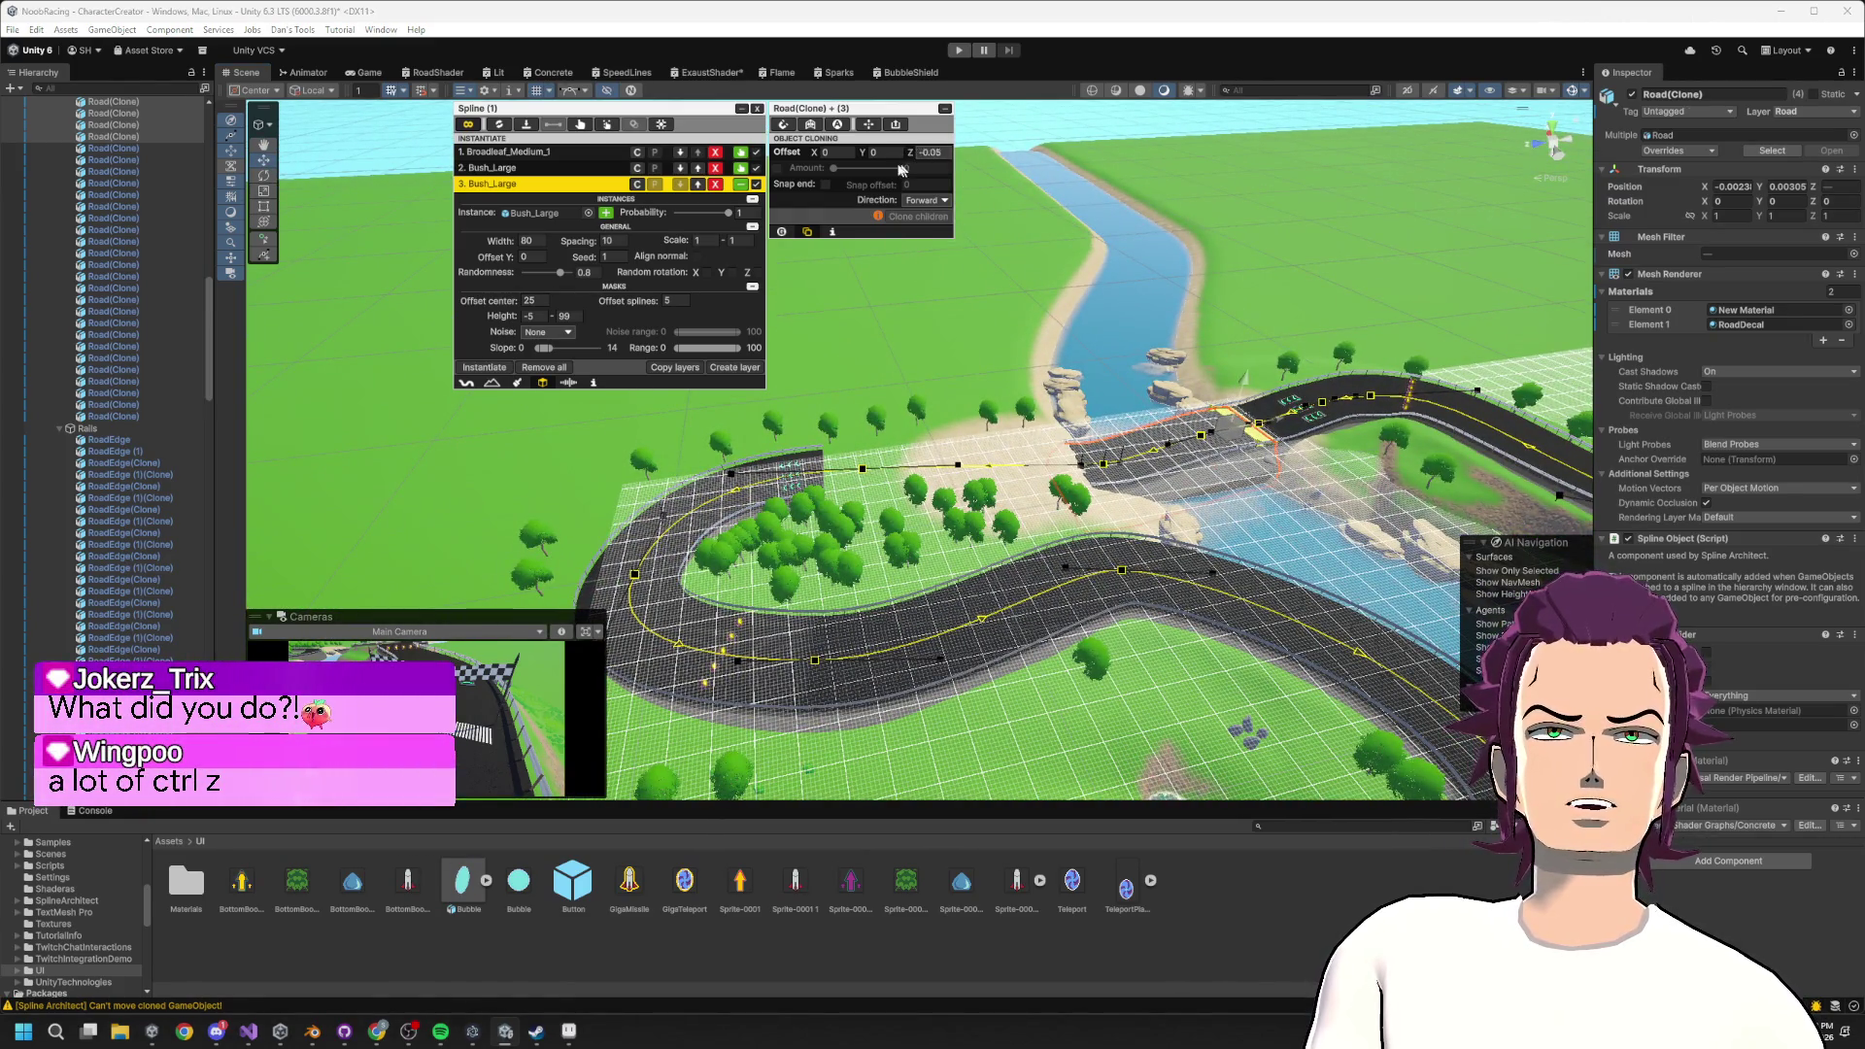
{"action": "scroll", "coordinate": [1013, 361], "scroll_direction": "up", "scroll_amount": 5}
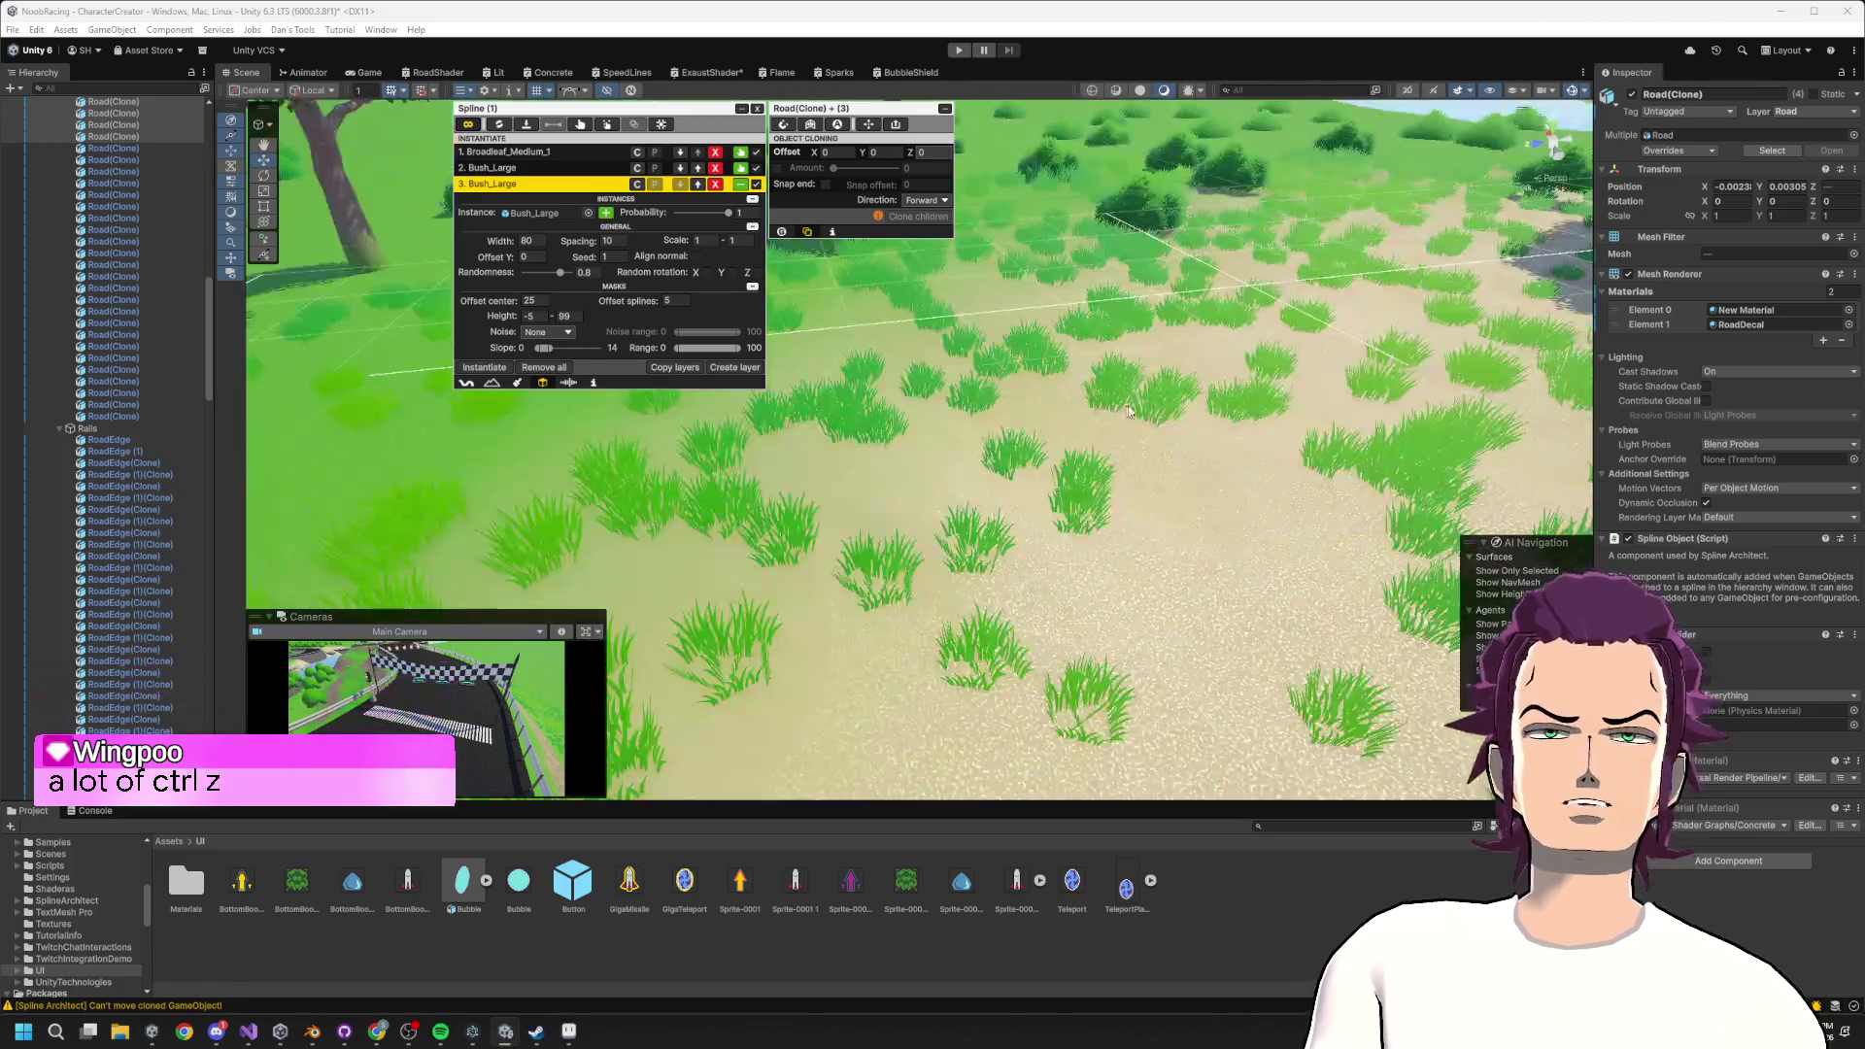
{"action": "scroll", "coordinate": [1051, 402], "scroll_direction": "down", "scroll_amount": 6}
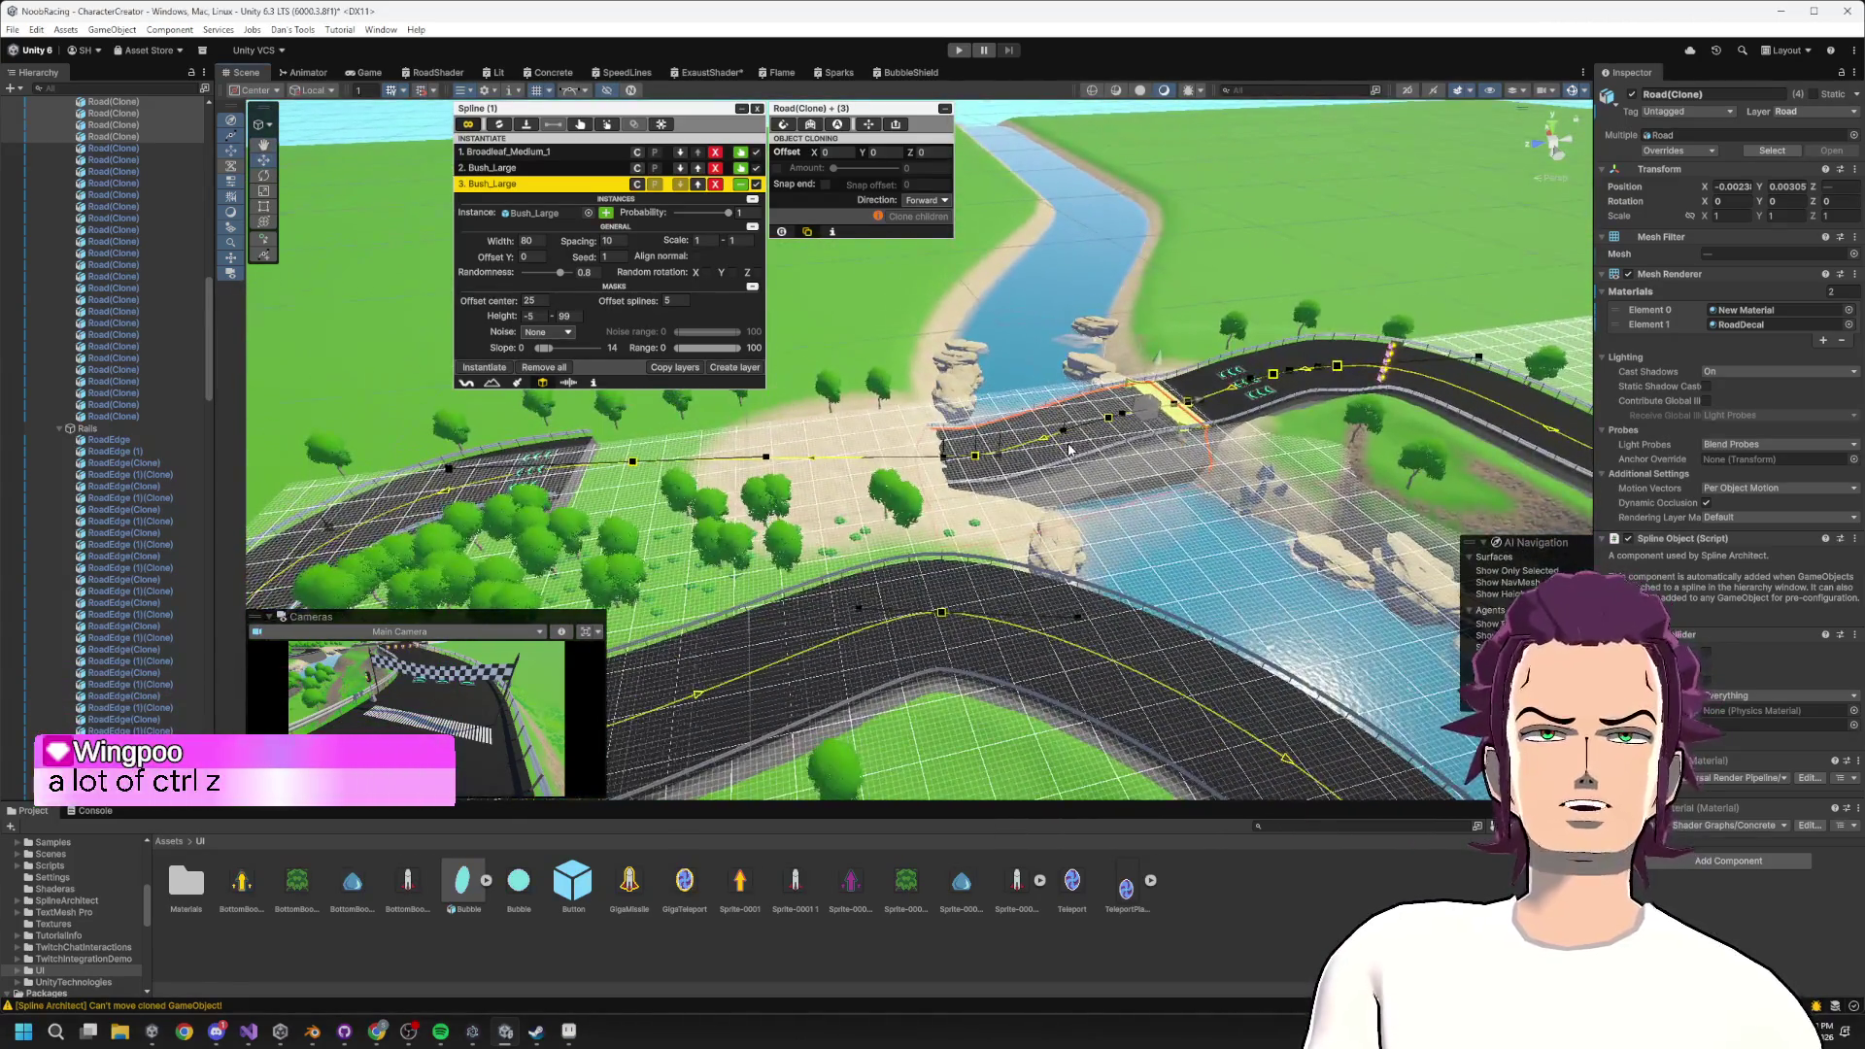
{"action": "scroll", "coordinate": [1010, 526], "scroll_direction": "up", "scroll_amount": 3}
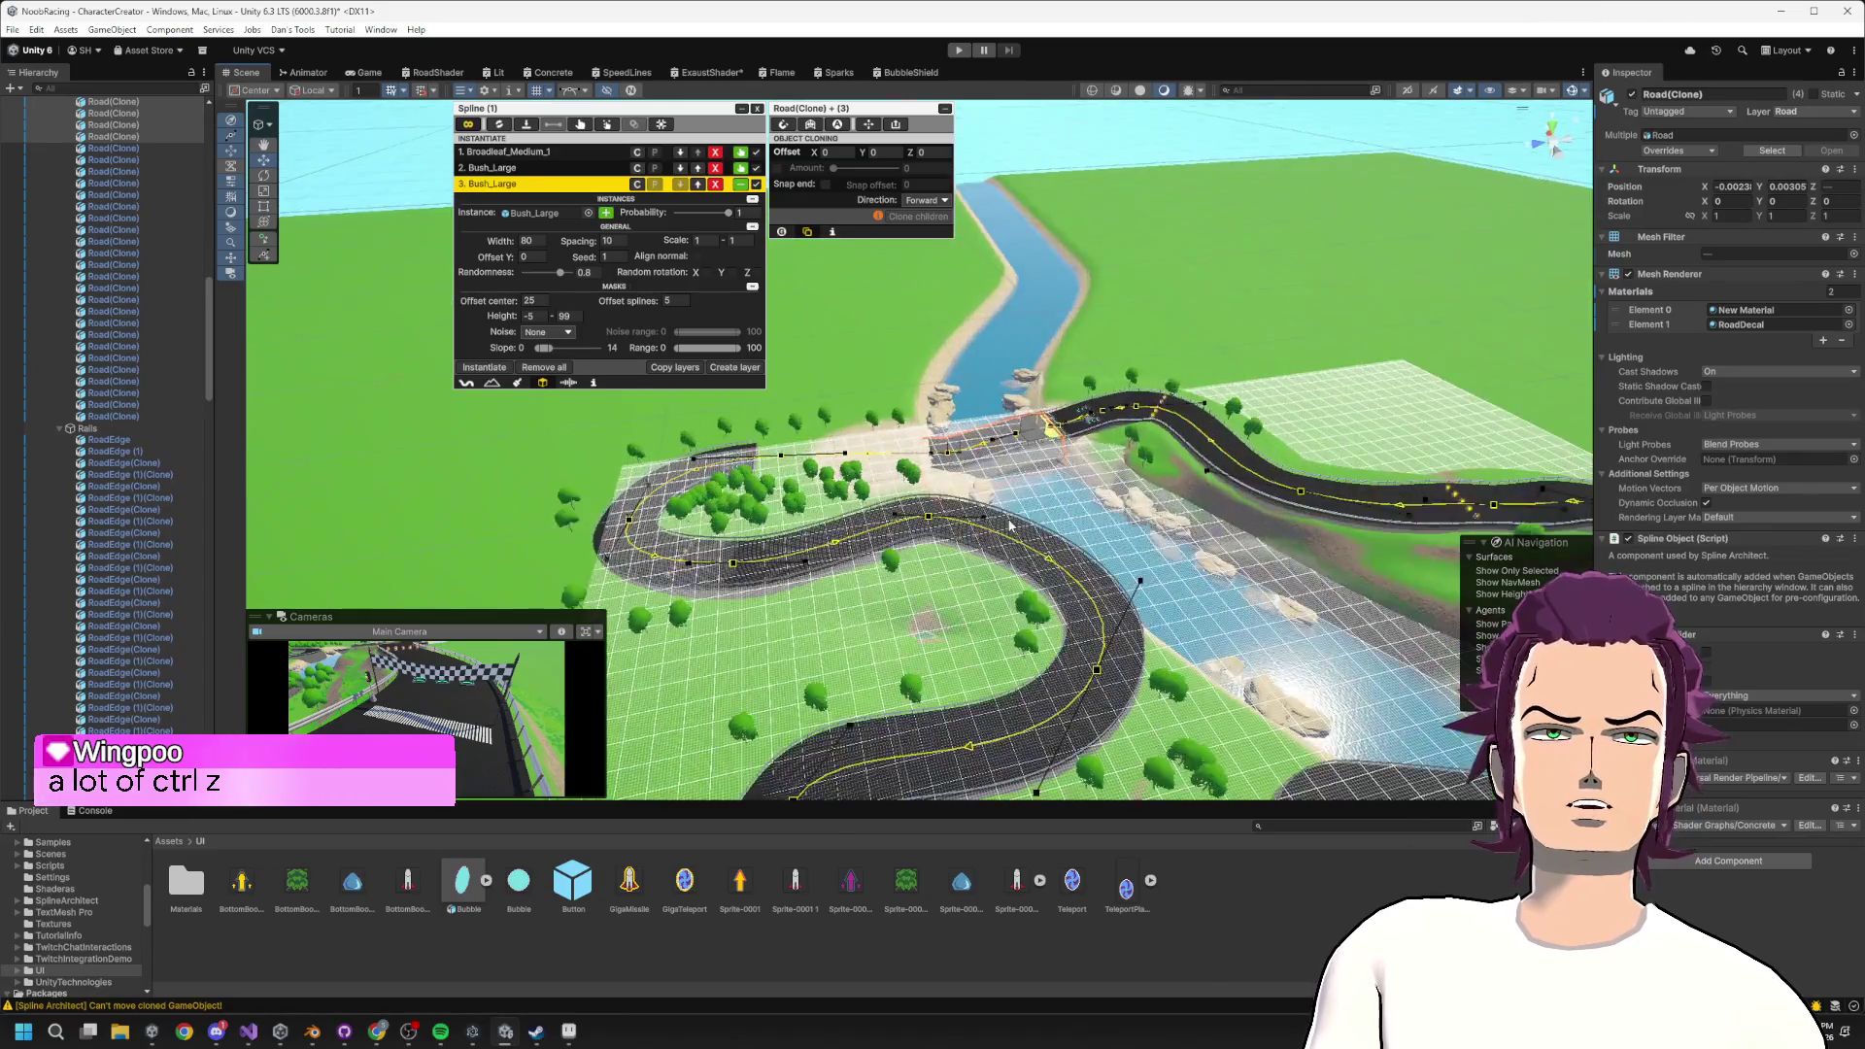
{"action": "scroll", "coordinate": [1011, 526], "scroll_direction": "up", "scroll_amount": 4}
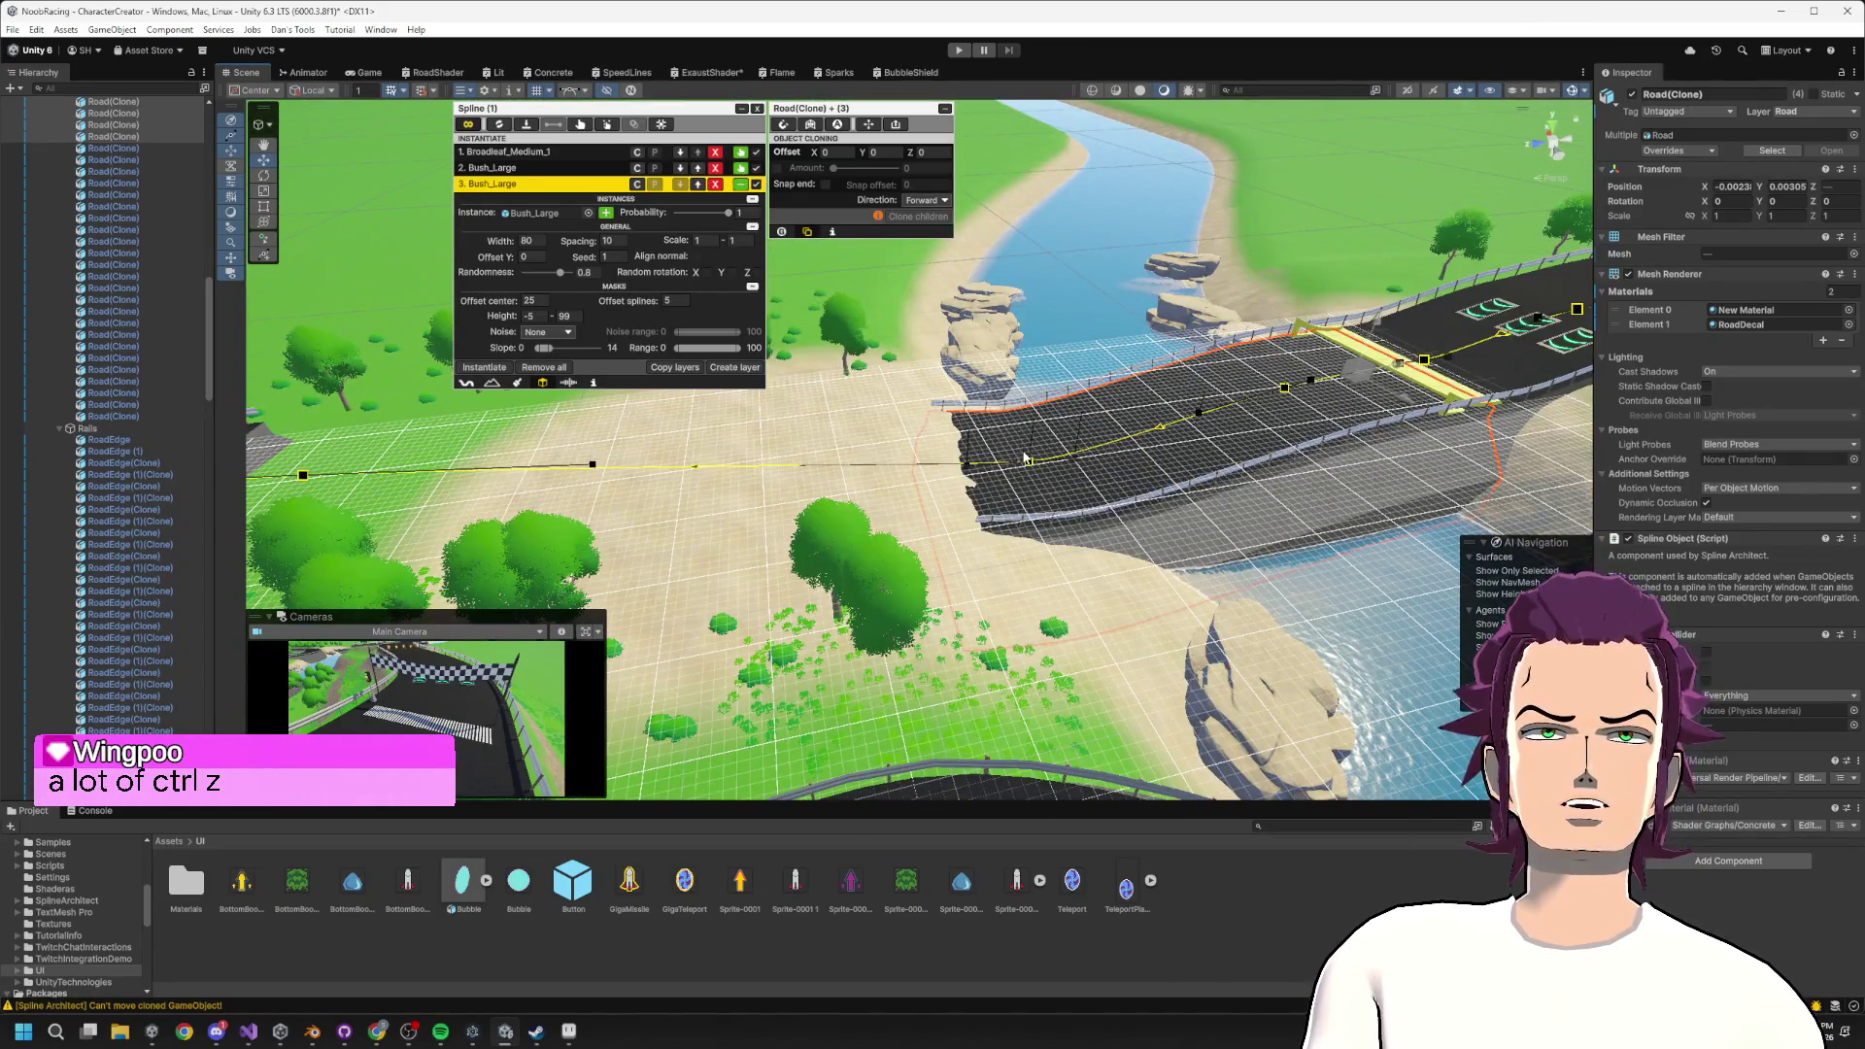
{"action": "left_click", "coordinate": [996, 468]}
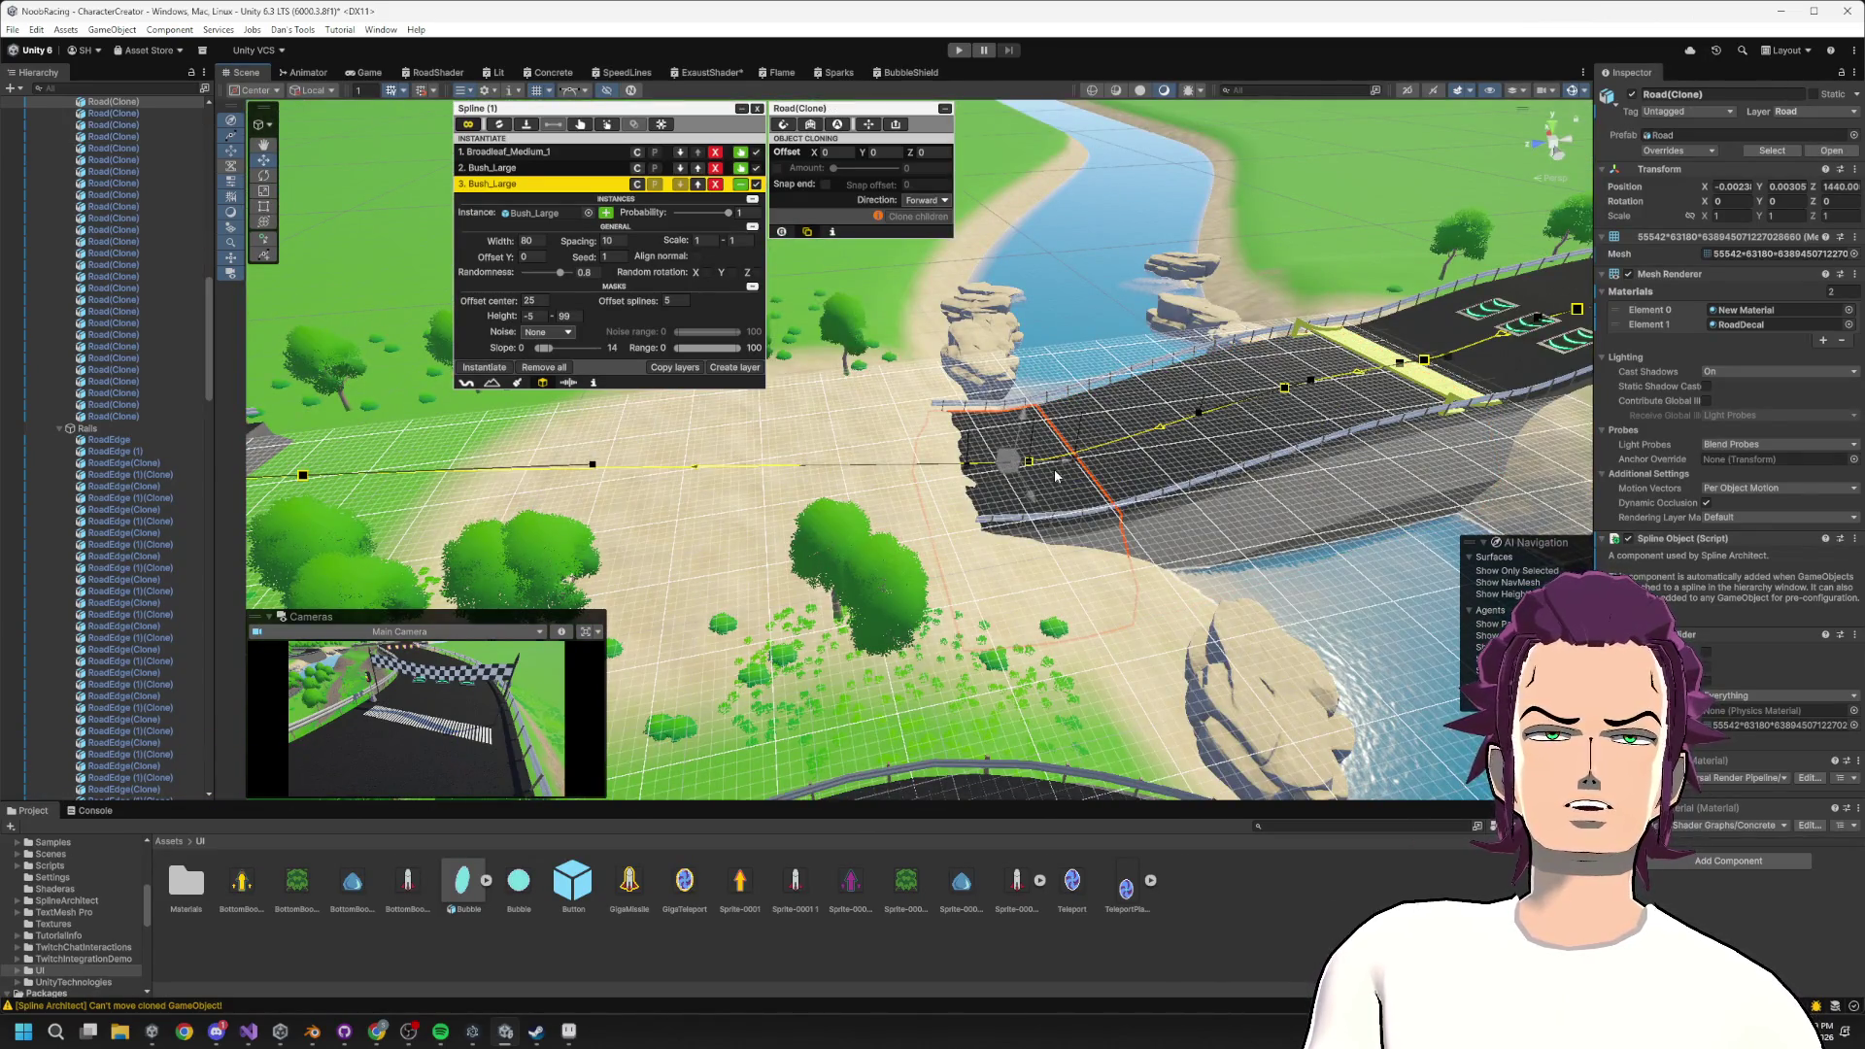
{"action": "scroll", "coordinate": [1029, 504], "scroll_direction": "down", "scroll_amount": 3}
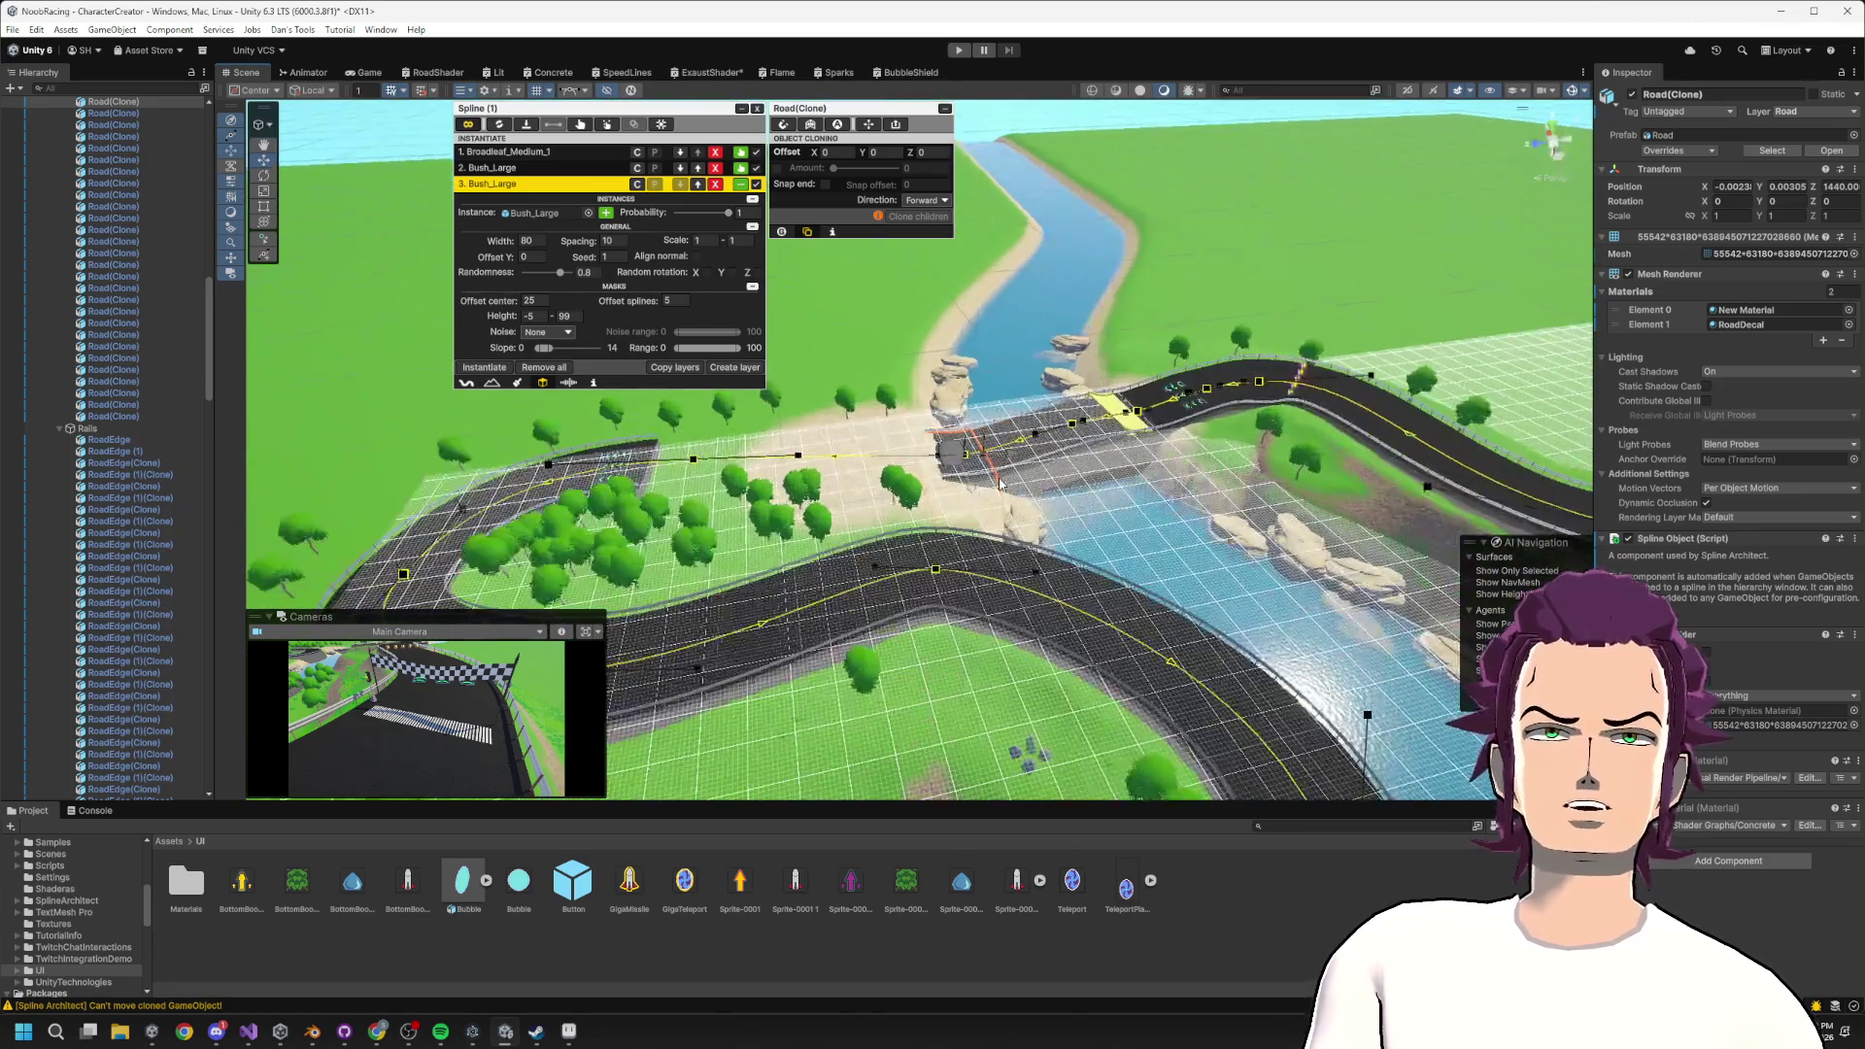
{"action": "scroll", "coordinate": [1034, 456], "scroll_direction": "up", "scroll_amount": 4}
{"action": "scroll", "coordinate": [1035, 457], "scroll_direction": "down", "scroll_amount": 2}
{"action": "mouse_move", "coordinate": [944, 255]}
{"action": "left_mouse_down"}
{"action": "mouse_move", "coordinate": [1217, 611]}
{"action": "mouse_move", "coordinate": [948, 564]}
{"action": "left_mouse_up"}
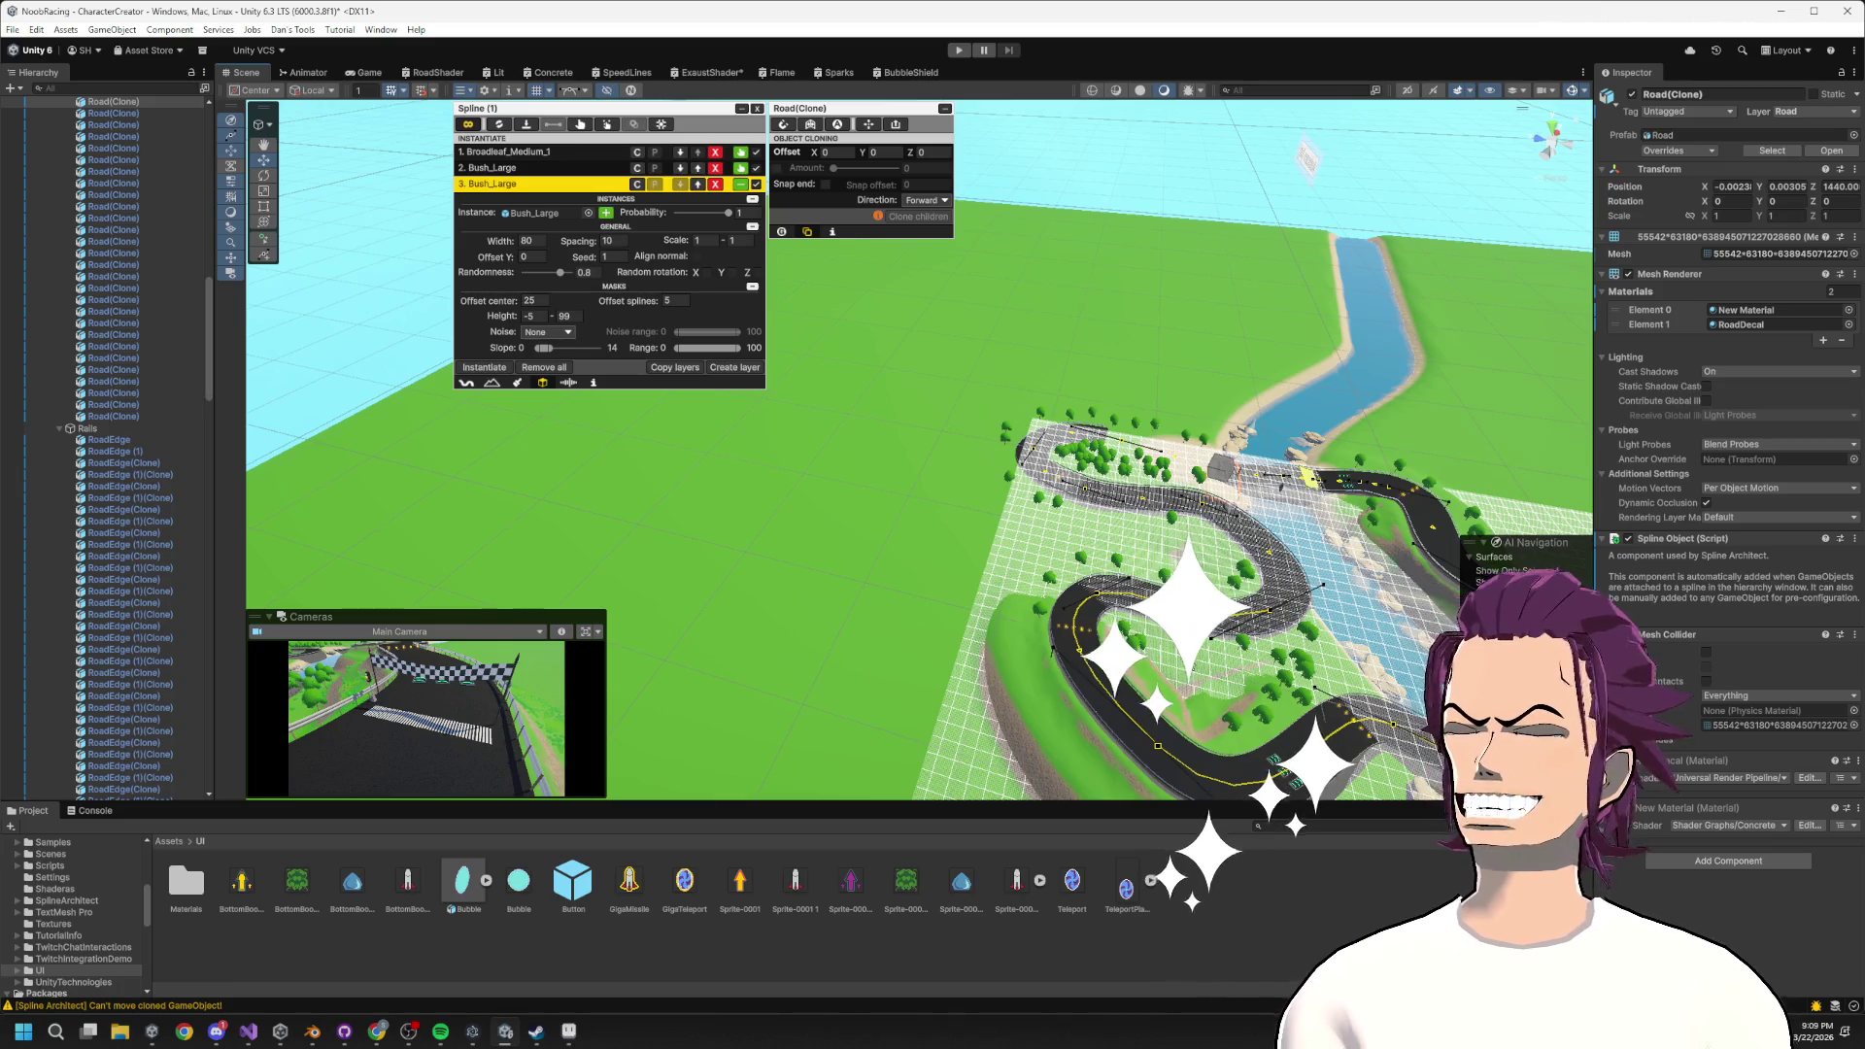
{"action": "left_click", "coordinate": [1184, 670], "text": "shift"}
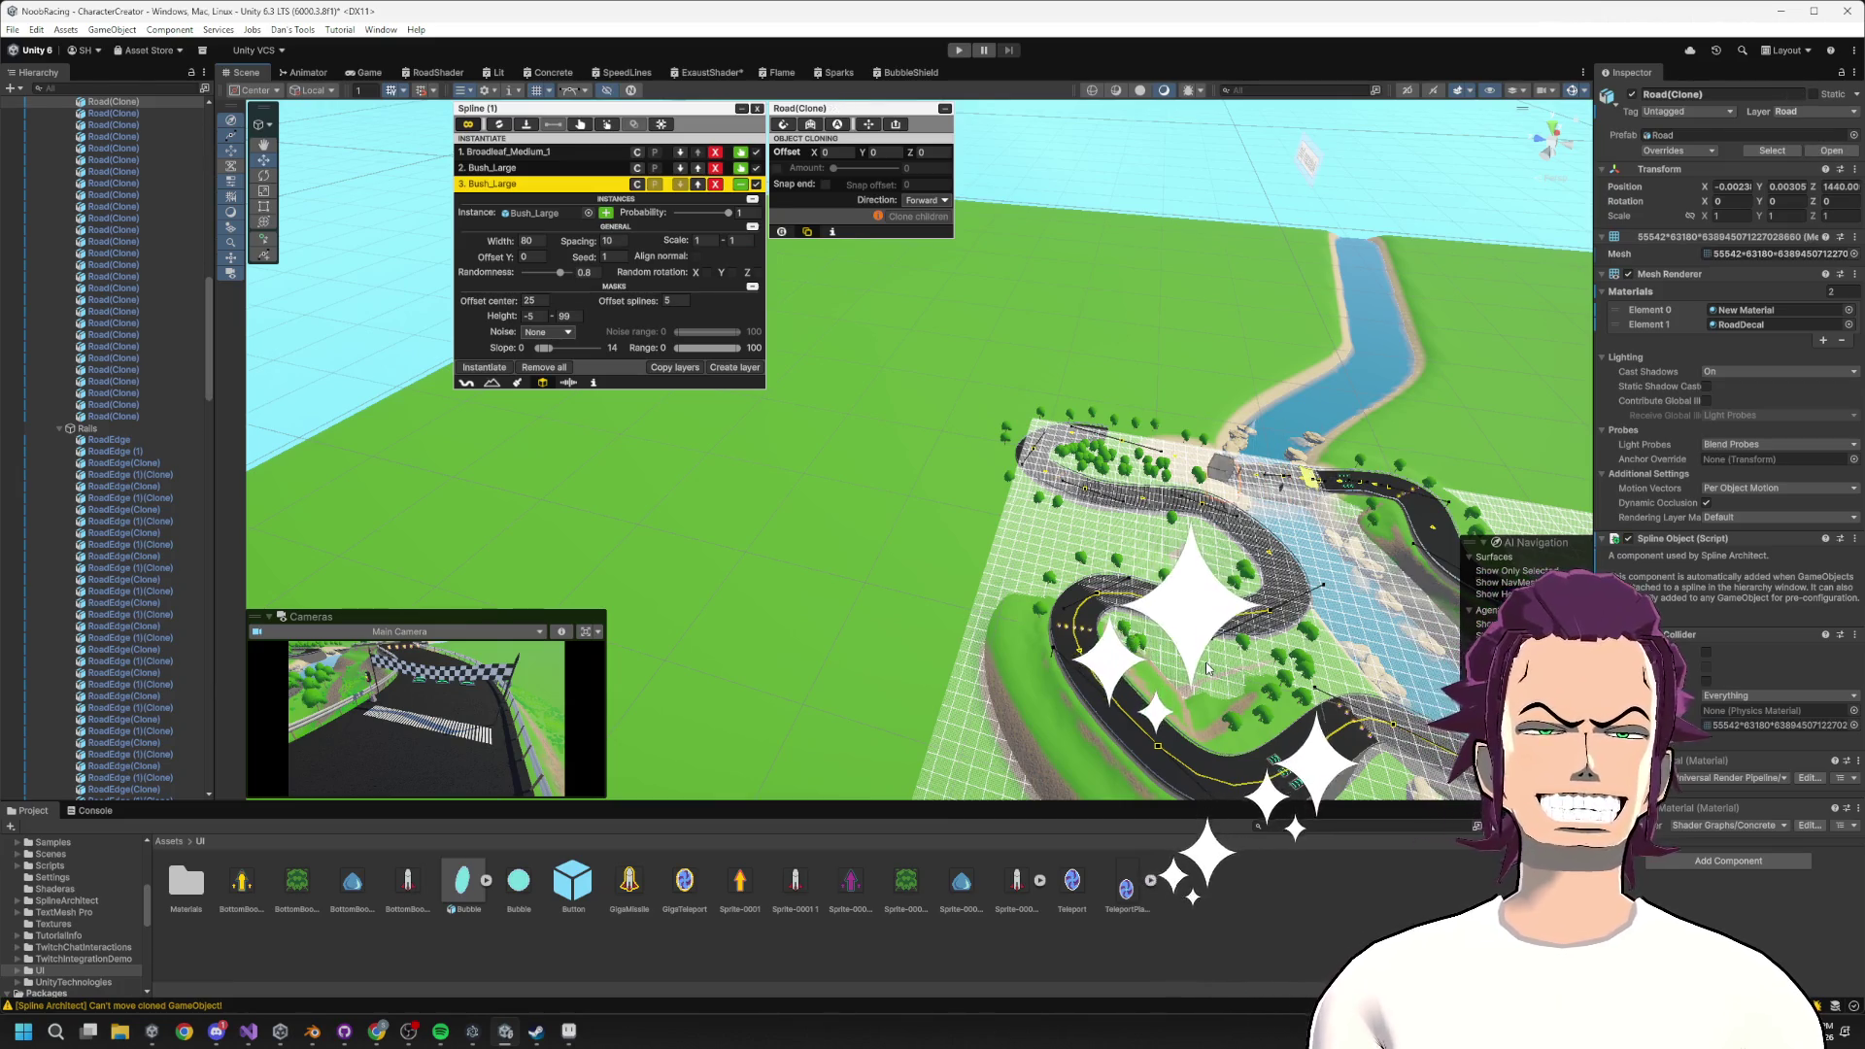
Select the main track spline and inspect the tangents of points 22 and 23.
{"action": "left_click", "coordinate": [1216, 674]}
{"action": "left_click", "coordinate": [1226, 680]}
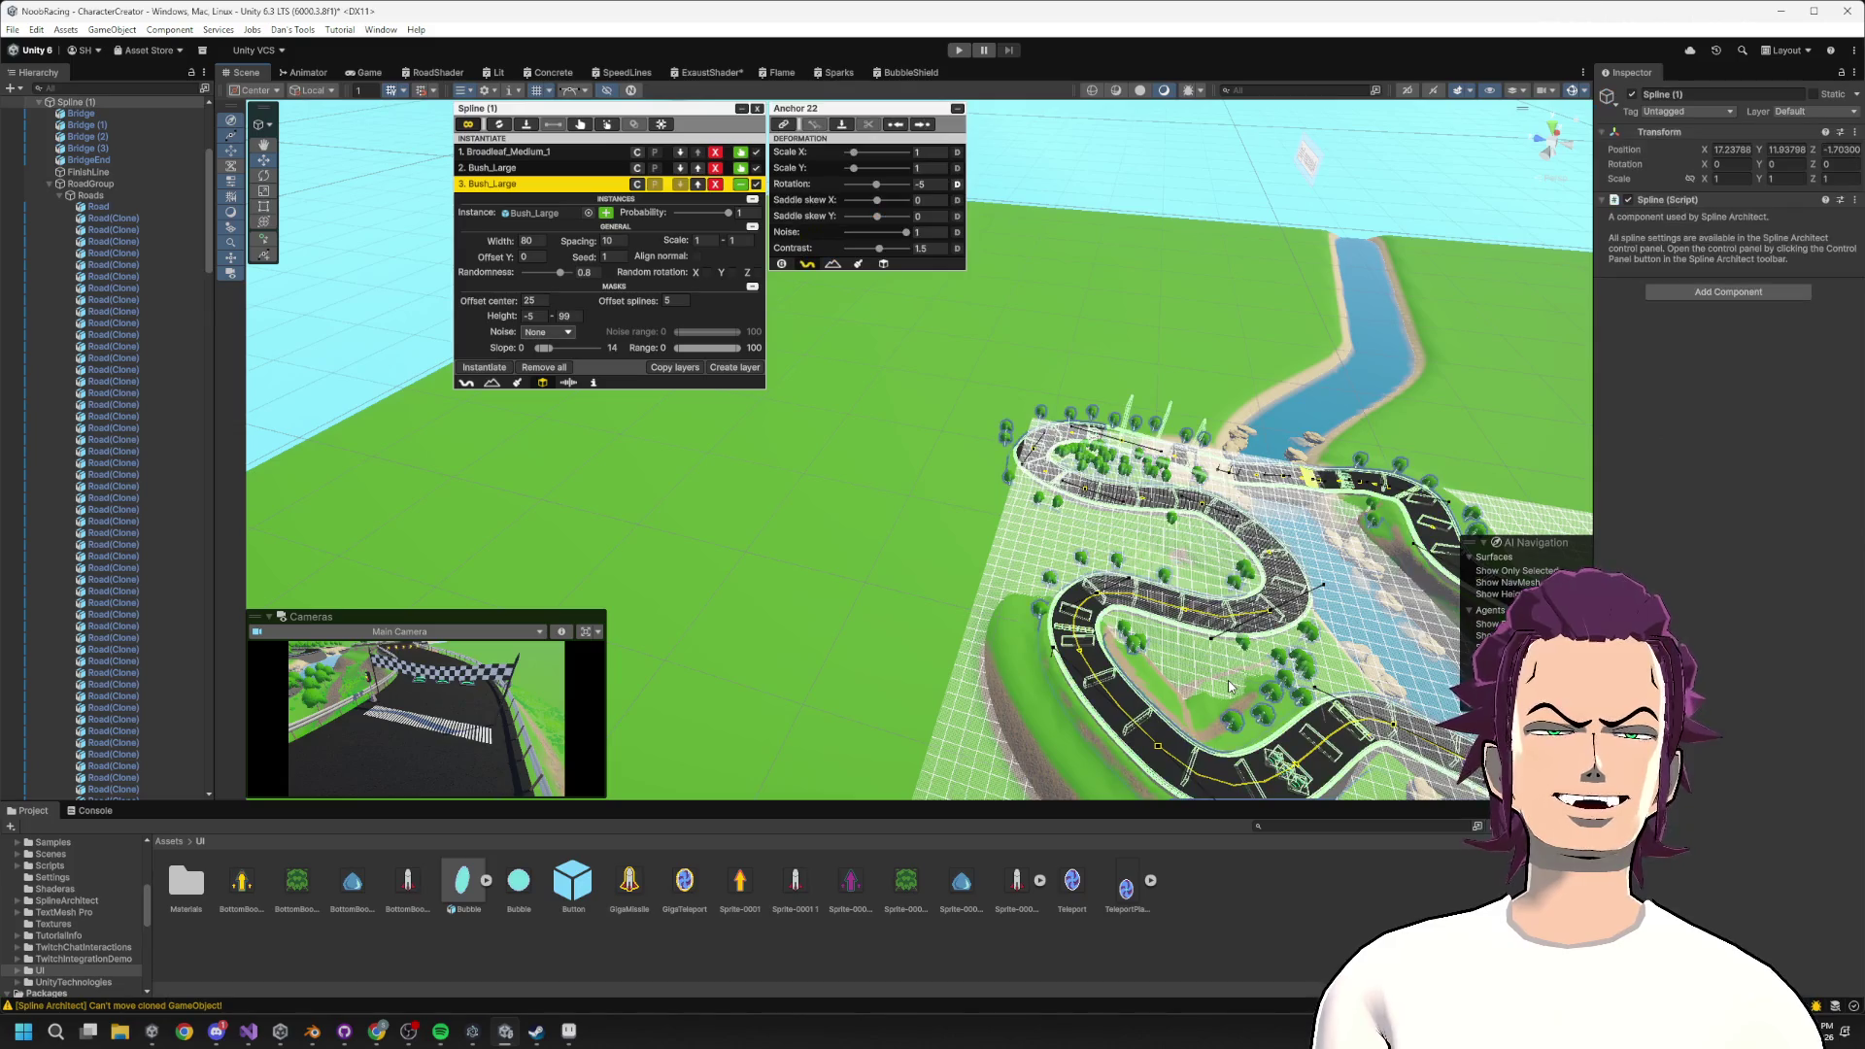
{"action": "left_click", "coordinate": [1229, 686]}
{"action": "left_click", "coordinate": [1225, 682]}
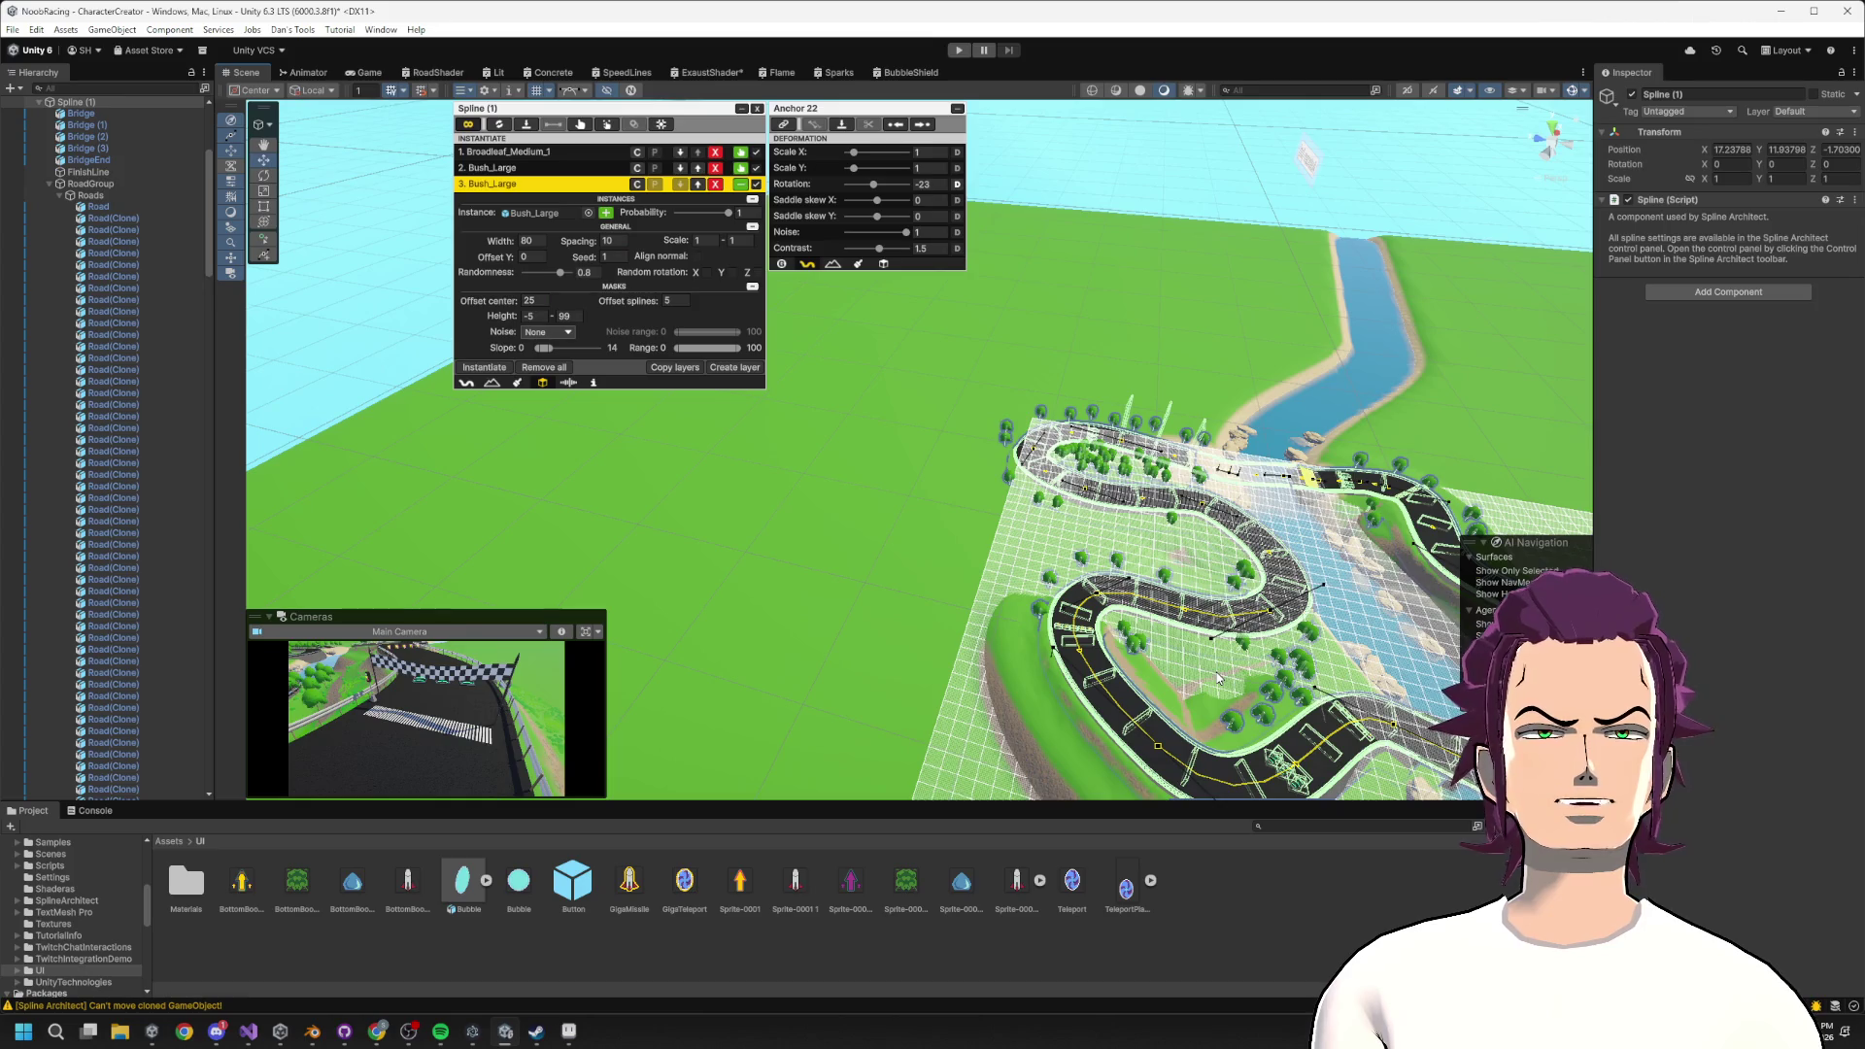
Deselect the spline on the grass, selecting the UI Panel and PowerUpKey objects along the way.
{"action": "left_click", "coordinate": [947, 510]}
{"action": "left_click", "coordinate": [947, 510]}
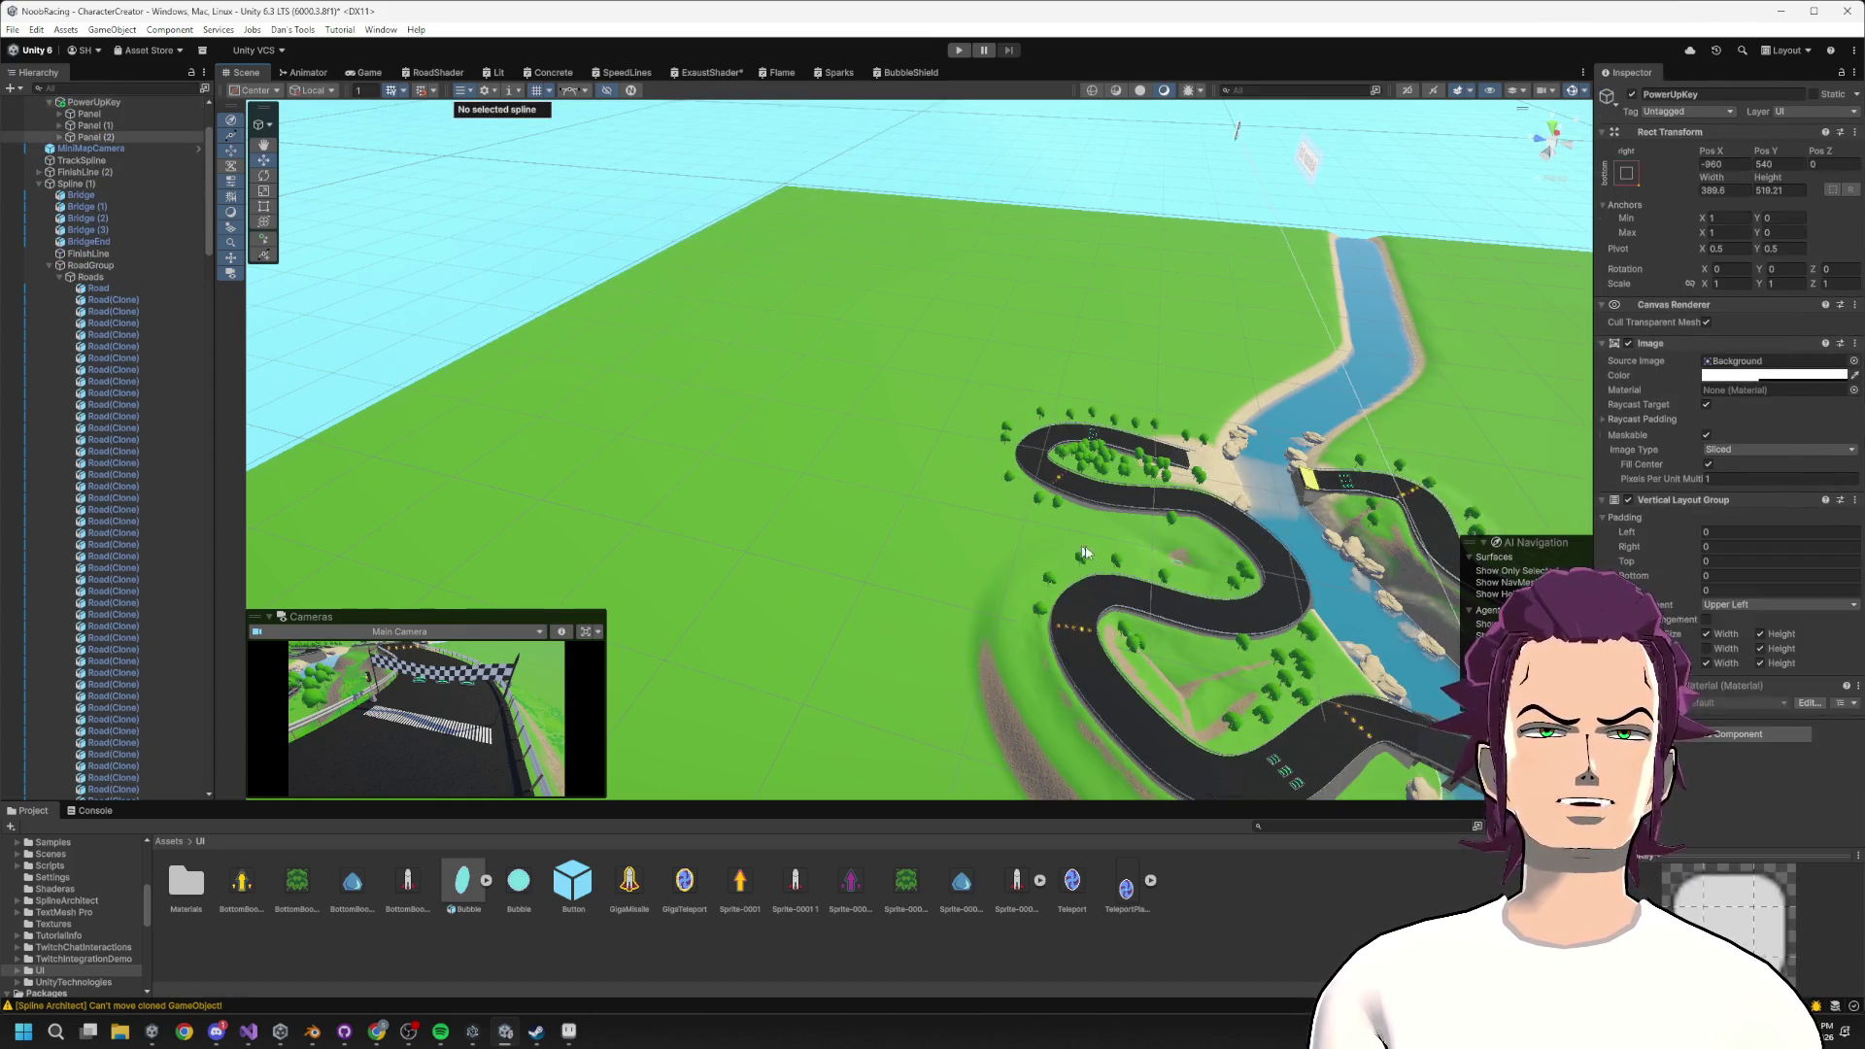
{"action": "left_click", "coordinate": [948, 510]}
{"action": "left_click", "coordinate": [948, 510]}
{"action": "left_click", "coordinate": [1094, 551]}
{"action": "left_click", "coordinate": [1094, 551]}
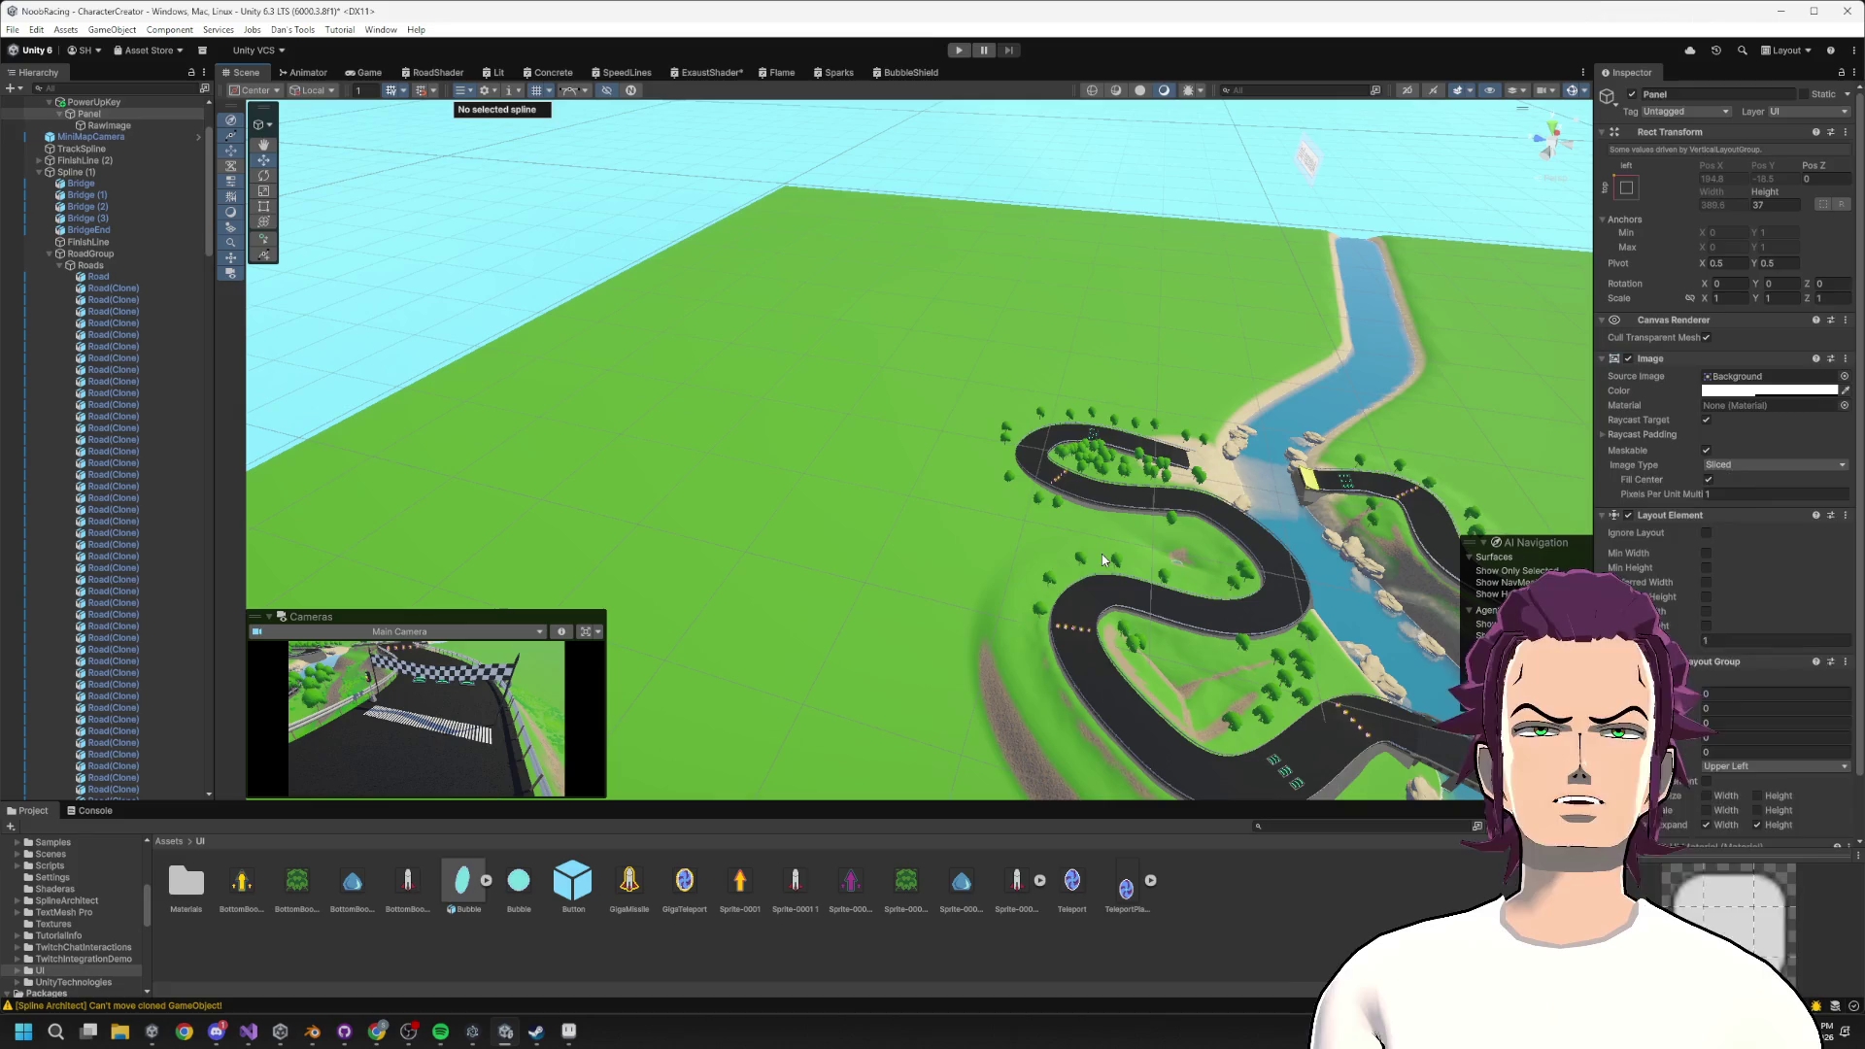
{"action": "left_click", "coordinate": [1094, 551]}
Orbit the view and select a Road (Clone) piece to show its Spline and Road panels.
{"action": "scroll", "coordinate": [1094, 551], "scroll_direction": "down", "scroll_amount": 5}
{"action": "mouse_move", "coordinate": [1094, 551]}
{"action": "left_mouse_down"}
{"action": "mouse_move", "coordinate": [1092, 524]}
{"action": "mouse_move", "coordinate": [1044, 570]}
{"action": "mouse_move", "coordinate": [1092, 550]}
{"action": "left_mouse_up"}
{"action": "mouse_move", "coordinate": [1030, 435]}
{"action": "left_mouse_down"}
{"action": "mouse_move", "coordinate": [1011, 343]}
{"action": "mouse_move", "coordinate": [1049, 359]}
{"action": "mouse_move", "coordinate": [1104, 337]}
{"action": "left_mouse_up"}
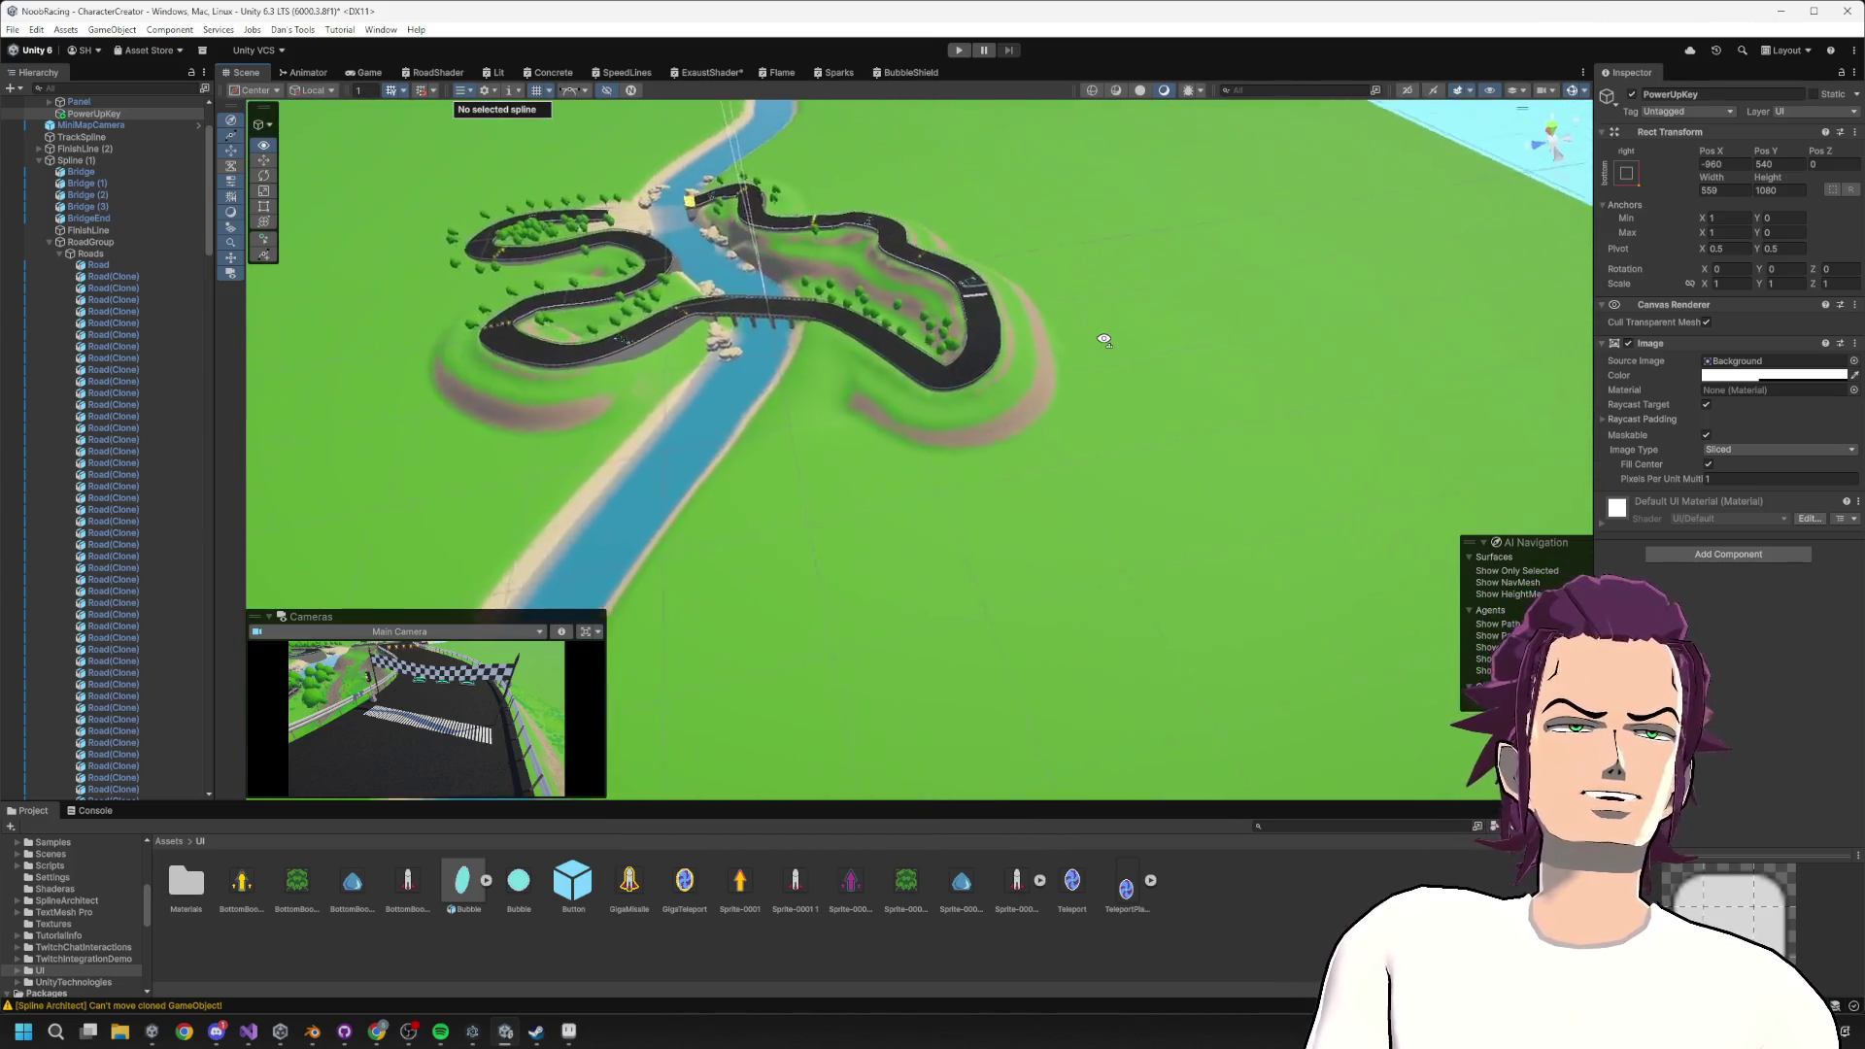
{"action": "scroll", "coordinate": [1104, 337], "scroll_direction": "up", "scroll_amount": 10}
{"action": "left_click", "coordinate": [1101, 419]}
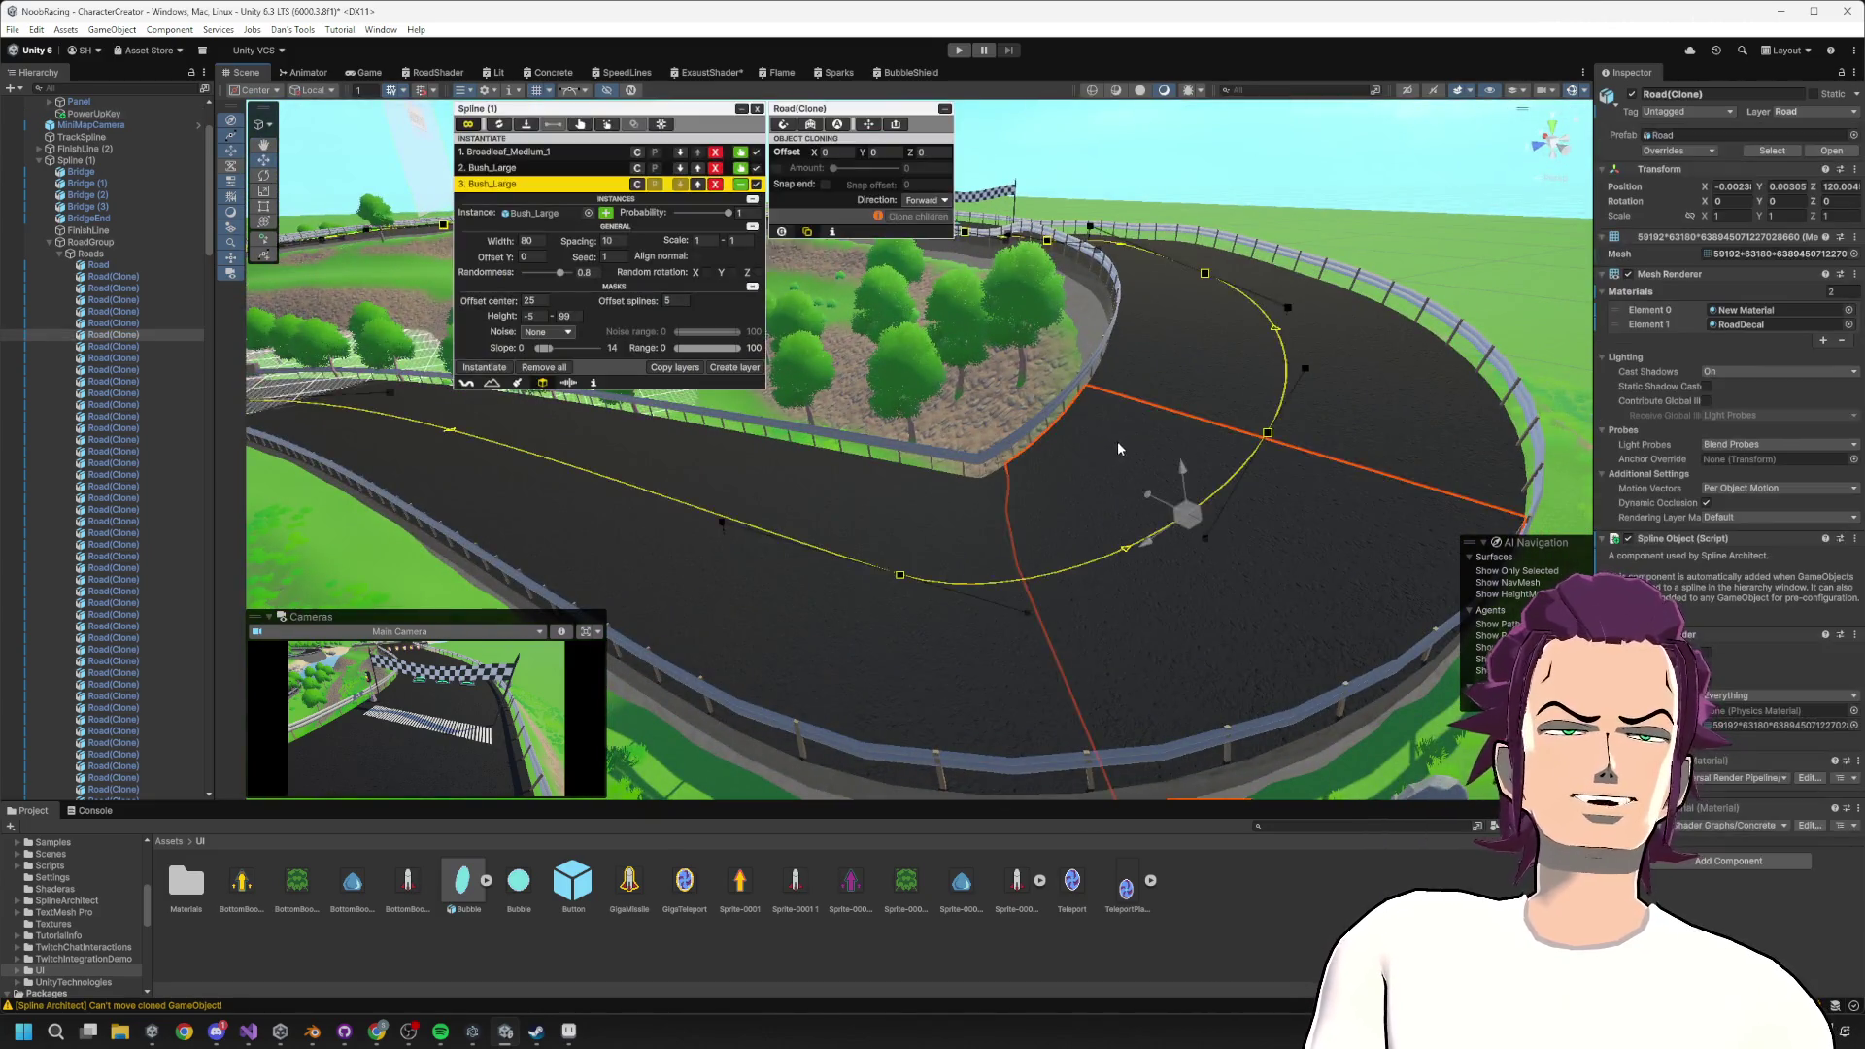
Select the hairpin's spline anchor and move it to widen the bend.
{"action": "scroll", "coordinate": [1118, 441], "scroll_direction": "down", "scroll_amount": 10}
{"action": "scroll", "coordinate": [1220, 493], "scroll_direction": "up", "scroll_amount": 10}
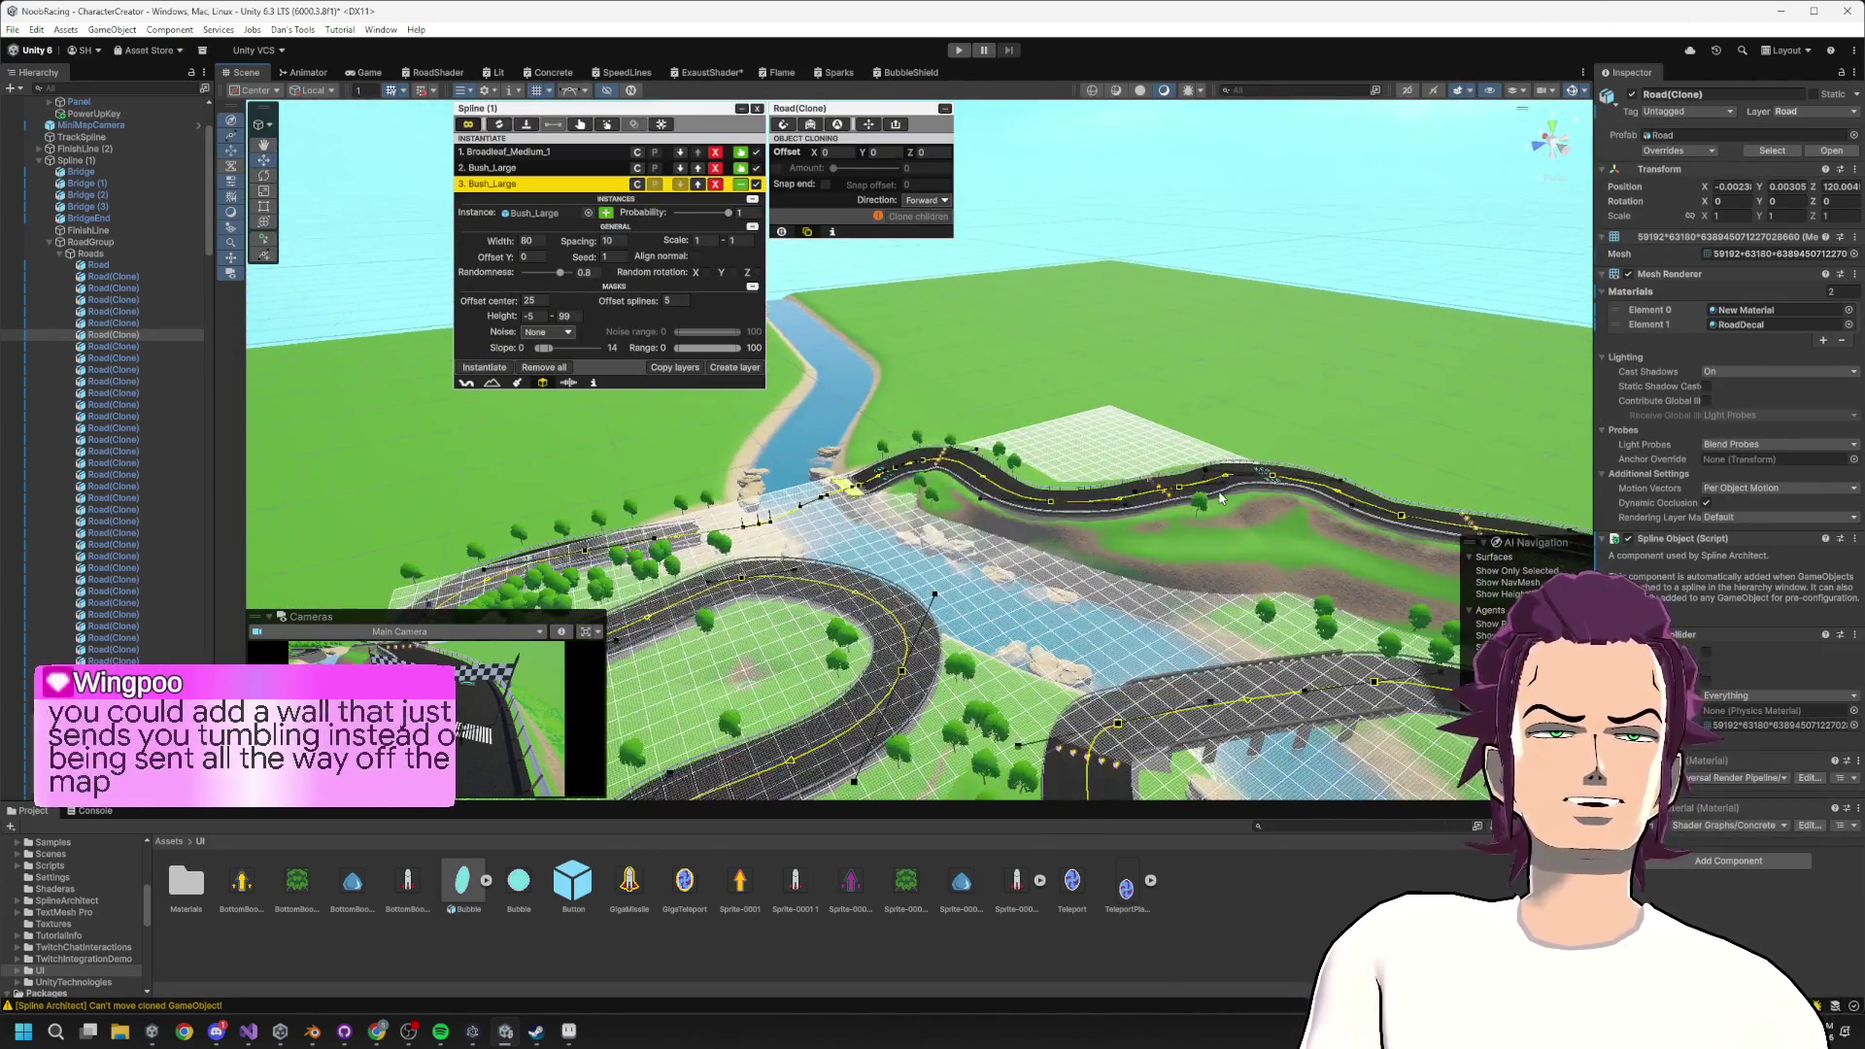
{"action": "scroll", "coordinate": [1205, 497], "scroll_direction": "down", "scroll_amount": 5}
{"action": "scroll", "coordinate": [1185, 506], "scroll_direction": "up", "scroll_amount": 2}
{"action": "scroll", "coordinate": [1183, 507], "scroll_direction": "down", "scroll_amount": 5}
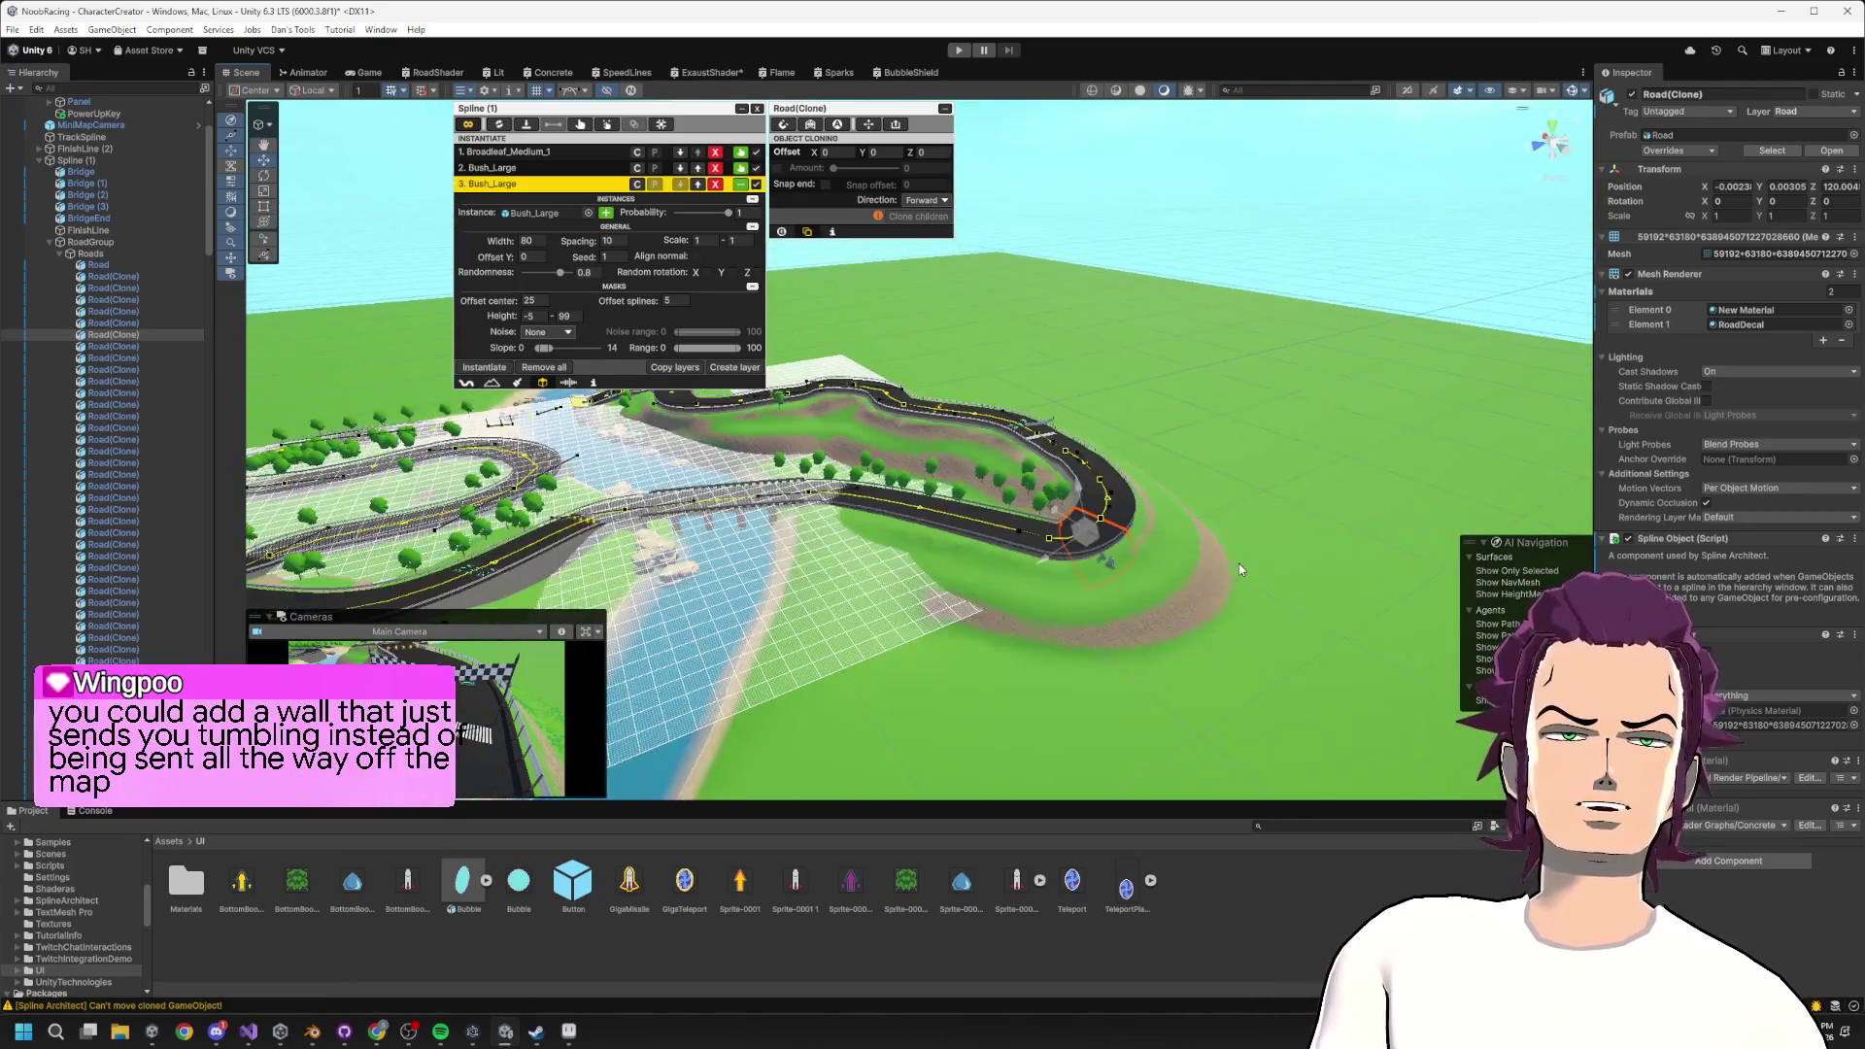
{"action": "scroll", "coordinate": [1225, 566], "scroll_direction": "up", "scroll_amount": 5}
{"action": "left_click", "coordinate": [1269, 584]}
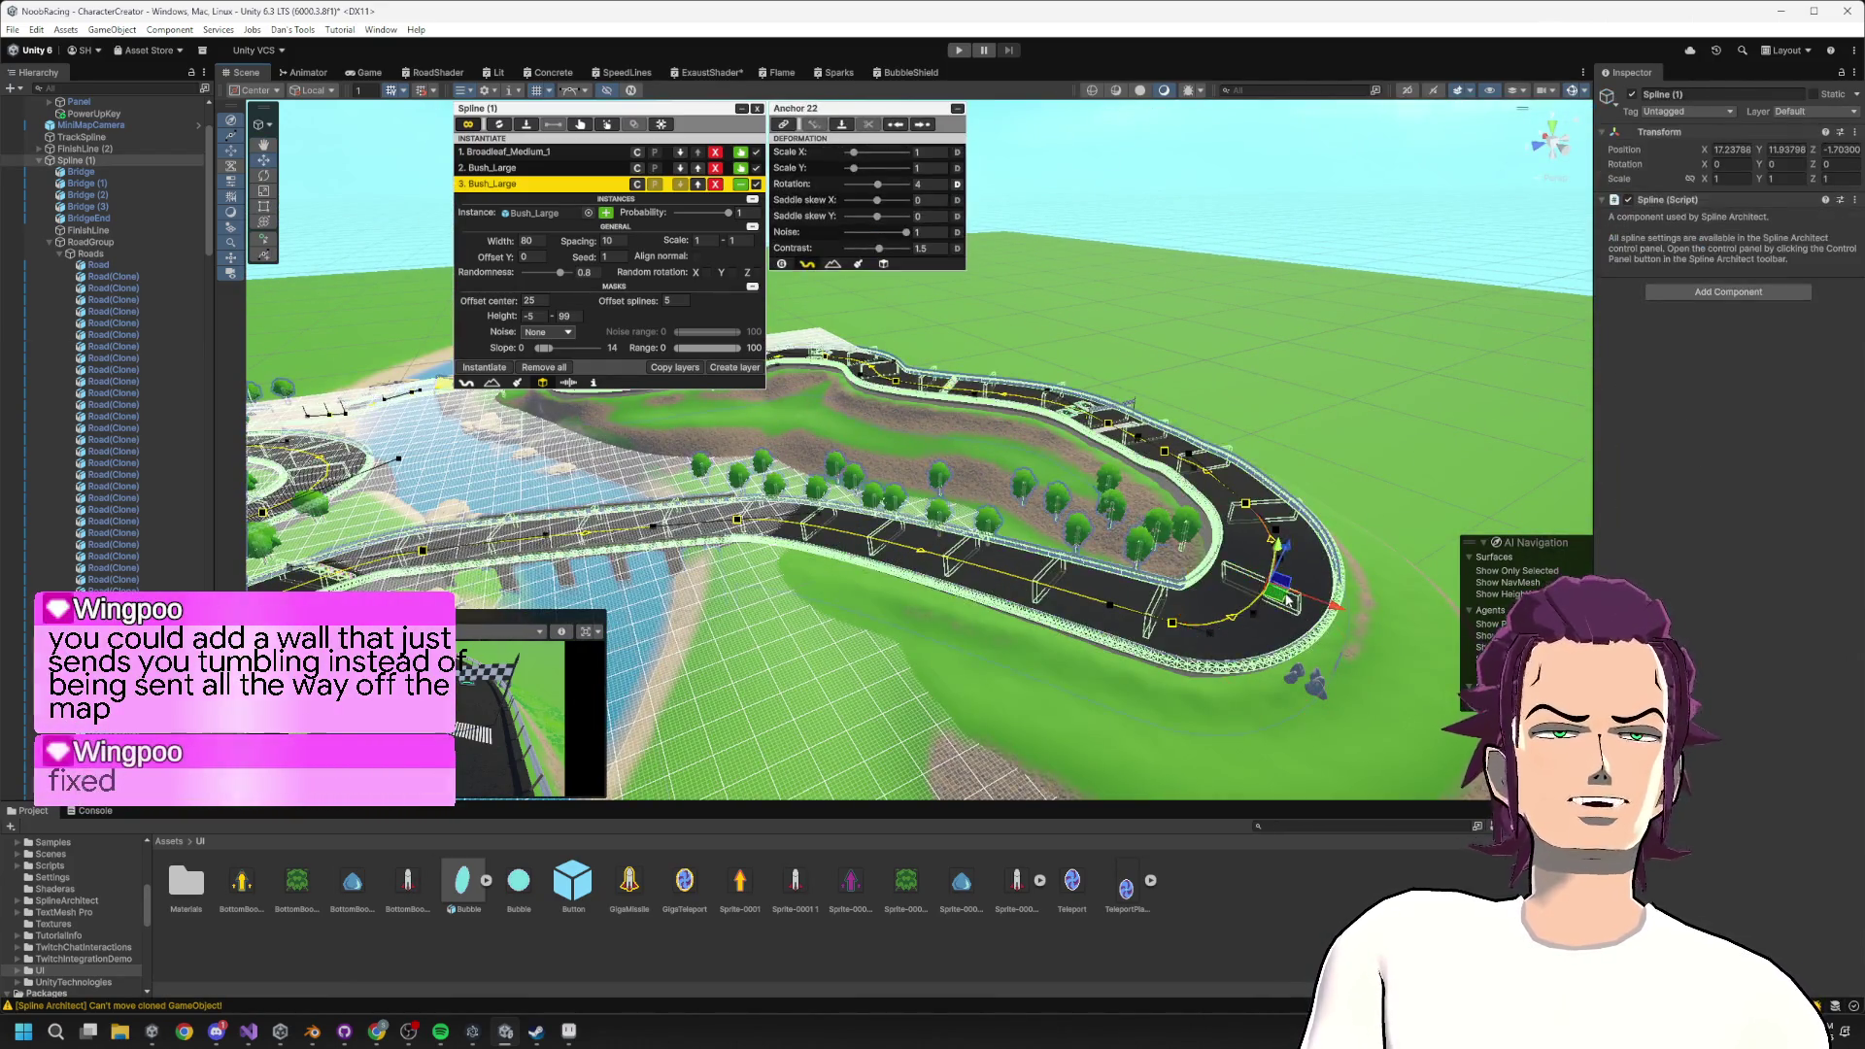
{"action": "mouse_move", "coordinate": [1269, 584]}
{"action": "left_mouse_down"}
{"action": "mouse_move", "coordinate": [1400, 507]}
{"action": "mouse_move", "coordinate": [1467, 529]}
{"action": "mouse_move", "coordinate": [1132, 622]}
{"action": "mouse_move", "coordinate": [1005, 749]}
{"action": "mouse_move", "coordinate": [1251, 413]}
{"action": "mouse_move", "coordinate": [1186, 300]}
{"action": "mouse_move", "coordinate": [1353, 437]}
{"action": "mouse_move", "coordinate": [1250, 533]}
{"action": "mouse_move", "coordinate": [1191, 358]}
{"action": "left_mouse_up"}
Raise the road's end point up and left and pull another spline point upward.
{"action": "scroll", "coordinate": [1192, 357], "scroll_direction": "down", "scroll_amount": 5}
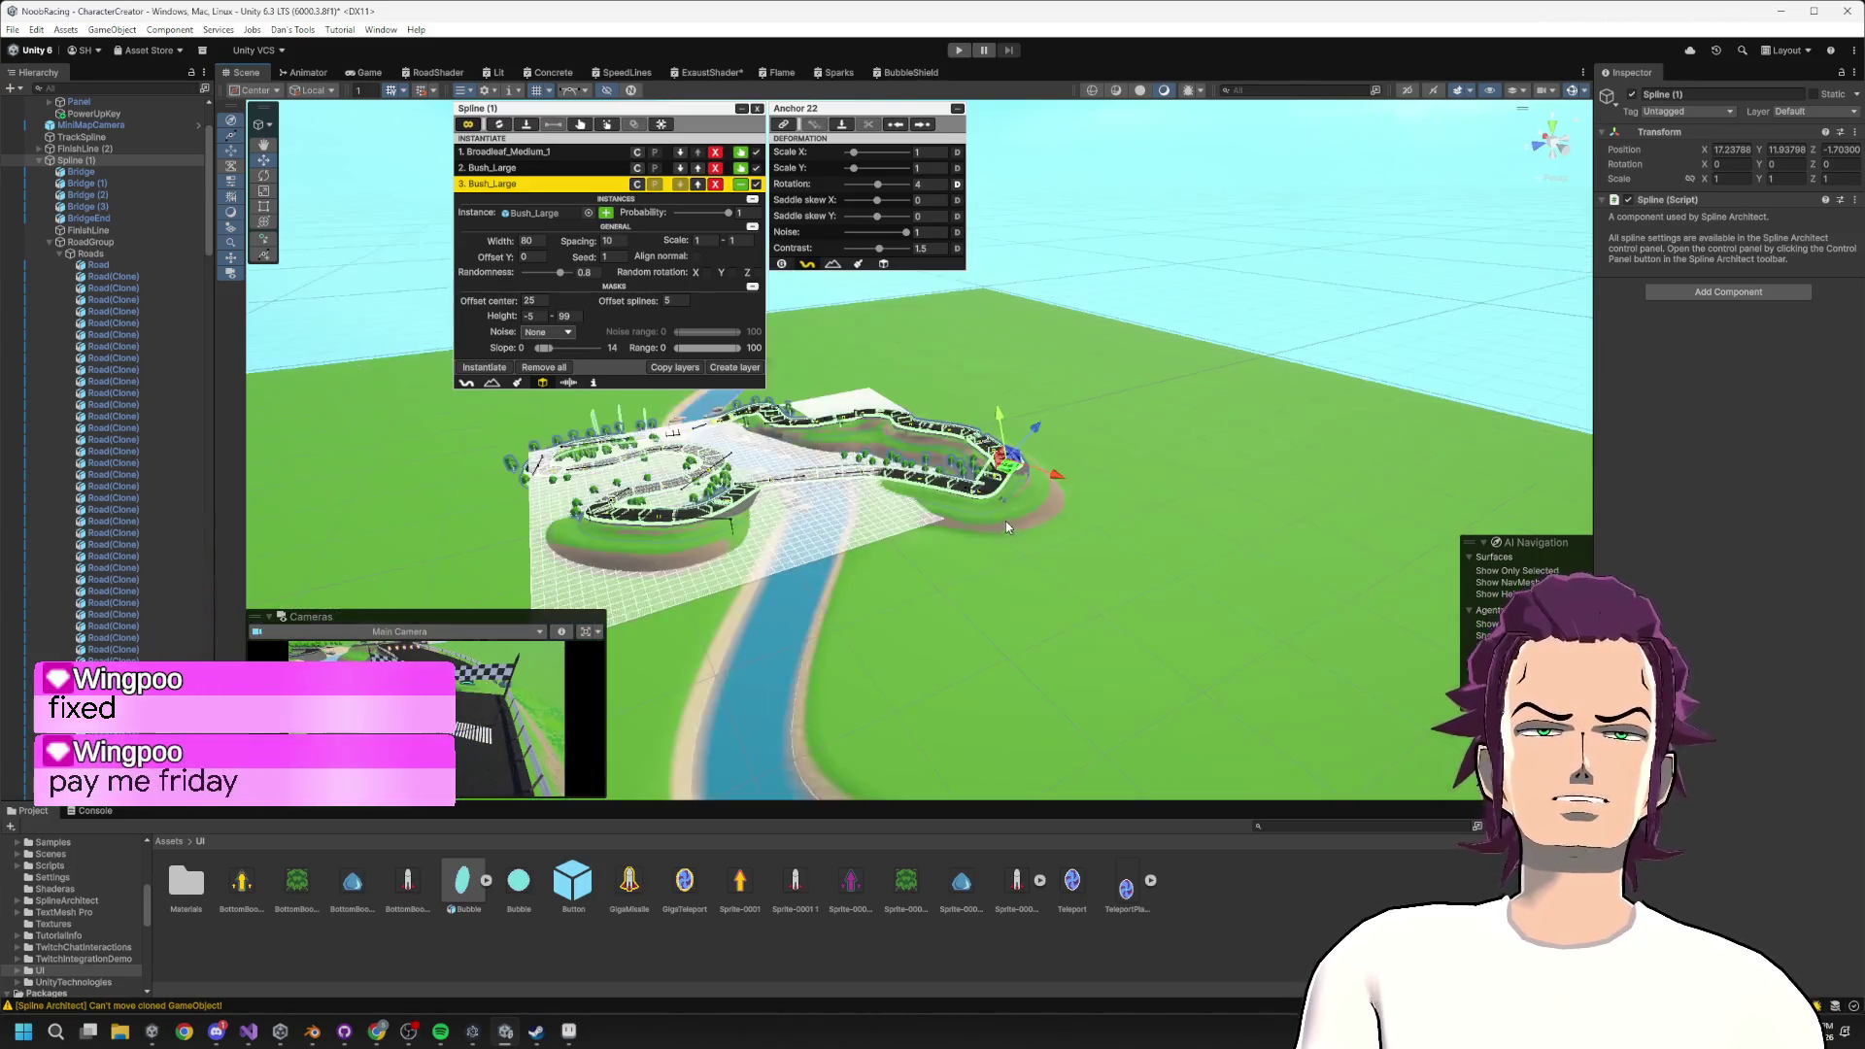
{"action": "scroll", "coordinate": [1101, 581], "scroll_direction": "up", "scroll_amount": 5}
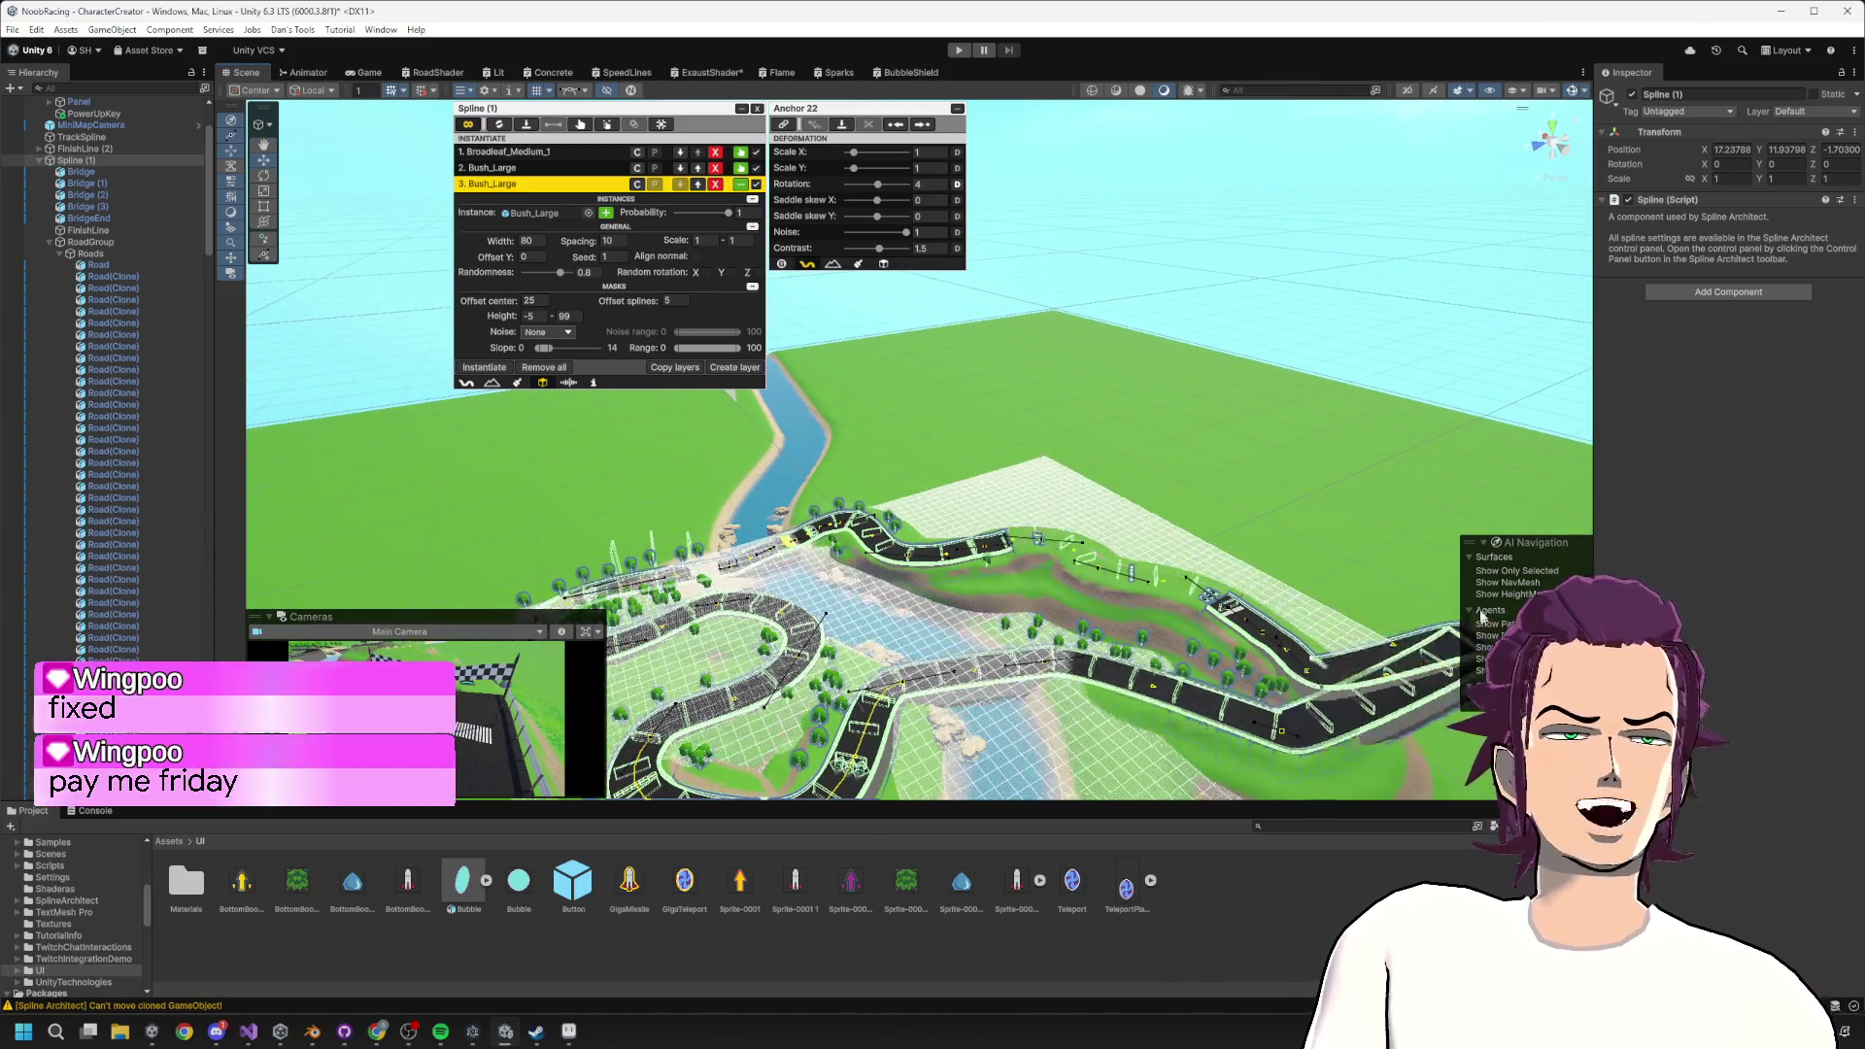
{"action": "mouse_move", "coordinate": [1482, 615]}
{"action": "left_mouse_down"}
{"action": "mouse_move", "coordinate": [1267, 437]}
{"action": "mouse_move", "coordinate": [1242, 386]}
{"action": "mouse_move", "coordinate": [1281, 488]}
{"action": "mouse_move", "coordinate": [1297, 681]}
{"action": "mouse_move", "coordinate": [1347, 727]}
{"action": "left_mouse_up"}
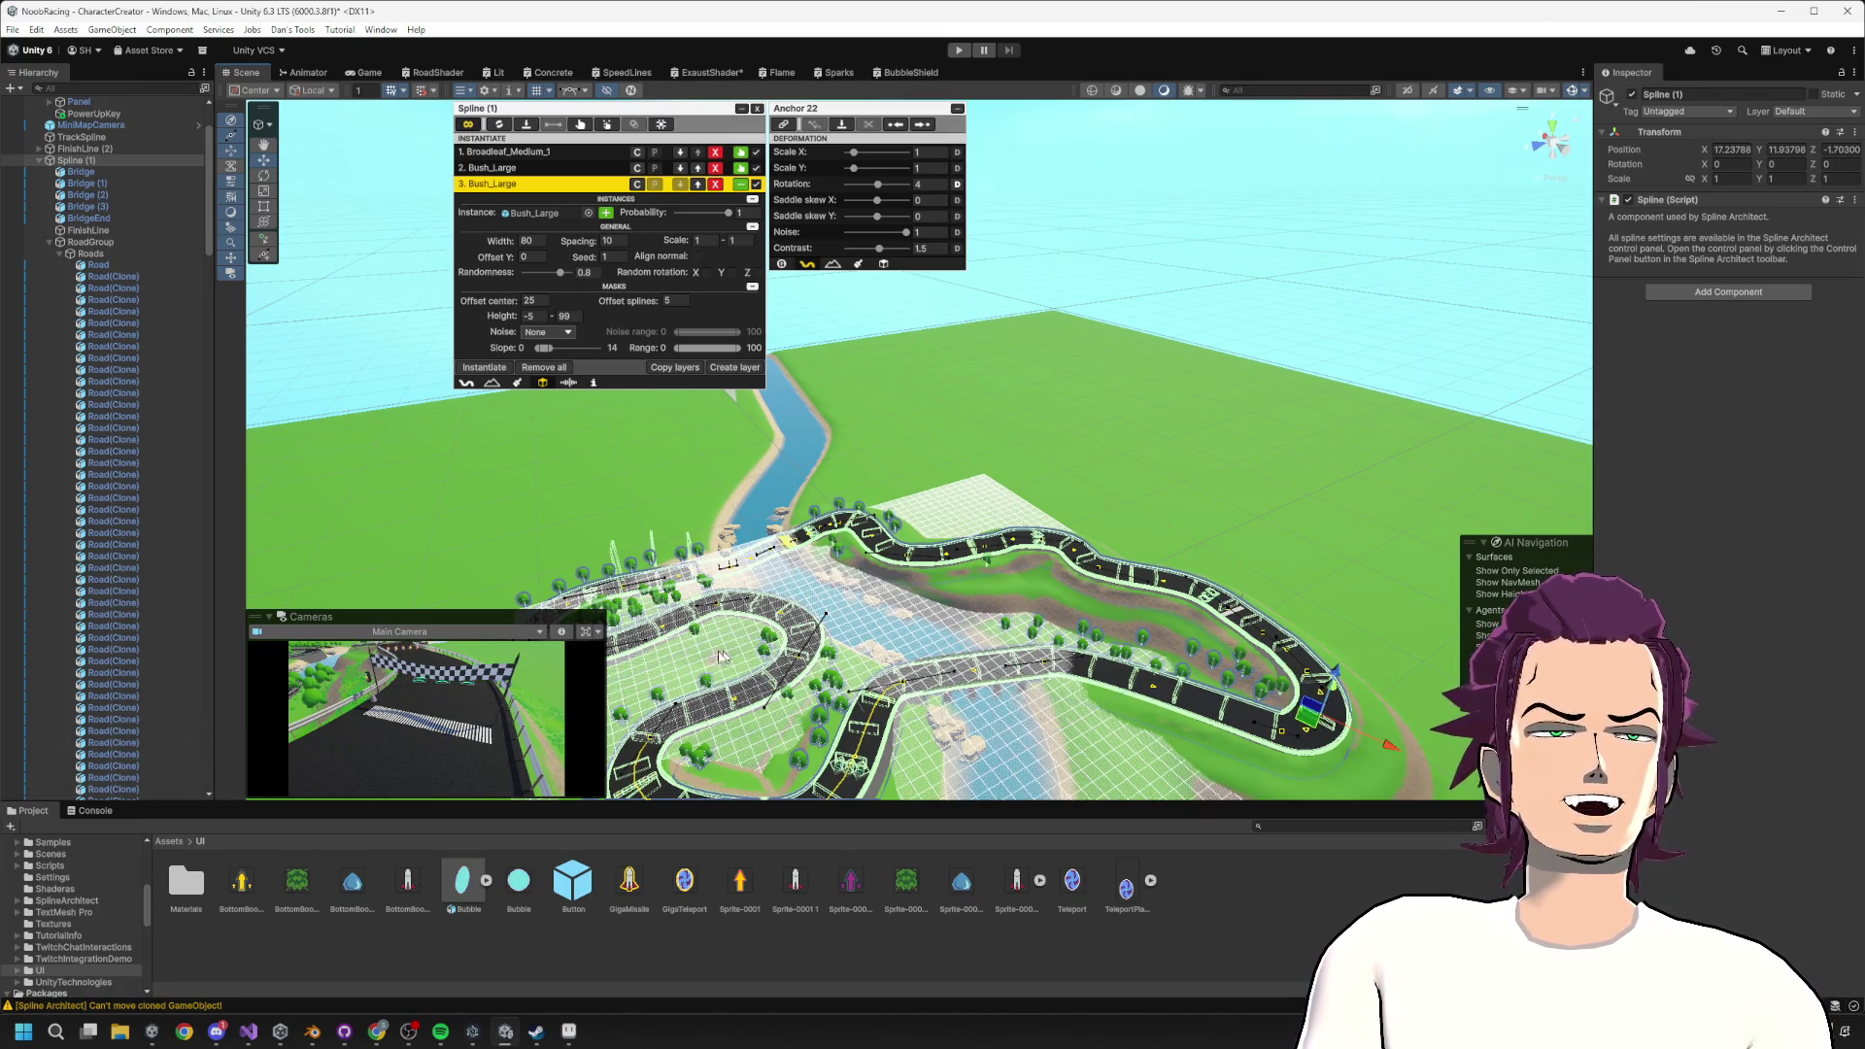
{"action": "mouse_move", "coordinate": [1018, 671]}
{"action": "left_mouse_down"}
{"action": "mouse_move", "coordinate": [1246, 304]}
{"action": "mouse_move", "coordinate": [1261, 333]}
{"action": "mouse_move", "coordinate": [1010, 485]}
{"action": "mouse_move", "coordinate": [949, 561]}
{"action": "mouse_move", "coordinate": [745, 624]}
{"action": "left_mouse_up"}
{"action": "scroll", "coordinate": [805, 610], "scroll_direction": "up", "scroll_amount": 5}
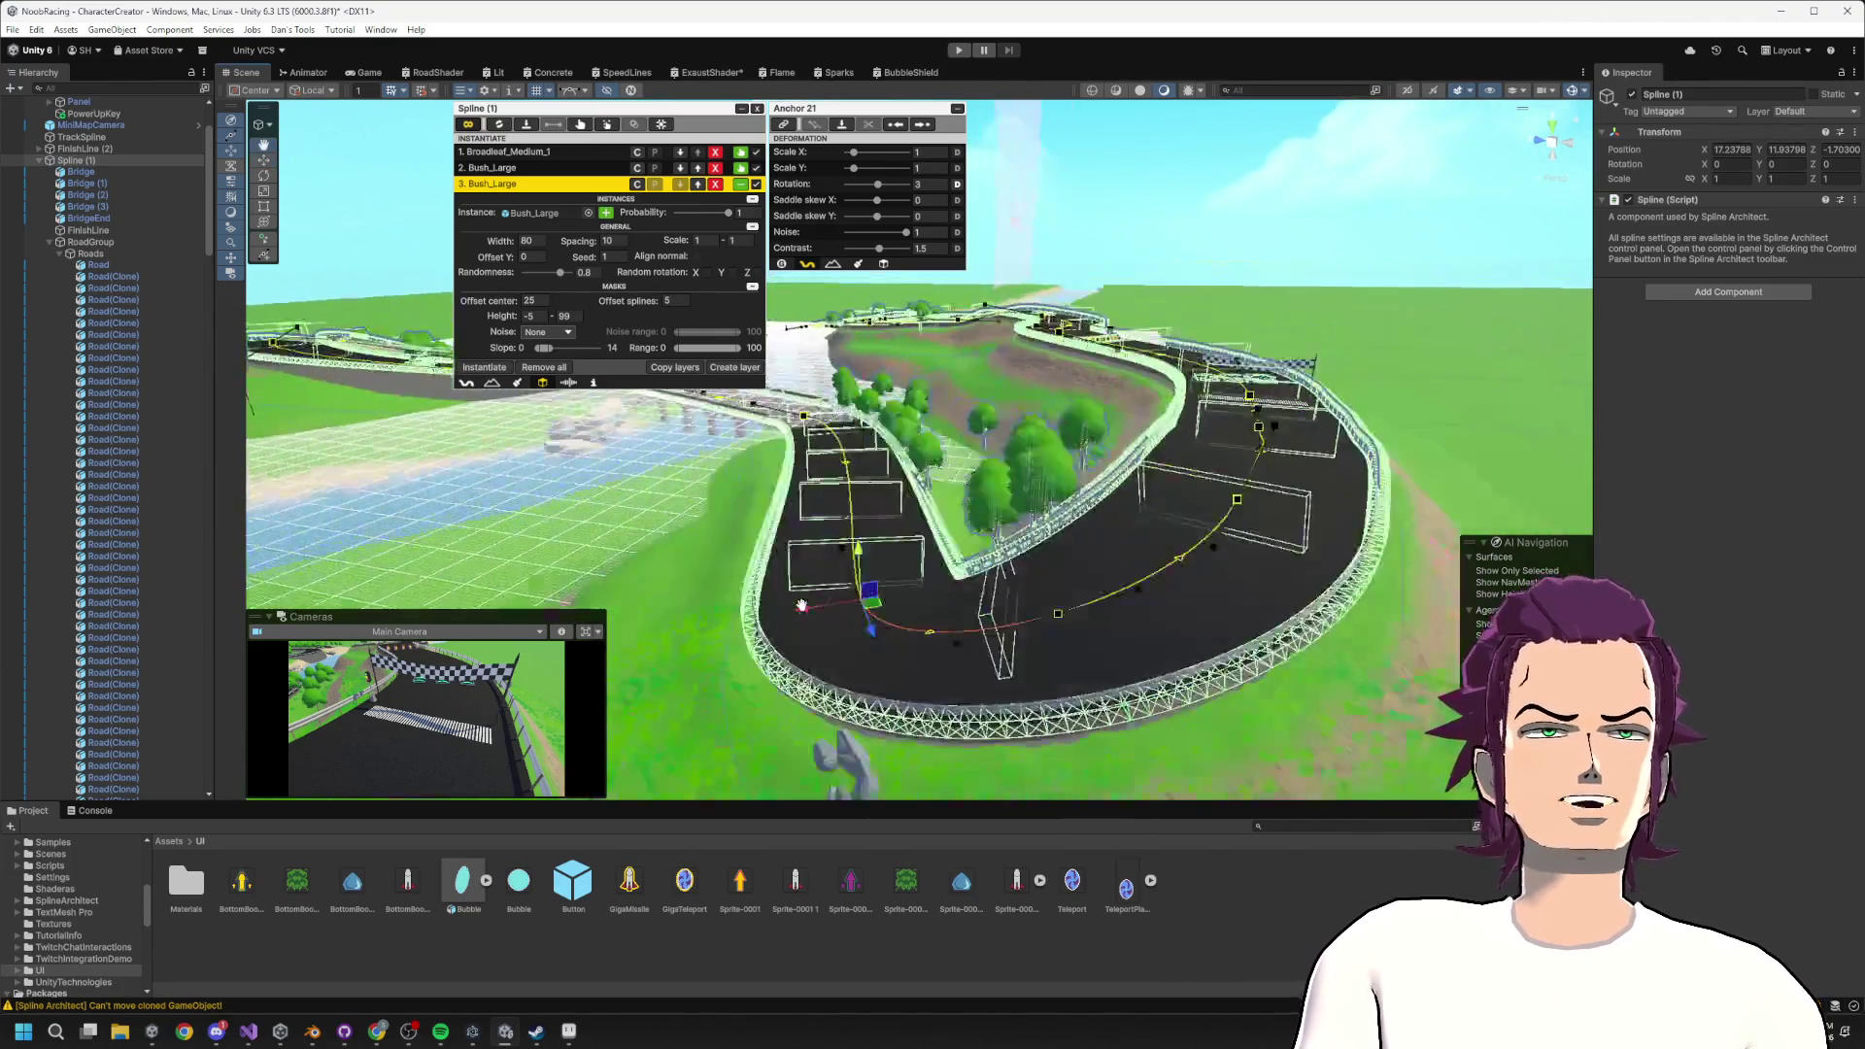
{"action": "left_click_drag", "start_coordinate": [881, 554], "coordinate": [884, 510]}
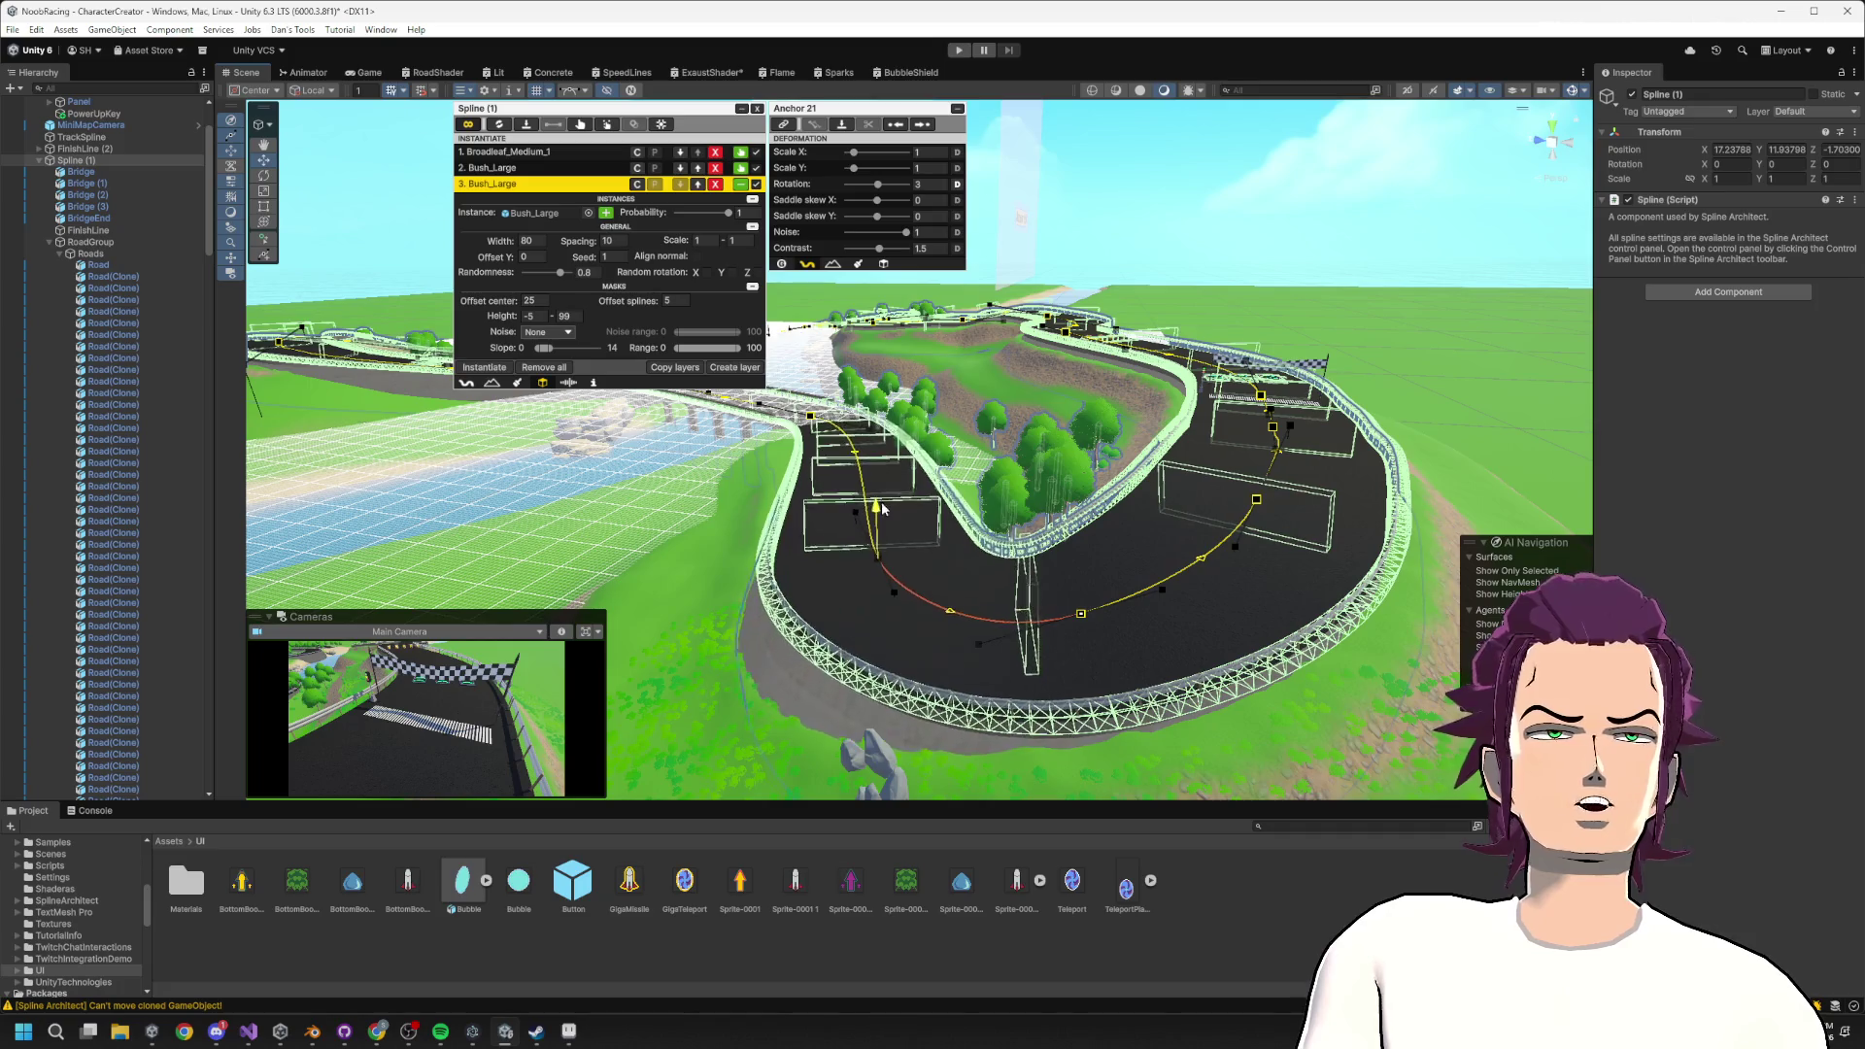
Select and frame the neighbouring hairpin anchor, then bend the curve with its tangent handle.
{"action": "scroll", "coordinate": [923, 563], "scroll_direction": "down", "scroll_amount": 10}
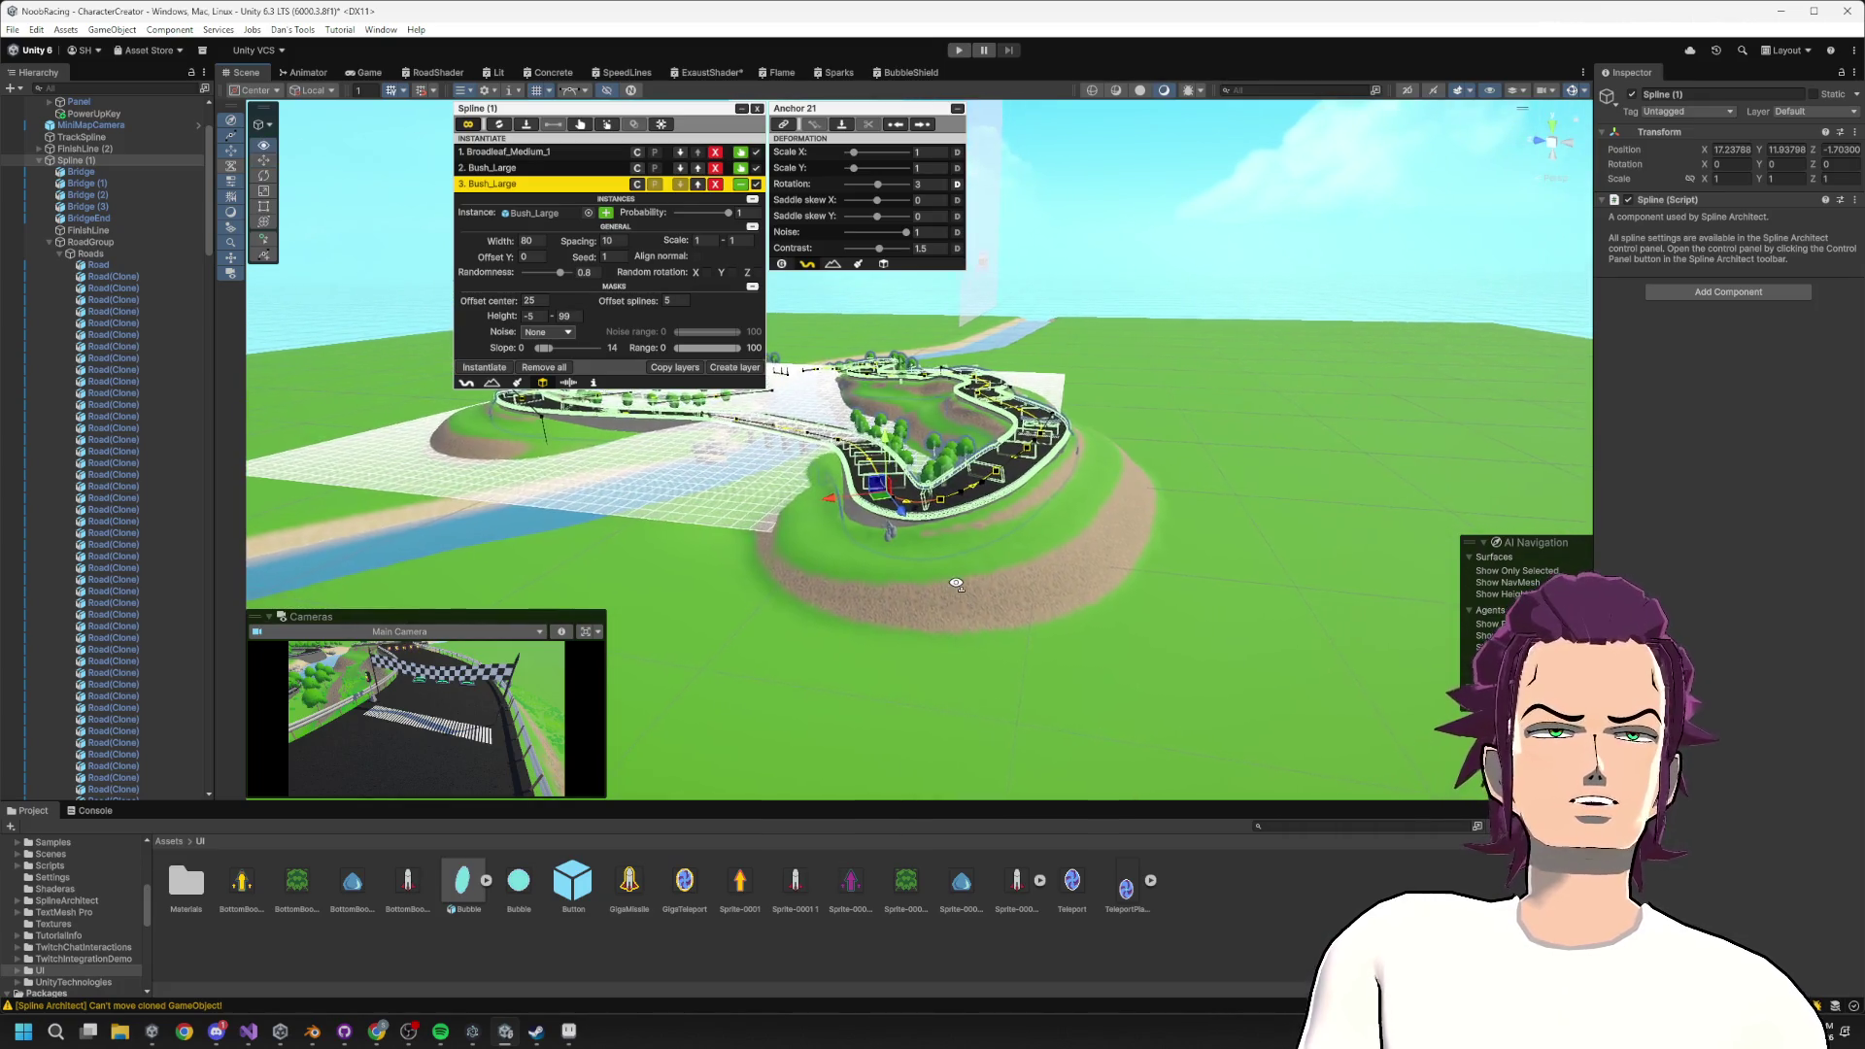
{"action": "scroll", "coordinate": [955, 586], "scroll_direction": "up", "scroll_amount": 10}
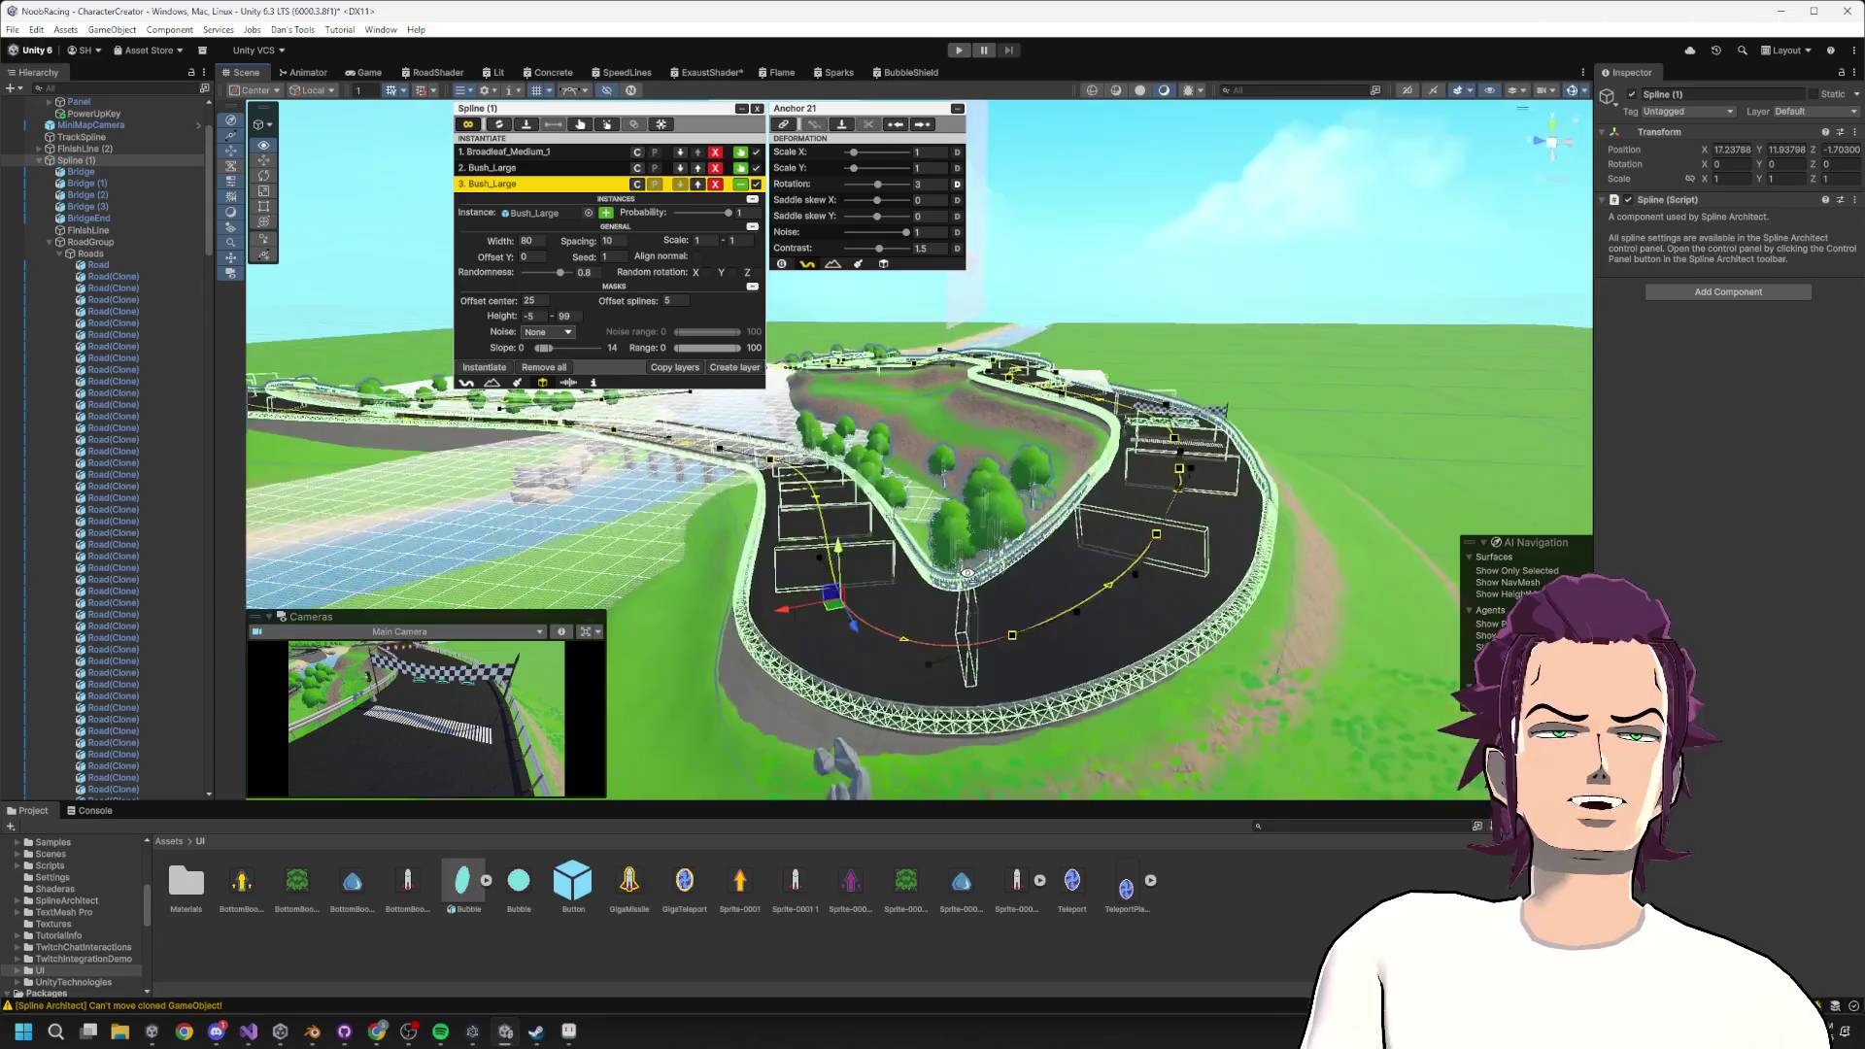
{"action": "left_click_drag", "start_coordinate": [1163, 590], "coordinate": [1001, 651]}
{"action": "left_click", "coordinate": [1016, 645]}
{"action": "key", "text": "f"}
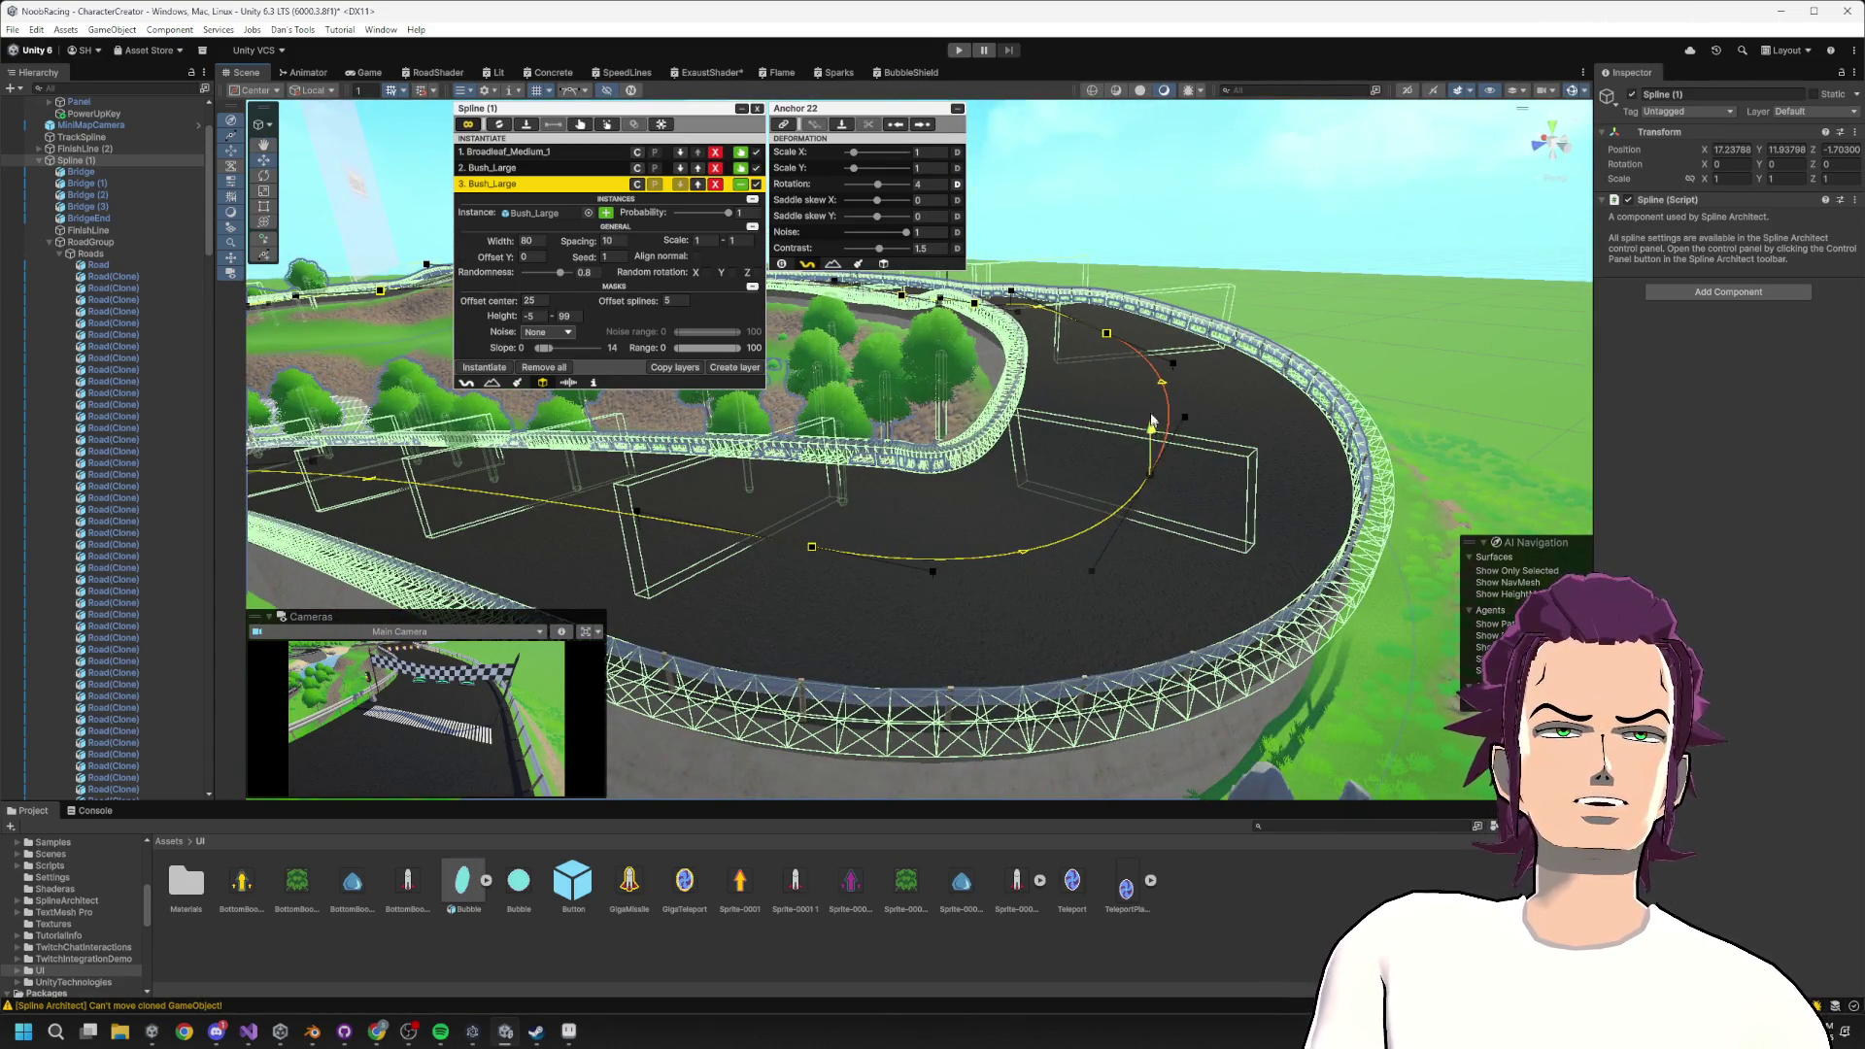
{"action": "scroll", "coordinate": [1152, 425], "scroll_direction": "down", "scroll_amount": 5}
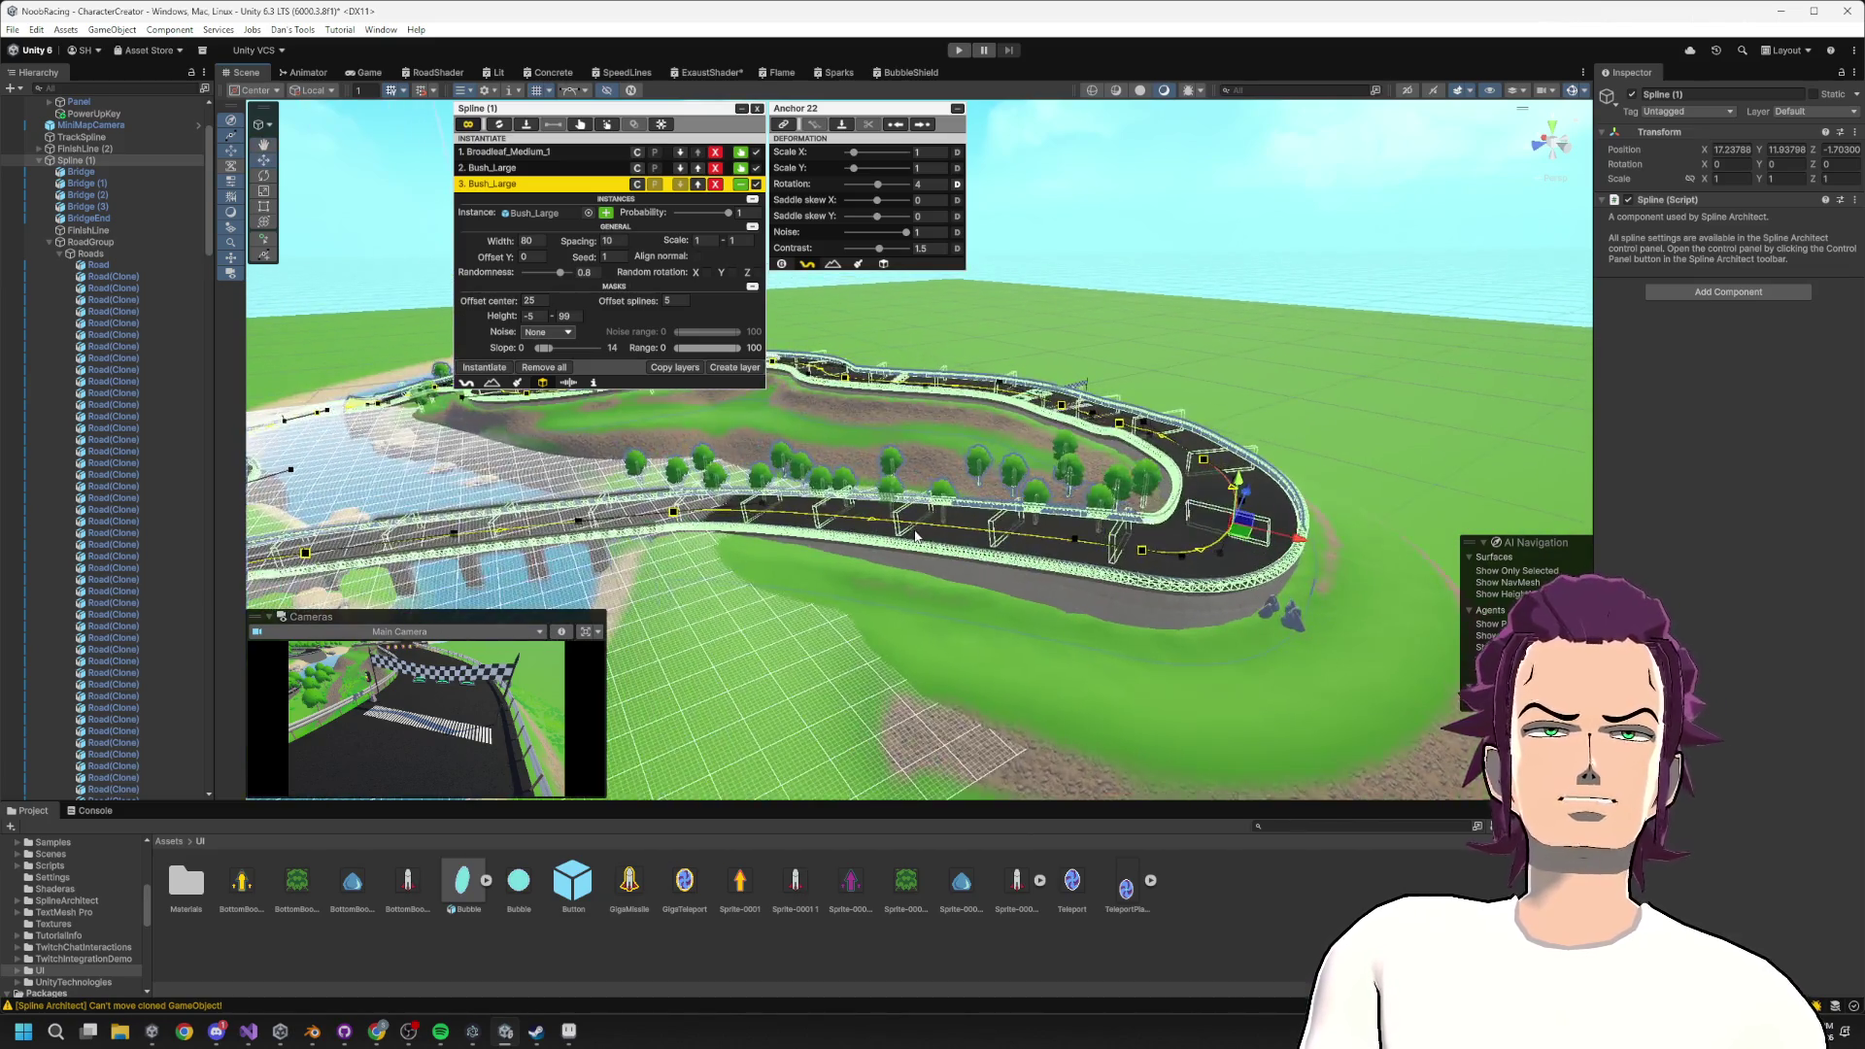
{"action": "scroll", "coordinate": [915, 536], "scroll_direction": "up", "scroll_amount": 4}
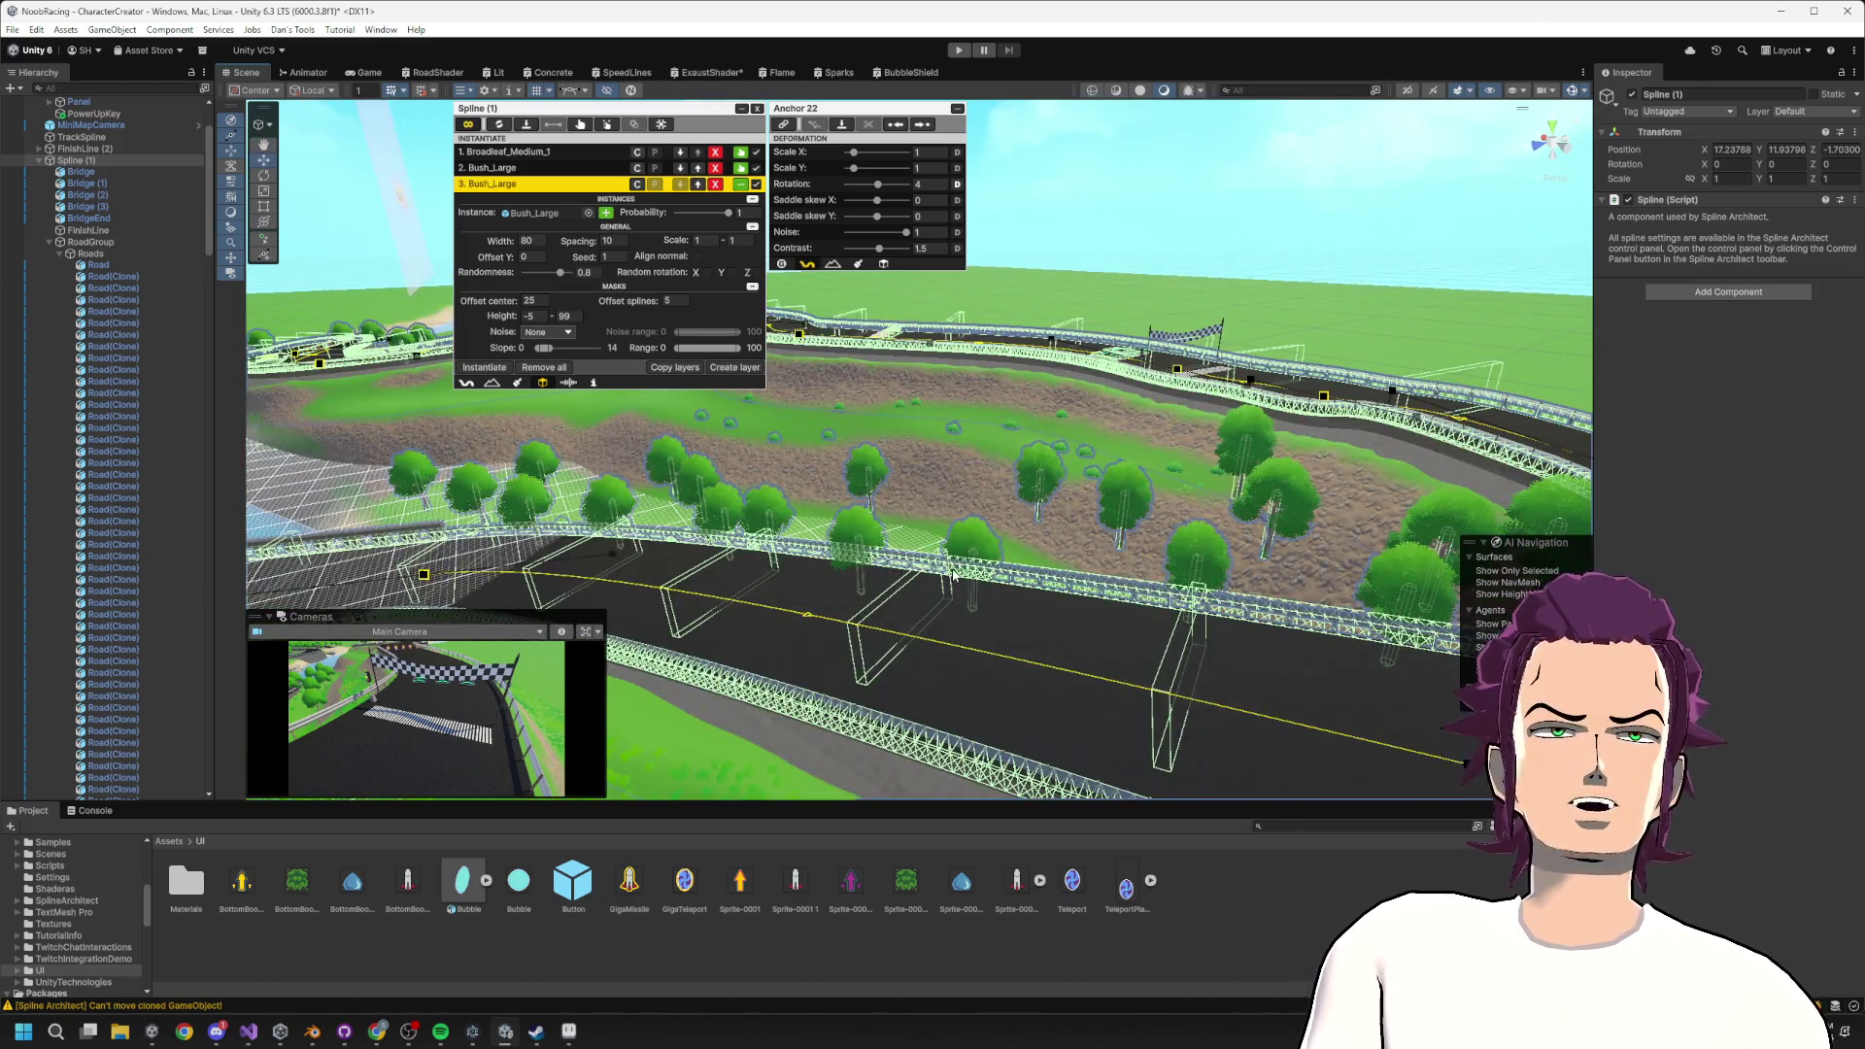
{"action": "scroll", "coordinate": [952, 573], "scroll_direction": "down", "scroll_amount": 10}
{"action": "mouse_move", "coordinate": [953, 556]}
{"action": "left_mouse_down"}
{"action": "mouse_move", "coordinate": [1214, 489]}
{"action": "mouse_move", "coordinate": [1187, 506]}
{"action": "left_mouse_up"}
{"action": "scroll", "coordinate": [1208, 512], "scroll_direction": "up", "scroll_amount": 8}
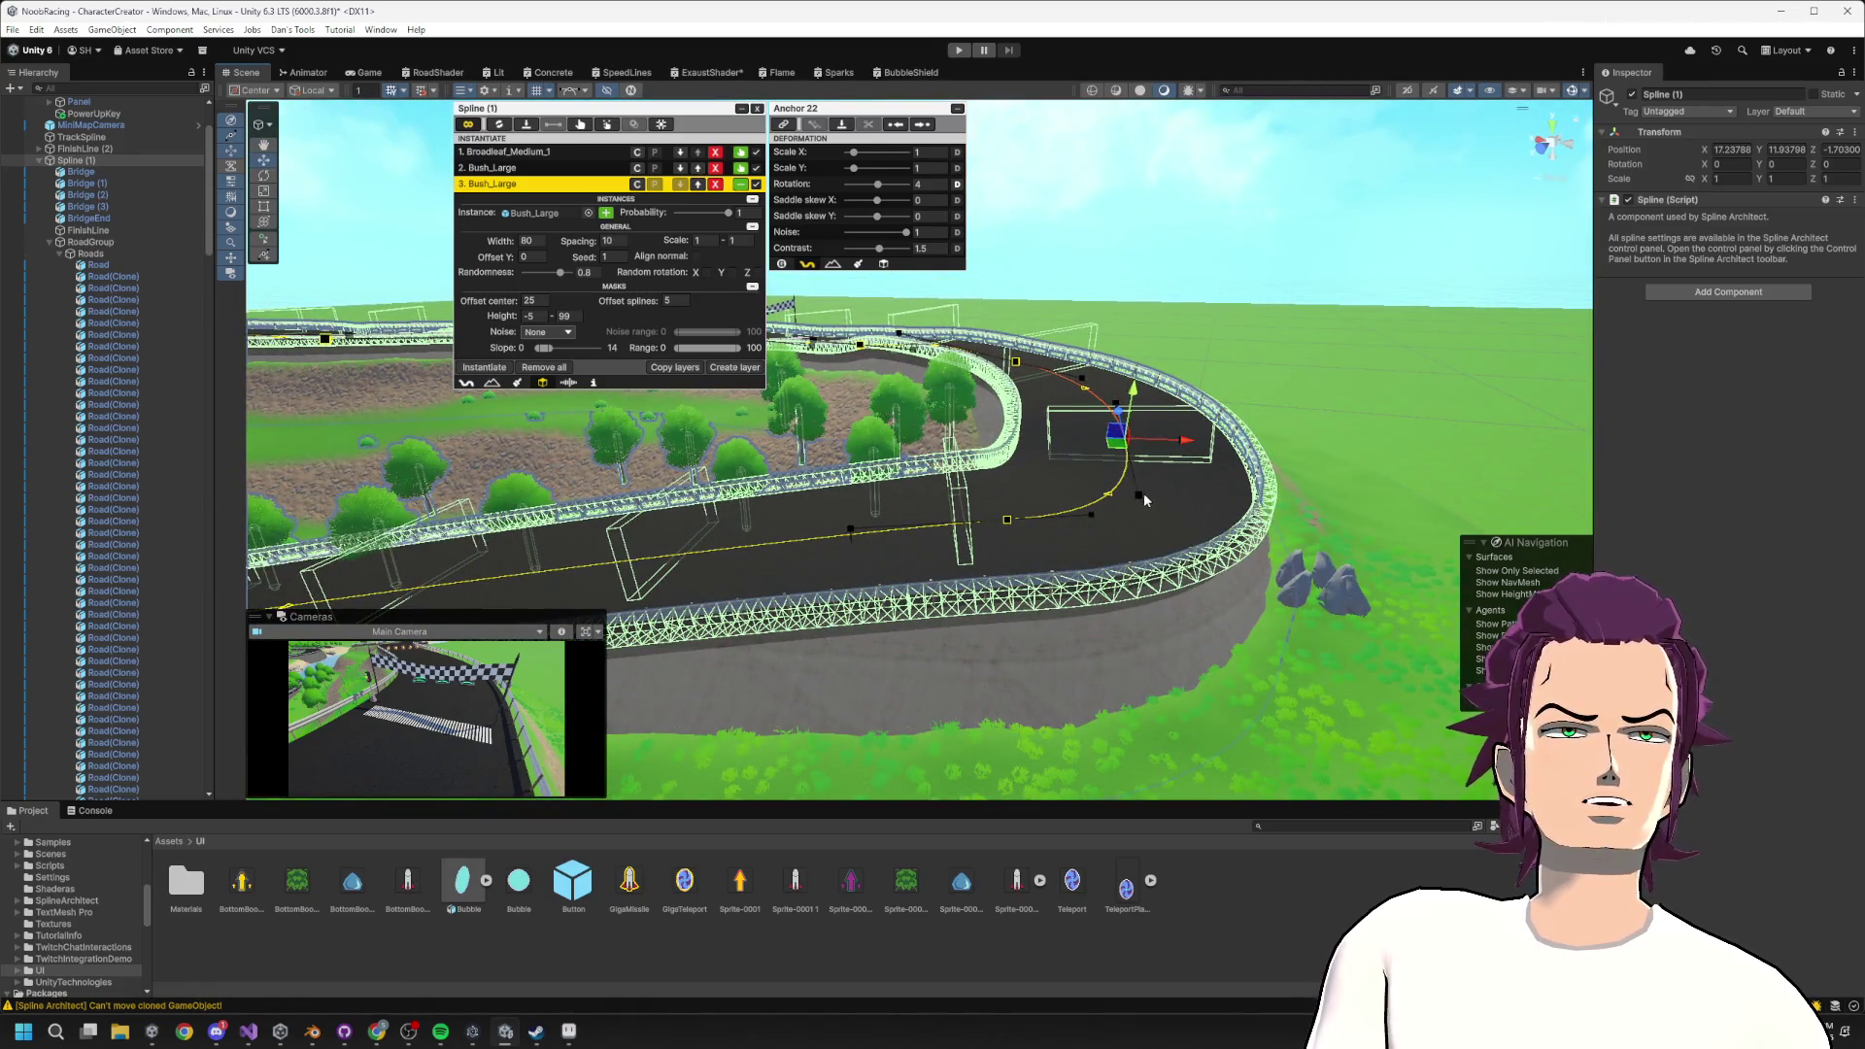
{"action": "left_click", "coordinate": [1147, 493]}
{"action": "left_click_drag", "start_coordinate": [1196, 503], "coordinate": [1124, 437]}
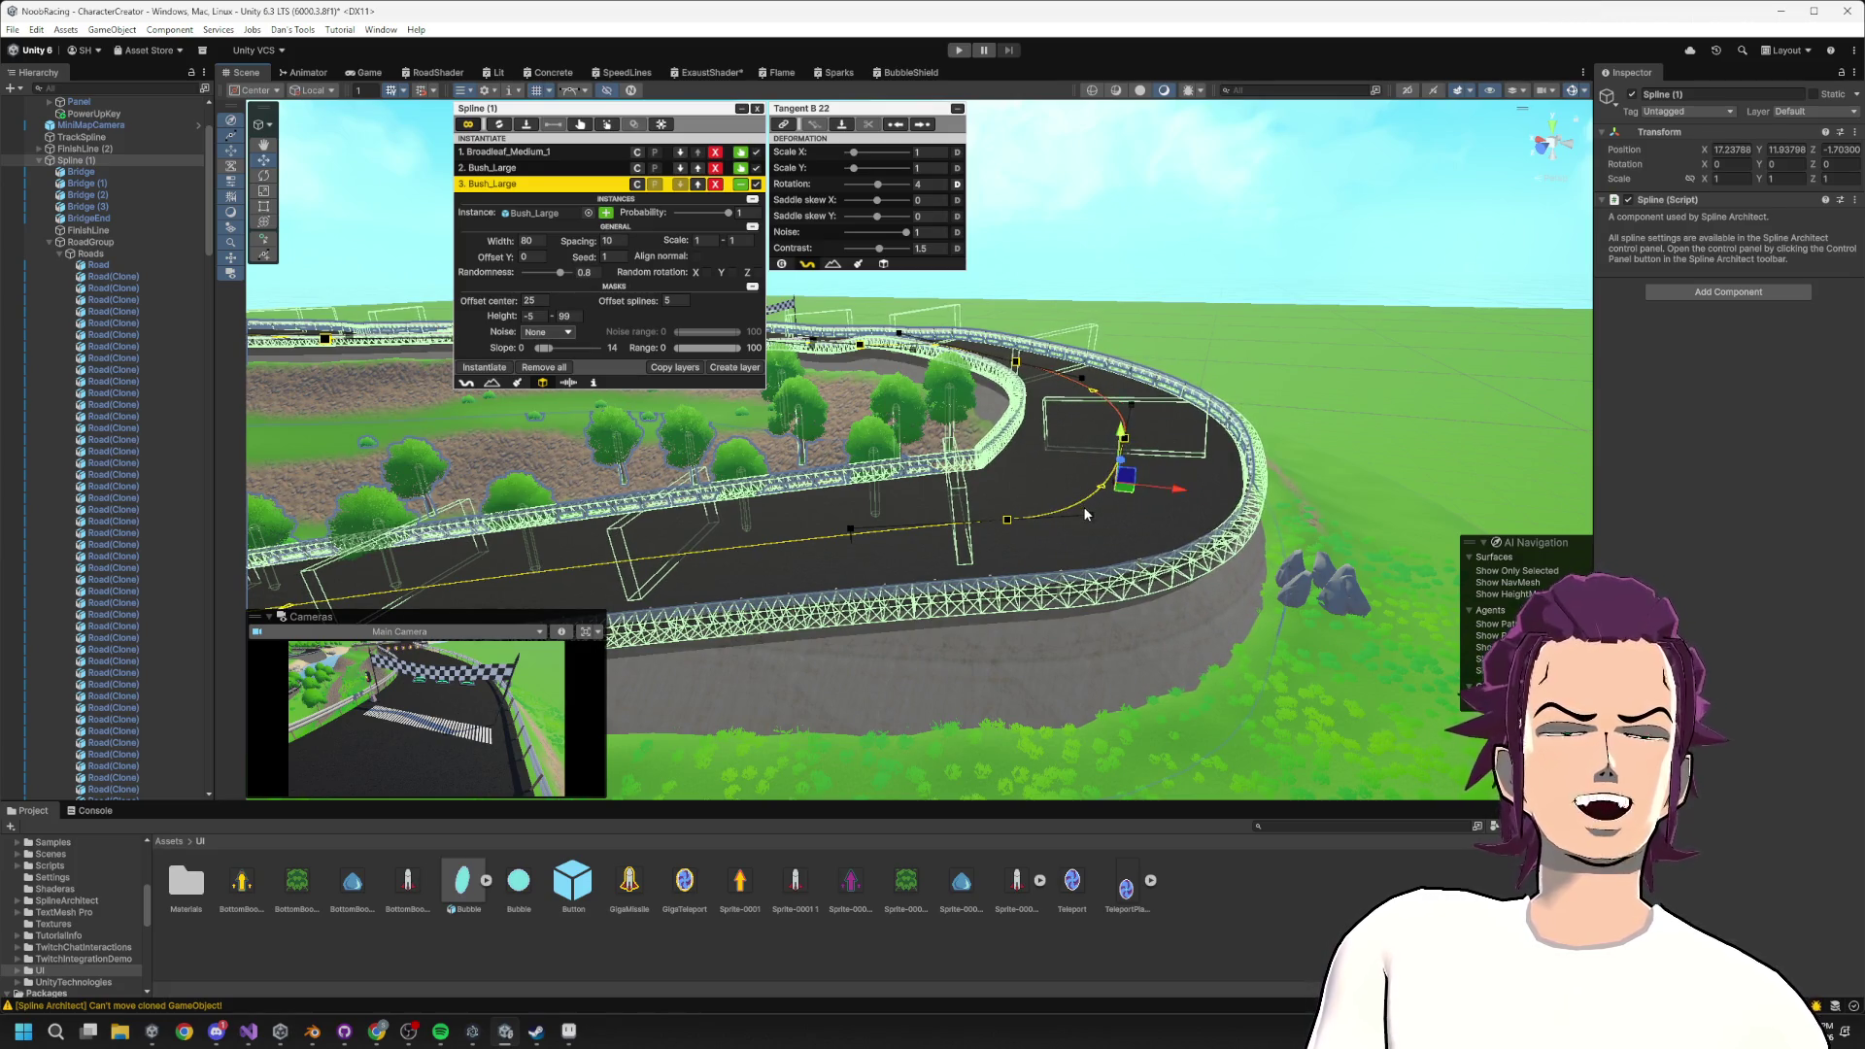
Select the previous anchor's tangent handles, including Anchor 21's incoming one, and inspect the lower track.
{"action": "left_click", "coordinate": [1089, 515]}
{"action": "left_click", "coordinate": [1101, 481]}
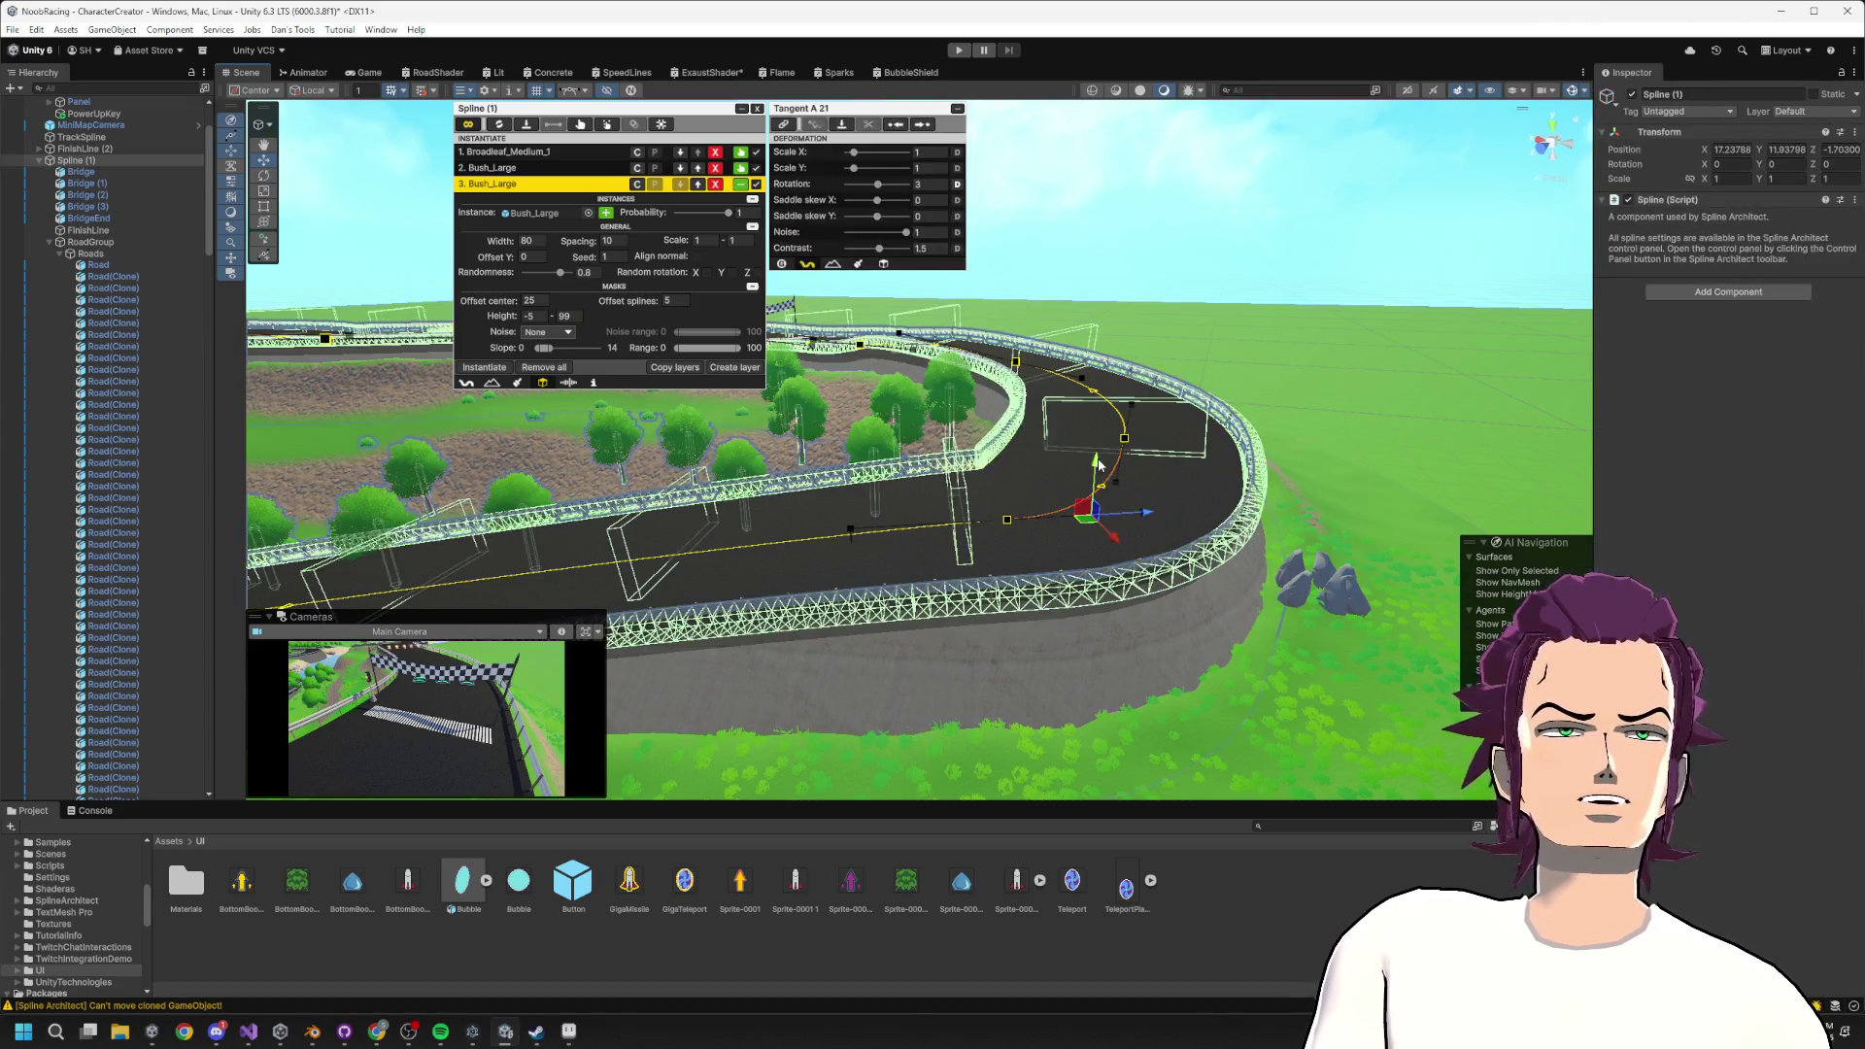
{"action": "scroll", "coordinate": [1077, 428], "scroll_direction": "down", "scroll_amount": 6}
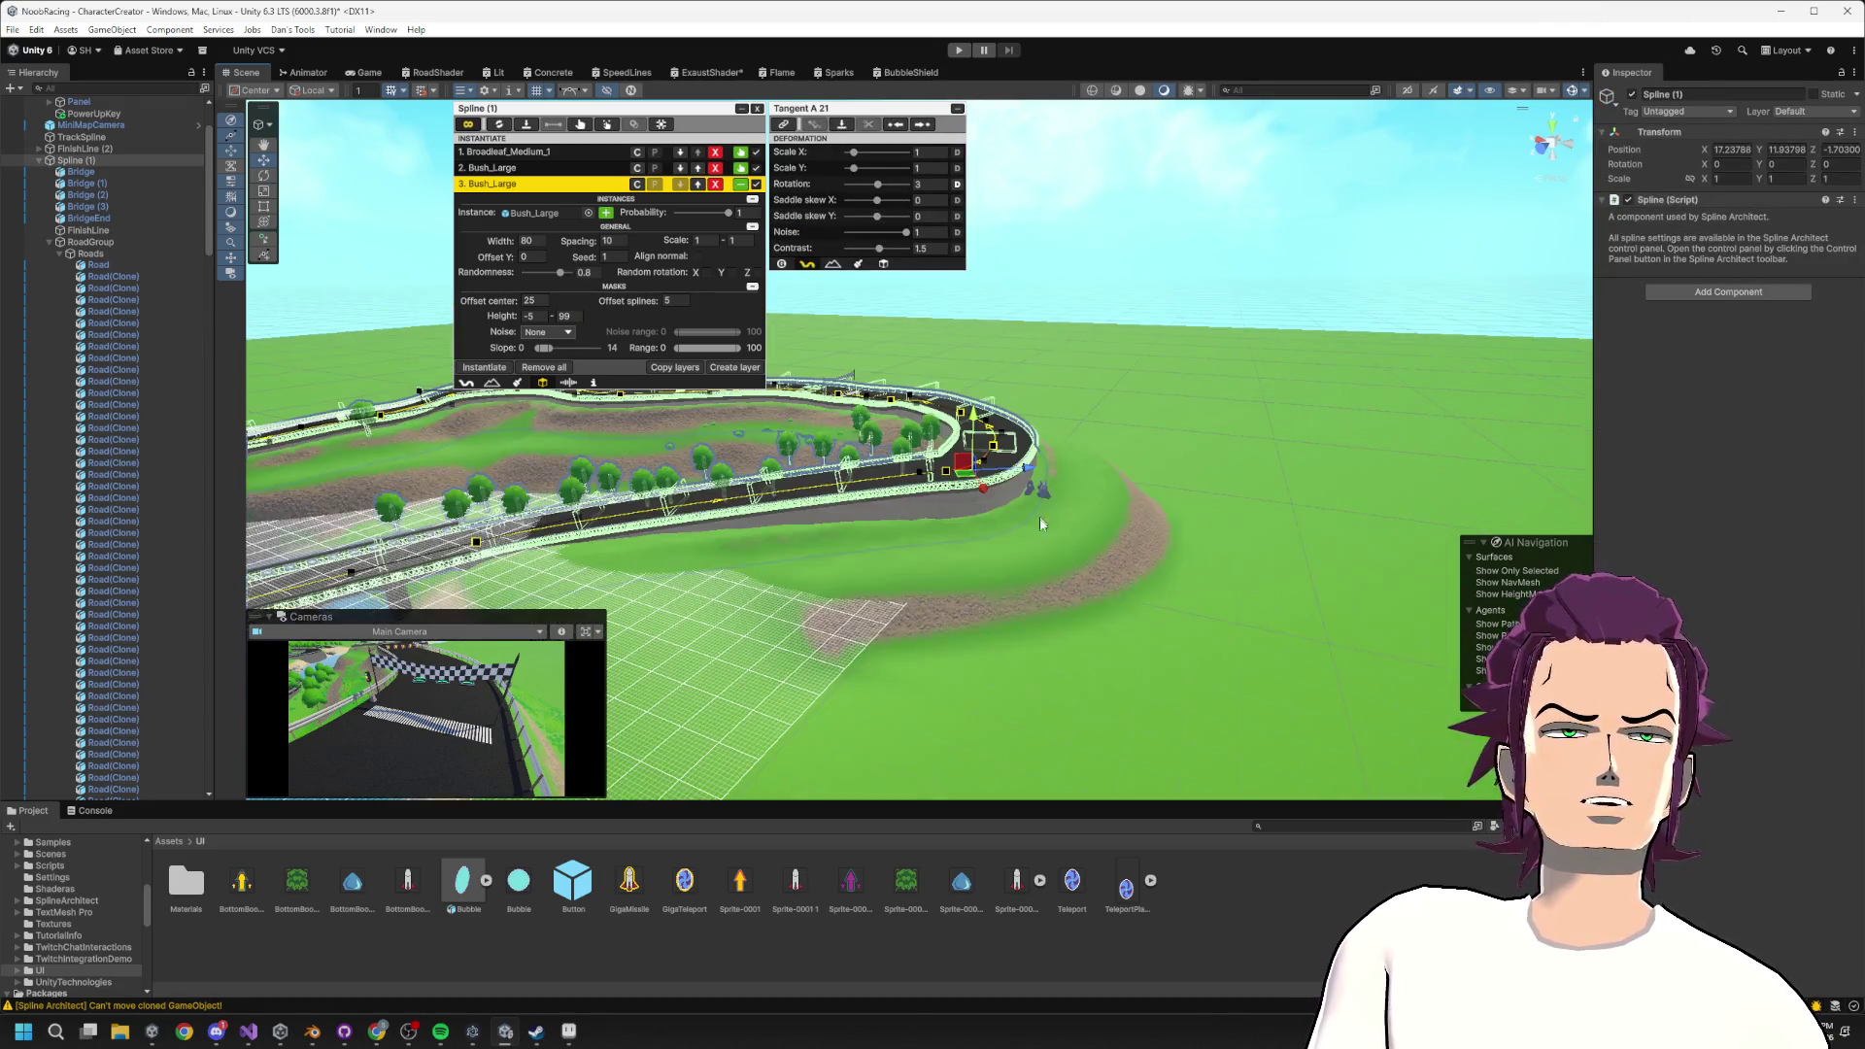
{"action": "mouse_move", "coordinate": [1041, 525]}
{"action": "left_mouse_down"}
{"action": "mouse_move", "coordinate": [1061, 470]}
{"action": "mouse_move", "coordinate": [1102, 454]}
{"action": "left_mouse_up"}
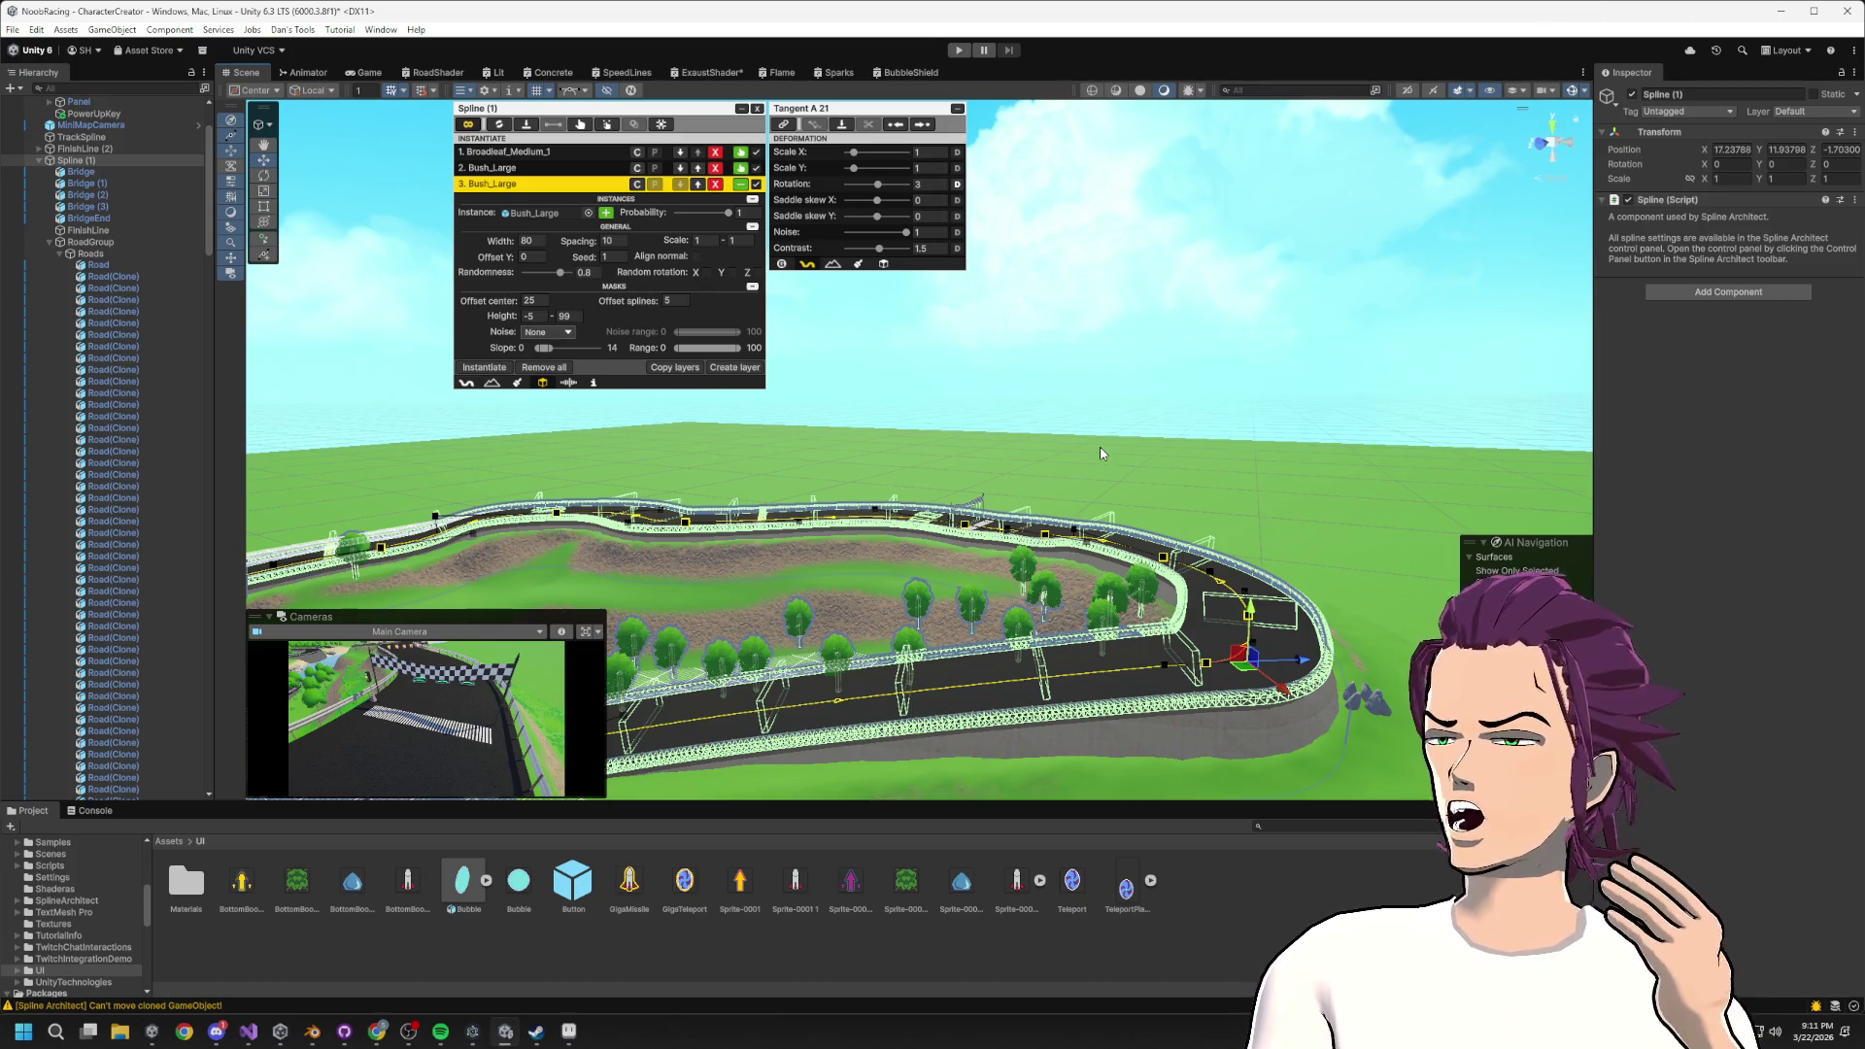
{"action": "scroll", "coordinate": [1292, 643], "scroll_direction": "up", "scroll_amount": 3}
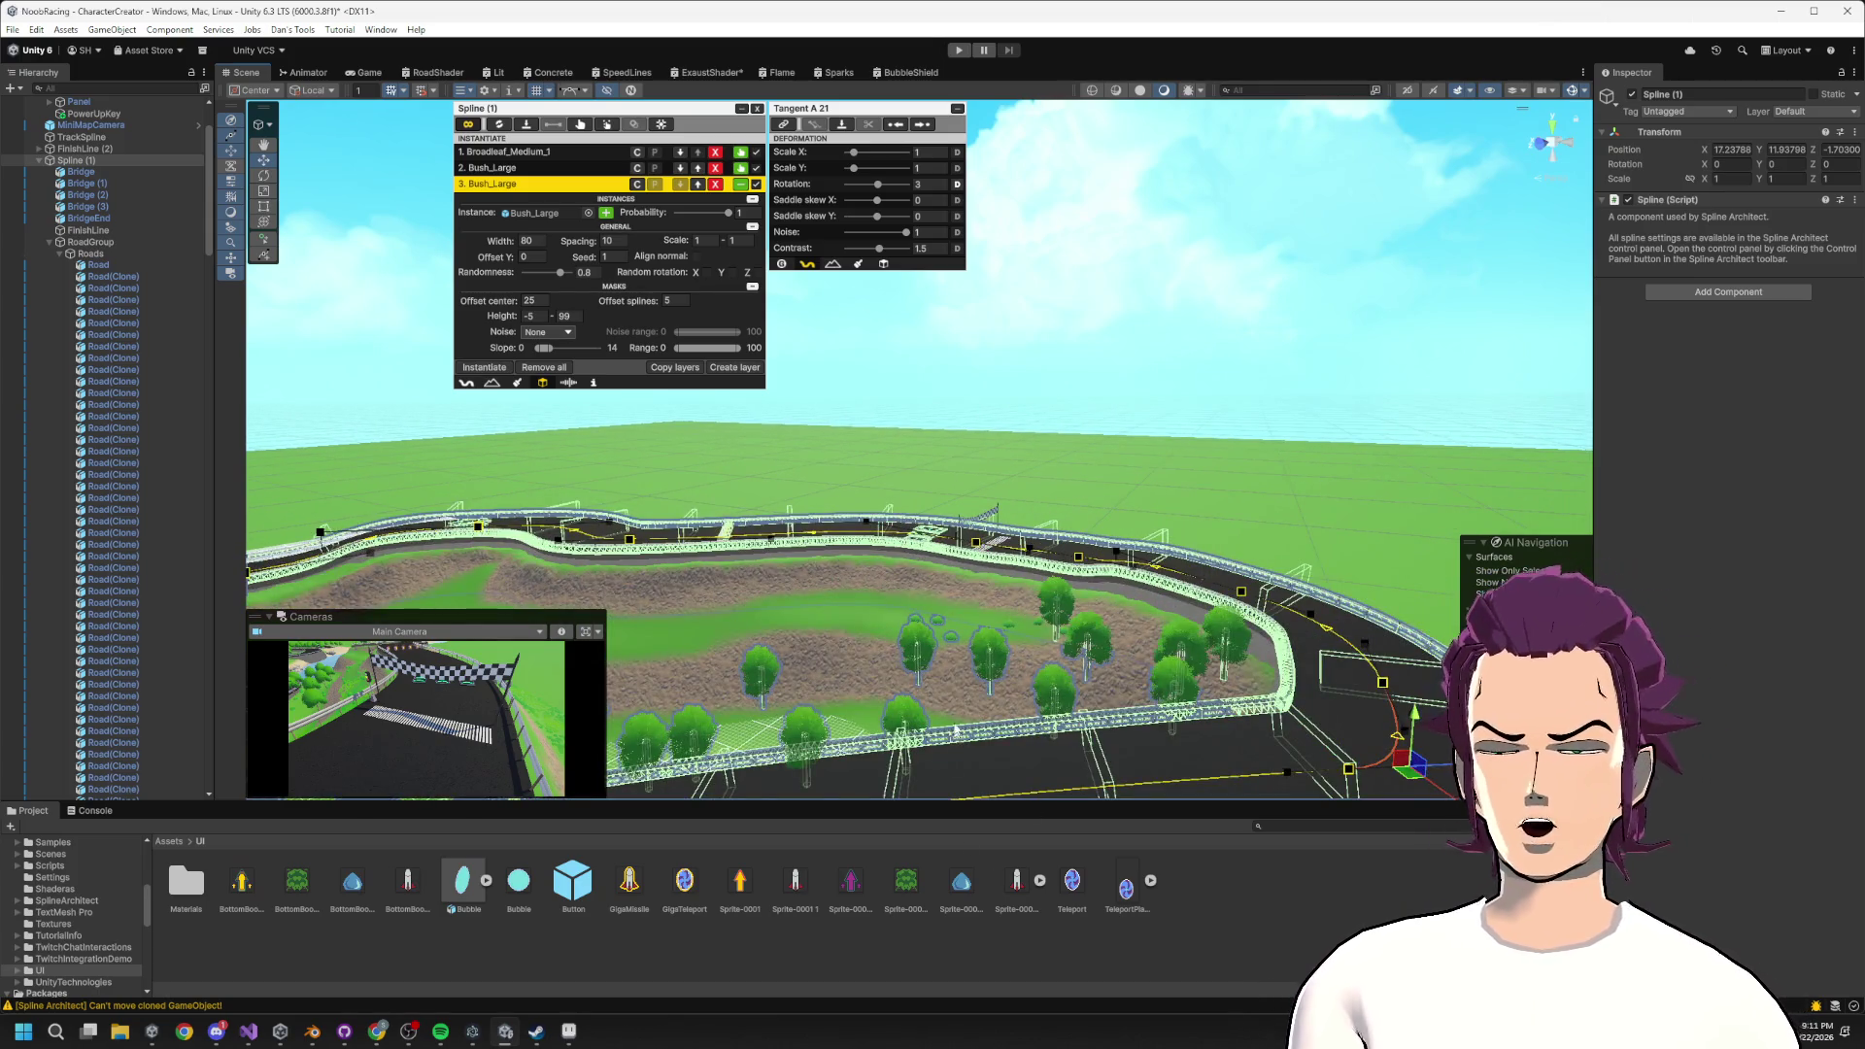
{"action": "scroll", "coordinate": [888, 688], "scroll_direction": "down", "scroll_amount": 3}
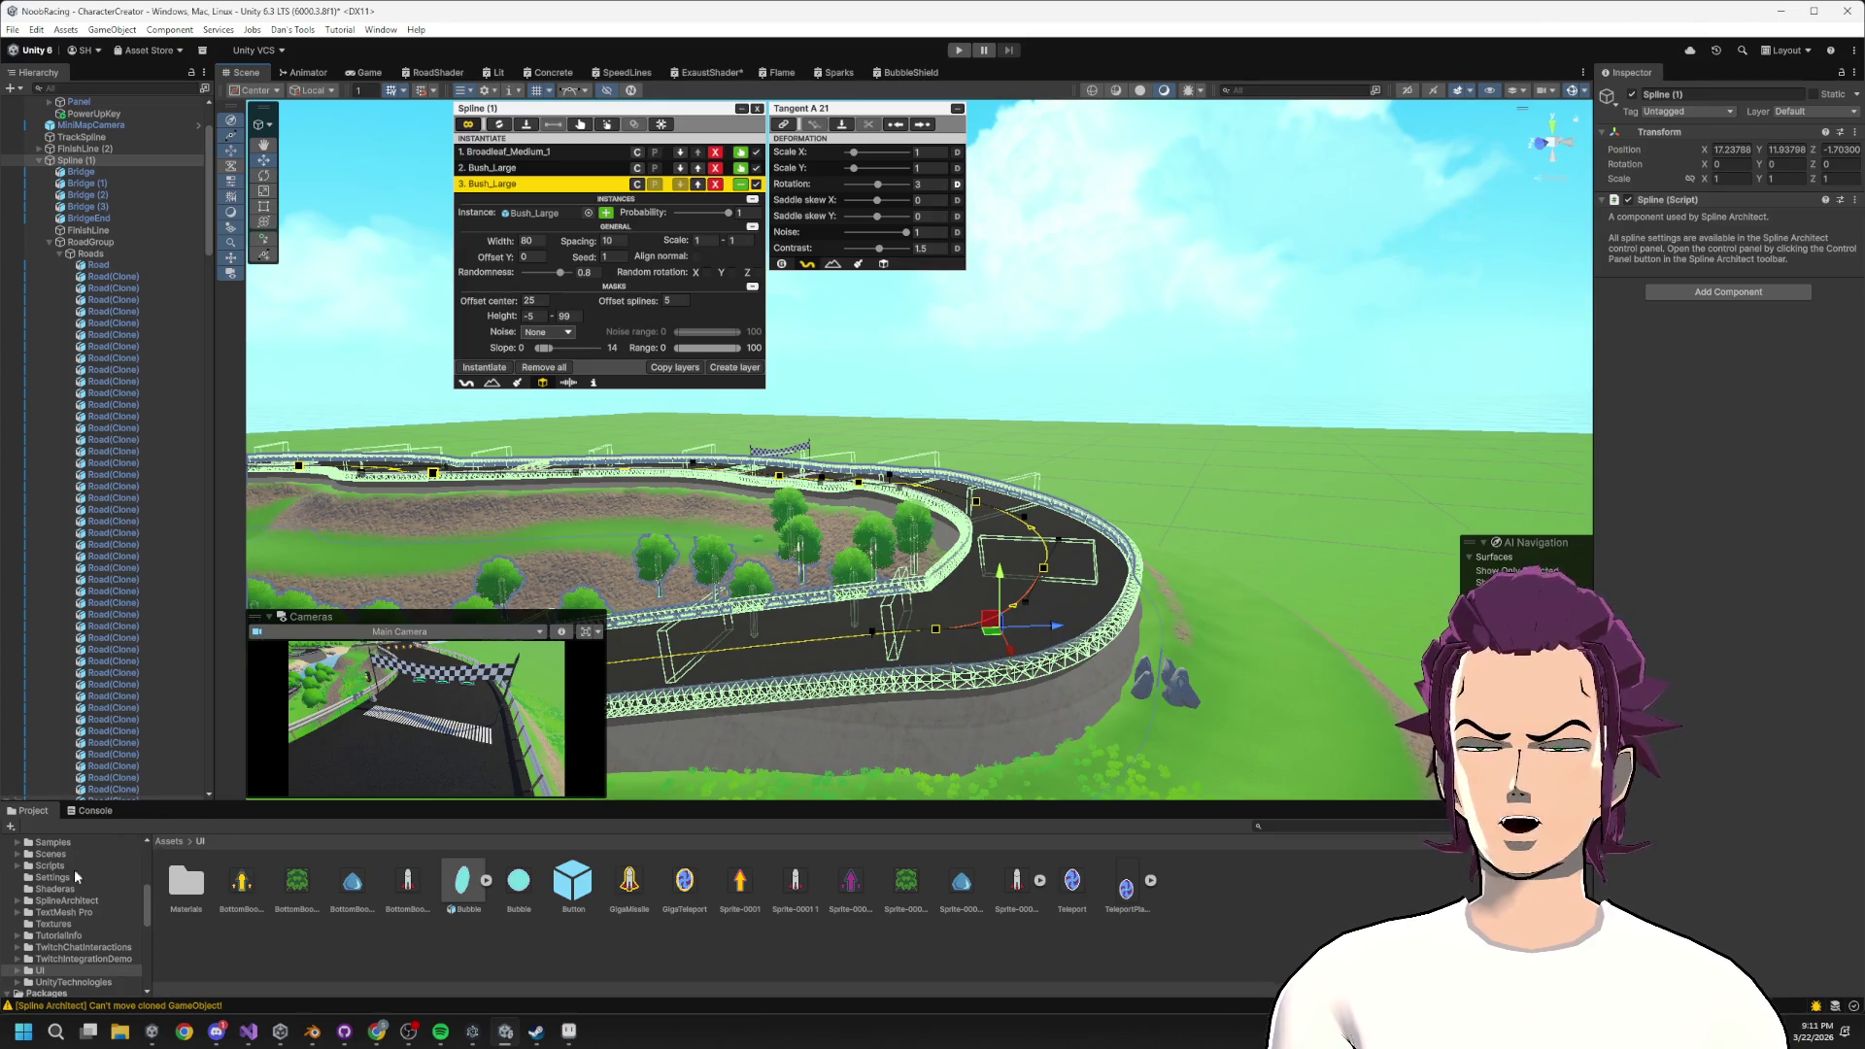
{"action": "scroll", "coordinate": [87, 894], "scroll_direction": "up", "scroll_amount": 3}
Browse to the FBXImports folder and inspect the BarrierMid model's import settings.
{"action": "left_click", "coordinate": [78, 956]}
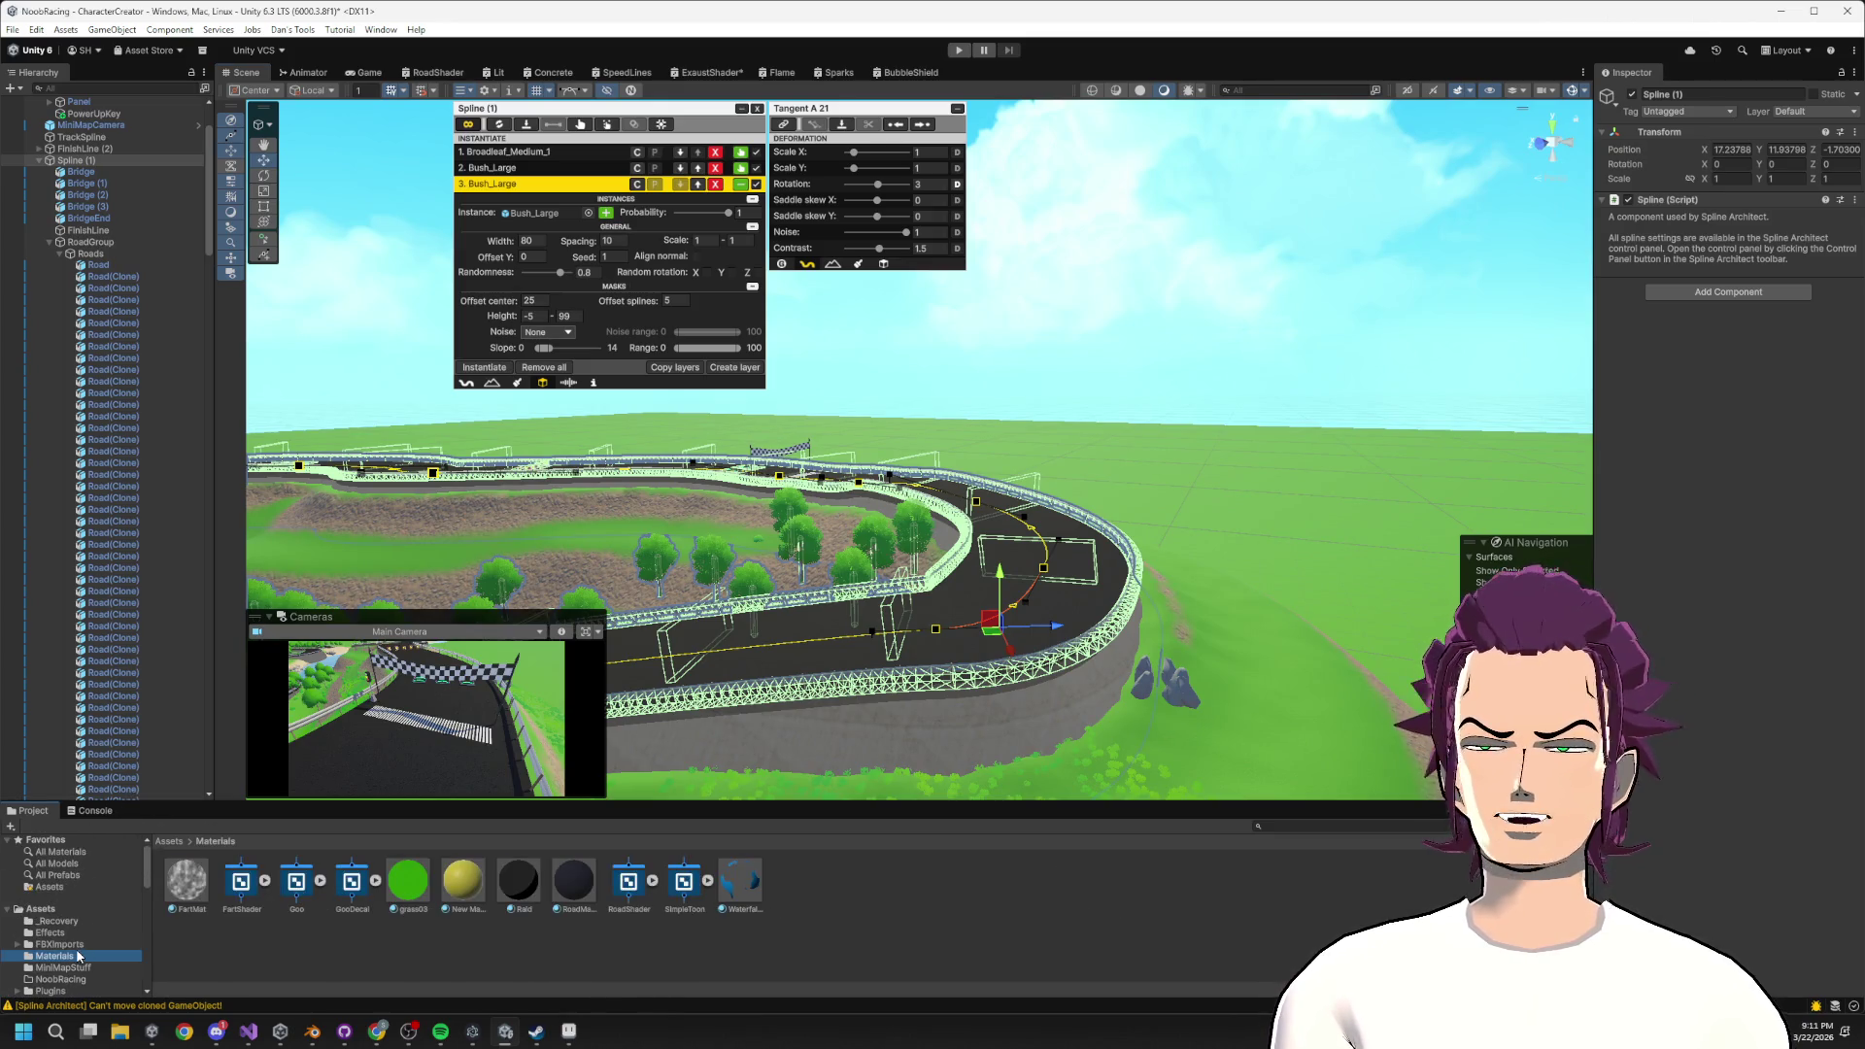
{"action": "left_click", "coordinate": [60, 945]}
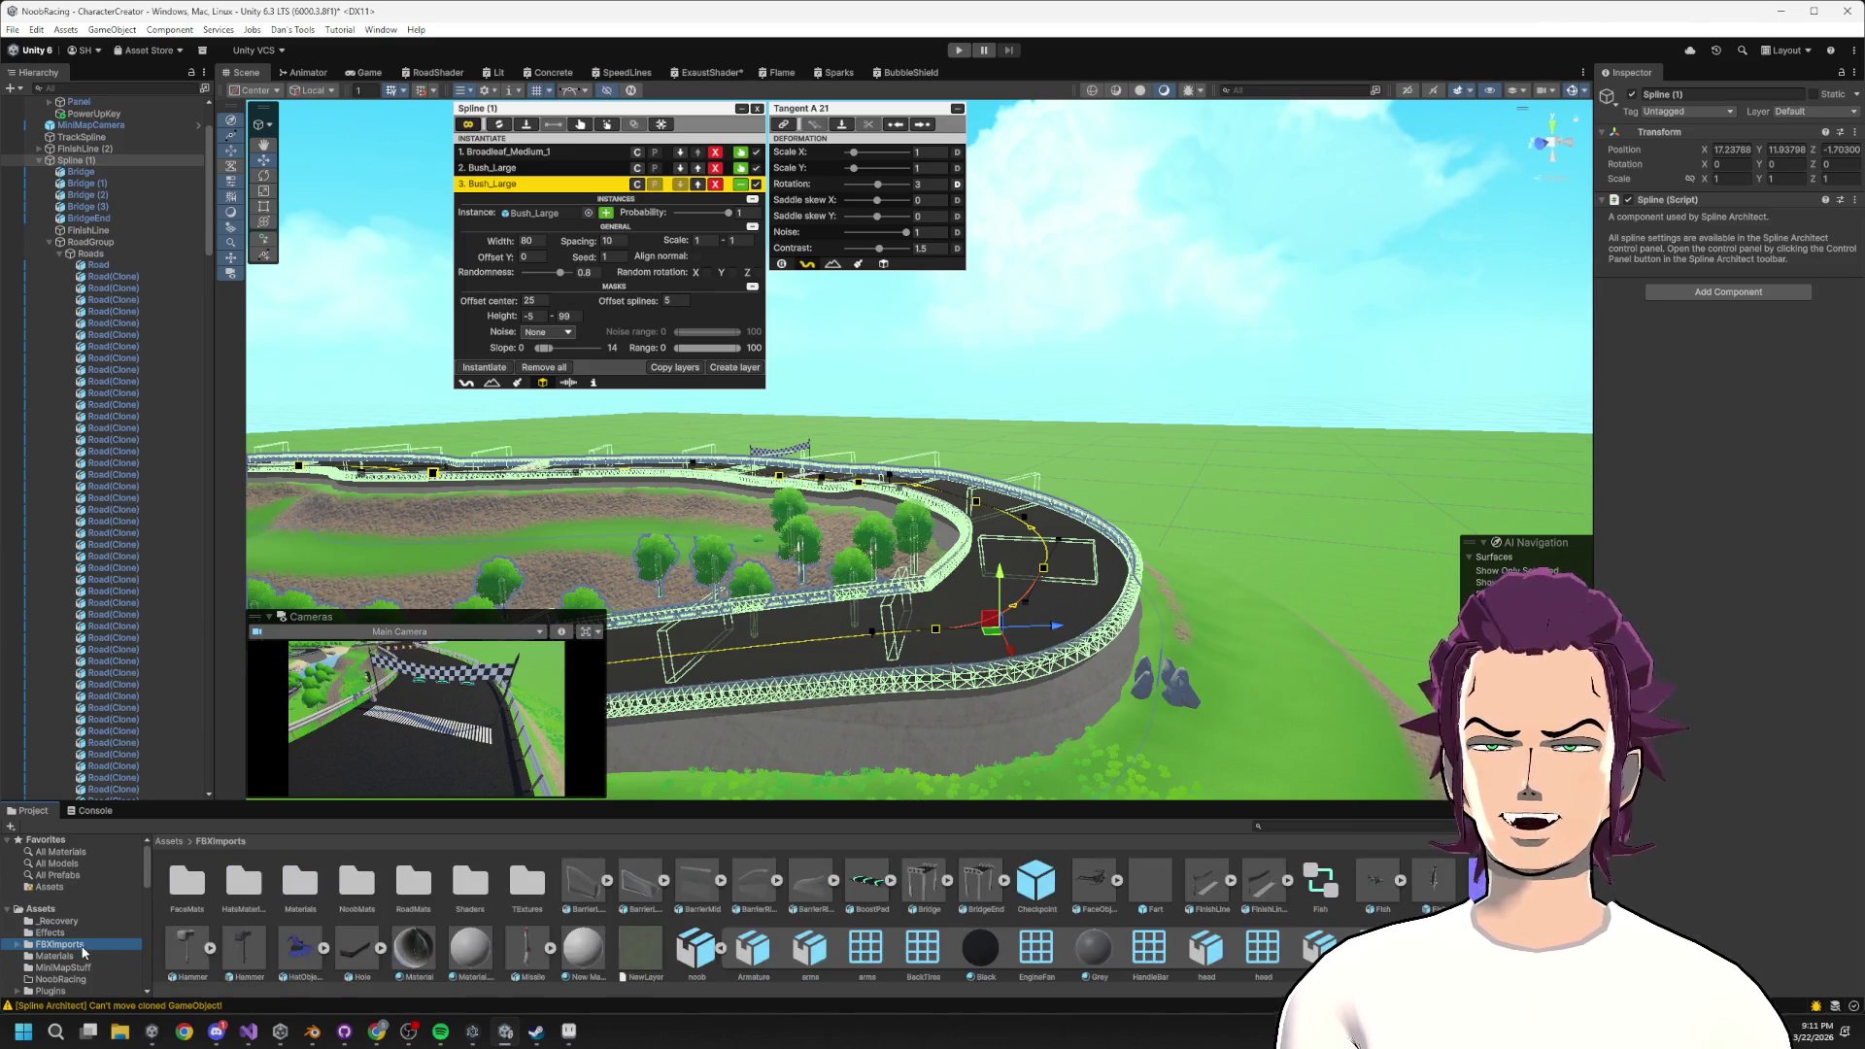
{"action": "left_click", "coordinate": [696, 891]}
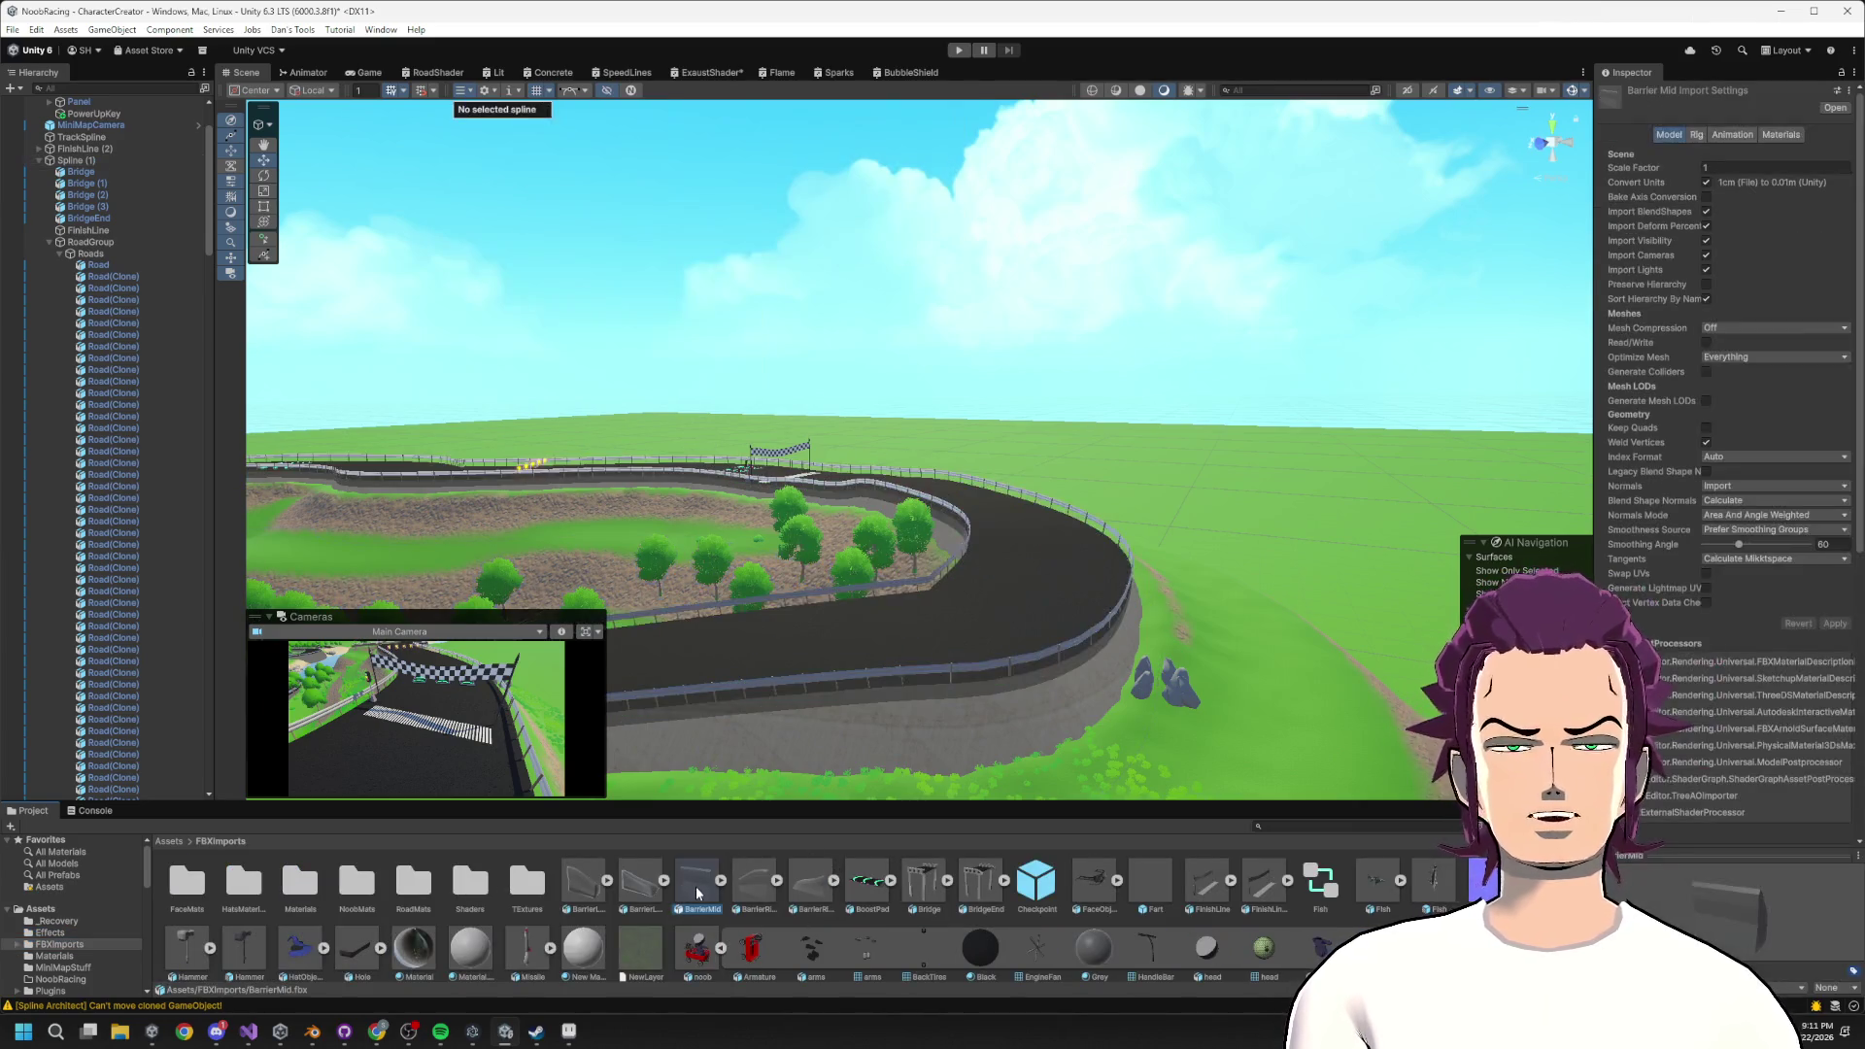
{"action": "scroll", "coordinate": [760, 768], "scroll_direction": "up", "scroll_amount": 5}
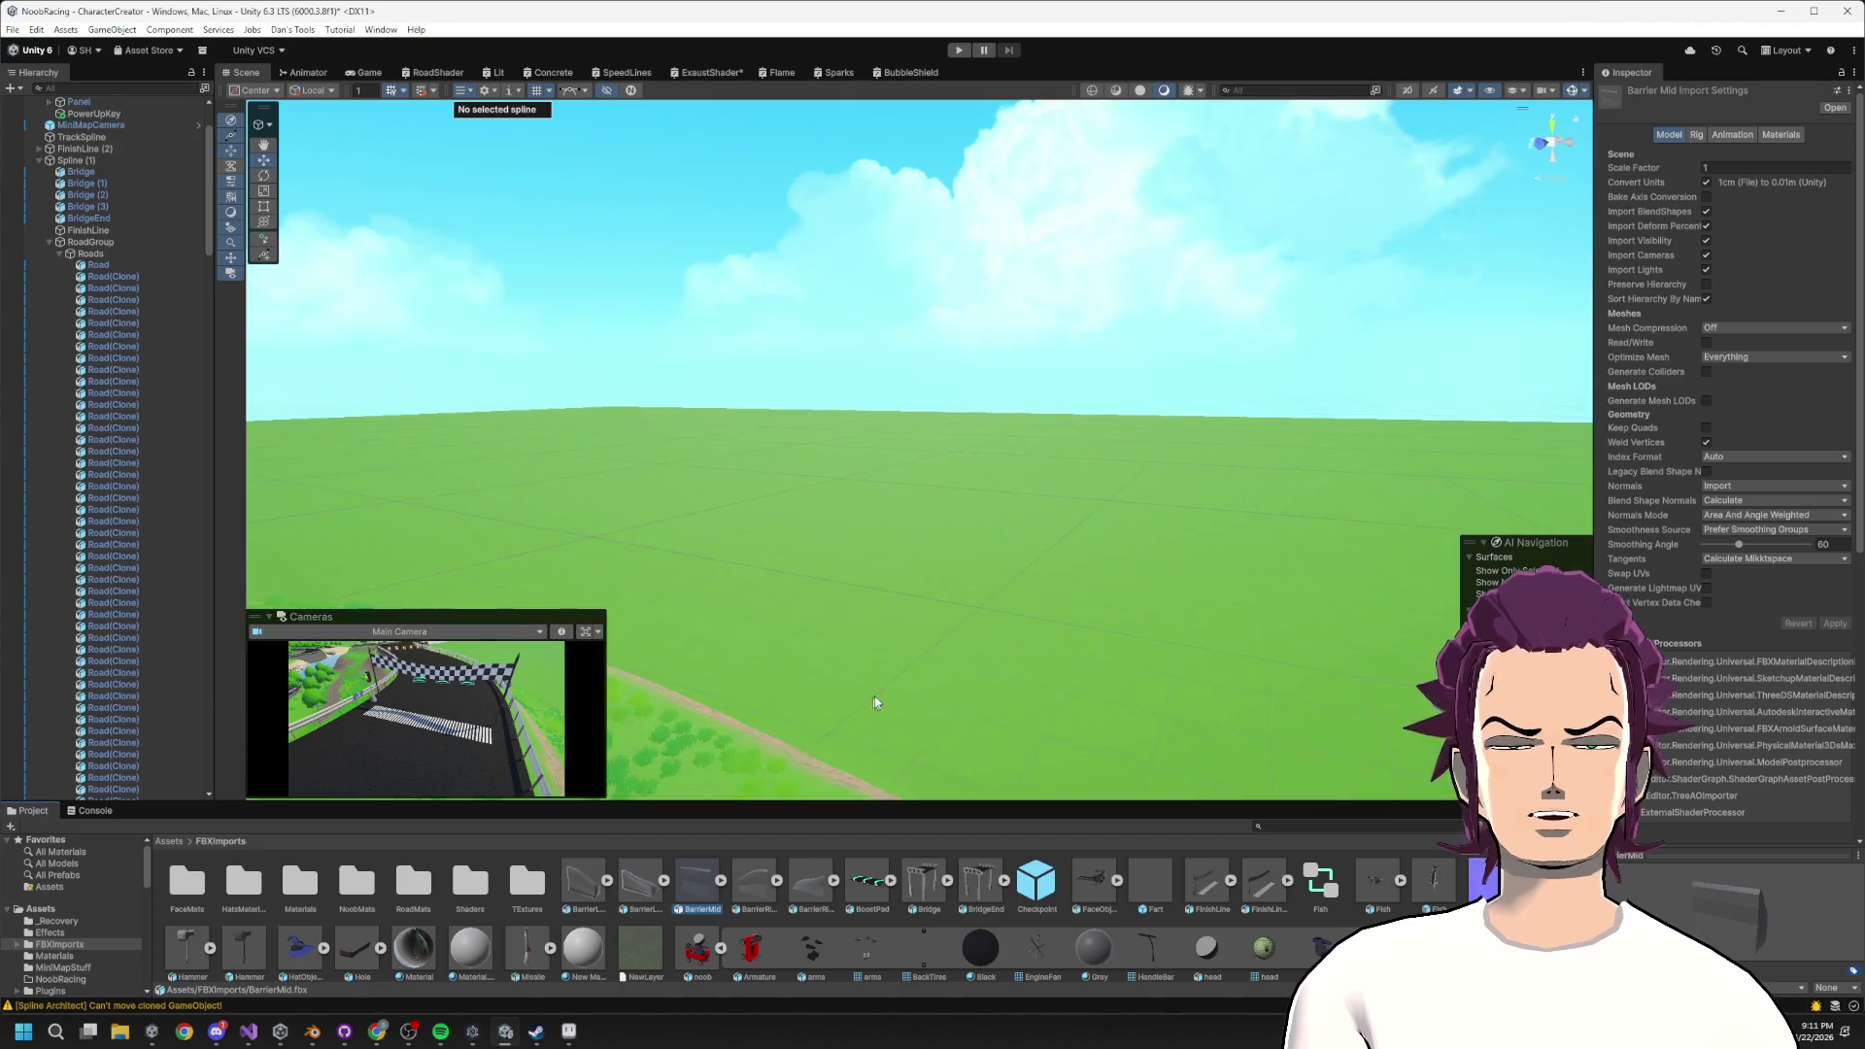
{"action": "scroll", "coordinate": [929, 701], "scroll_direction": "down", "scroll_amount": 5}
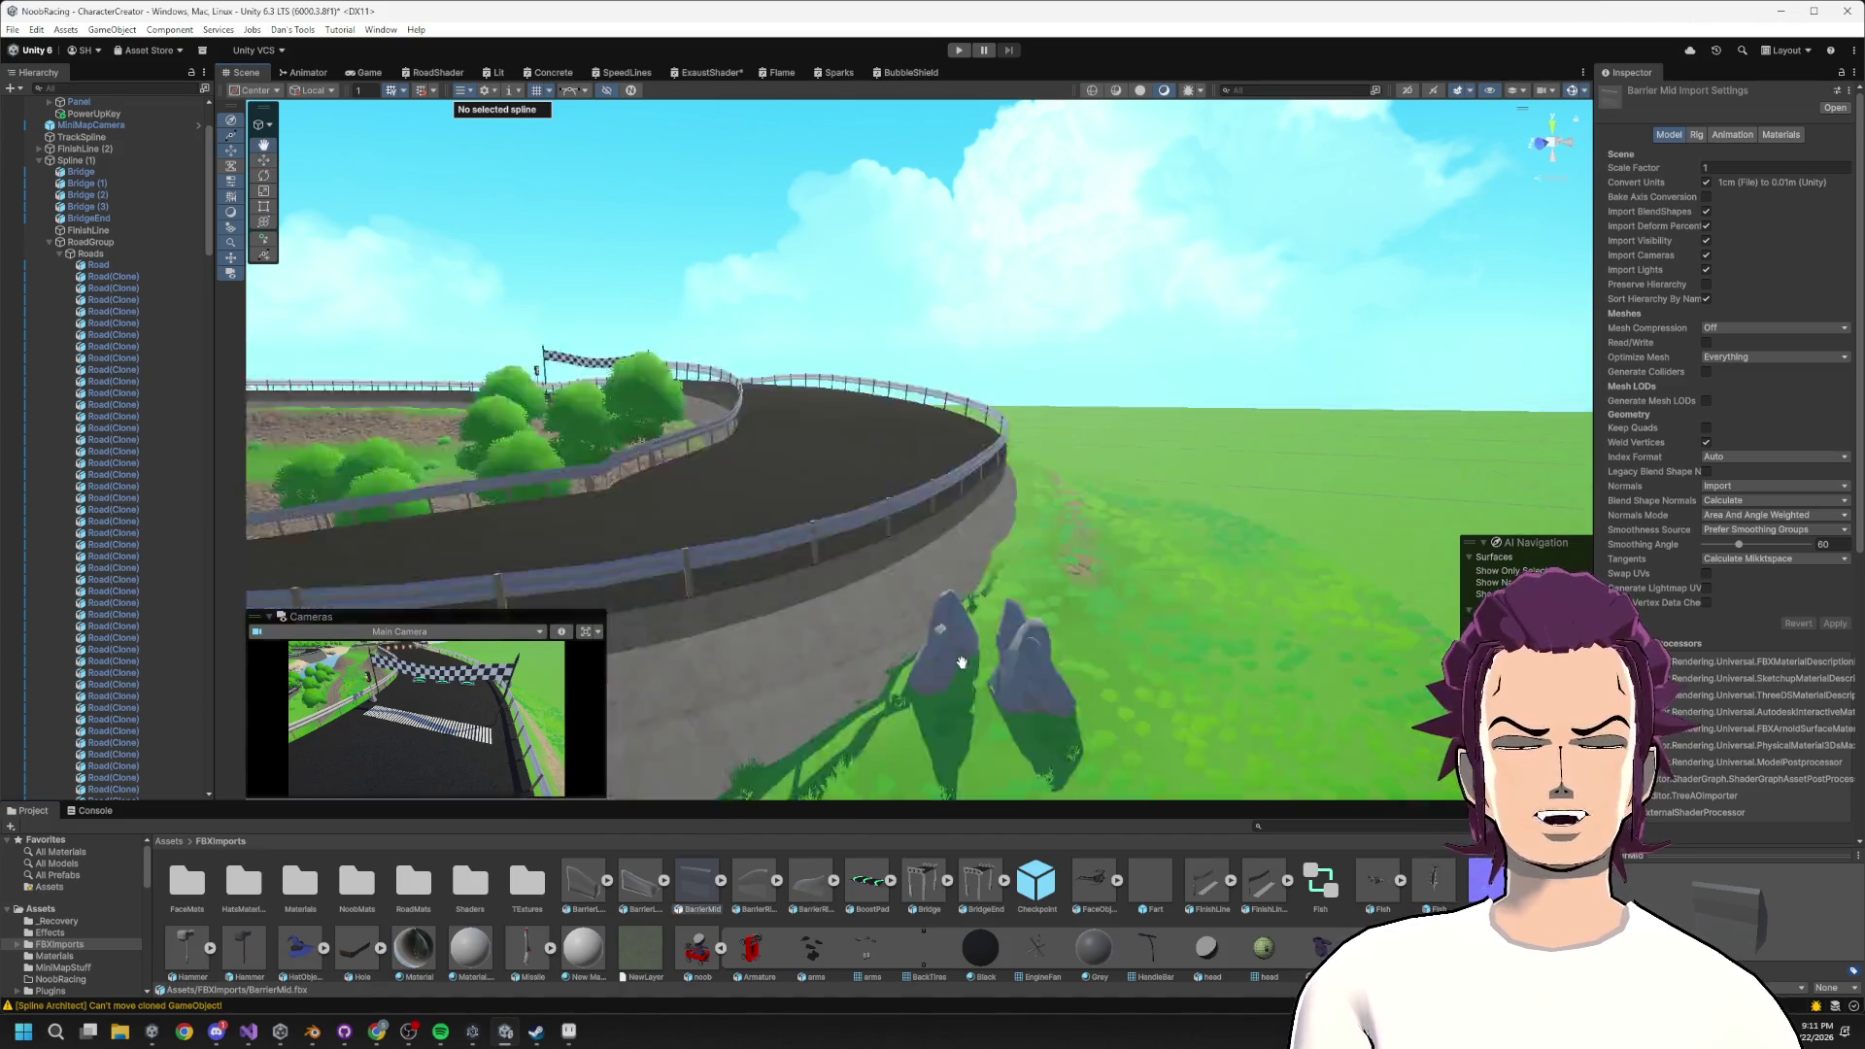
Collapse Roads and Rails, then create an empty child of RoadGroup named Barriers.
{"action": "left_click", "coordinate": [61, 252]}
{"action": "left_click", "coordinate": [62, 264]}
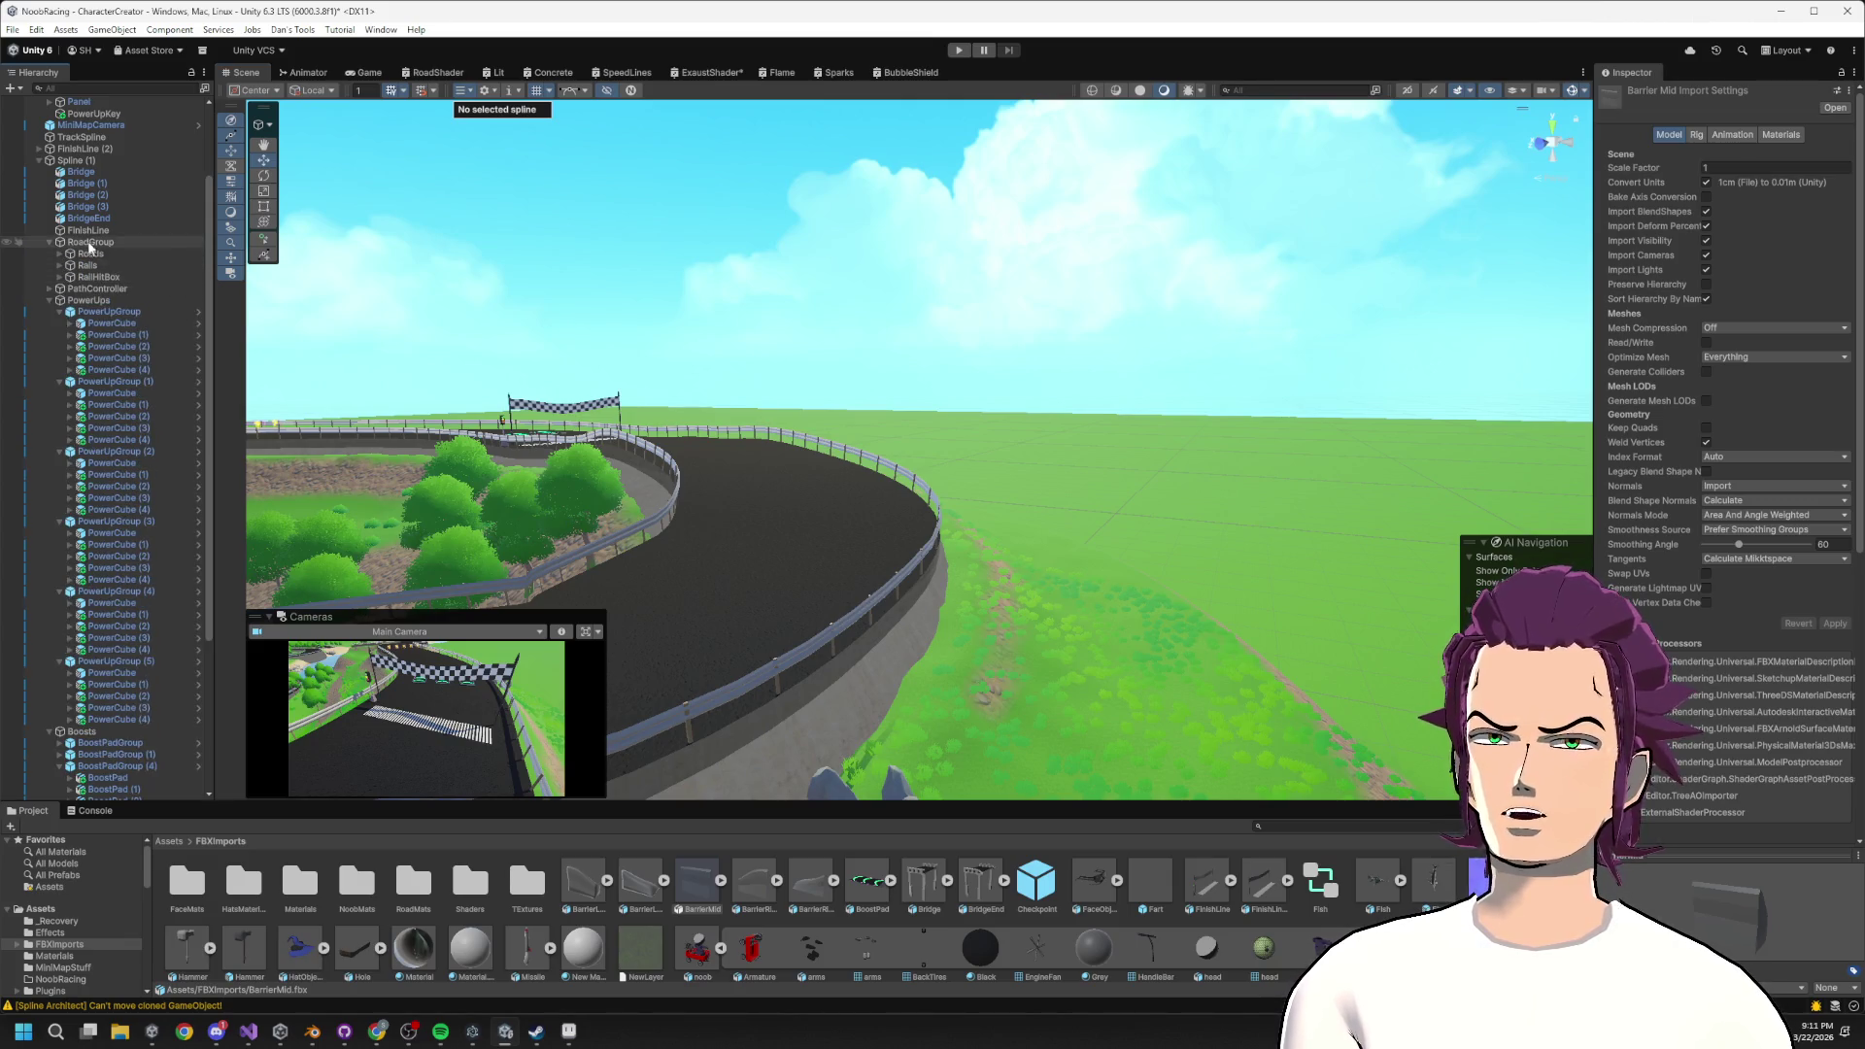
{"action": "left_click", "coordinate": [90, 242]}
{"action": "right_click", "coordinate": [89, 243]}
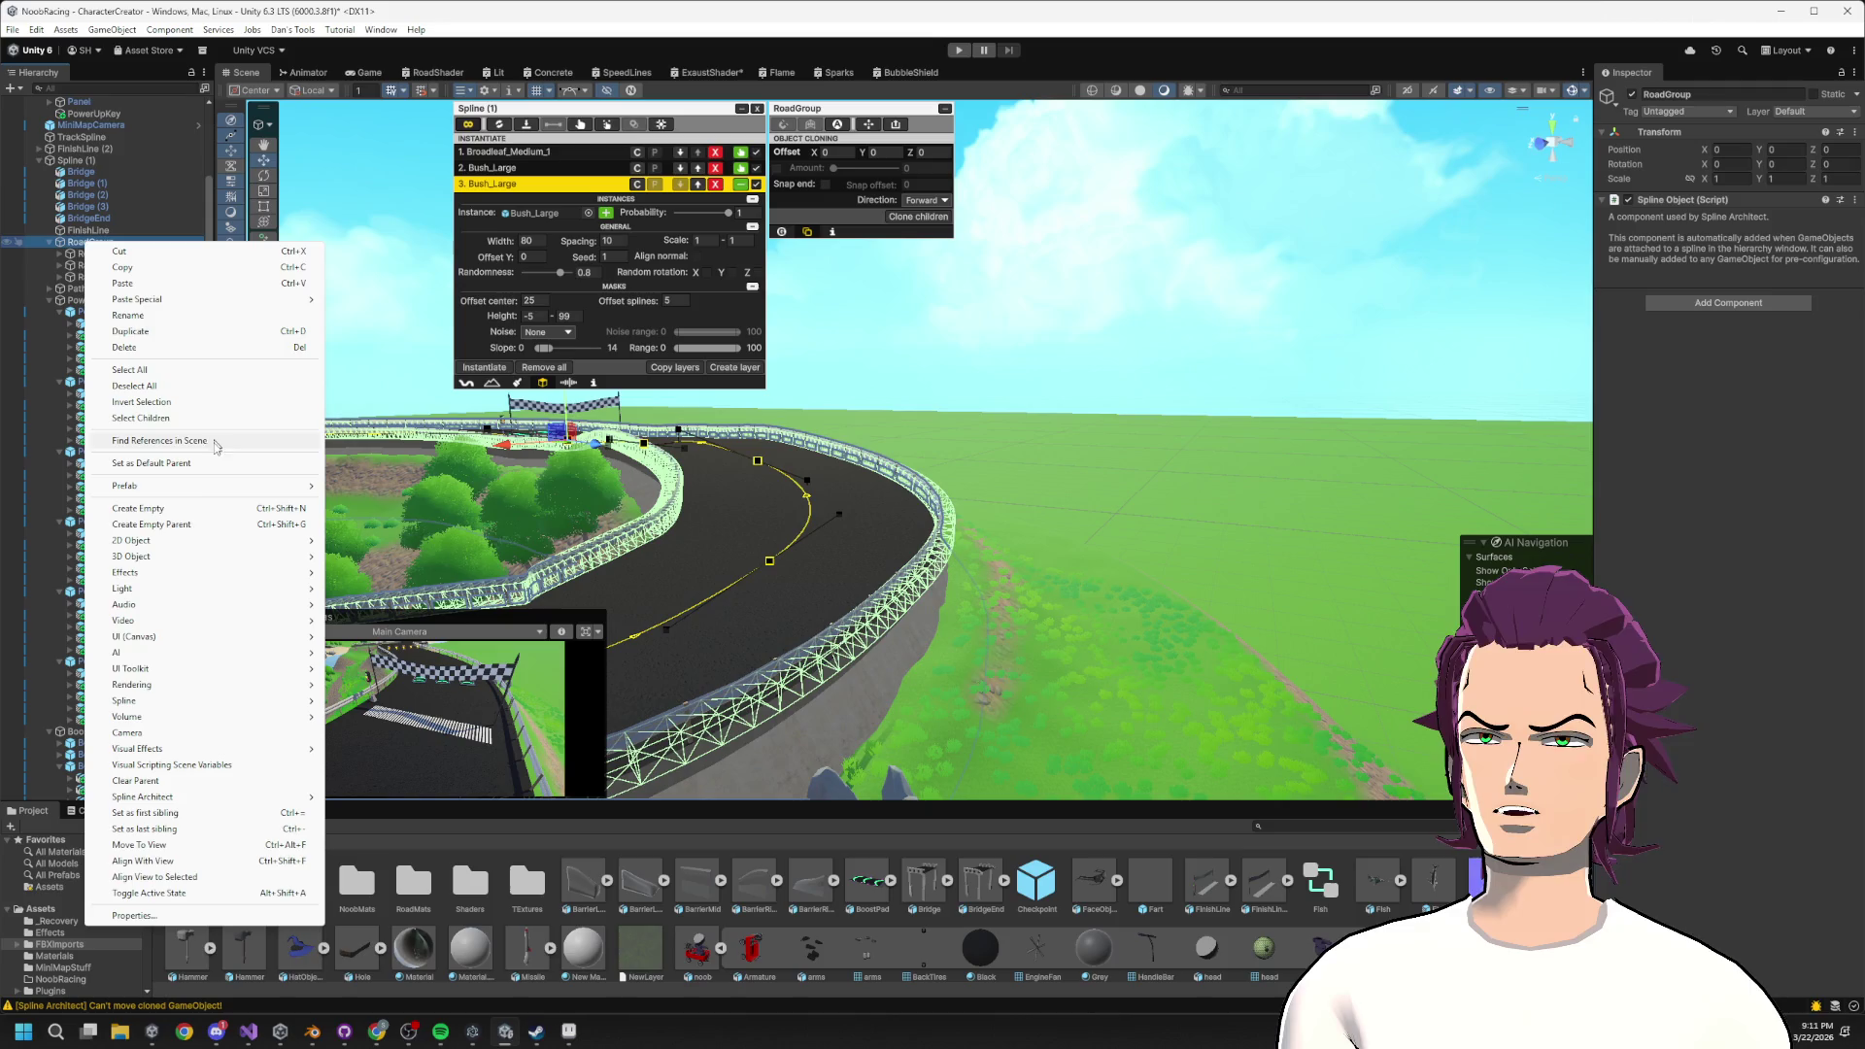
{"action": "left_click", "coordinate": [210, 508]}
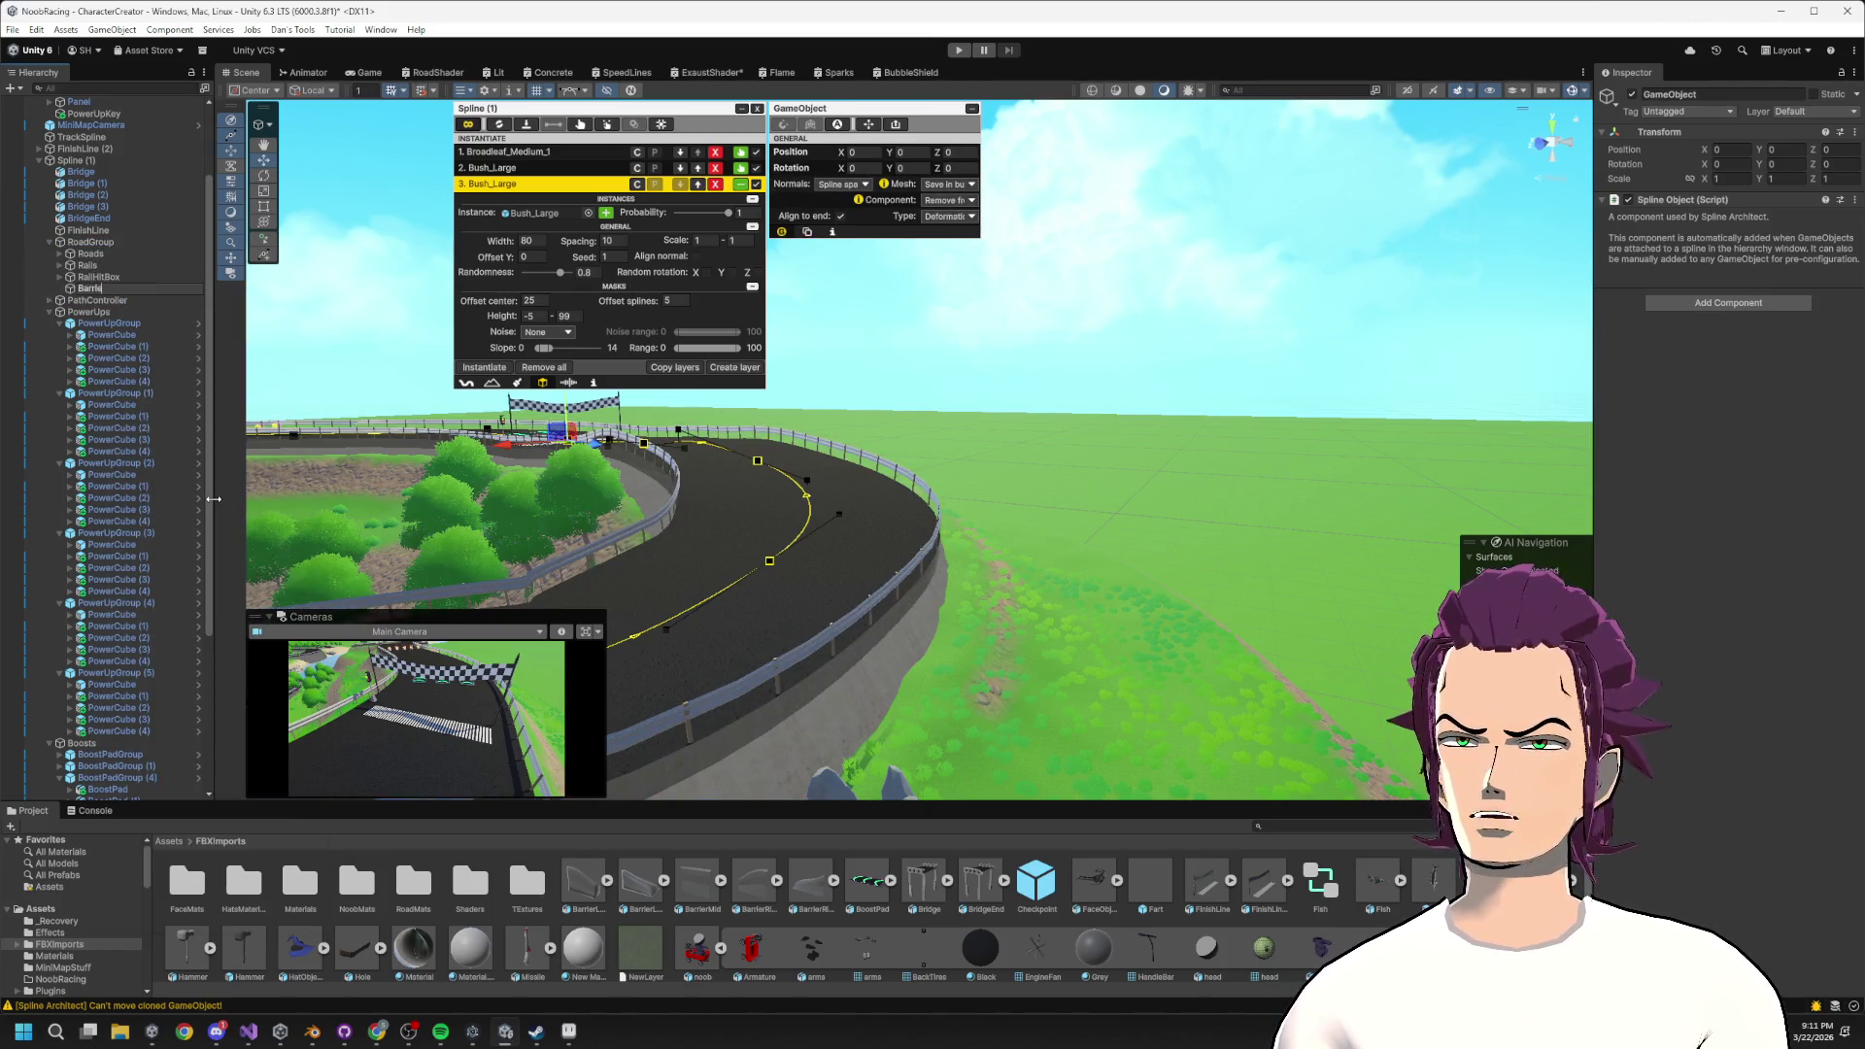
{"action": "type", "text": "rs"}
{"action": "key", "text": "Return"}
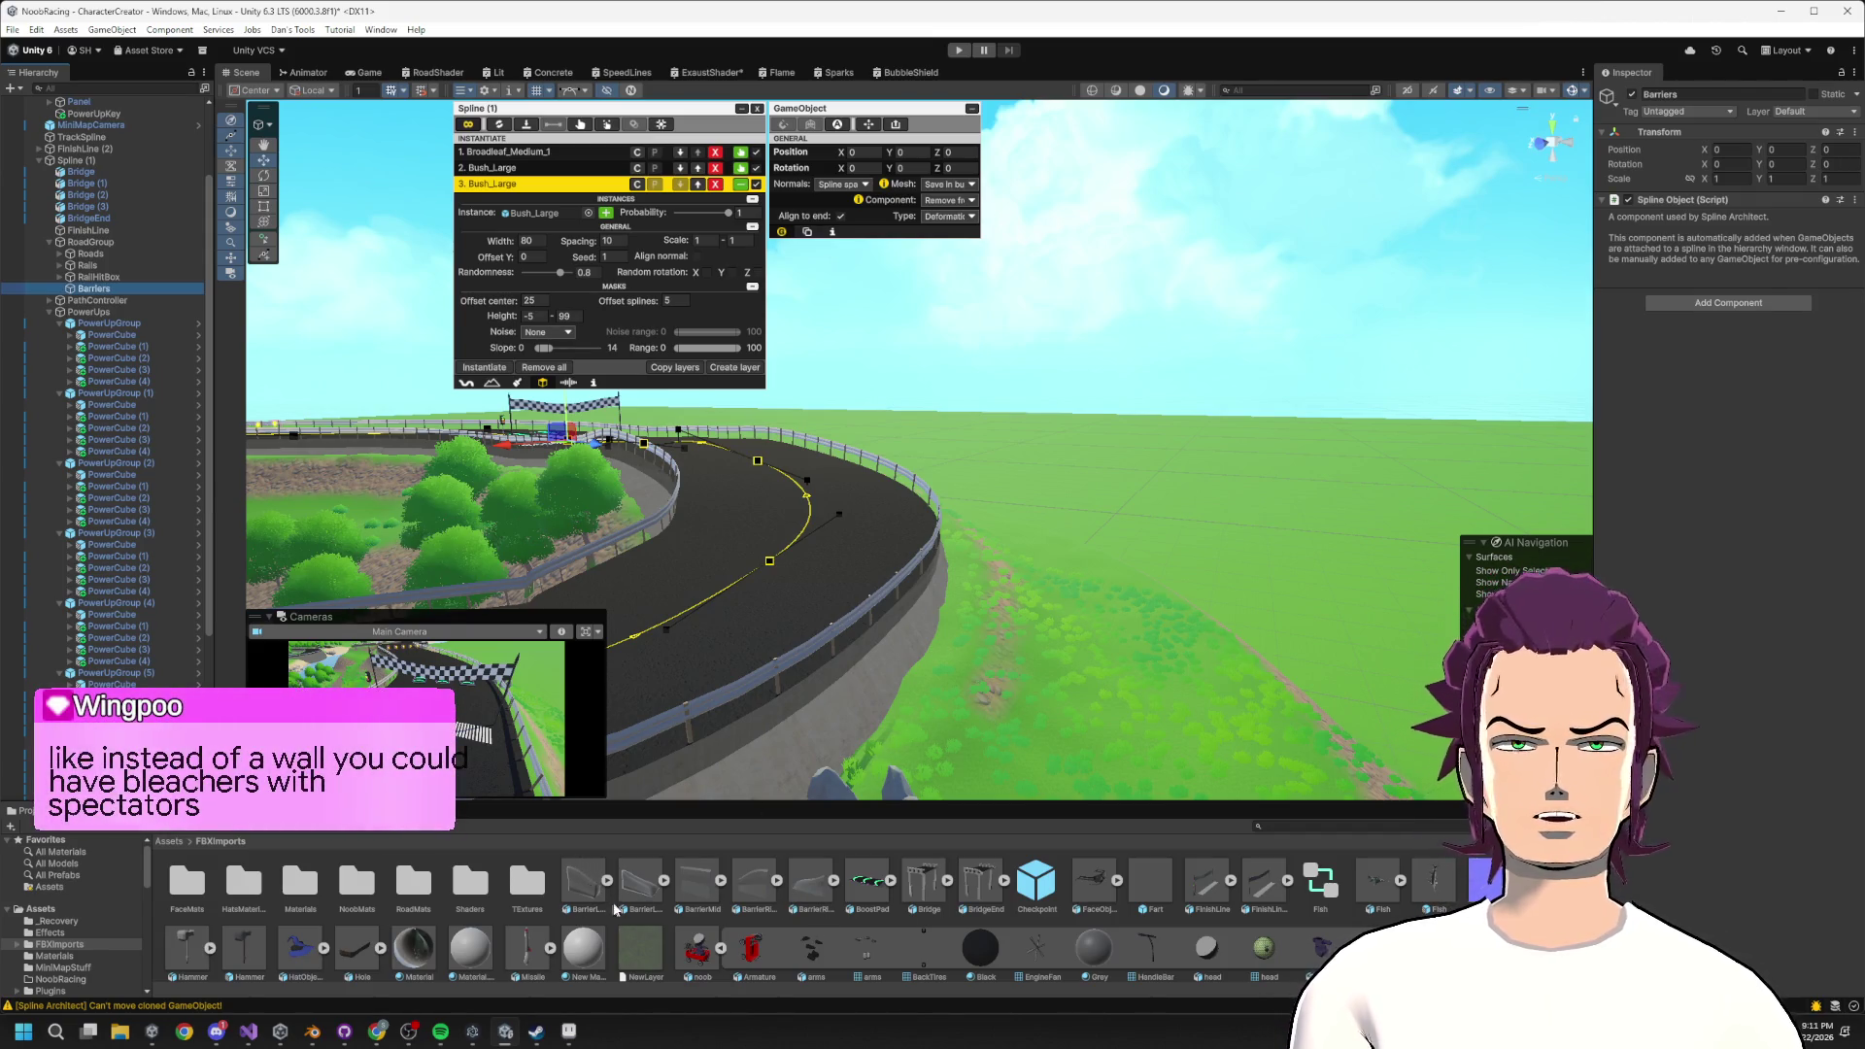
Drag BarrierLeft and BarrierLeftEnd into Barriers as direct children.
{"action": "left_click_drag", "start_coordinate": [586, 892], "coordinate": [94, 289]}
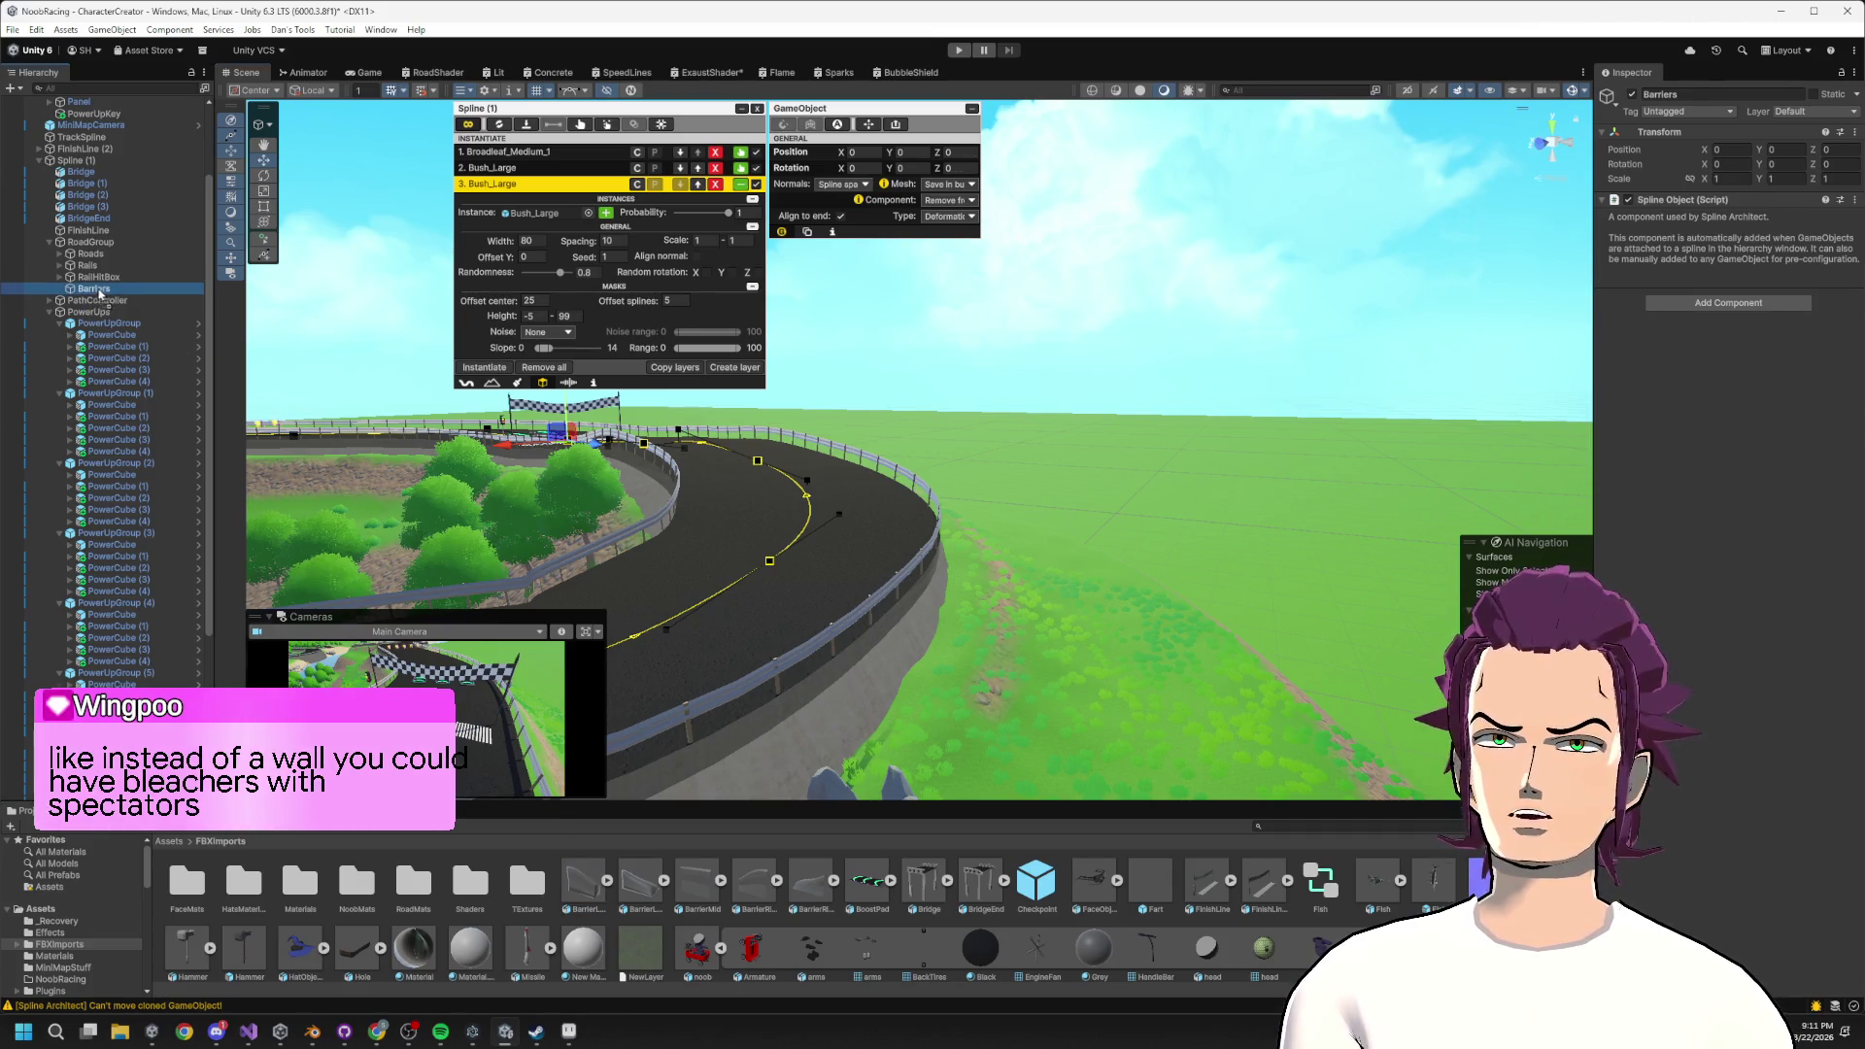
{"action": "left_click_drag", "start_coordinate": [643, 879], "coordinate": [110, 300]}
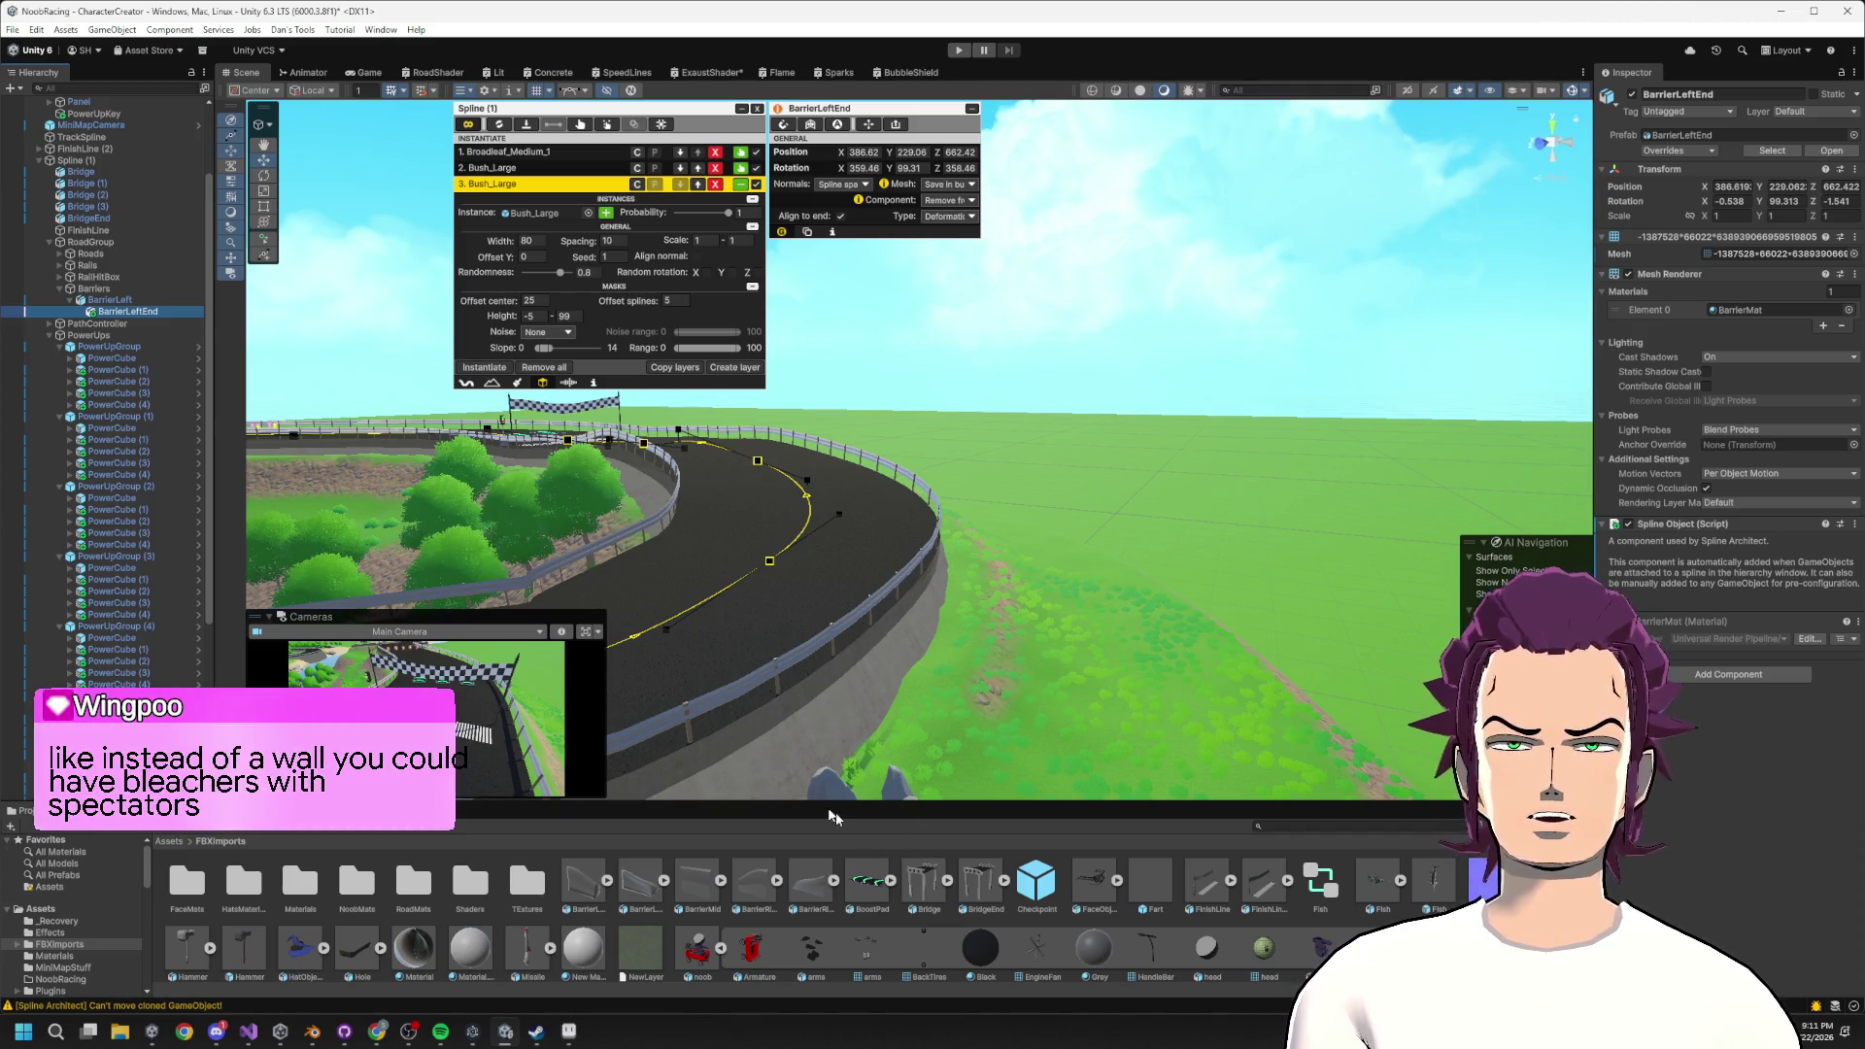
{"action": "left_click_drag", "start_coordinate": [163, 317], "coordinate": [98, 302]}
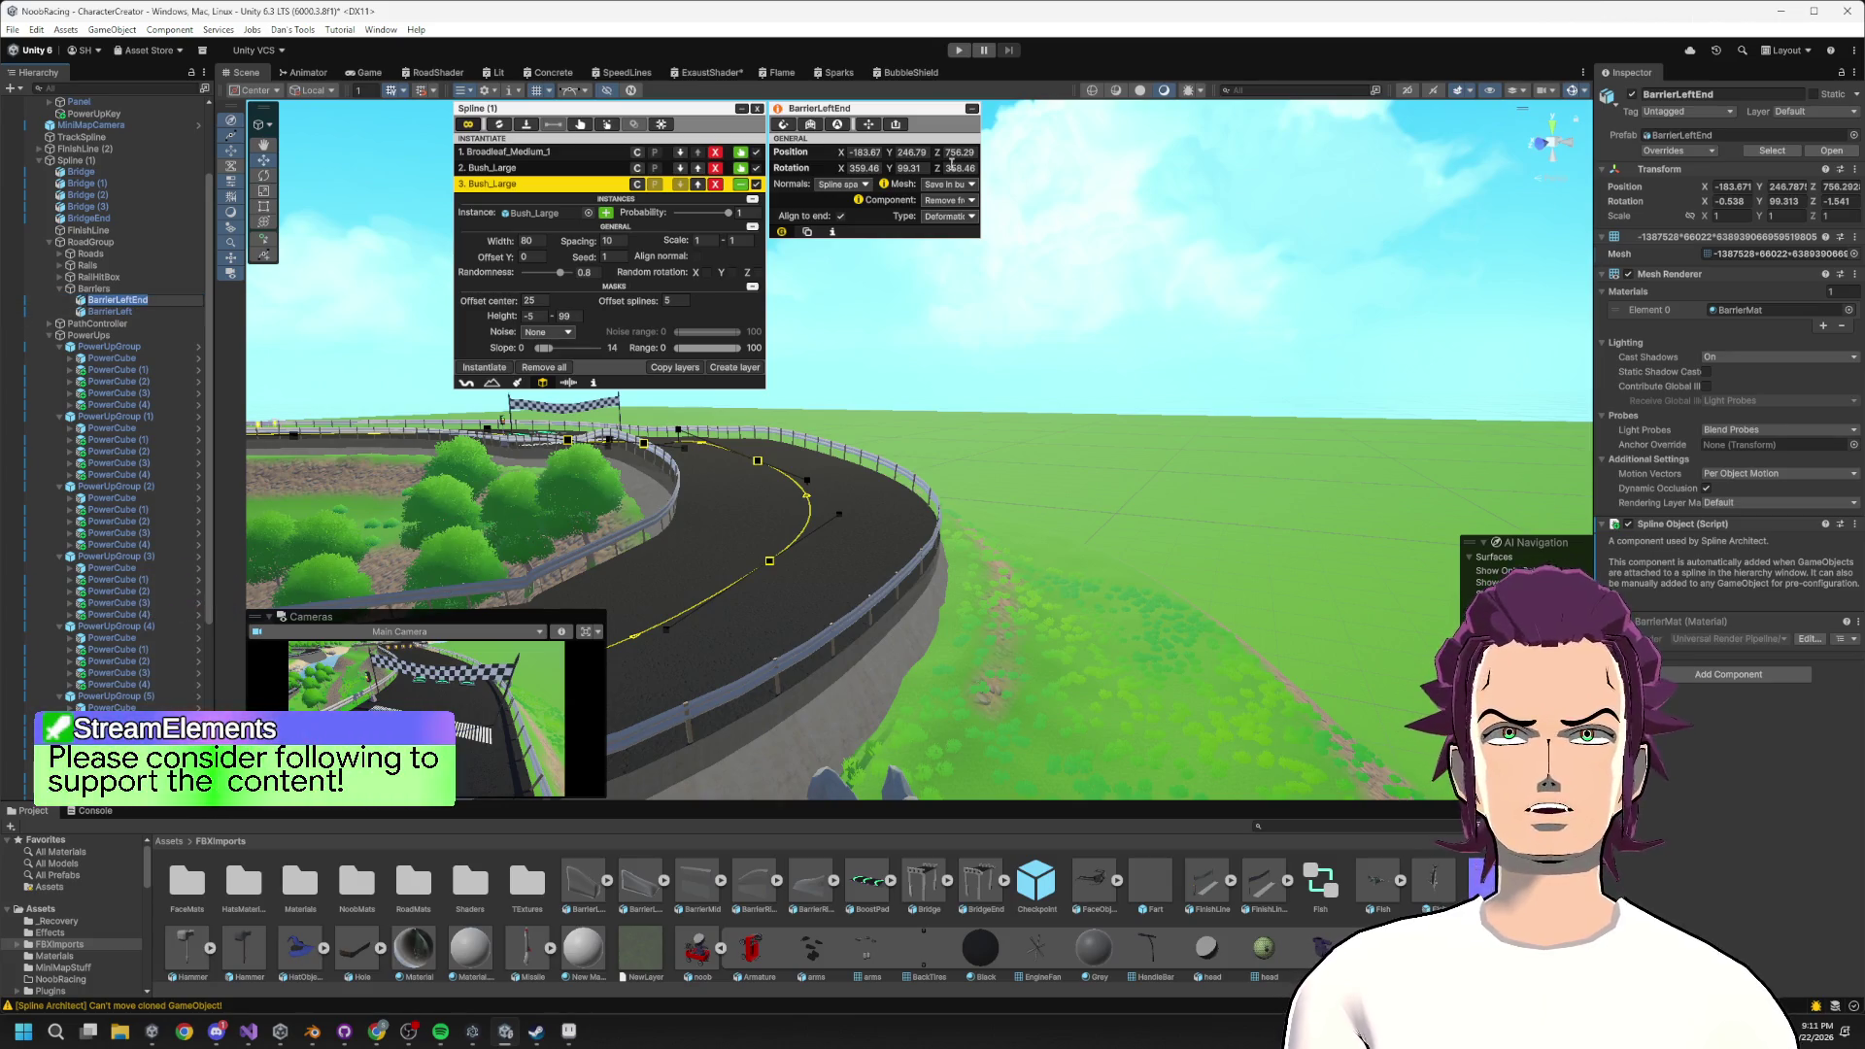
Zero BarrierLeftEnd's Position X, Y, Z and its rotation values.
{"action": "left_click", "coordinate": [852, 153]}
{"action": "type", "text": "0"}
{"action": "key", "text": "Tab"}
{"action": "type", "text": "0"}
{"action": "key", "text": "Tab"}
{"action": "type", "text": "0"}
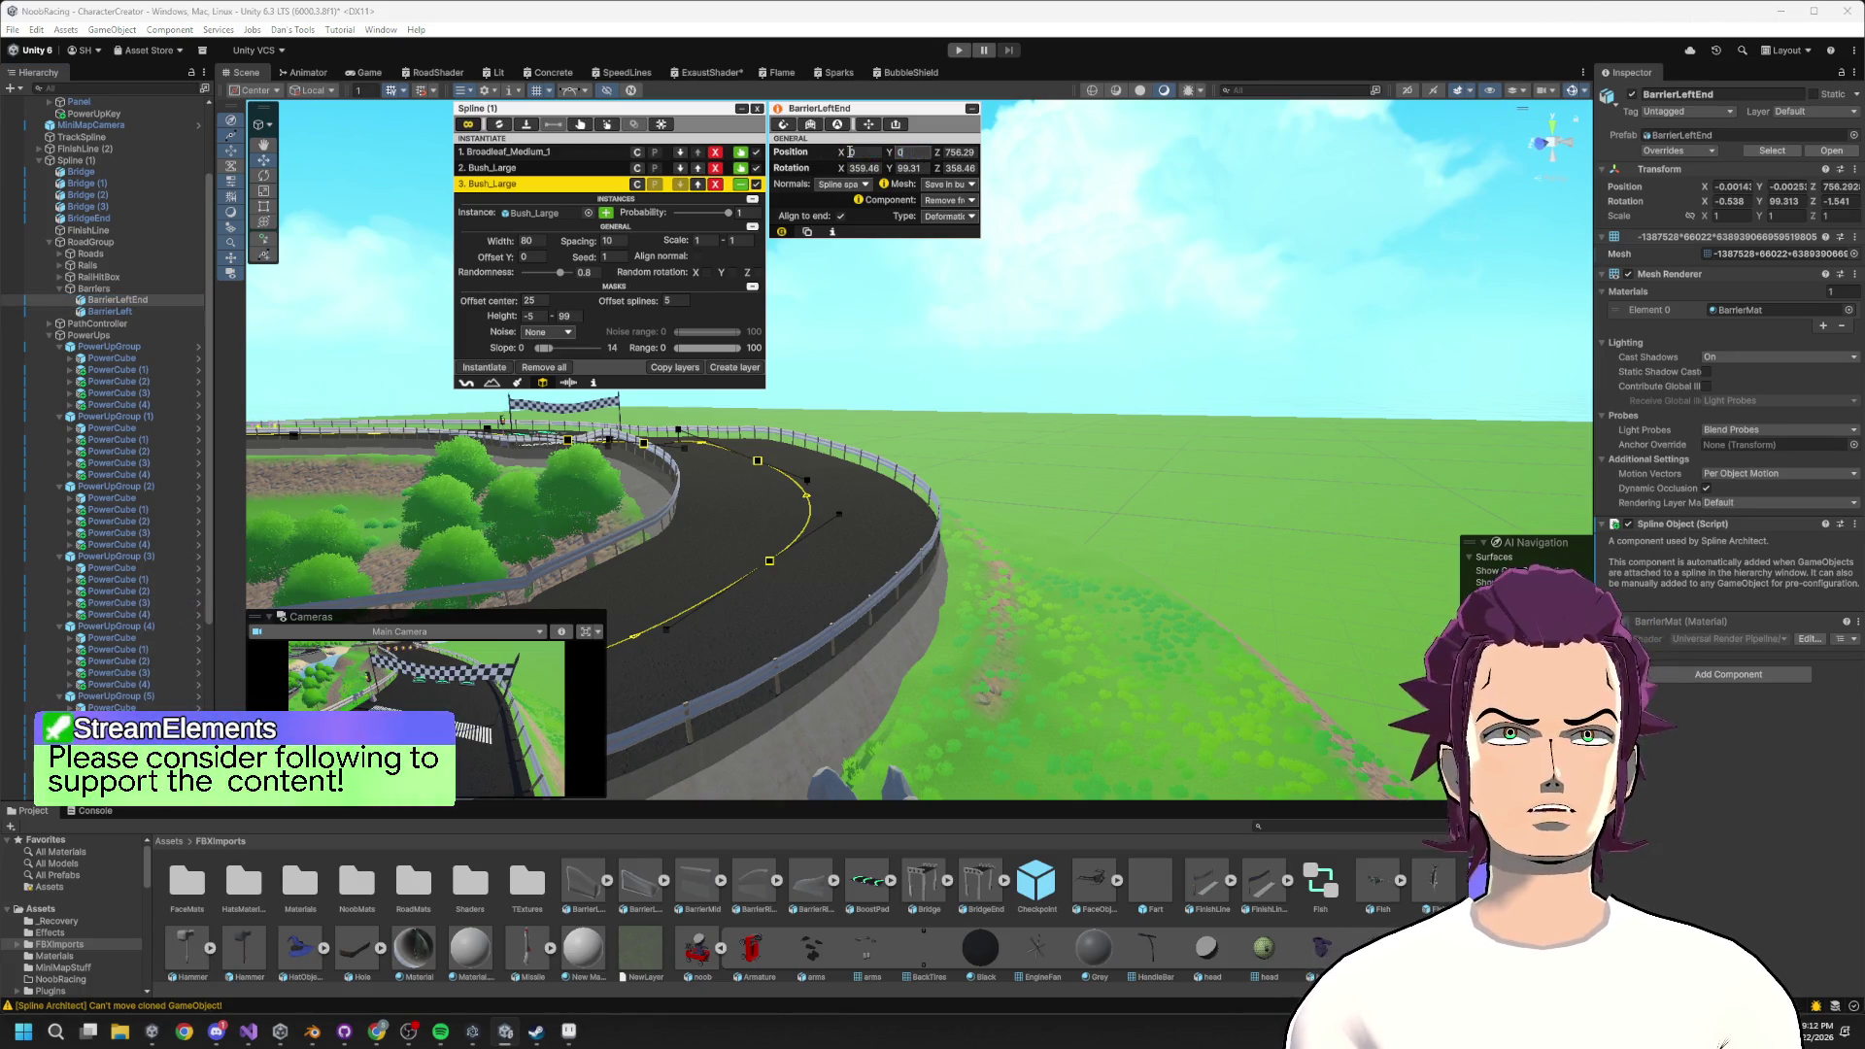
{"action": "key", "text": "Tab"}
{"action": "type", "text": "0"}
{"action": "key", "text": "Tab"}
{"action": "type", "text": "0"}
Slide BarrierLeftEnd to the track edge near X -14.15, Z 106.31.
{"action": "left_click_drag", "start_coordinate": [697, 235], "coordinate": [757, 482]}
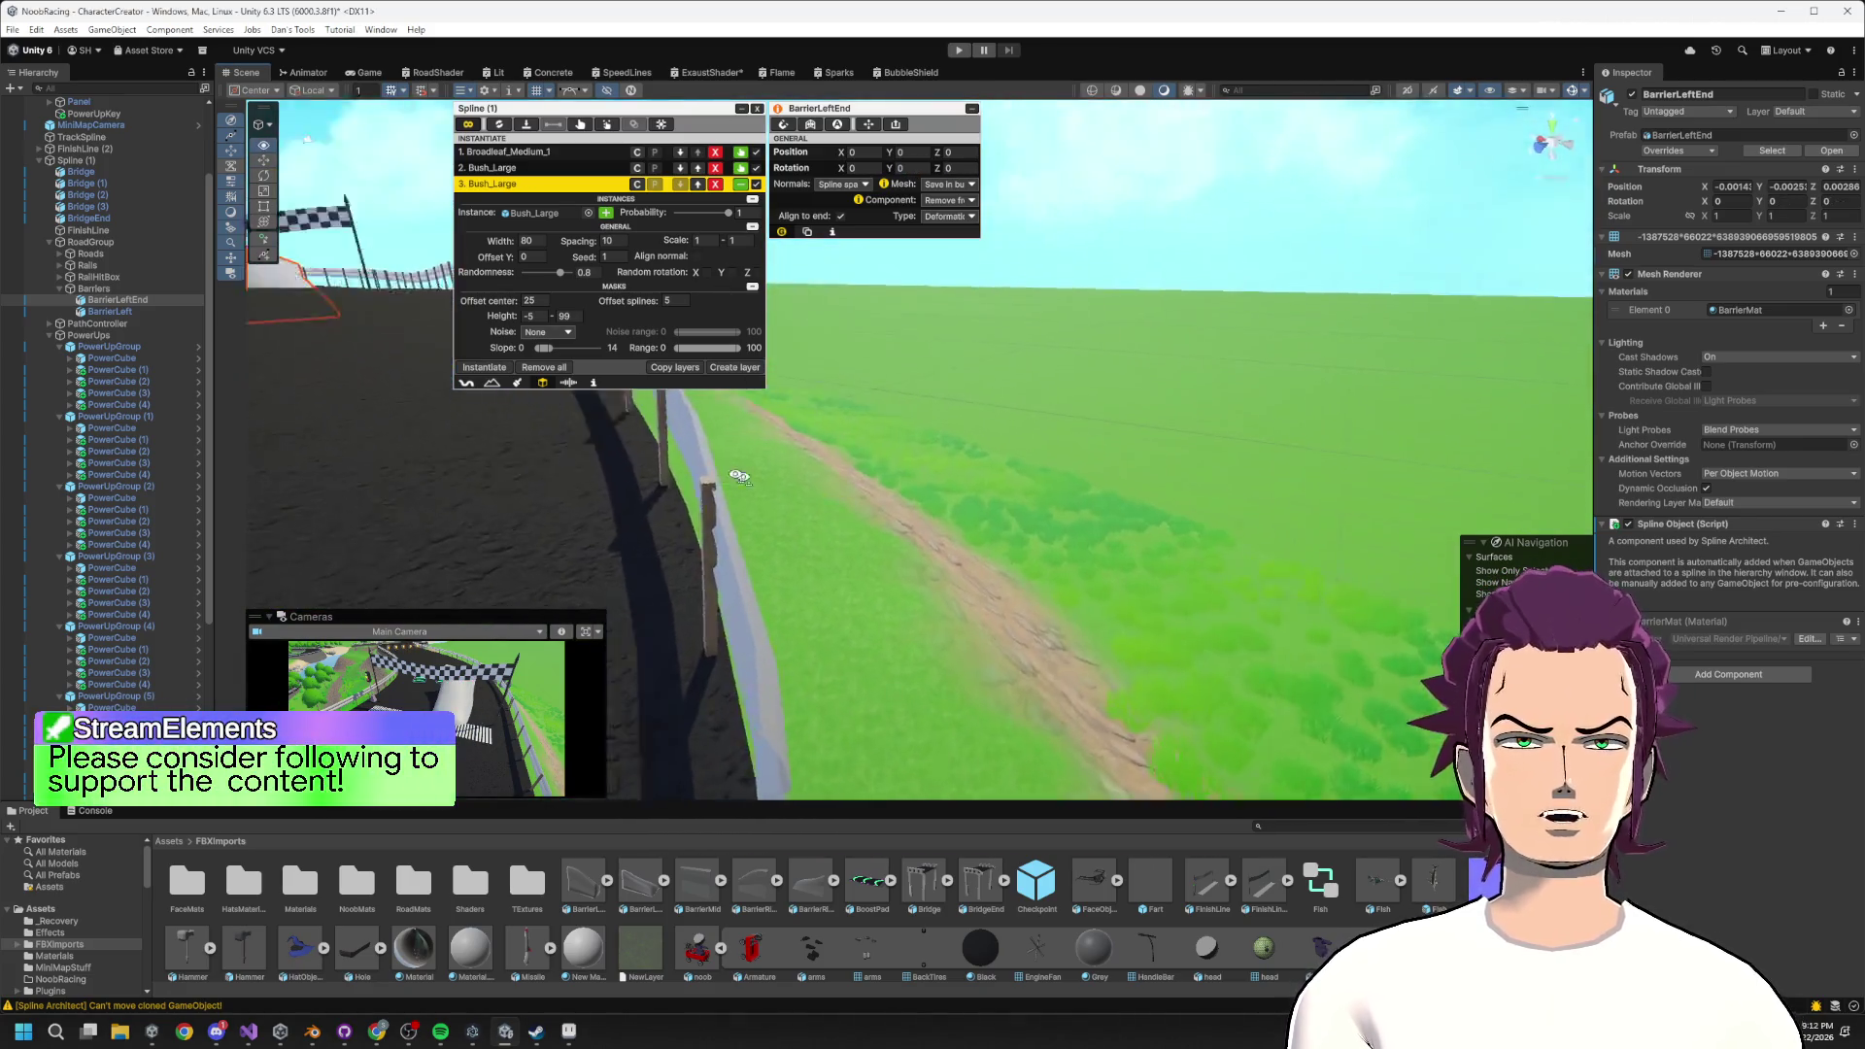
{"action": "key", "text": "f"}
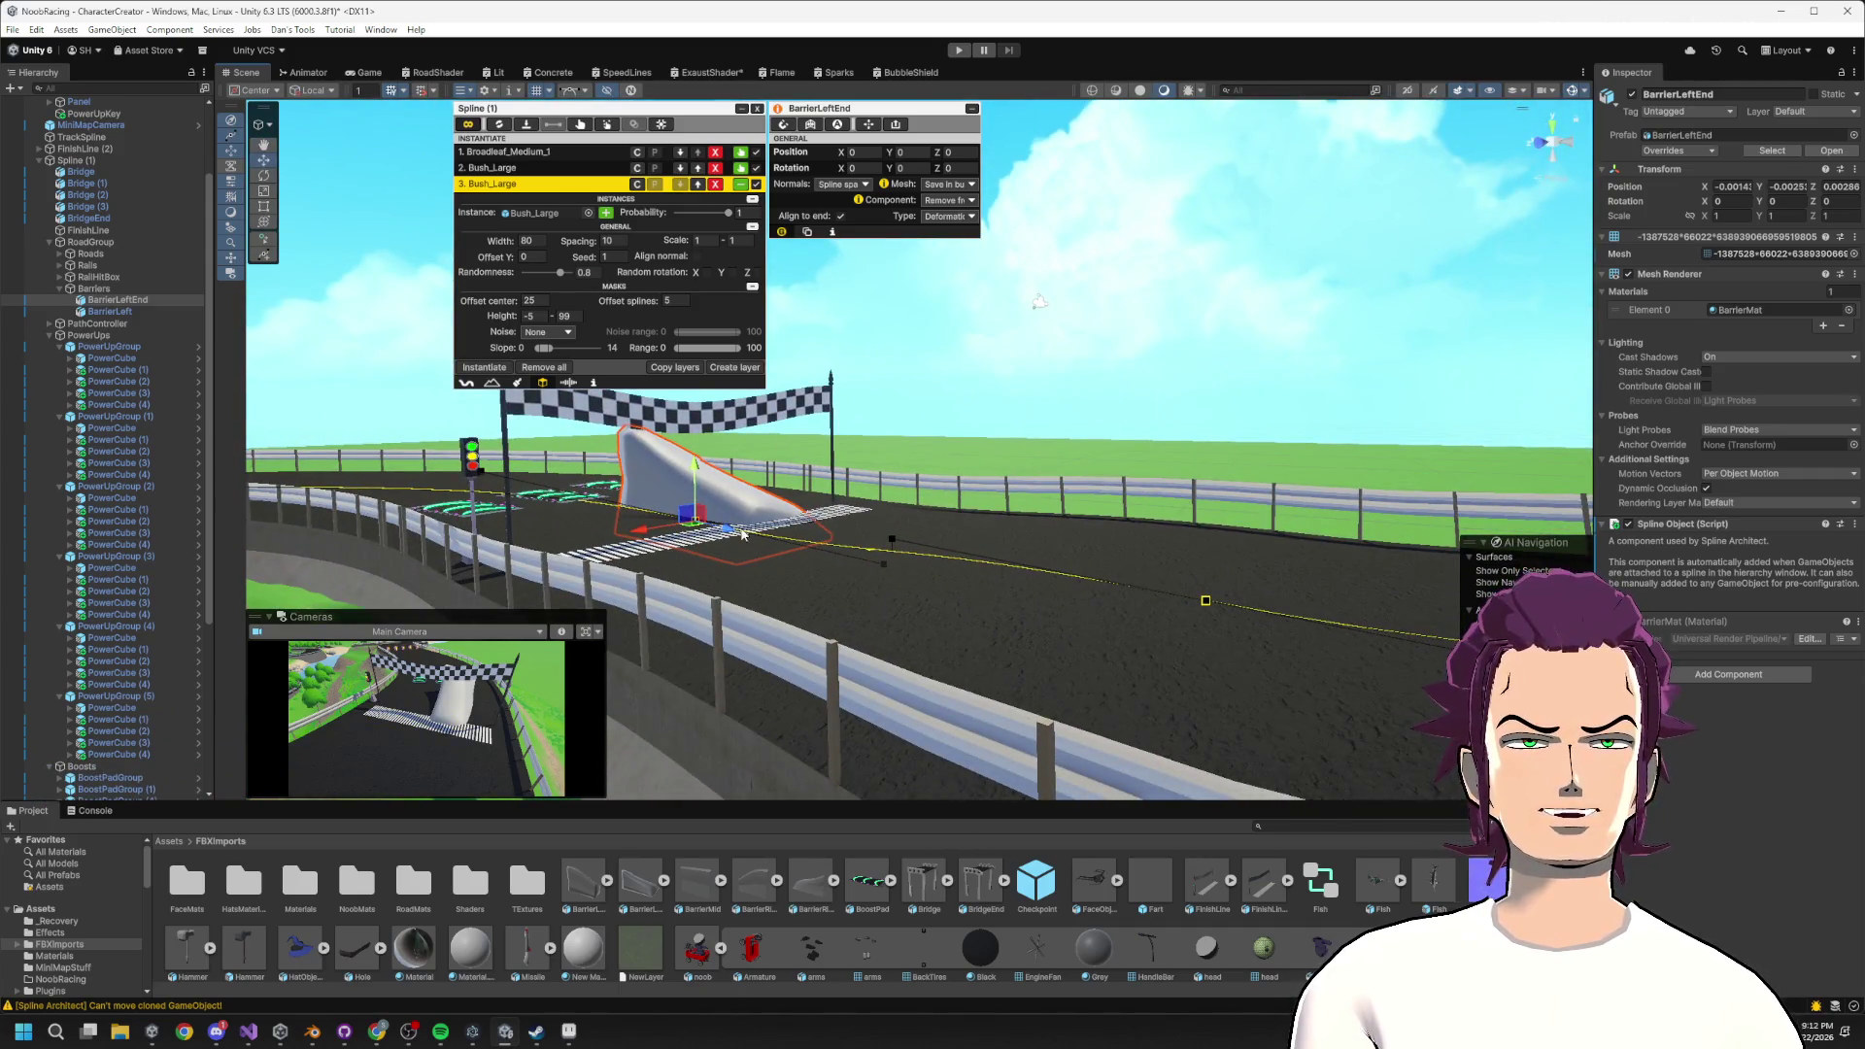
{"action": "mouse_move", "coordinate": [649, 540]}
{"action": "left_mouse_down"}
{"action": "mouse_move", "coordinate": [885, 506]}
{"action": "mouse_move", "coordinate": [1195, 509]}
{"action": "left_mouse_up"}
{"action": "key", "text": "f"}
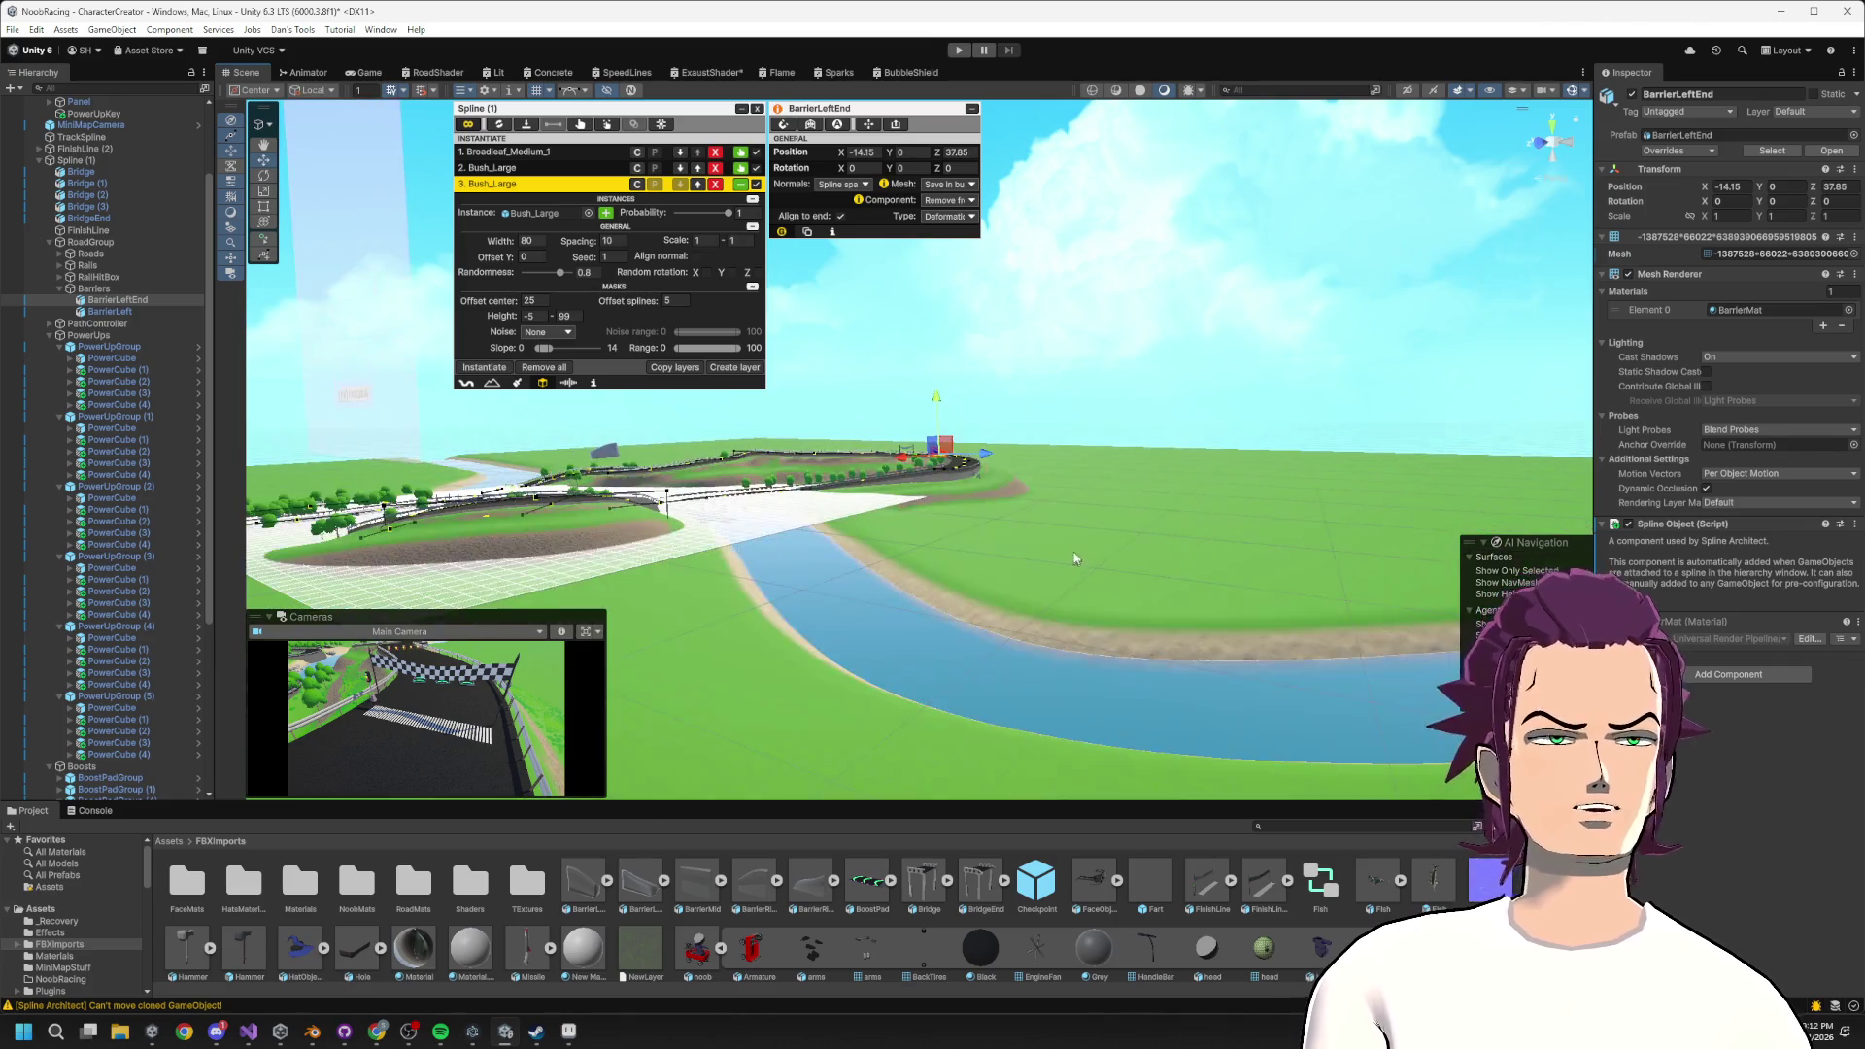
{"action": "left_click", "coordinate": [959, 152]}
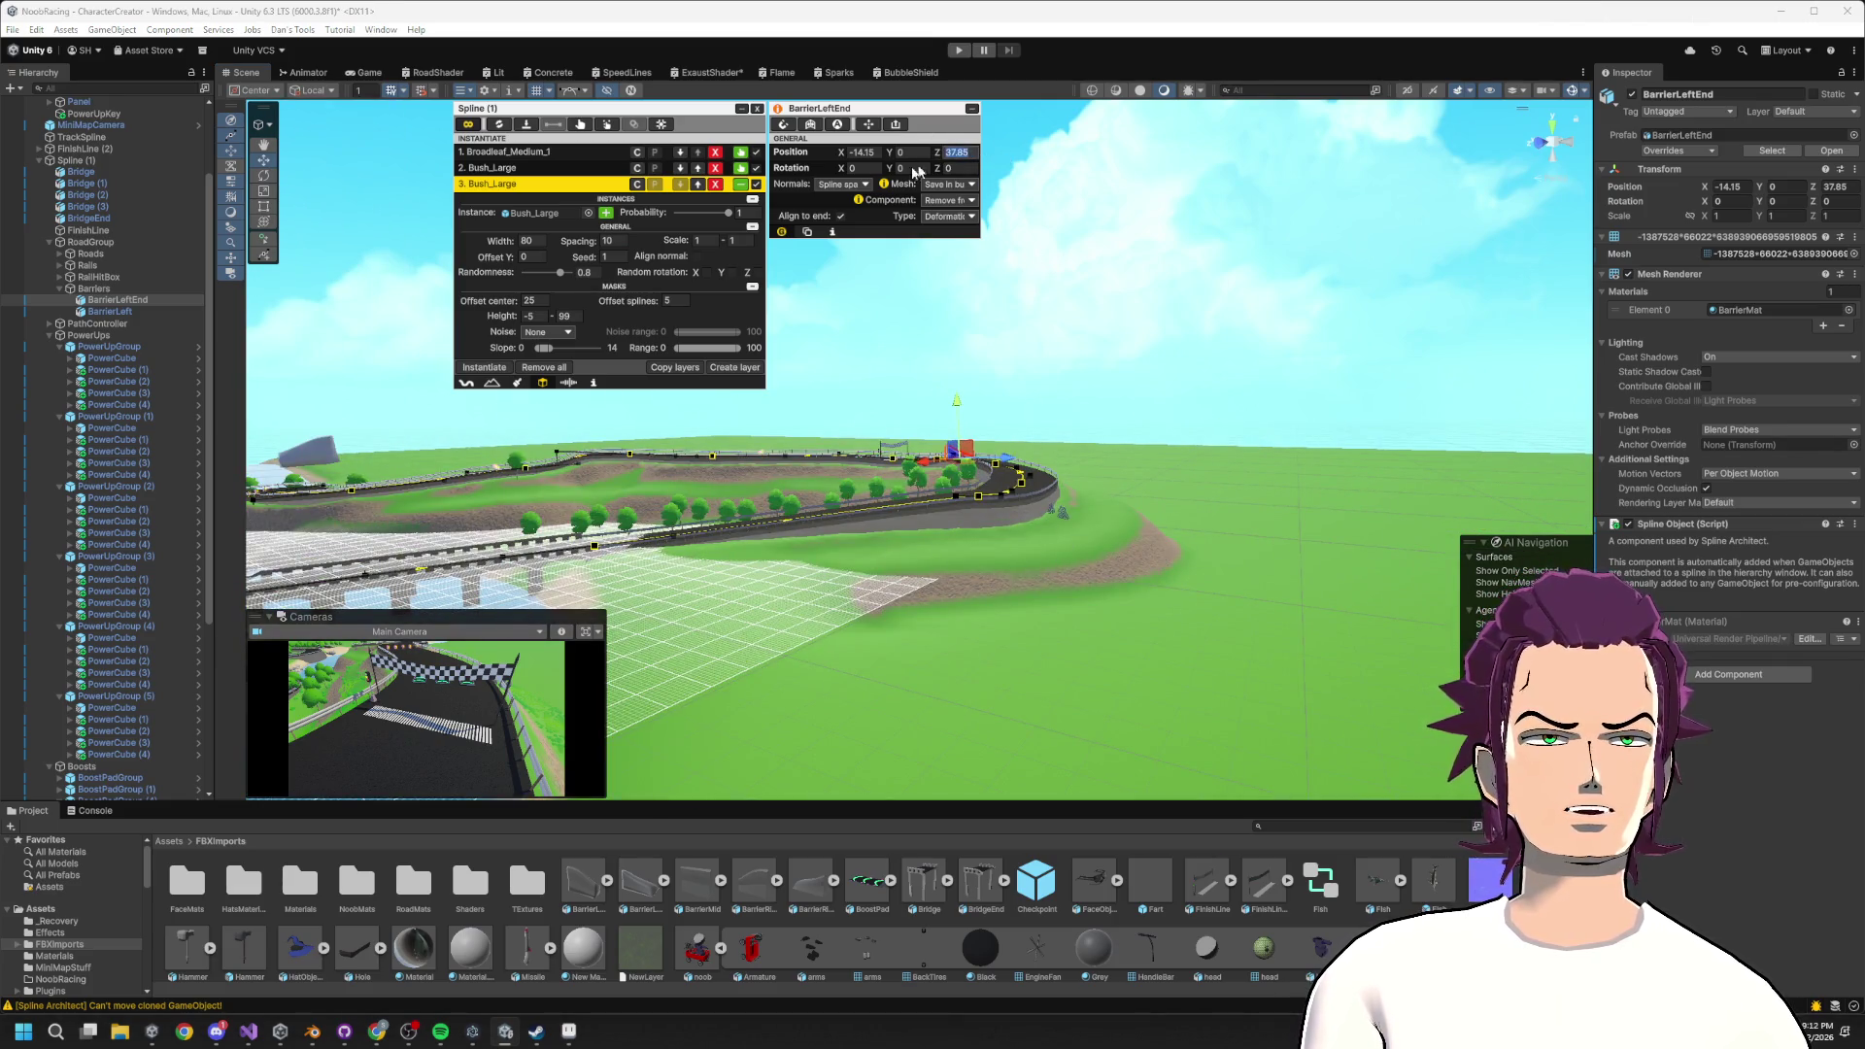
{"action": "type", "text": "40.03"}
{"action": "left_click_drag", "start_coordinate": [1004, 158], "coordinate": [731, 396]}
{"action": "key", "text": "f"}
{"action": "left_click_drag", "start_coordinate": [972, 511], "coordinate": [1307, 627]}
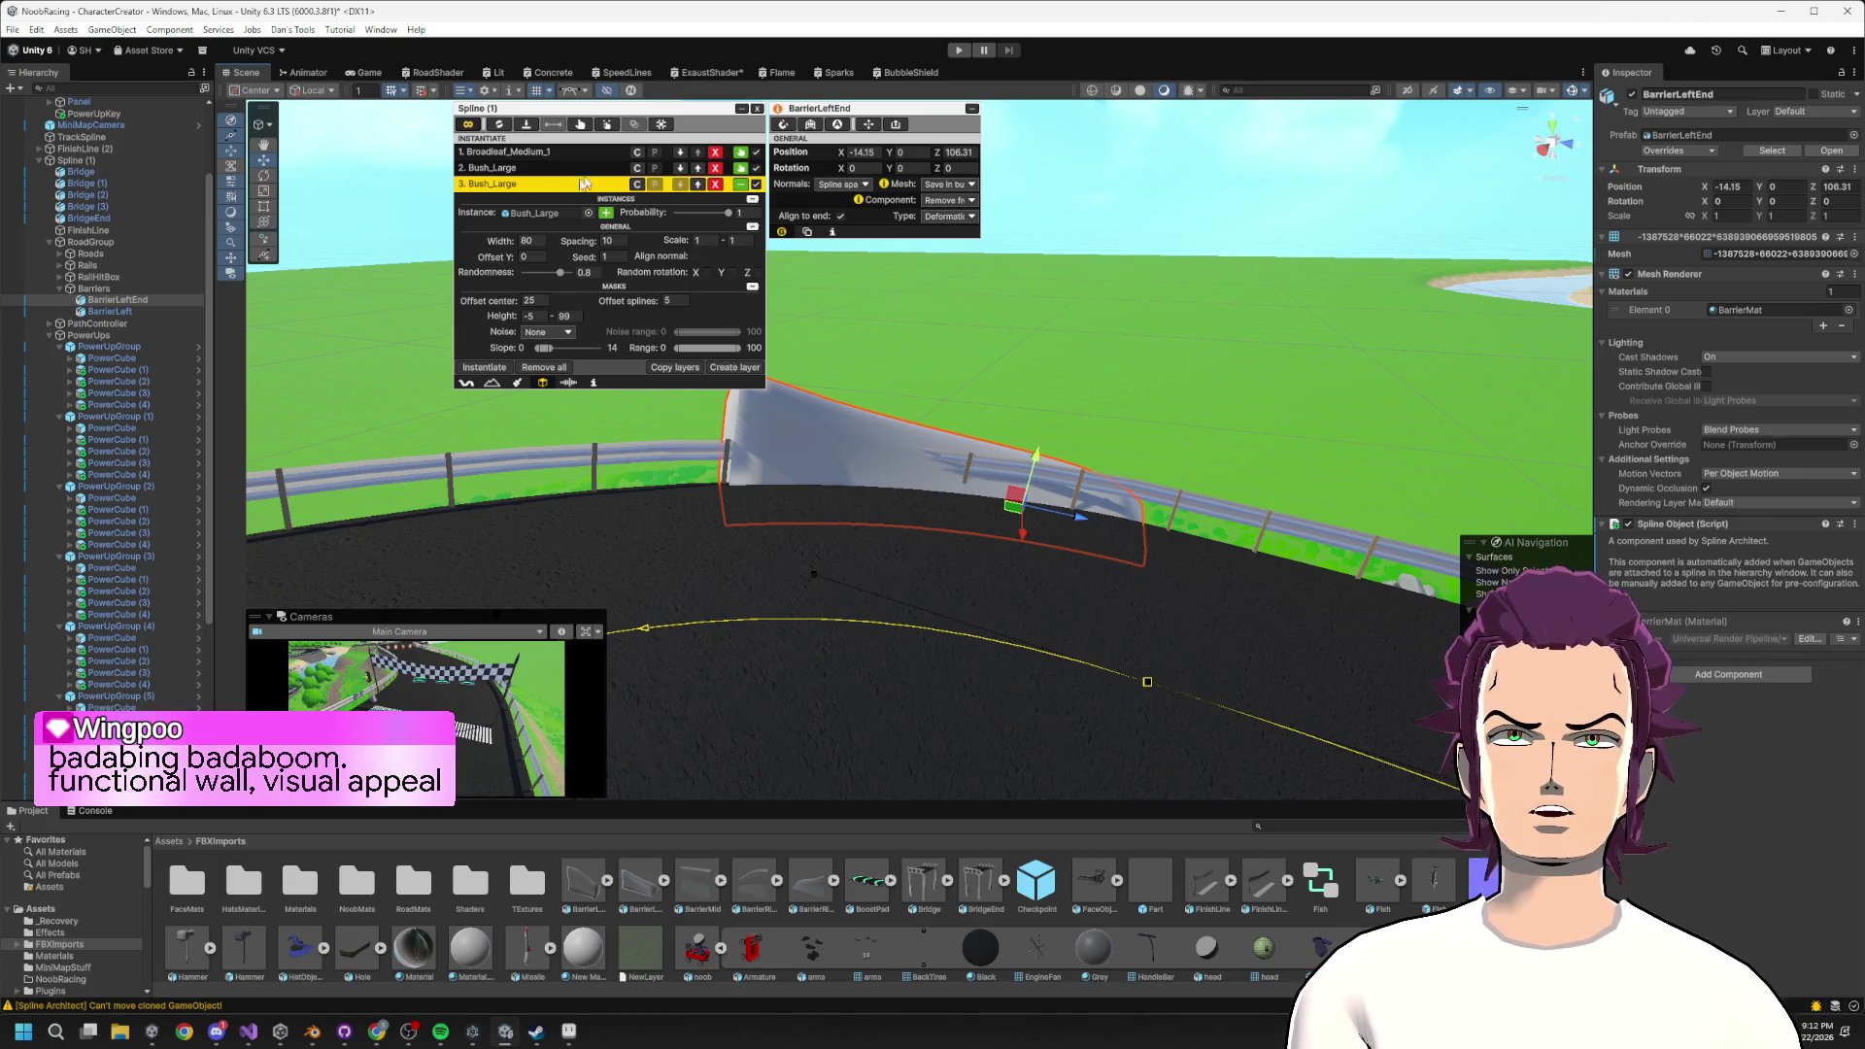
Frame the BarrierLeft piece and drop a BarrierMid piece under Barriers.
{"action": "left_click", "coordinate": [110, 312]}
{"action": "key", "text": "f"}
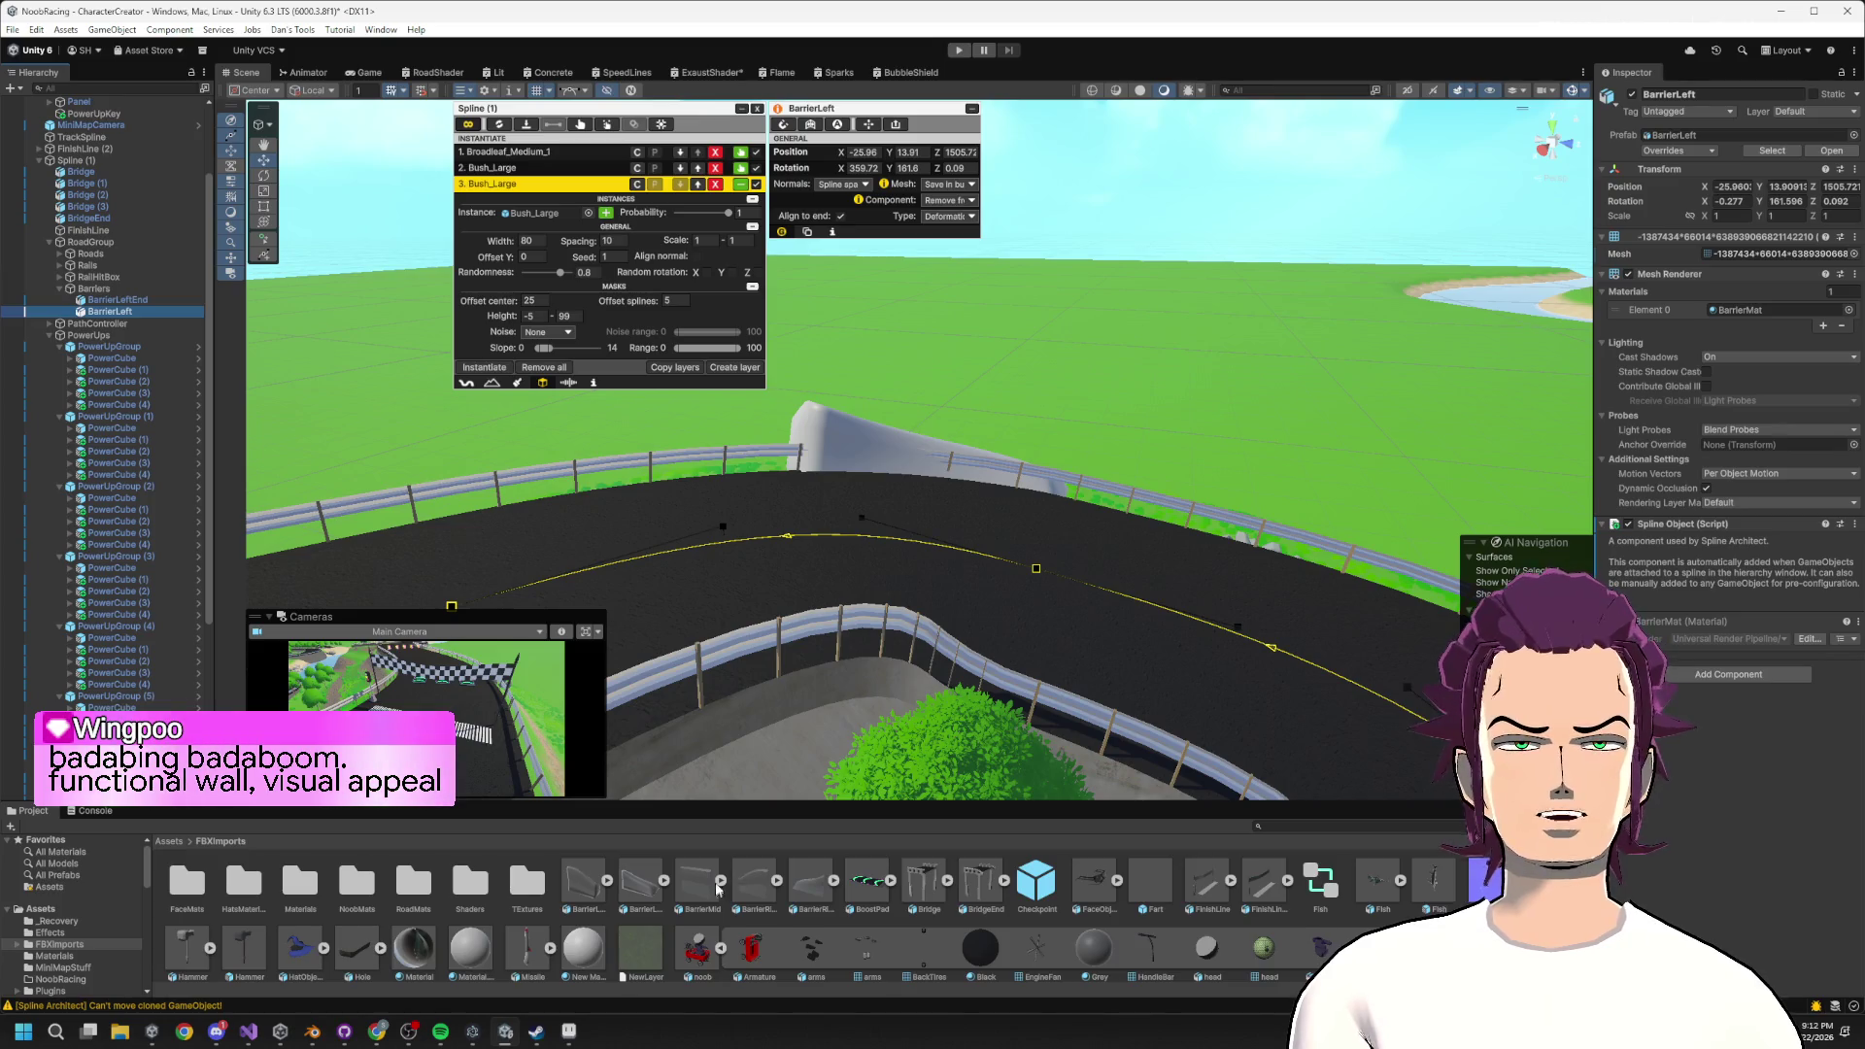
{"action": "scroll", "coordinate": [825, 918], "scroll_direction": "down", "scroll_amount": 1}
{"action": "scroll", "coordinate": [728, 881], "scroll_direction": "up", "scroll_amount": 1}
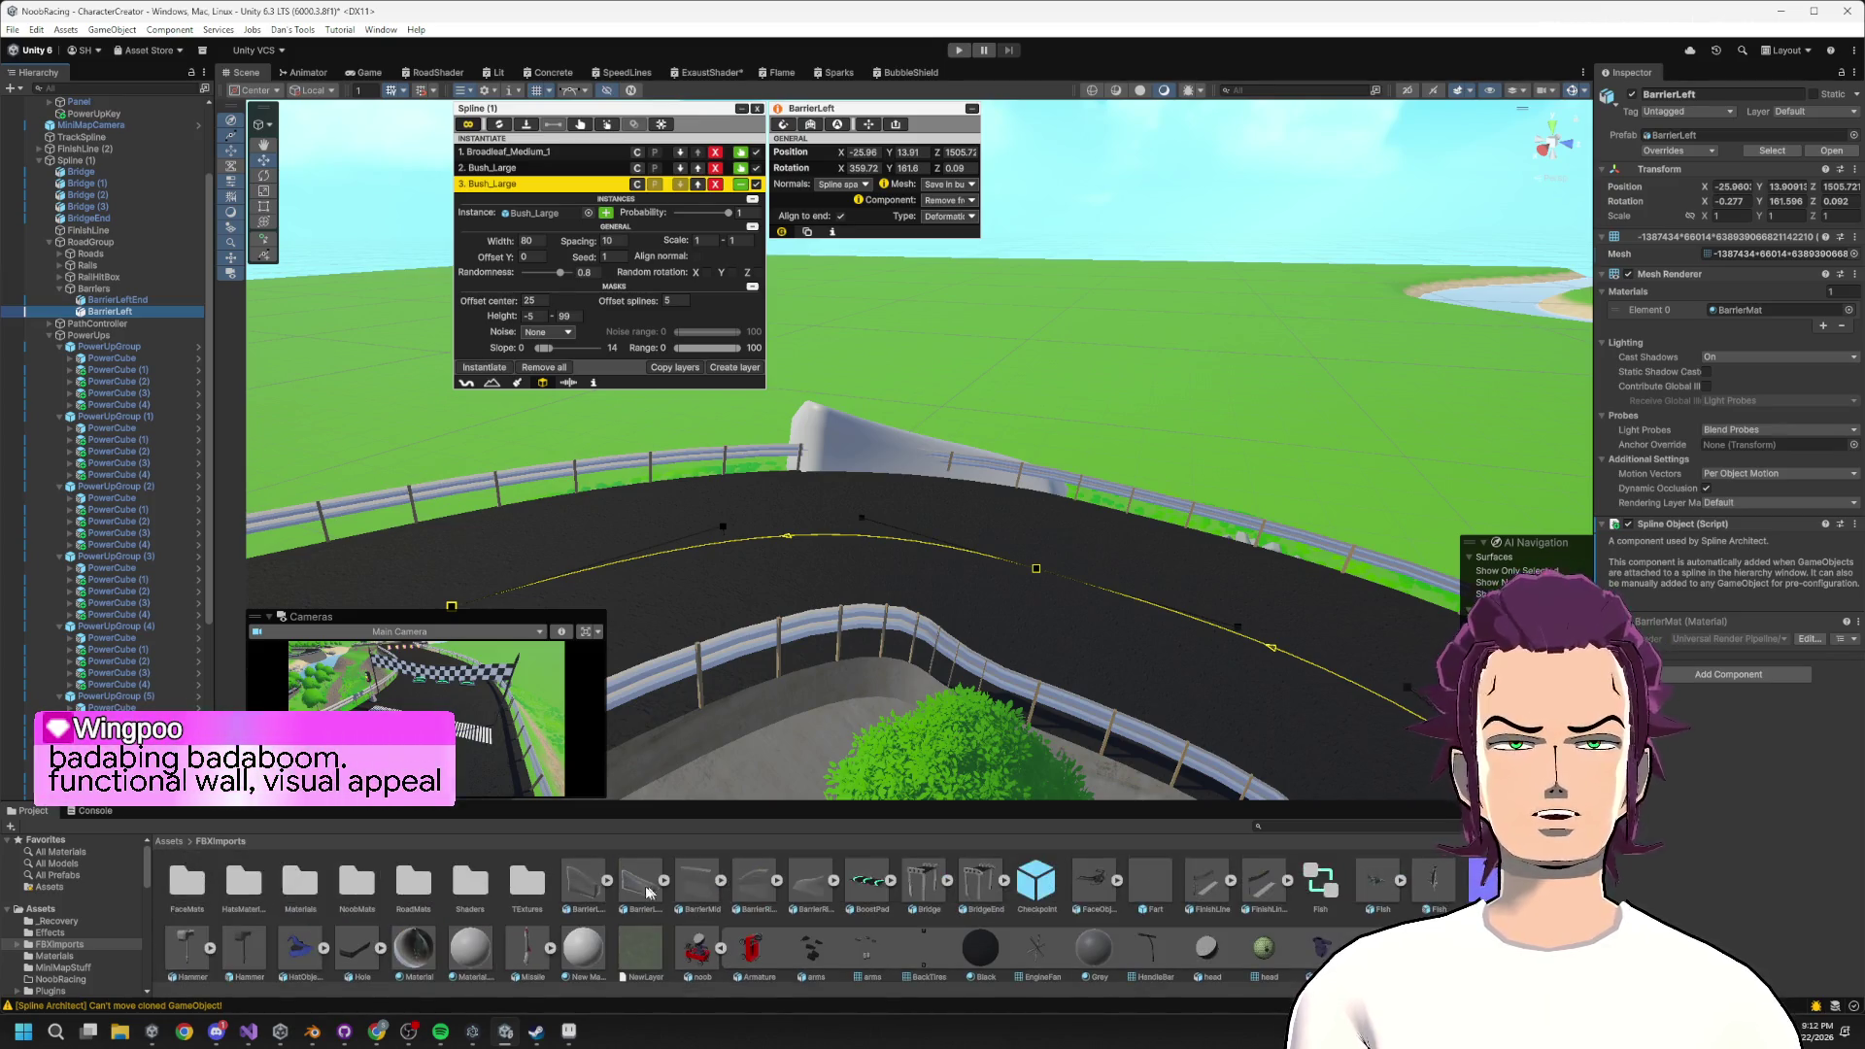
{"action": "mouse_move", "coordinate": [701, 879]}
{"action": "left_mouse_down"}
{"action": "mouse_move", "coordinate": [243, 393]}
{"action": "mouse_move", "coordinate": [110, 300]}
{"action": "left_mouse_up"}
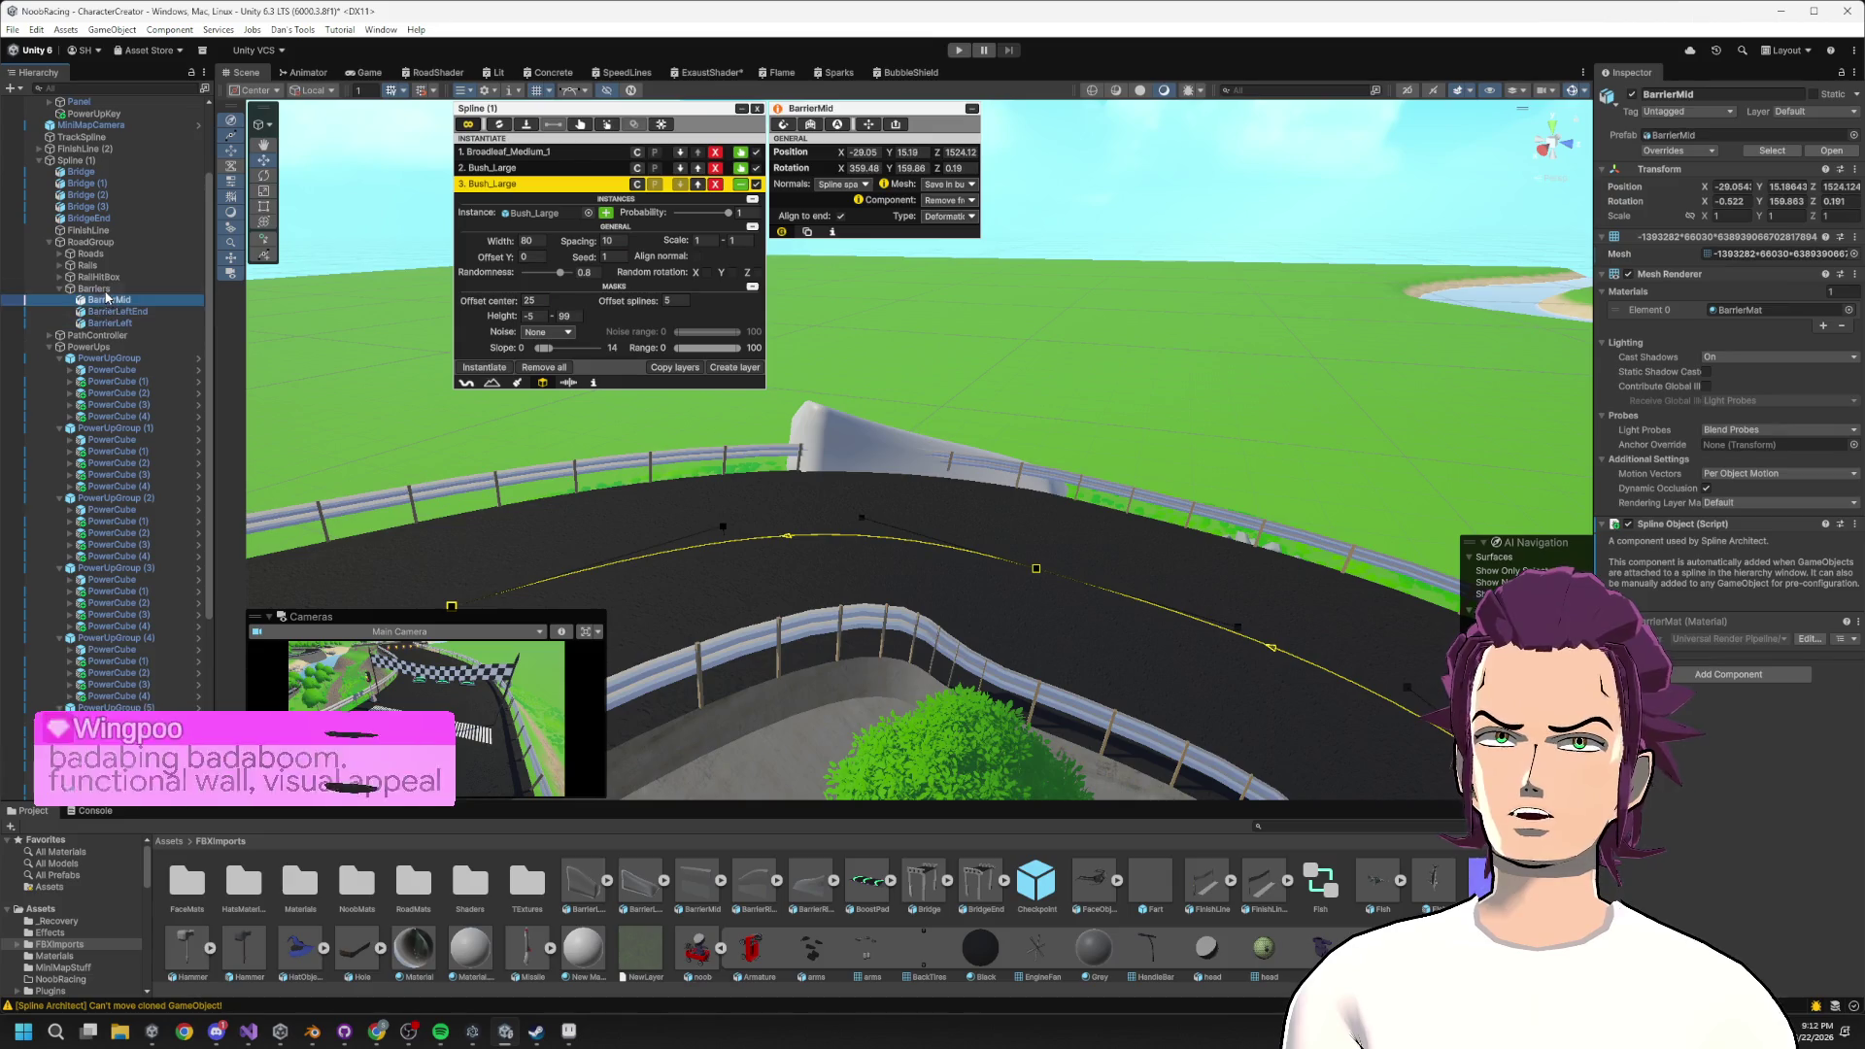
Zero BarrierMid's position, then scrub it beside the track to about X -14, Z 86.56.
{"action": "left_click", "coordinate": [852, 154]}
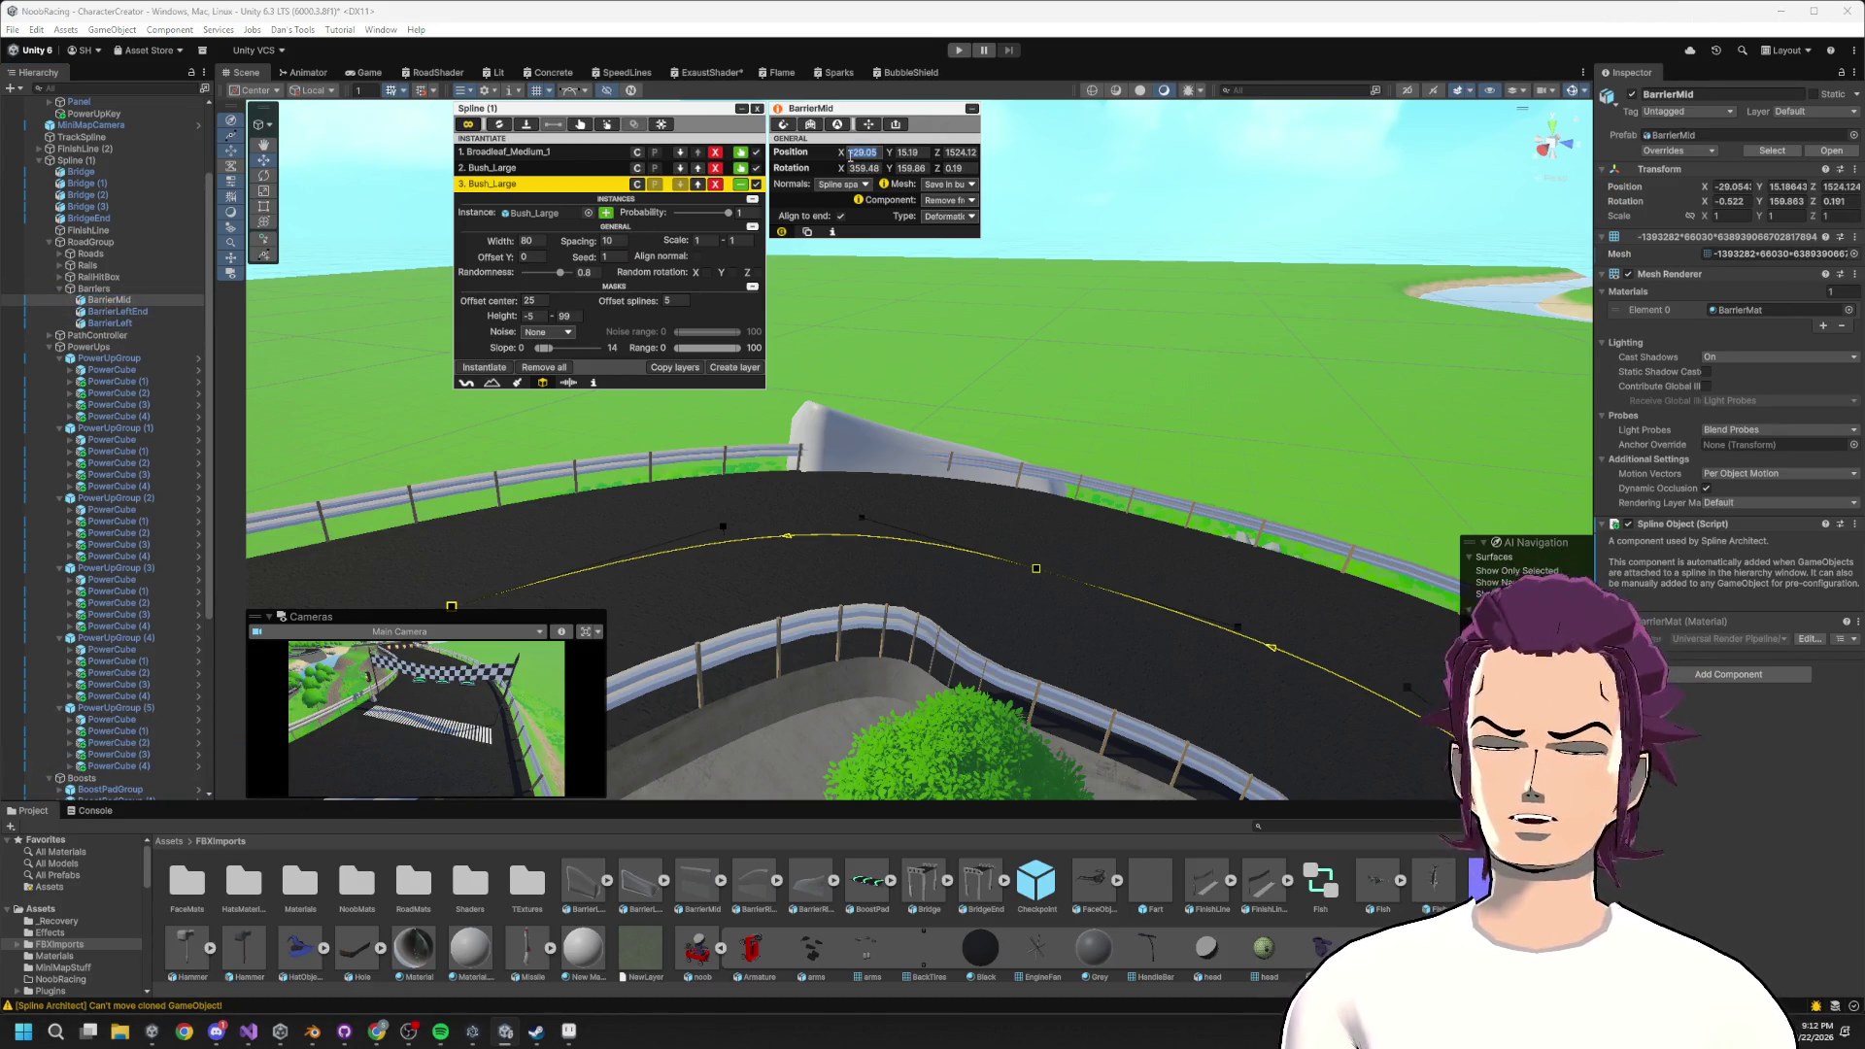
{"action": "type", "text": "0"}
{"action": "key", "text": "Tab"}
{"action": "type", "text": "0"}
{"action": "key", "text": "Tab"}
{"action": "type", "text": "0"}
{"action": "key", "text": "Tab"}
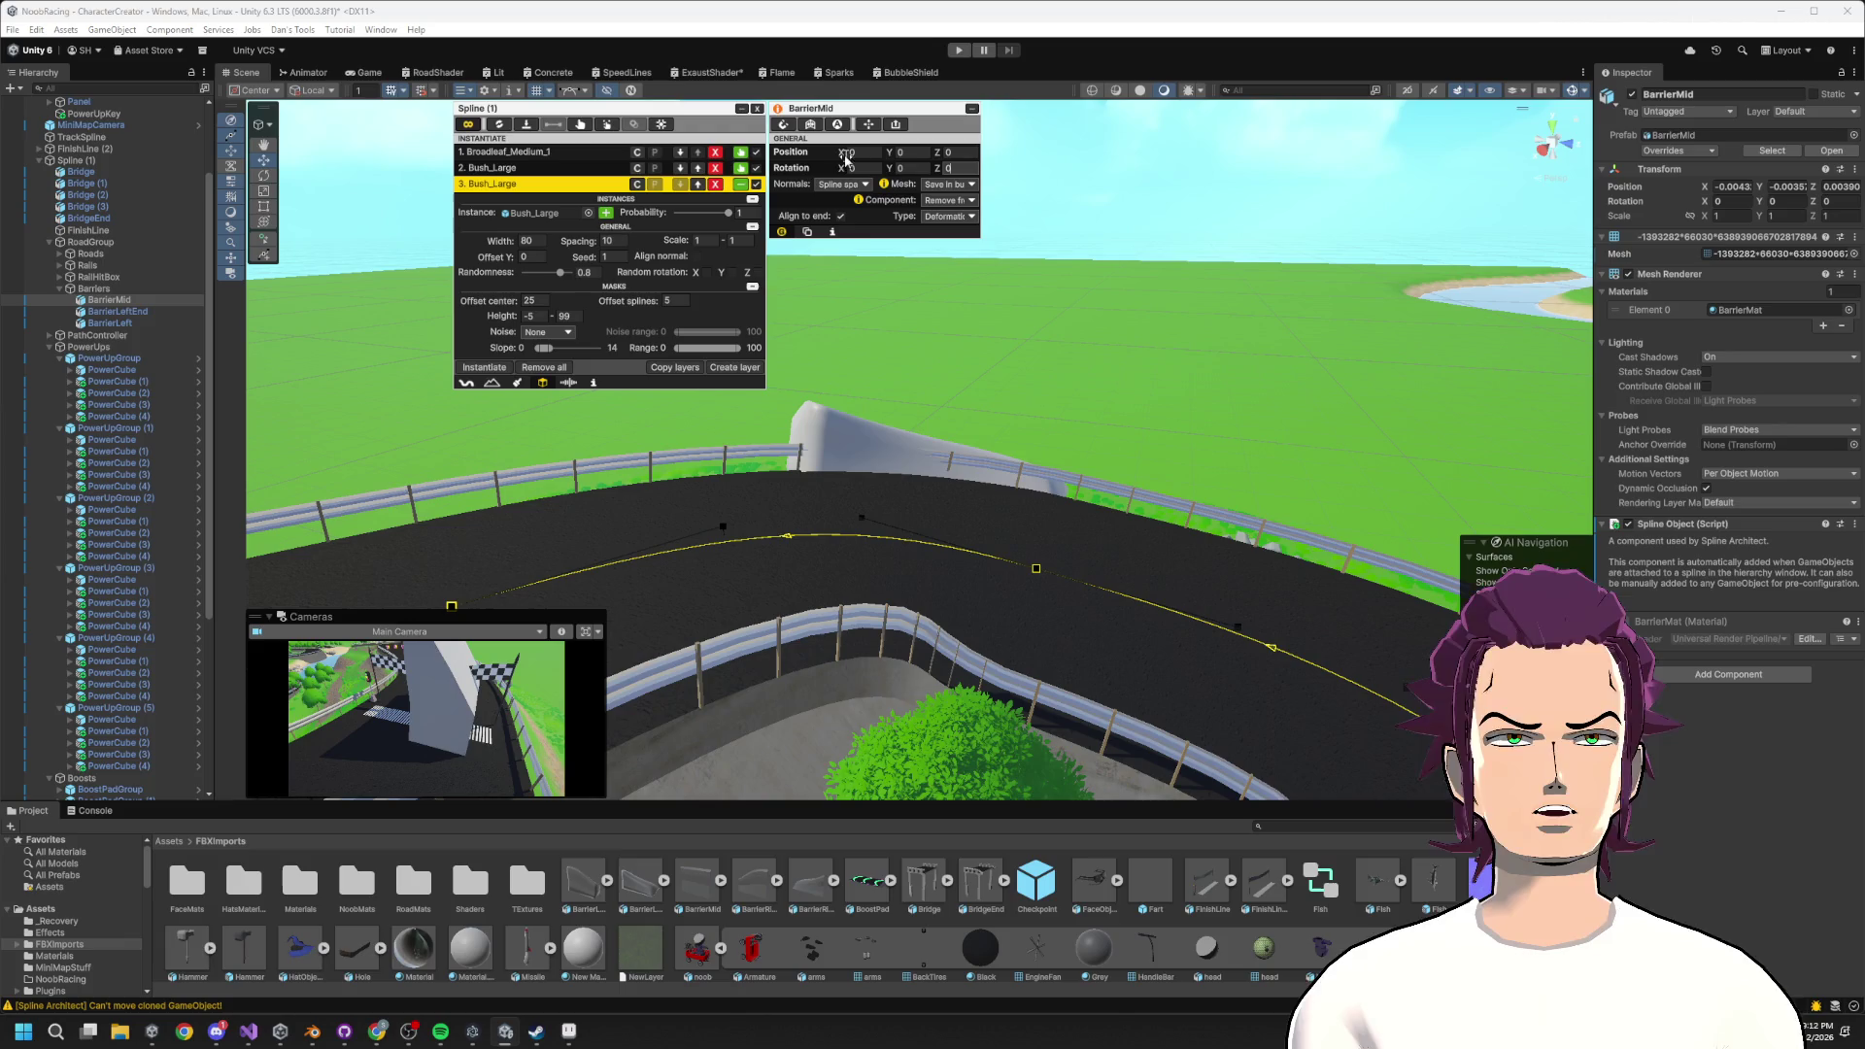
{"action": "mouse_move", "coordinate": [947, 154]}
{"action": "left_mouse_down"}
{"action": "mouse_move", "coordinate": [962, 158]}
{"action": "mouse_move", "coordinate": [735, 162]}
{"action": "left_mouse_up"}
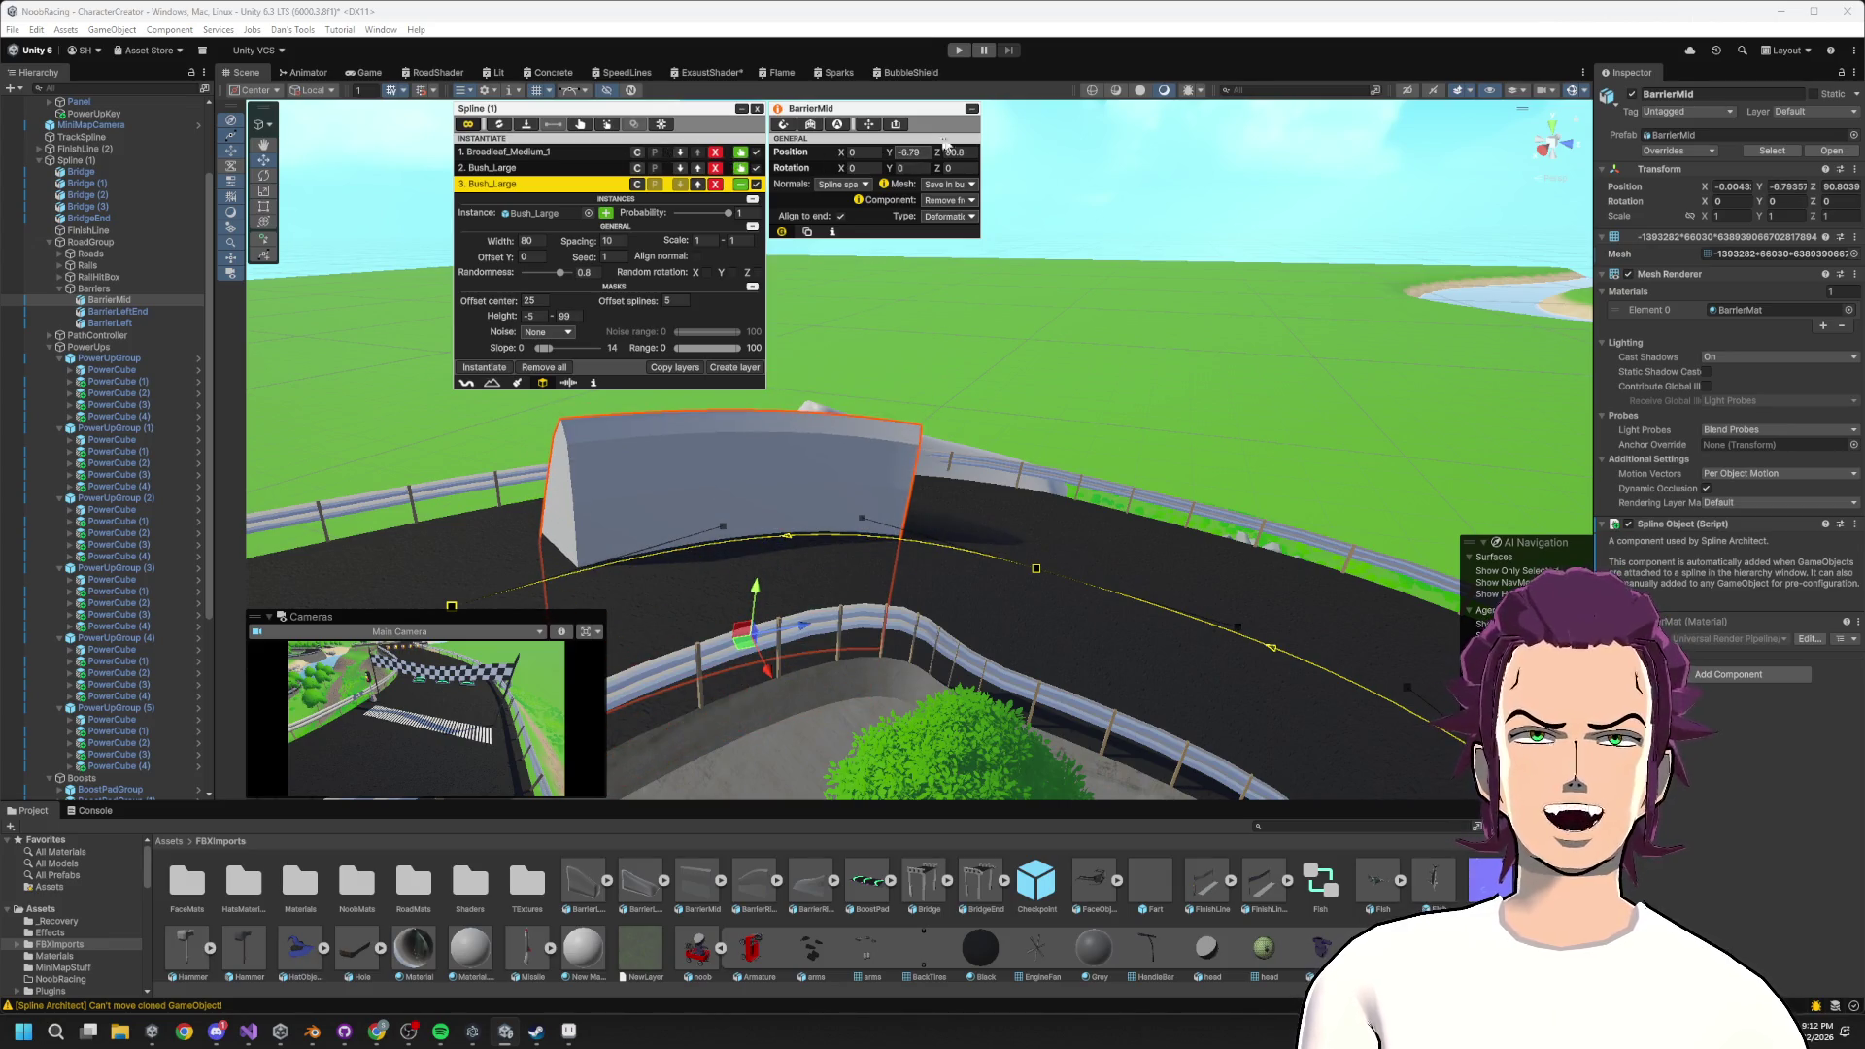
{"action": "left_click_drag", "start_coordinate": [847, 155], "coordinate": [500, 199]}
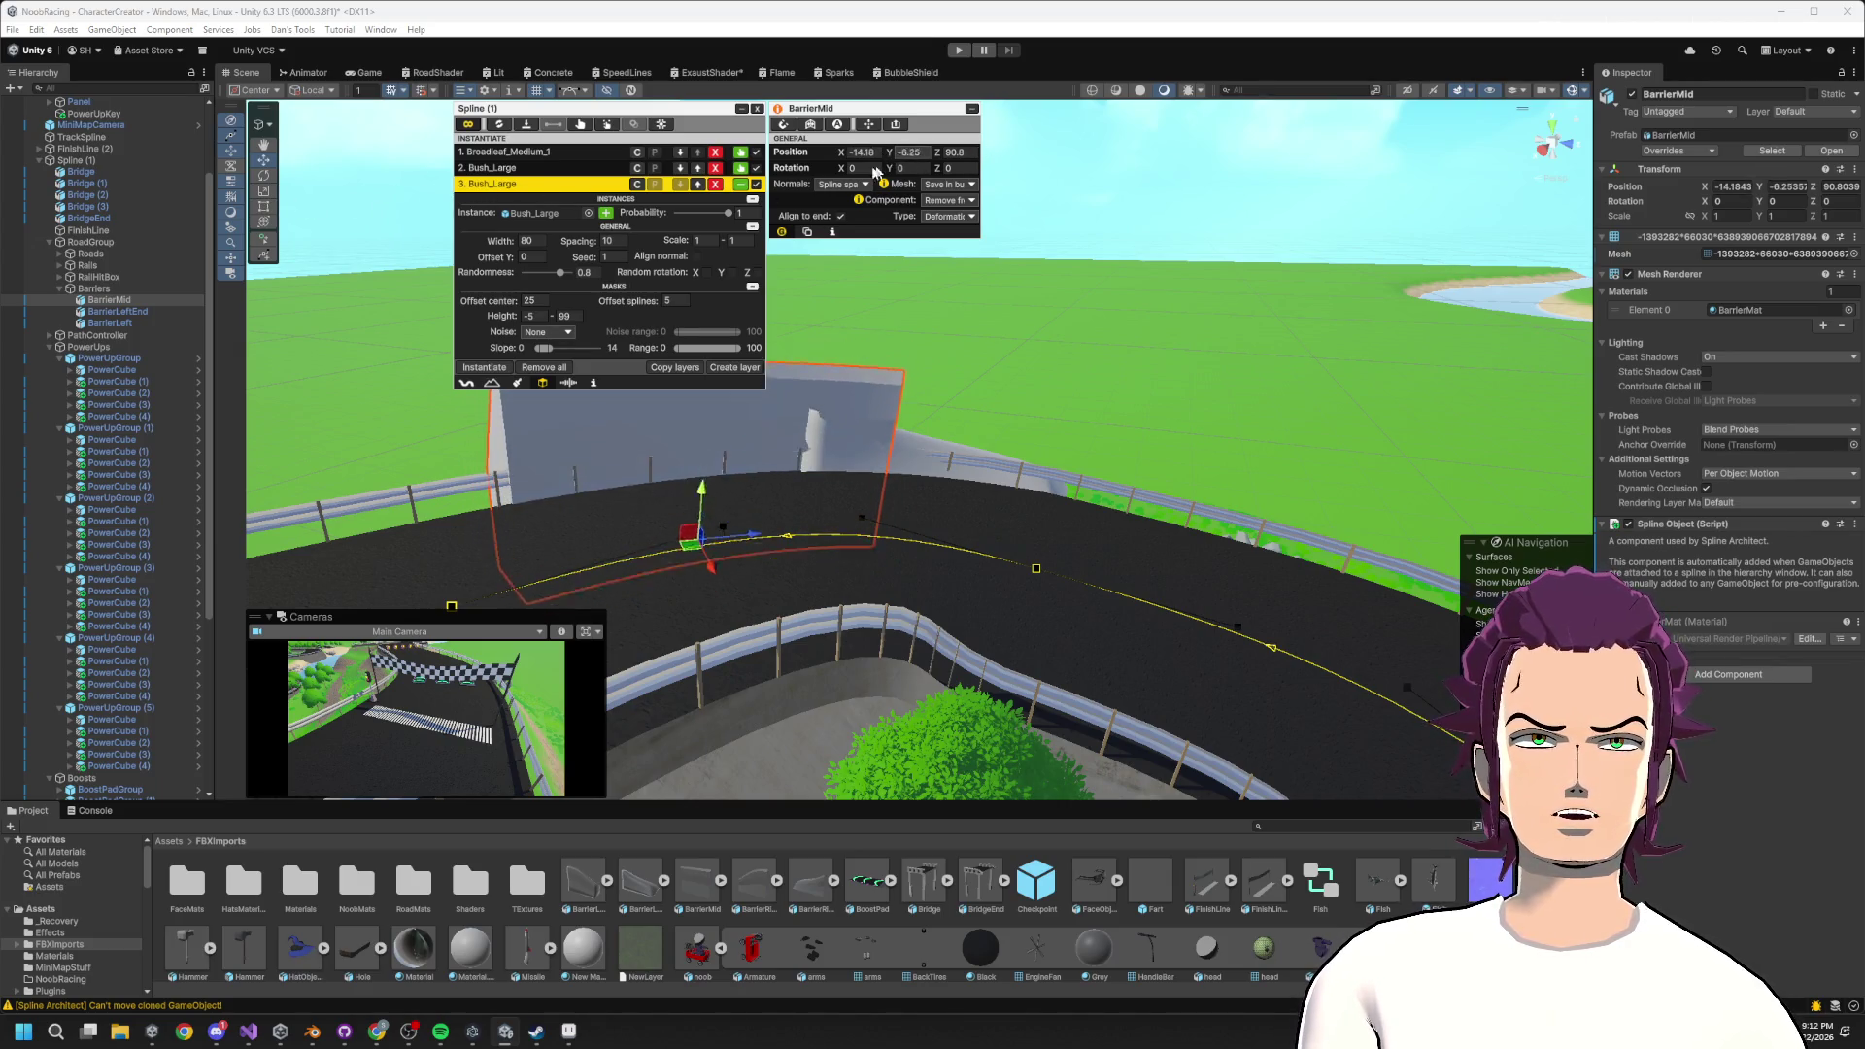
{"action": "mouse_move", "coordinate": [940, 158]}
{"action": "left_mouse_down"}
{"action": "mouse_move", "coordinate": [963, 159]}
{"action": "mouse_move", "coordinate": [905, 170]}
{"action": "mouse_move", "coordinate": [989, 394]}
{"action": "mouse_move", "coordinate": [1128, 382]}
{"action": "mouse_move", "coordinate": [745, 421]}
{"action": "left_mouse_up"}
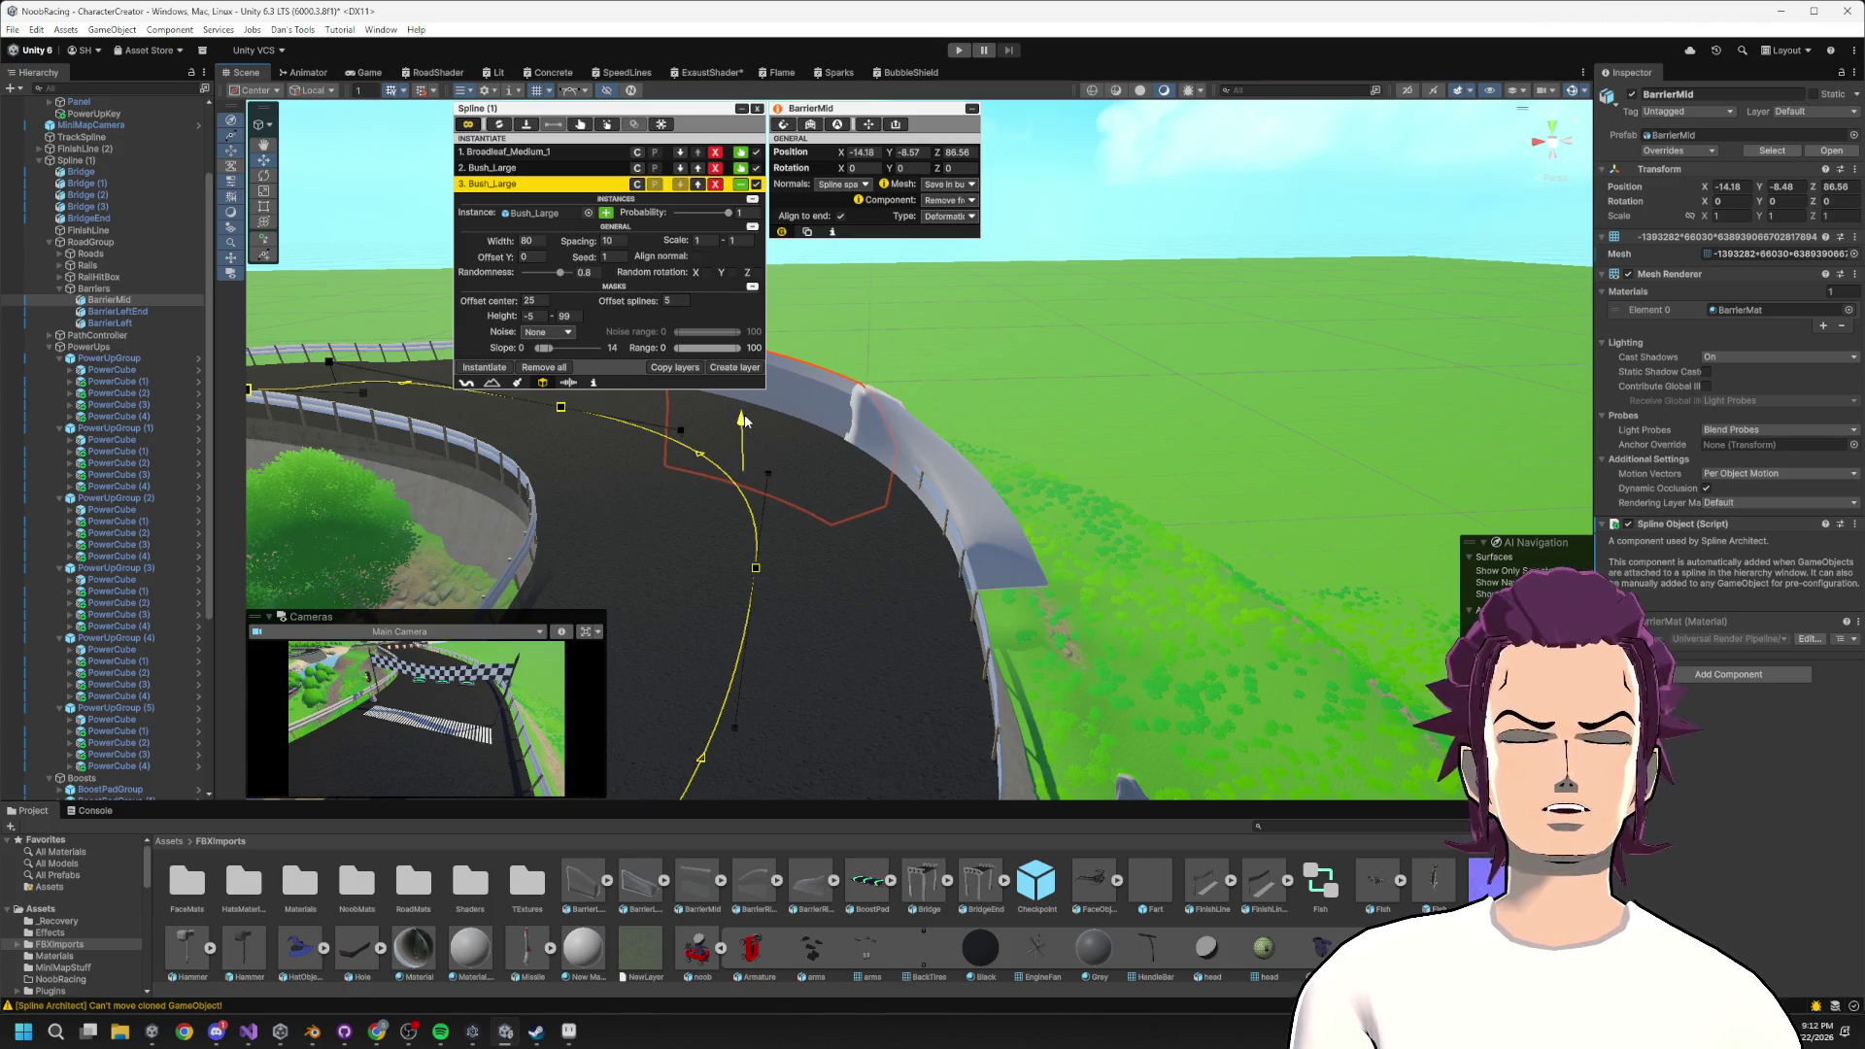
{"action": "left_click_drag", "start_coordinate": [836, 473], "coordinate": [671, 492]}
{"action": "left_click", "coordinate": [109, 324]}
Zero BarrierLeft's position and rotation and frame it at the origin.
{"action": "left_click", "coordinate": [863, 152]}
{"action": "key", "text": "Tab"}
{"action": "type", "text": "0"}
{"action": "key", "text": "Tab"}
{"action": "type", "text": "0"}
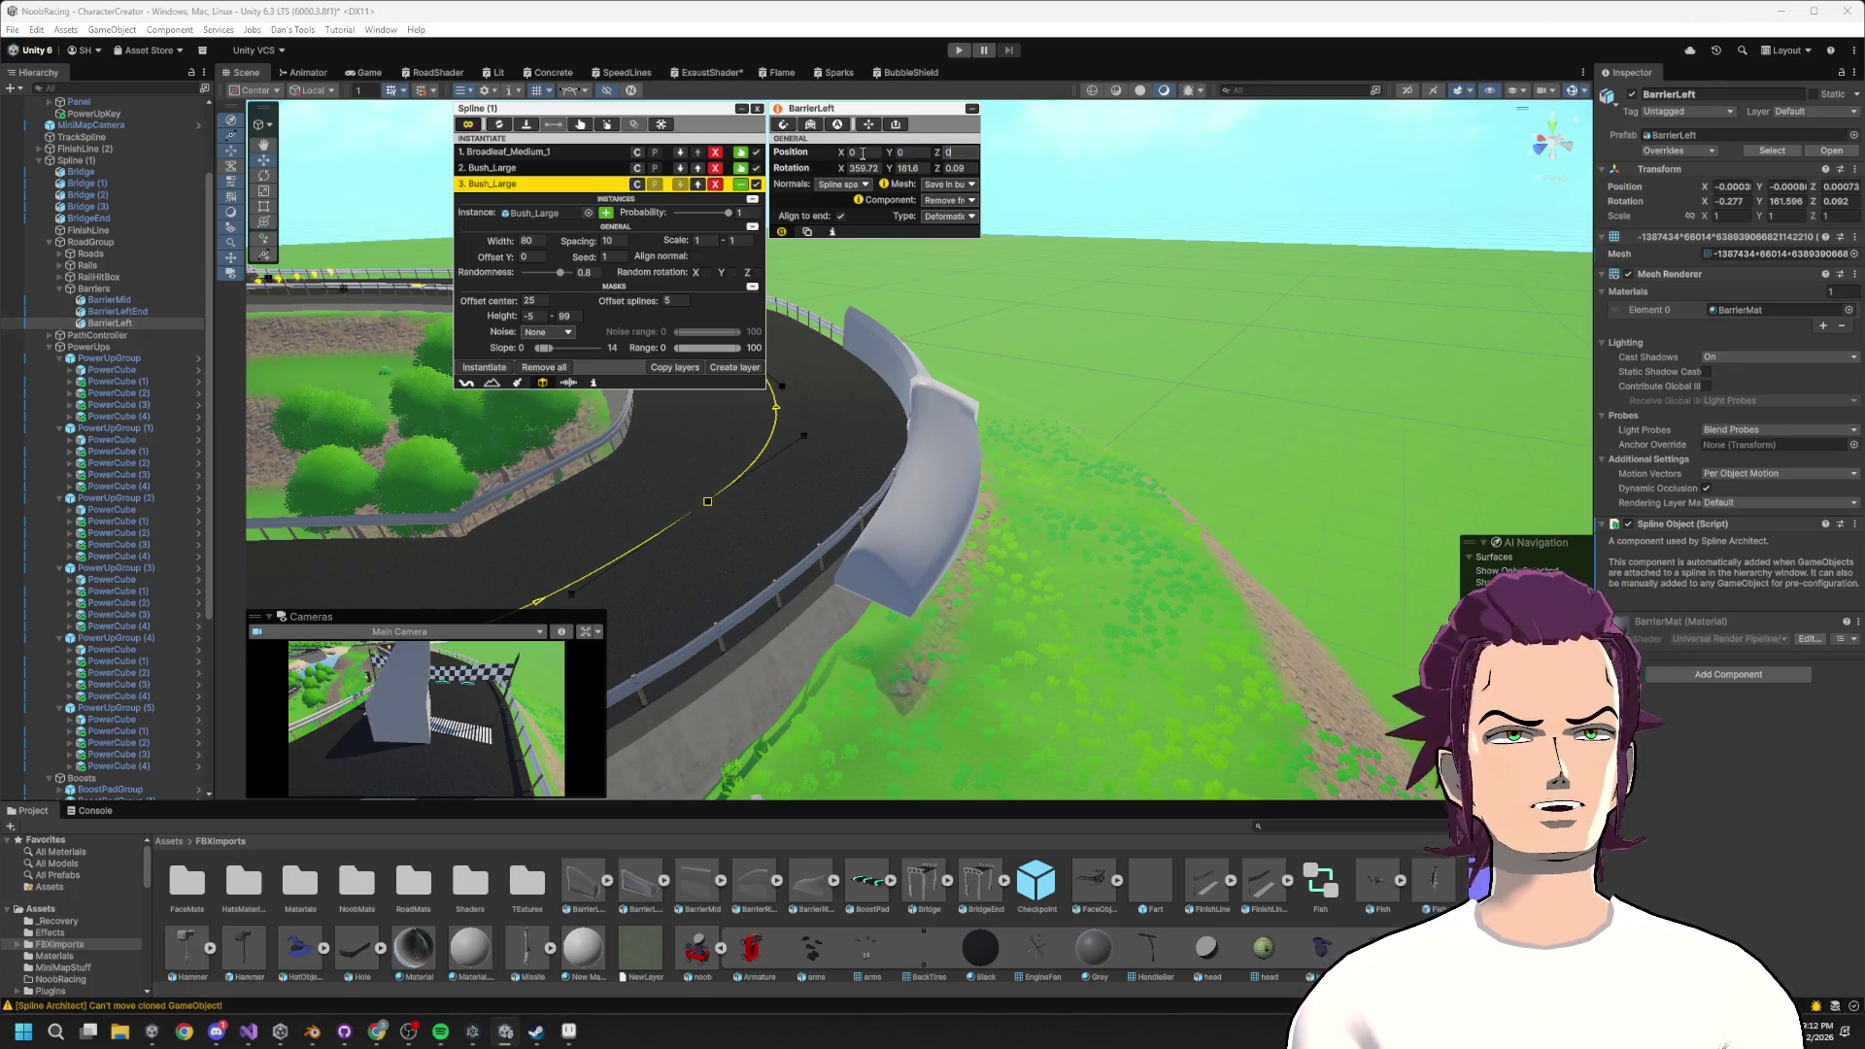
{"action": "key", "text": "Tab"}
{"action": "type", "text": "0"}
{"action": "key", "text": "Return"}
{"action": "key", "text": "f"}
Move BarrierLeft down the track to Z 75.98 and trial its rotation and height.
{"action": "mouse_move", "coordinate": [842, 420]}
{"action": "left_mouse_down"}
{"action": "mouse_move", "coordinate": [1089, 529]}
{"action": "mouse_move", "coordinate": [1102, 549]}
{"action": "mouse_move", "coordinate": [1066, 602]}
{"action": "left_mouse_up"}
{"action": "mouse_move", "coordinate": [890, 168]}
{"action": "left_mouse_down"}
{"action": "mouse_move", "coordinate": [1136, 195]}
{"action": "mouse_move", "coordinate": [1285, 248]}
{"action": "mouse_move", "coordinate": [1103, 258]}
{"action": "mouse_move", "coordinate": [774, 363]}
{"action": "mouse_move", "coordinate": [835, 367]}
{"action": "left_mouse_up"}
{"action": "left_click_drag", "start_coordinate": [874, 589], "coordinate": [923, 544], "text": "alt"}
{"action": "key", "text": "f"}
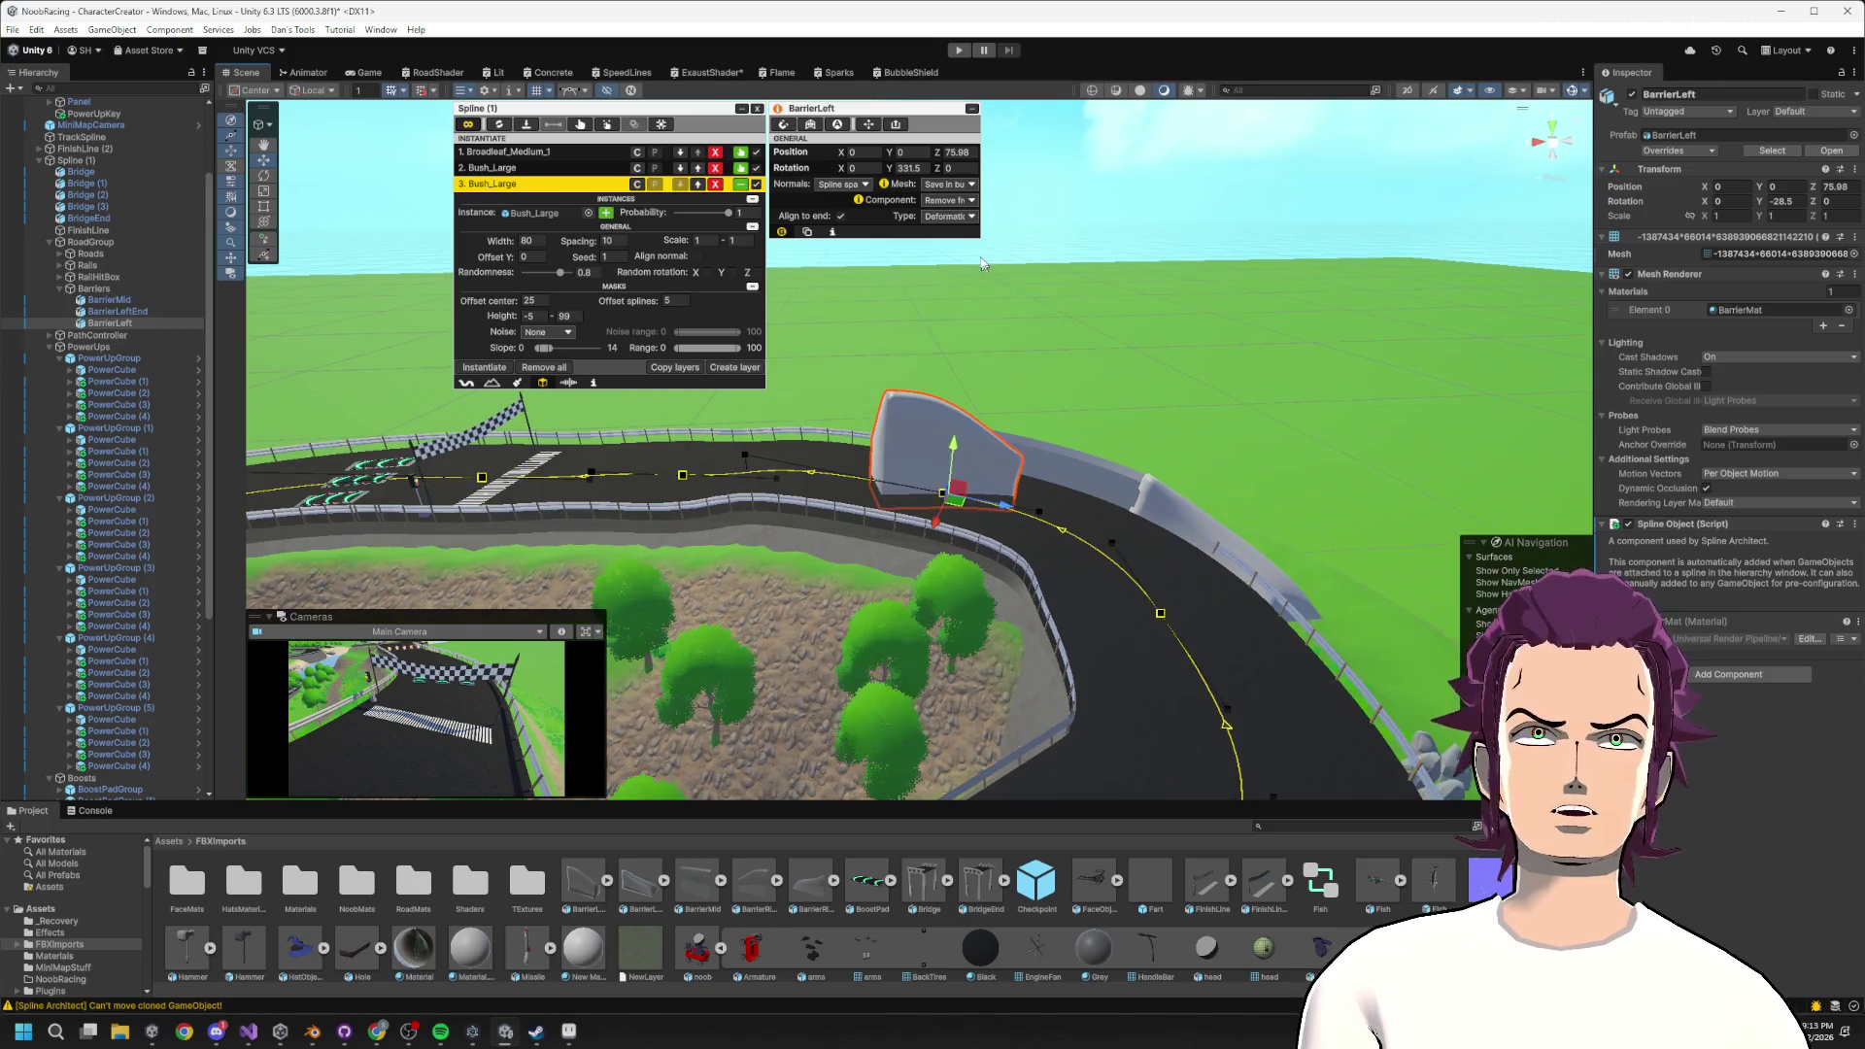
{"action": "left_click_drag", "start_coordinate": [891, 172], "coordinate": [1110, 532]}
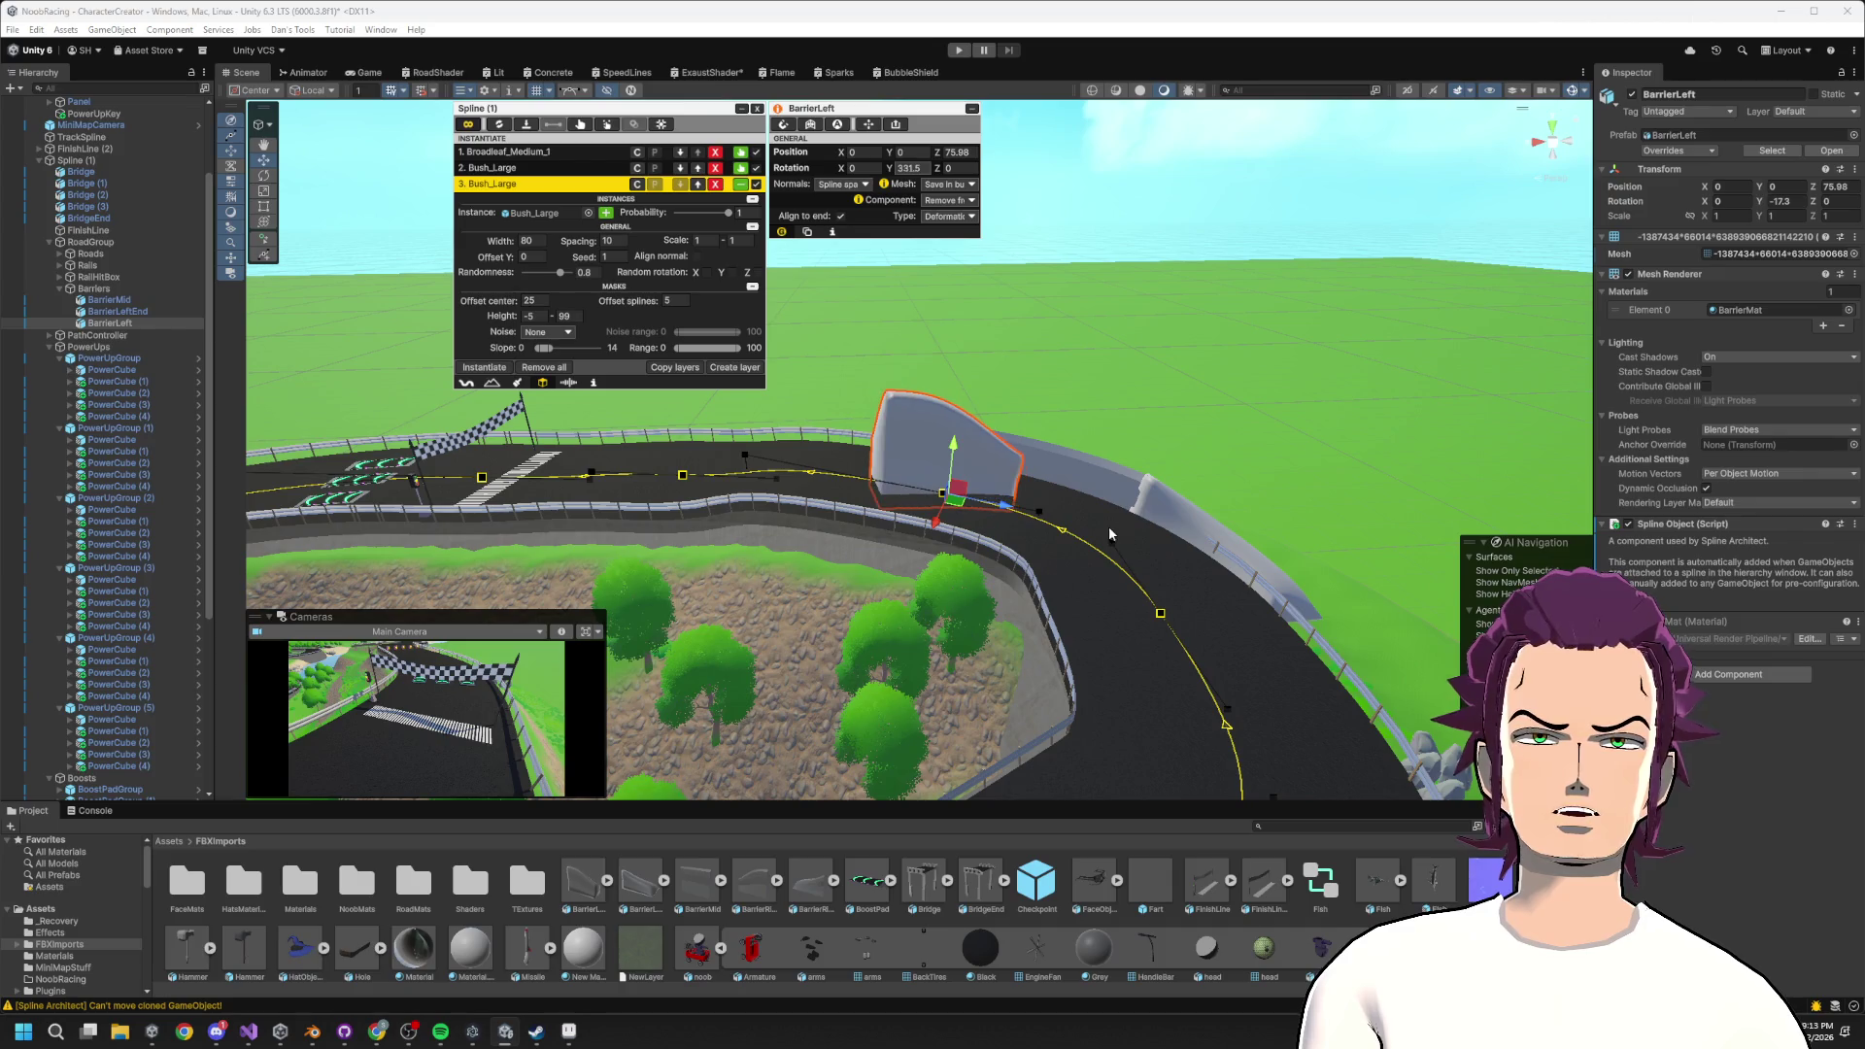
{"action": "key", "text": "ctrl+z"}
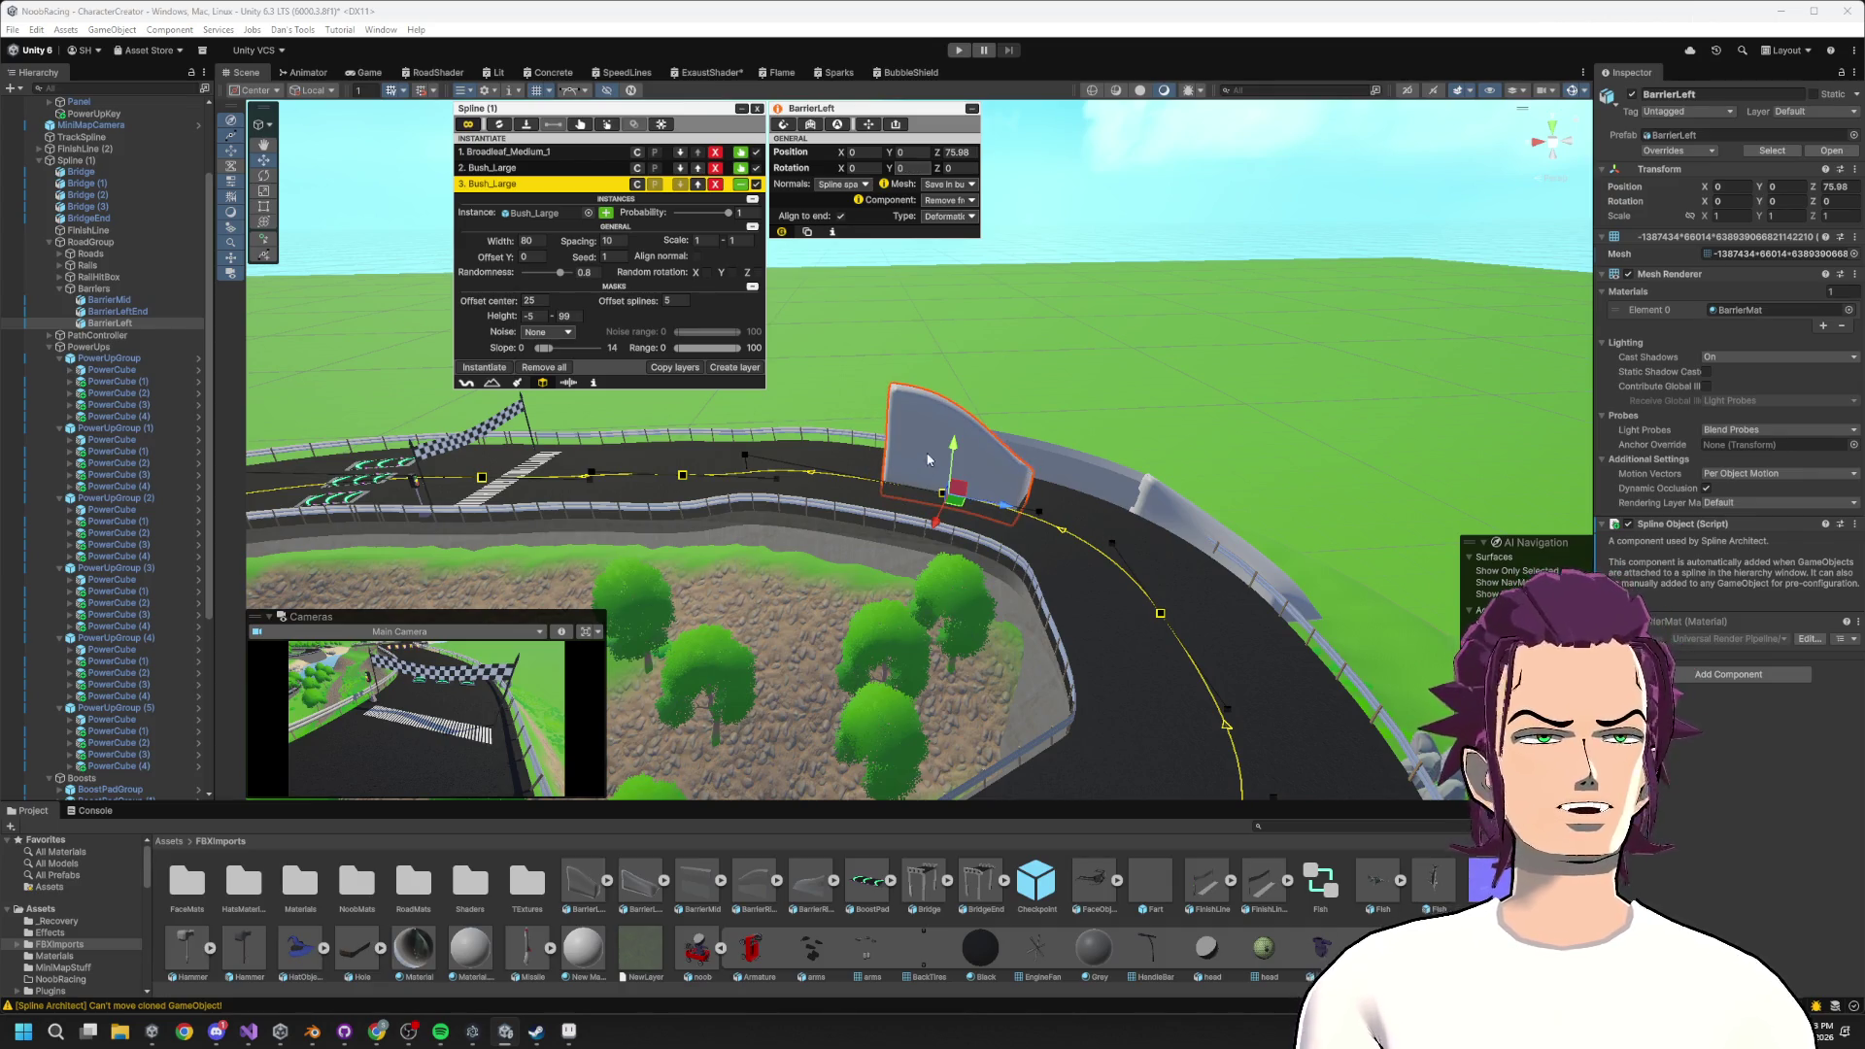
{"action": "left_click_drag", "start_coordinate": [957, 447], "coordinate": [955, 463]}
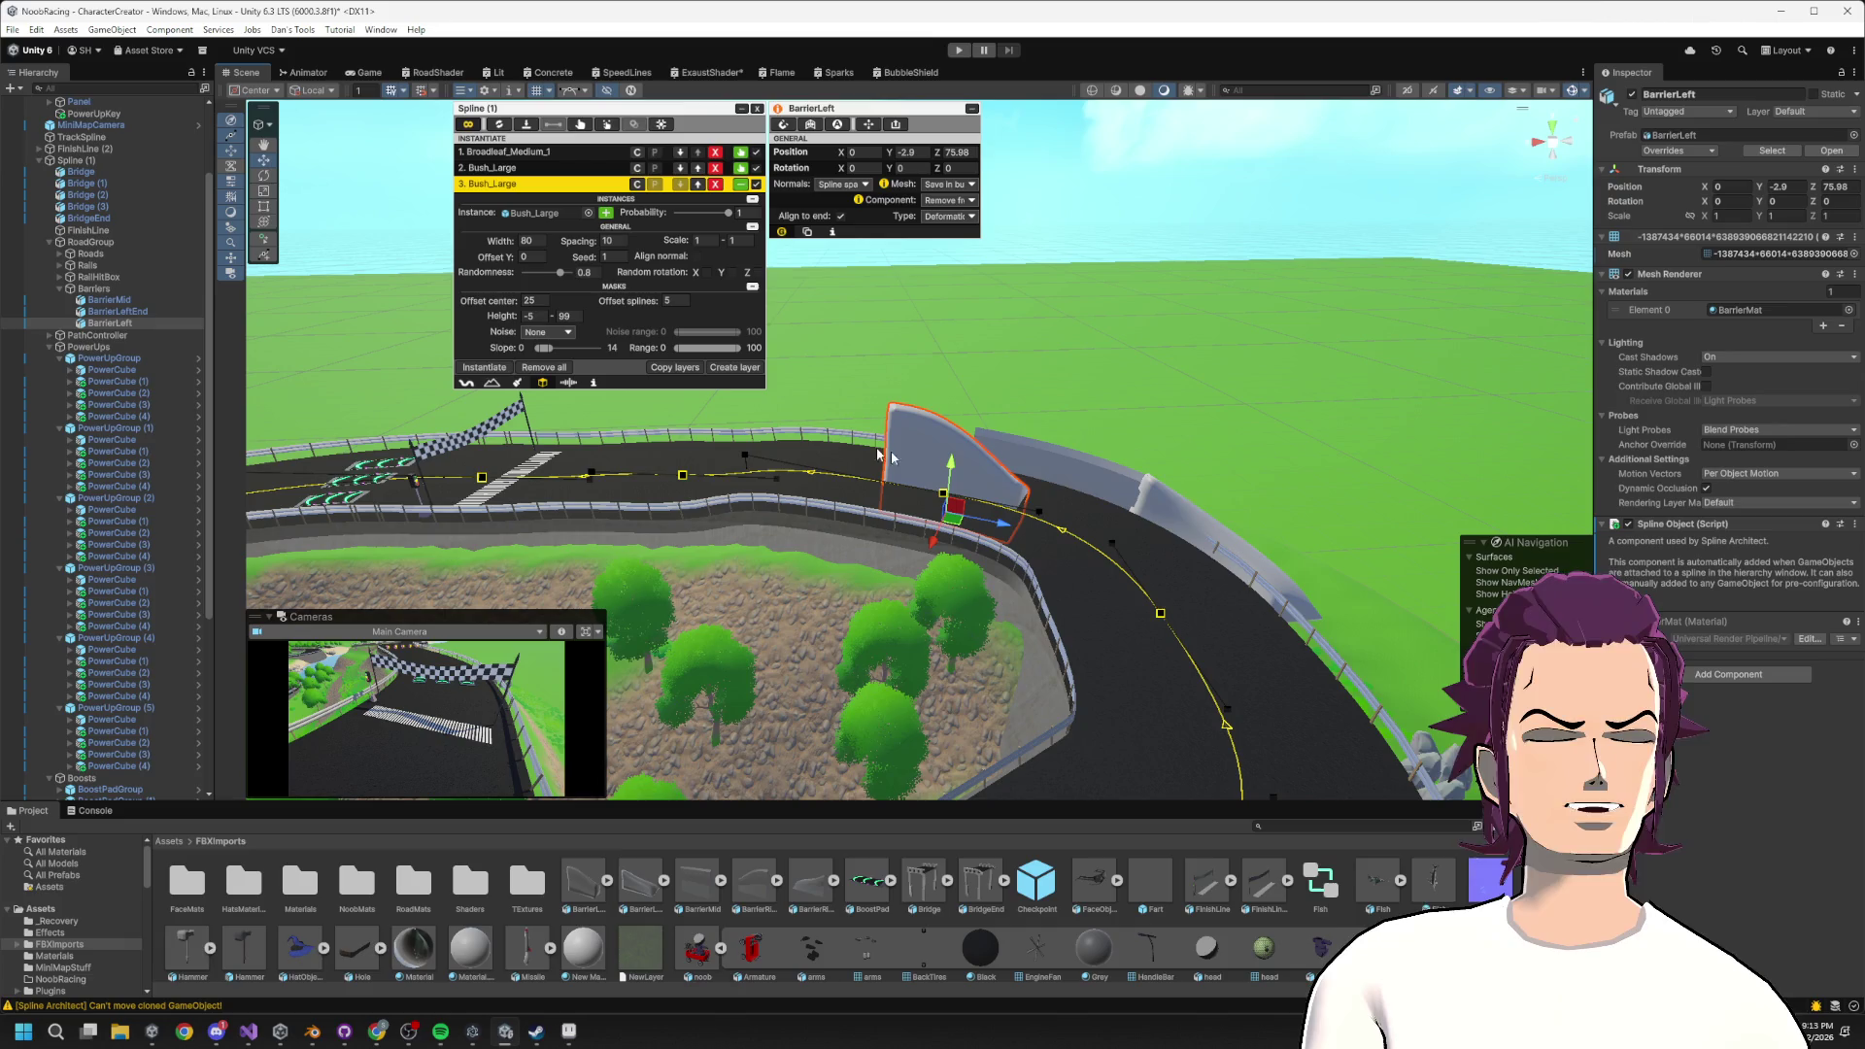
Turn BarrierLeft to about 173° at Z 61.09, then delete it and add BarrierRightEnd.
{"action": "key", "text": "e"}
{"action": "left_click_drag", "start_coordinate": [1001, 521], "coordinate": [658, 531]}
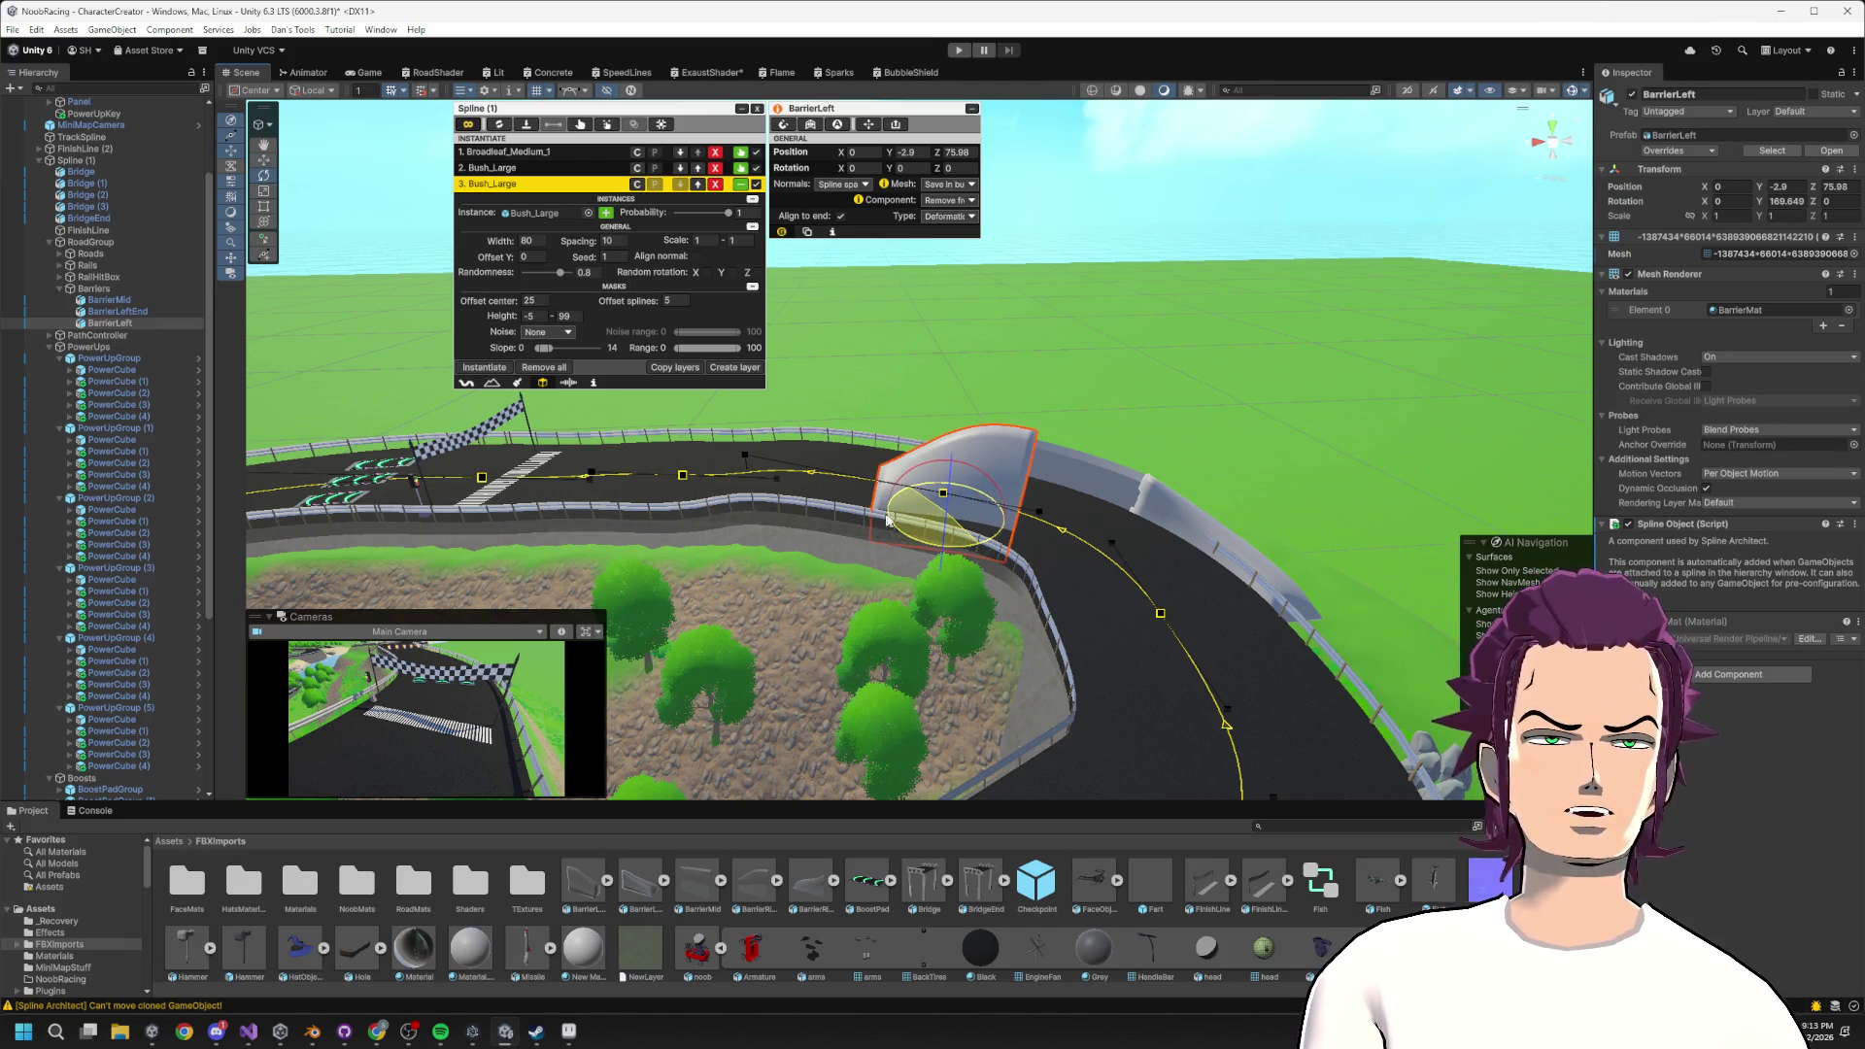
{"action": "key", "text": "w"}
{"action": "mouse_move", "coordinate": [998, 529]}
{"action": "left_mouse_down"}
{"action": "mouse_move", "coordinate": [918, 517]}
{"action": "mouse_move", "coordinate": [1181, 466]}
{"action": "mouse_move", "coordinate": [1162, 483]}
{"action": "left_mouse_up"}
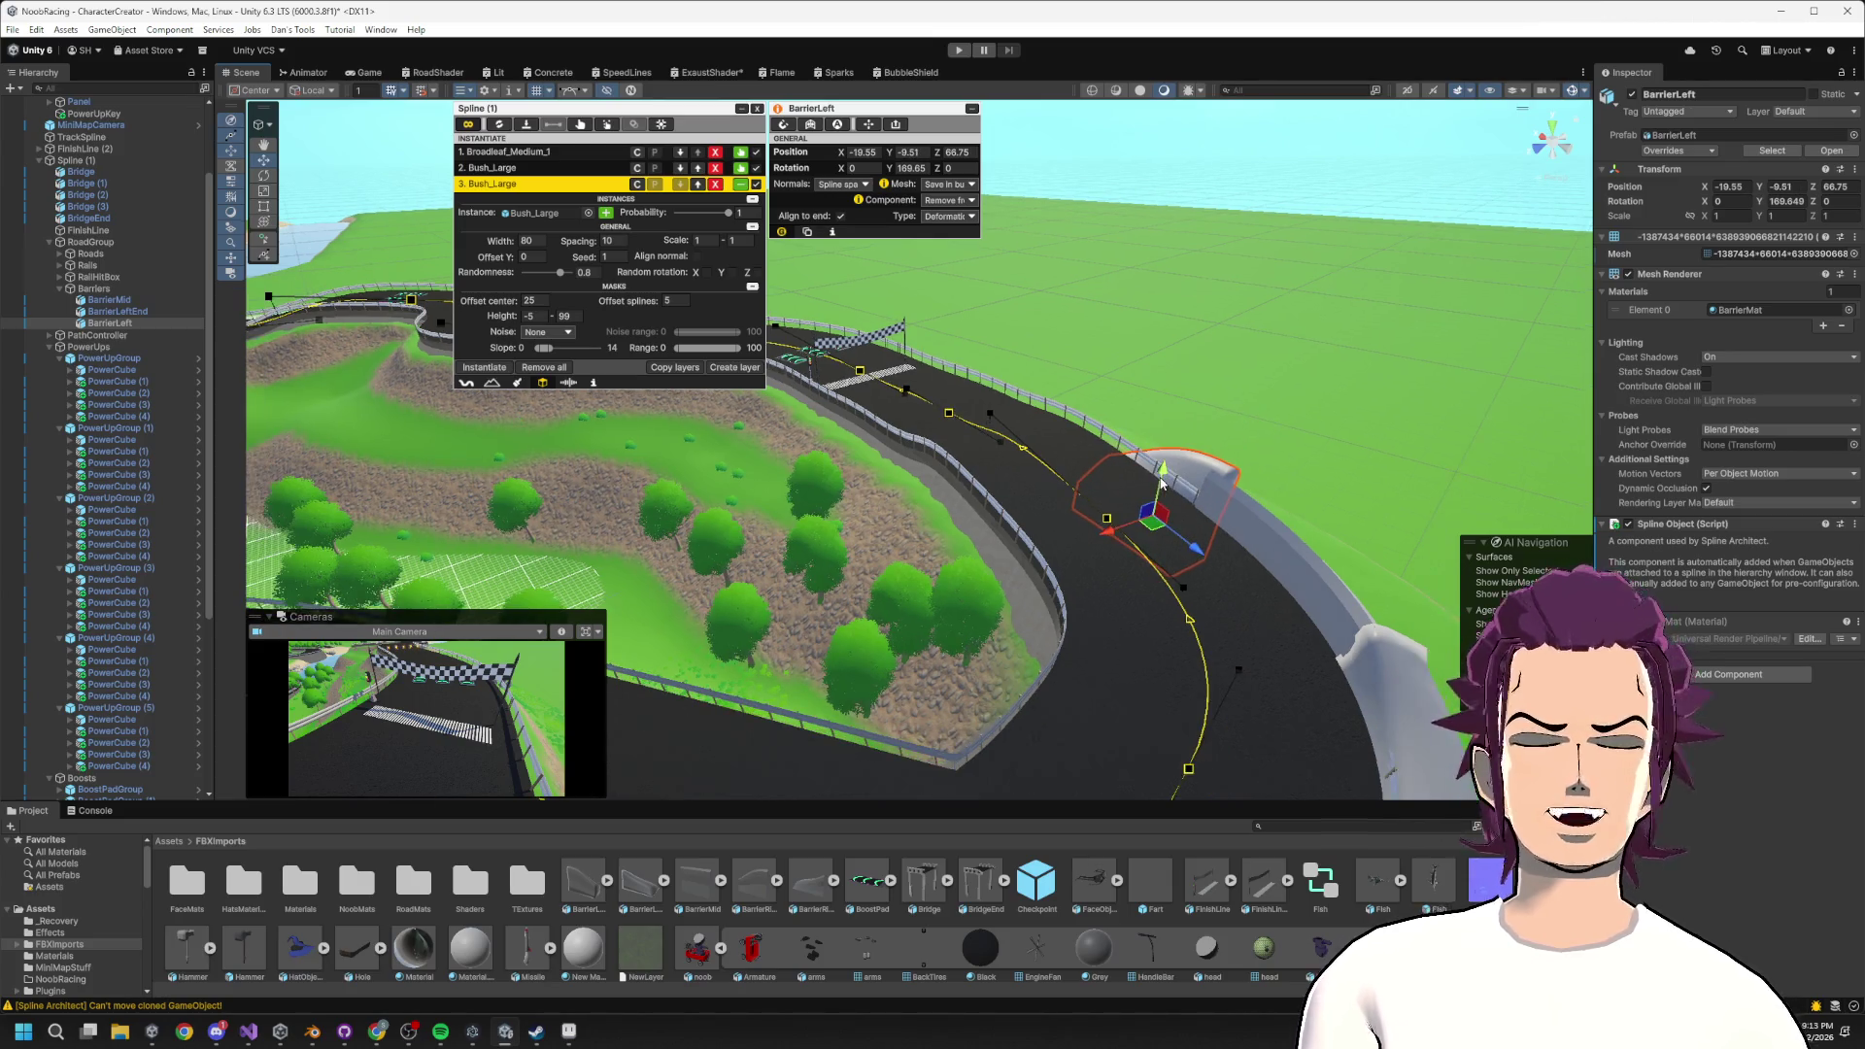
{"action": "key", "text": "Delete"}
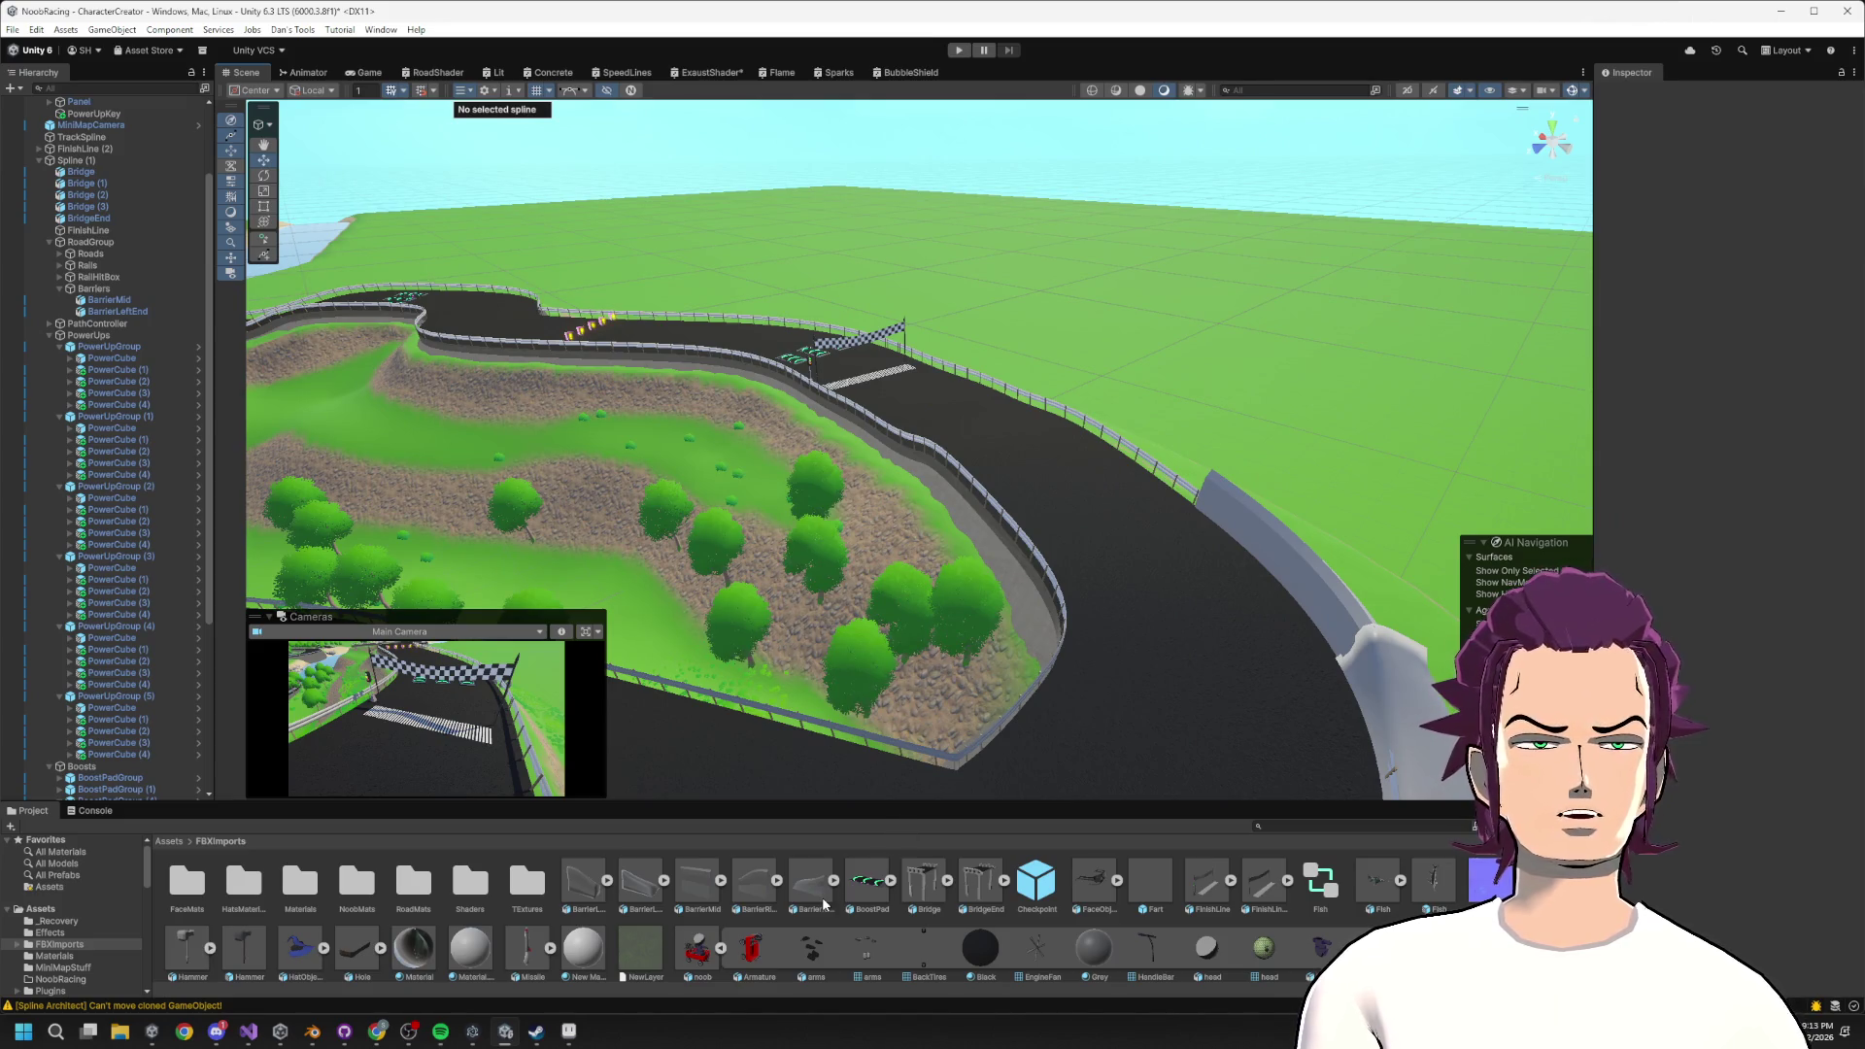
{"action": "mouse_move", "coordinate": [819, 894]}
{"action": "left_mouse_down"}
{"action": "mouse_move", "coordinate": [353, 446]}
{"action": "mouse_move", "coordinate": [116, 314]}
{"action": "left_mouse_up"}
Zero BarrierRightEnd's position and slide it along the track toward Z 63.9.
{"action": "left_click", "coordinate": [852, 152]}
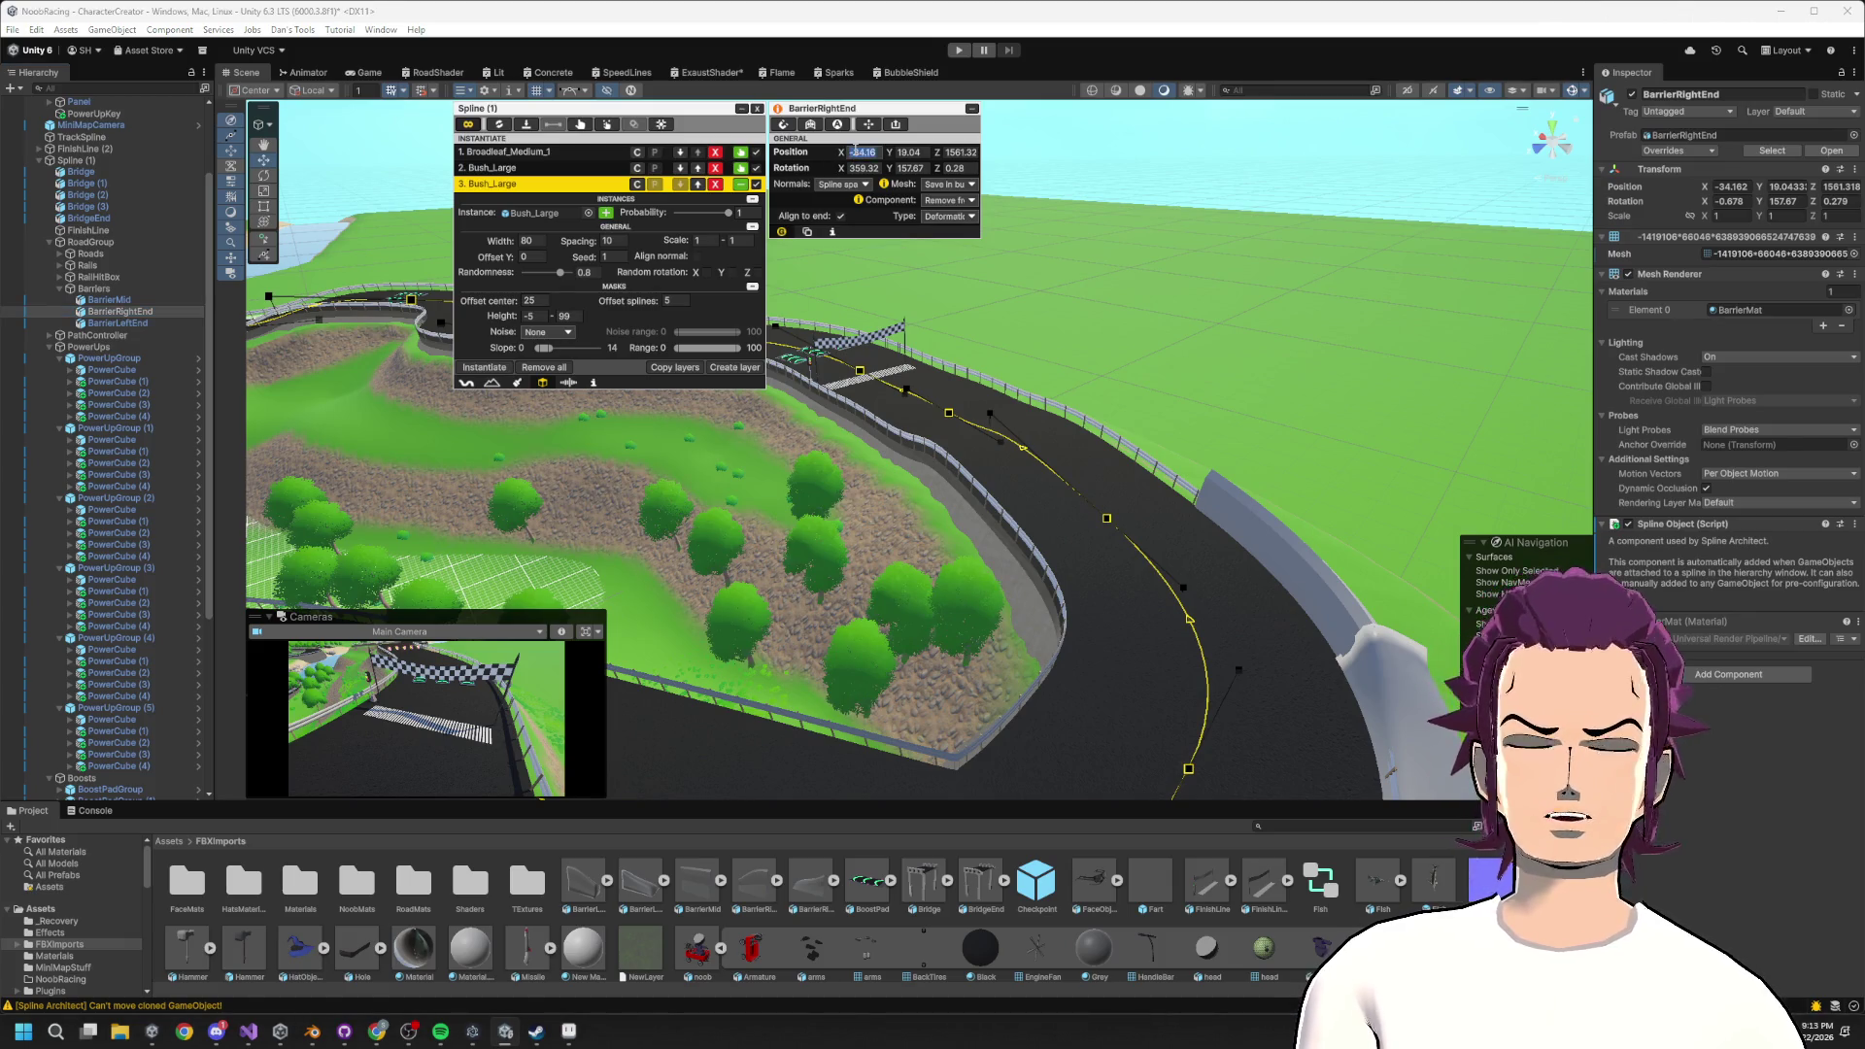
{"action": "key", "text": "Tab"}
{"action": "type", "text": "0"}
{"action": "key", "text": "Tab"}
{"action": "type", "text": "0"}
{"action": "type", "text": "0"}
{"action": "key", "text": "Tab"}
{"action": "type", "text": "0"}
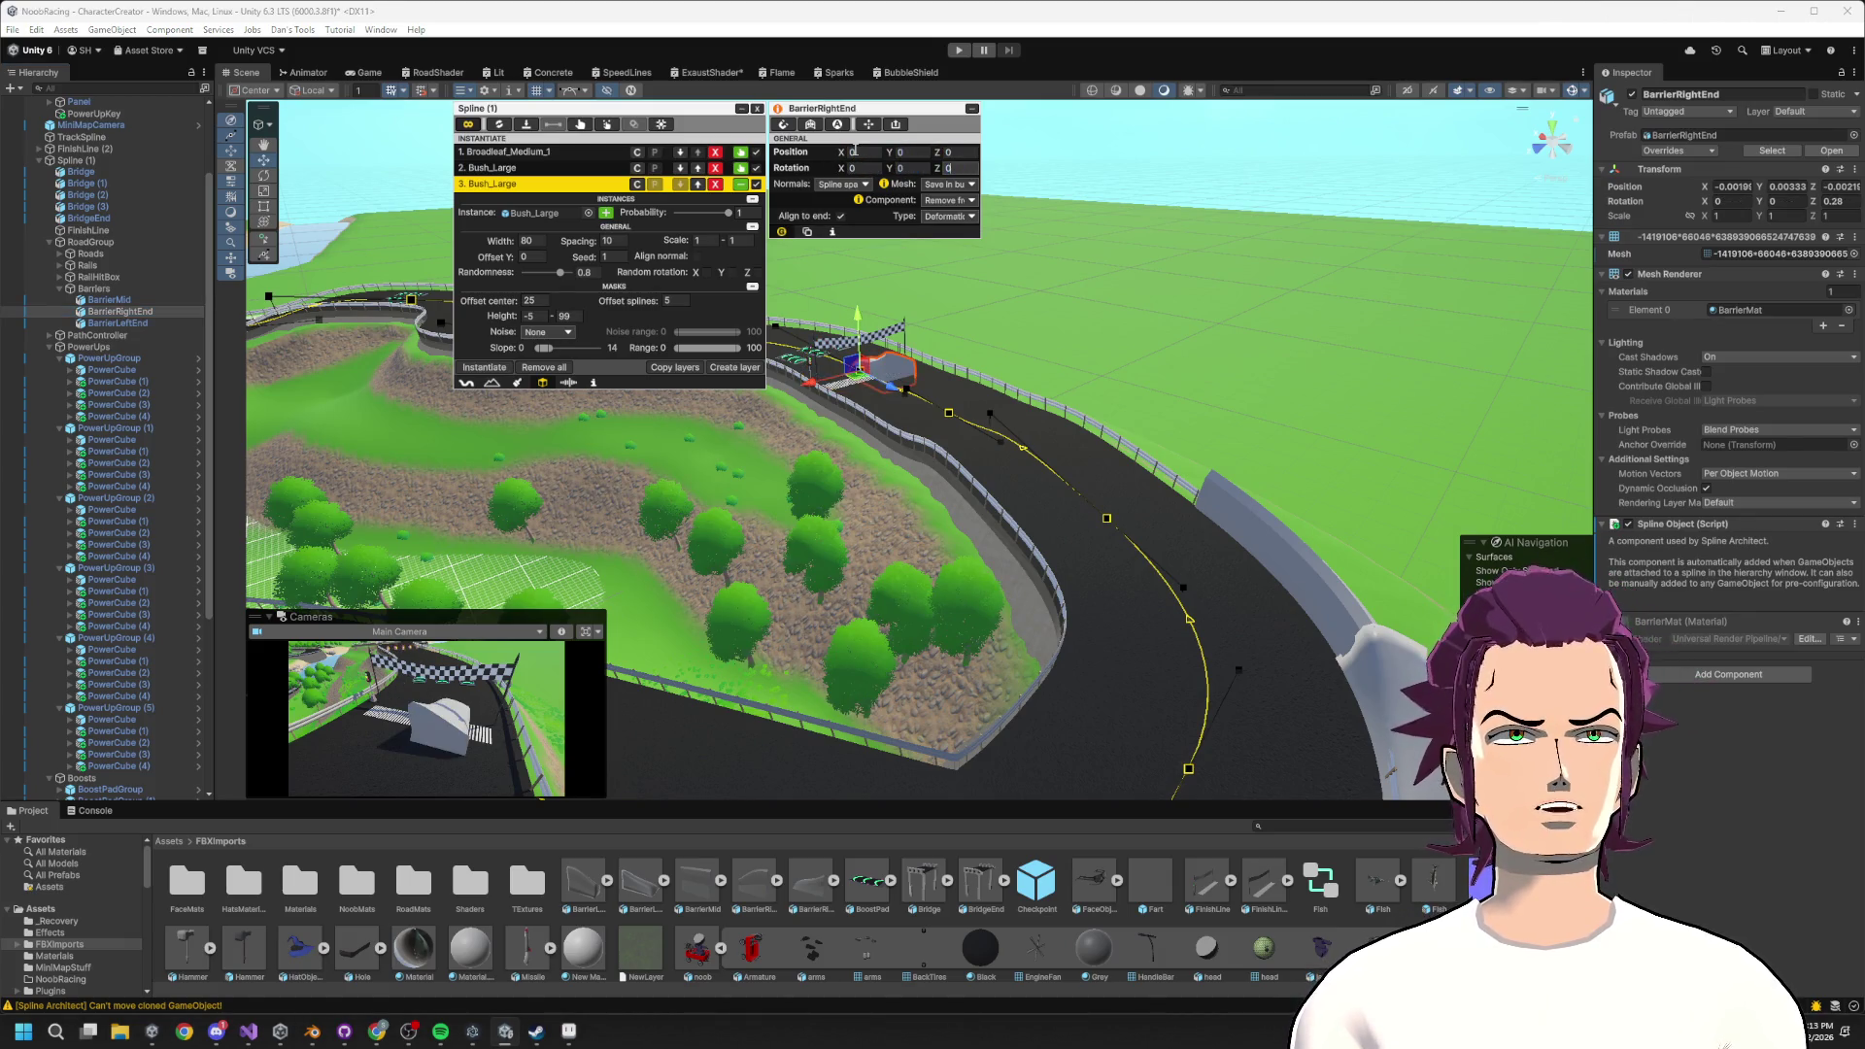
{"action": "left_click_drag", "start_coordinate": [816, 387], "coordinate": [869, 370]}
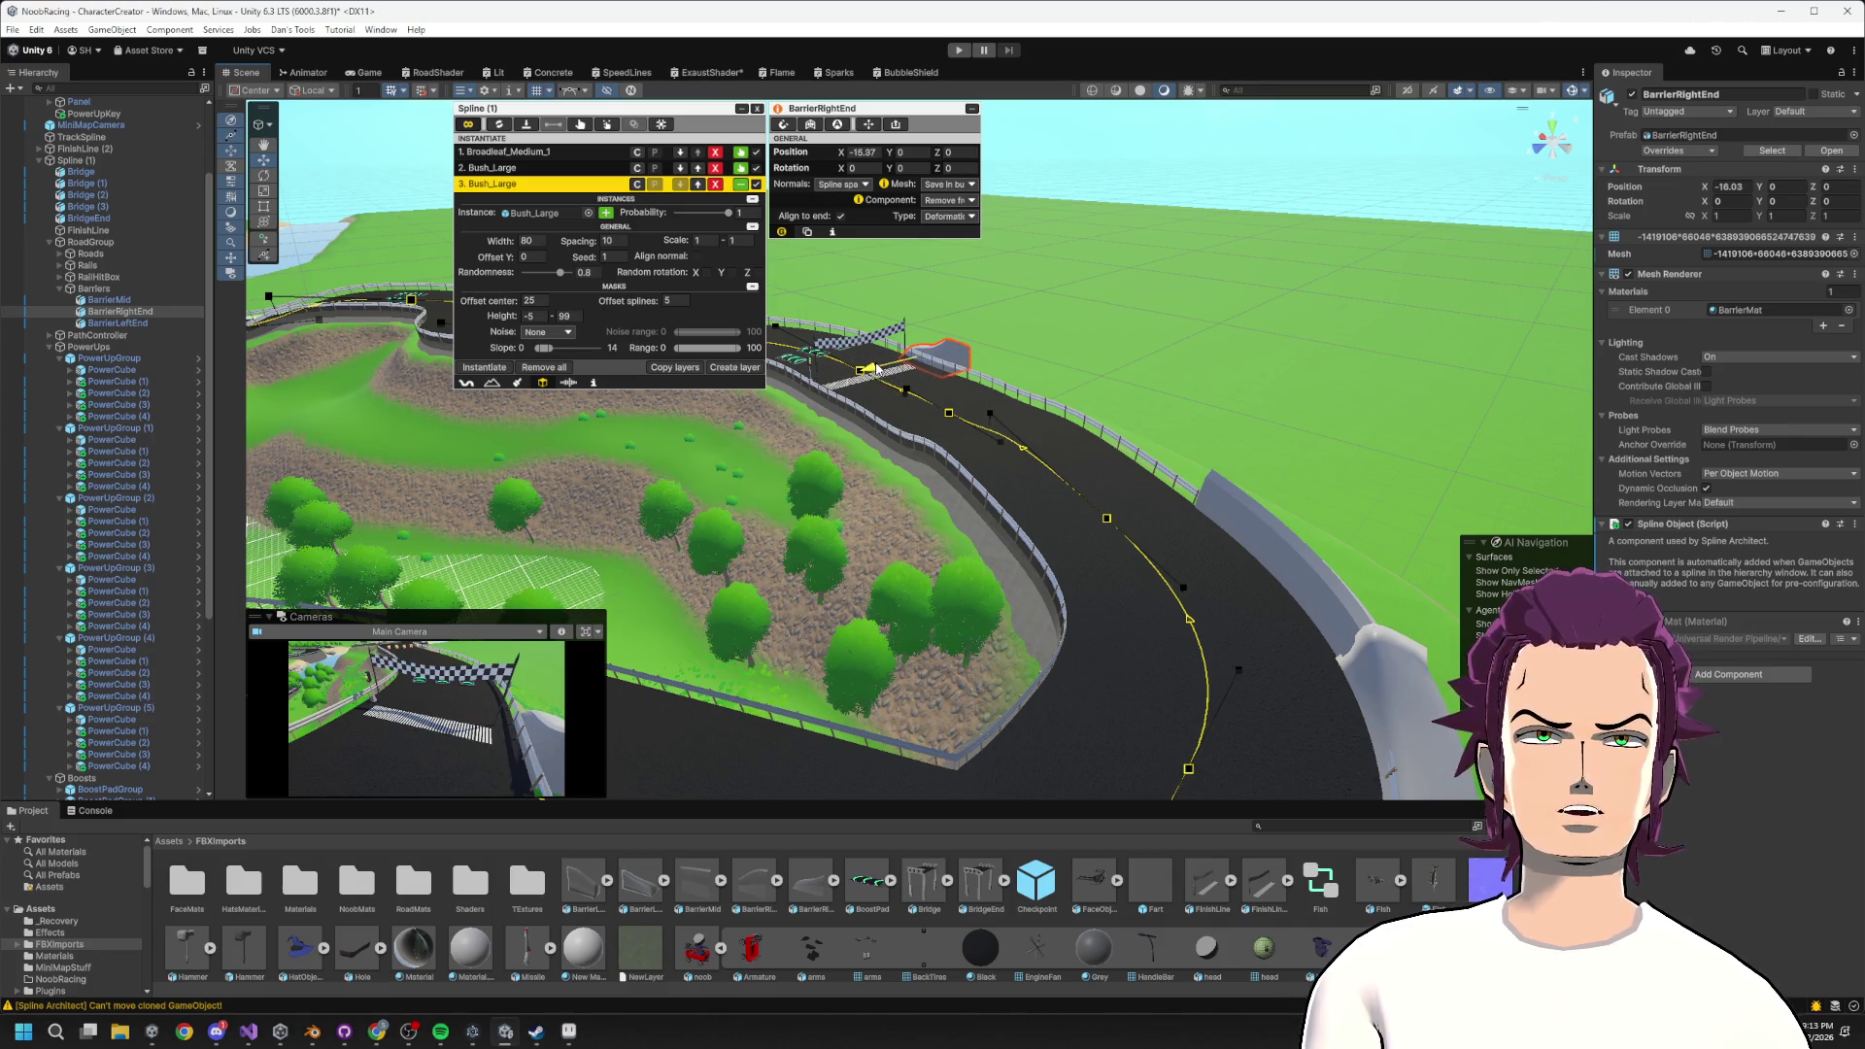
{"action": "left_click_drag", "start_coordinate": [948, 155], "coordinate": [1031, 201]}
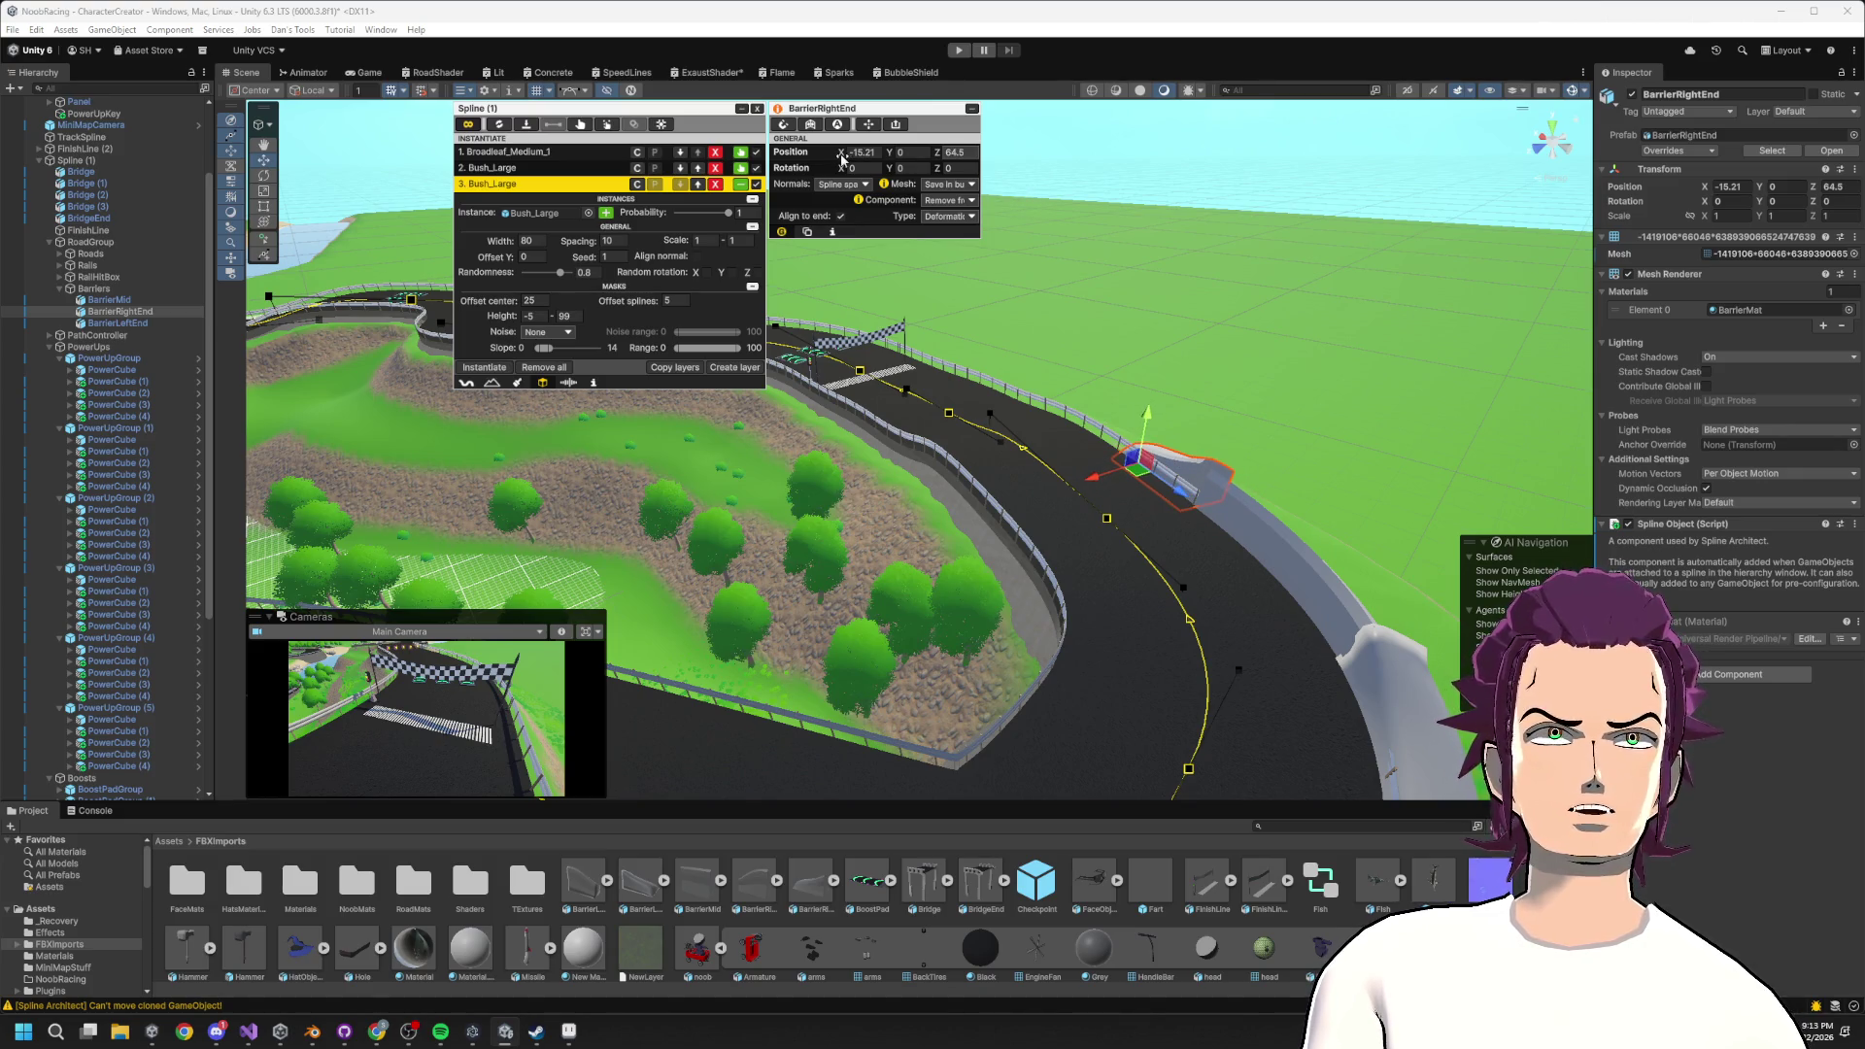
{"action": "left_click_drag", "start_coordinate": [834, 157], "coordinate": [848, 157]}
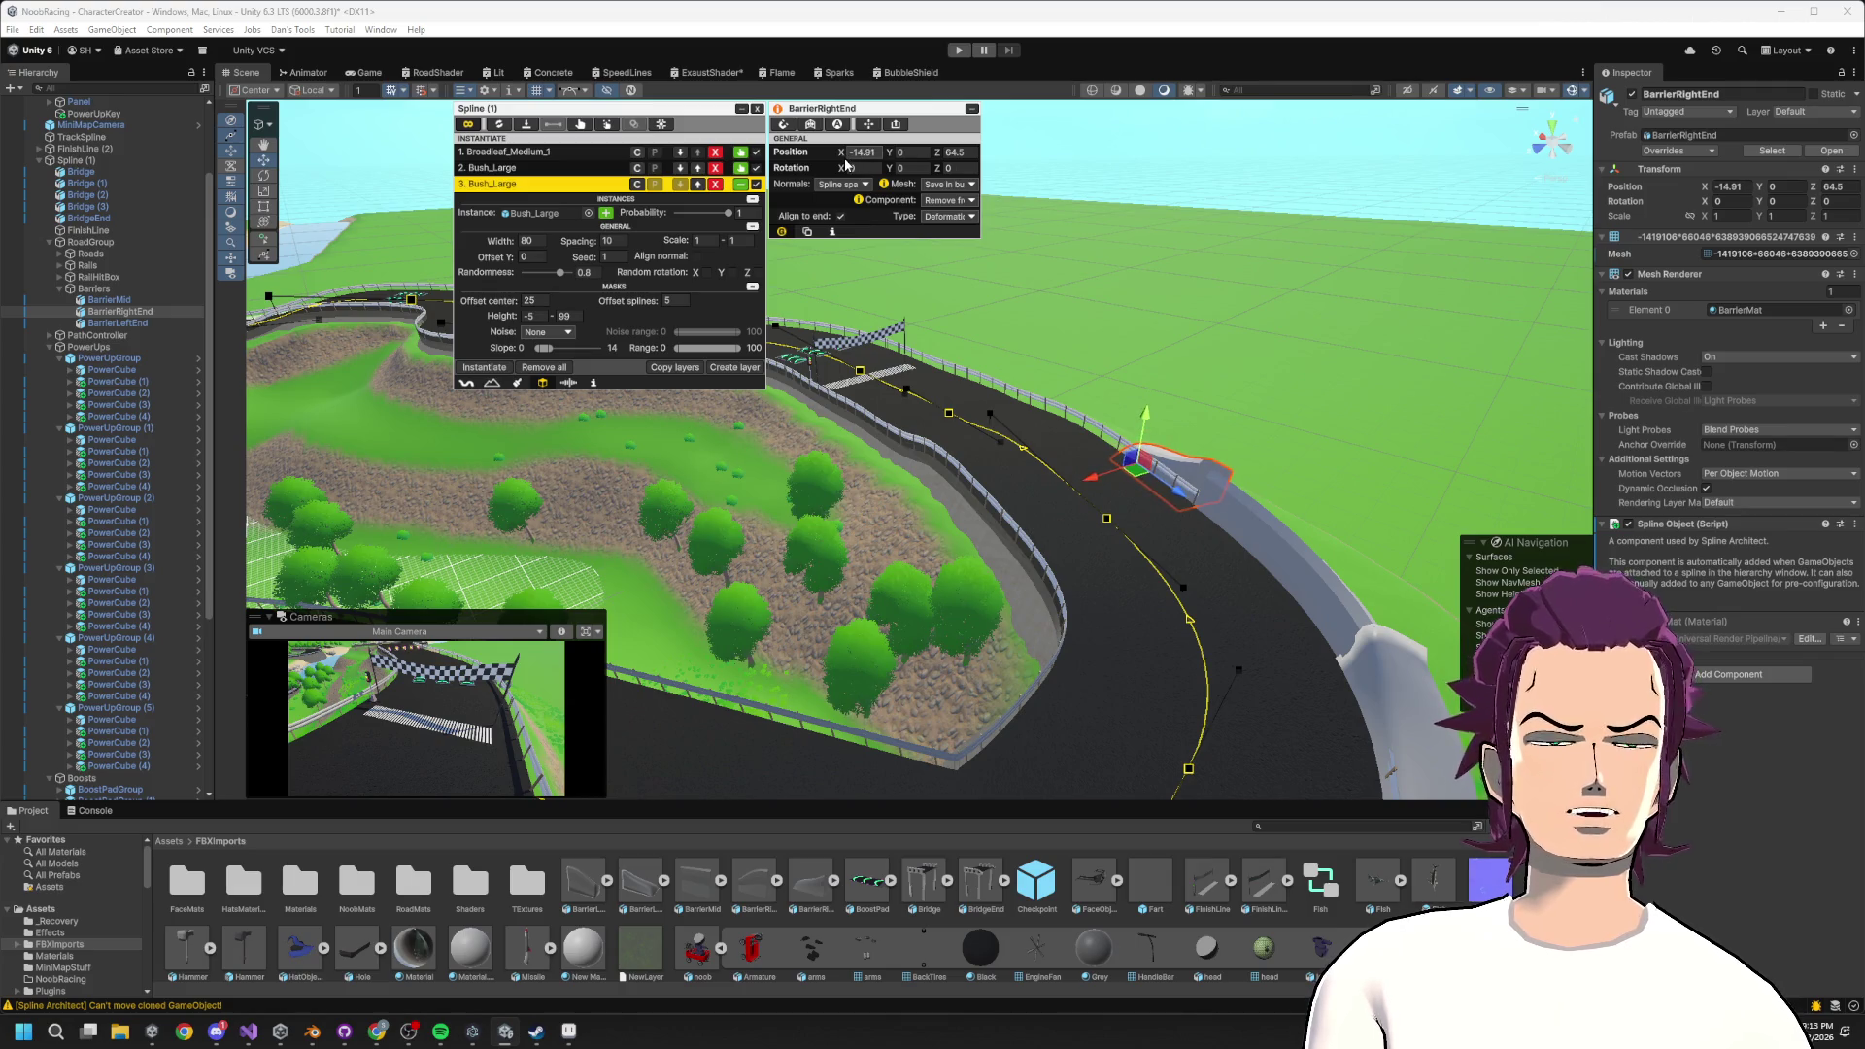
Fine-tune BarrierRightEnd beside the railing and set its Position X to -14.
{"action": "key", "text": "f"}
{"action": "left_click_drag", "start_coordinate": [883, 496], "coordinate": [974, 476]}
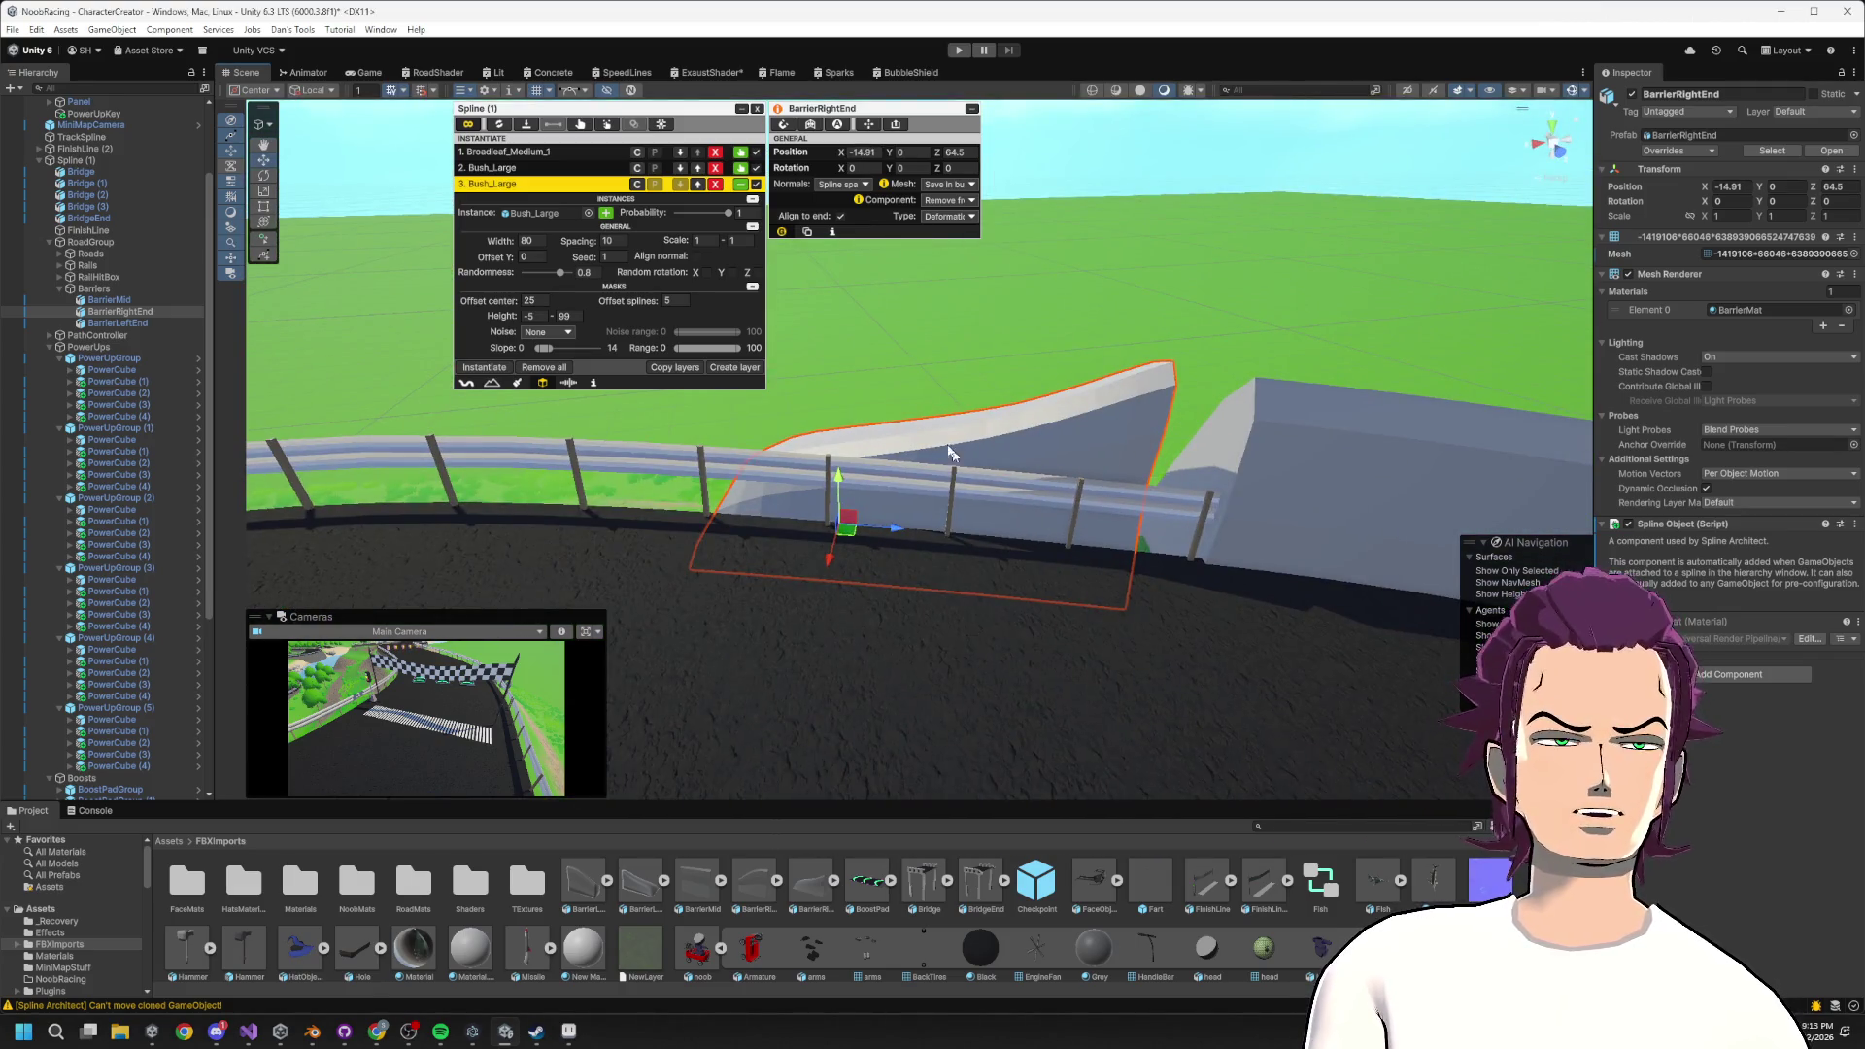
{"action": "left_click_drag", "start_coordinate": [894, 530], "coordinate": [966, 530]}
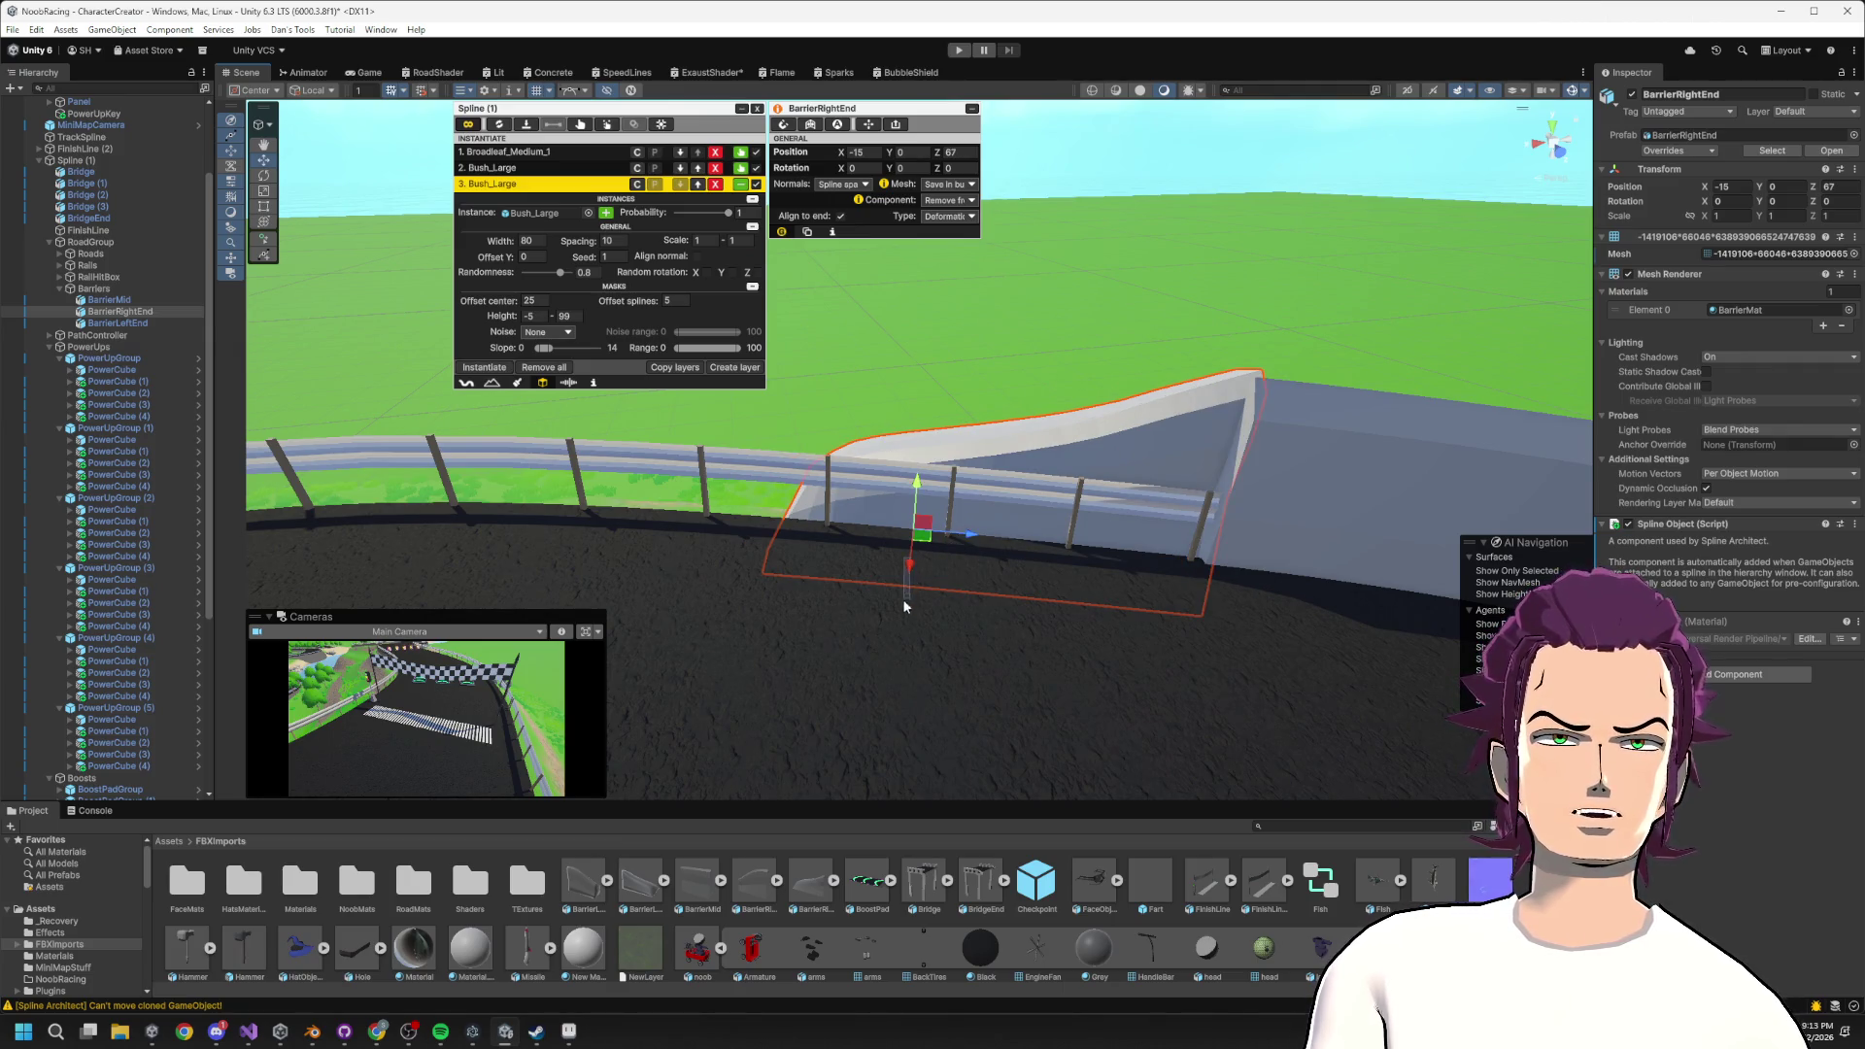
{"action": "left_click_drag", "start_coordinate": [911, 564], "coordinate": [911, 582]}
{"action": "left_click", "coordinate": [872, 154]}
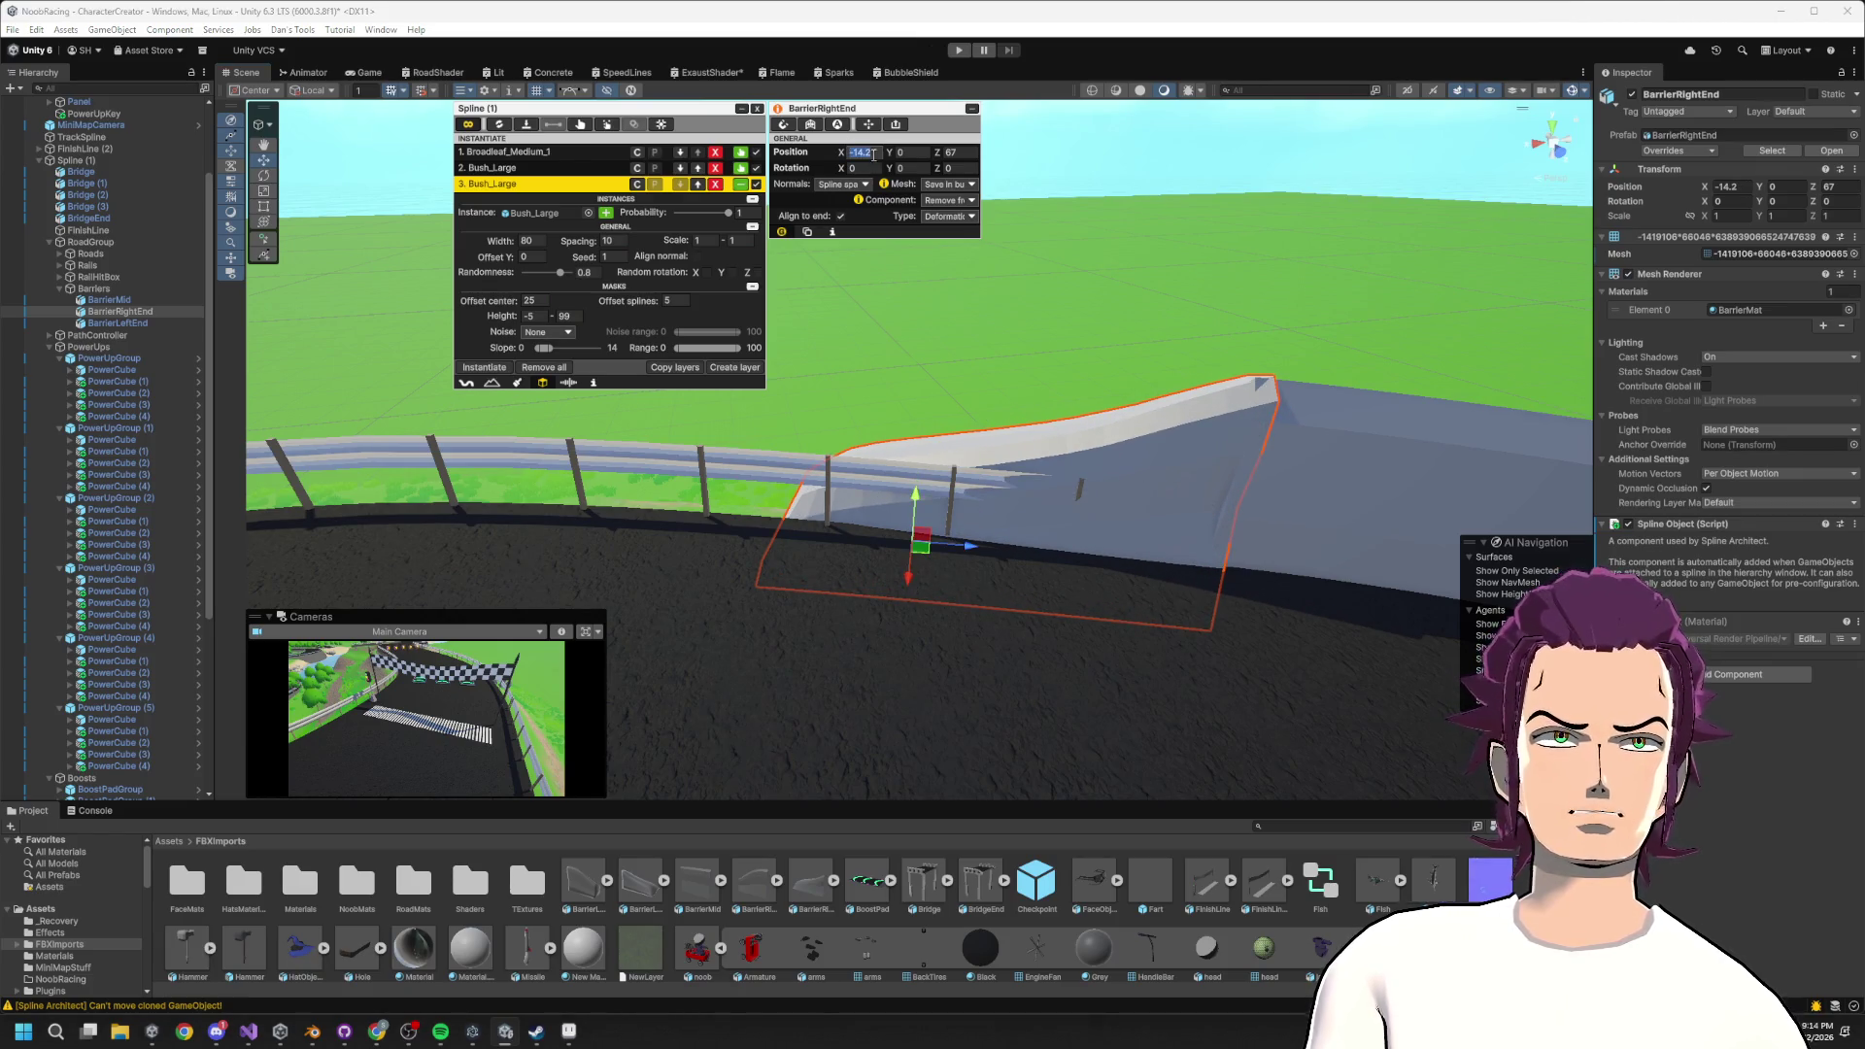
{"action": "type", "text": "-14"}
{"action": "key", "text": "Return"}
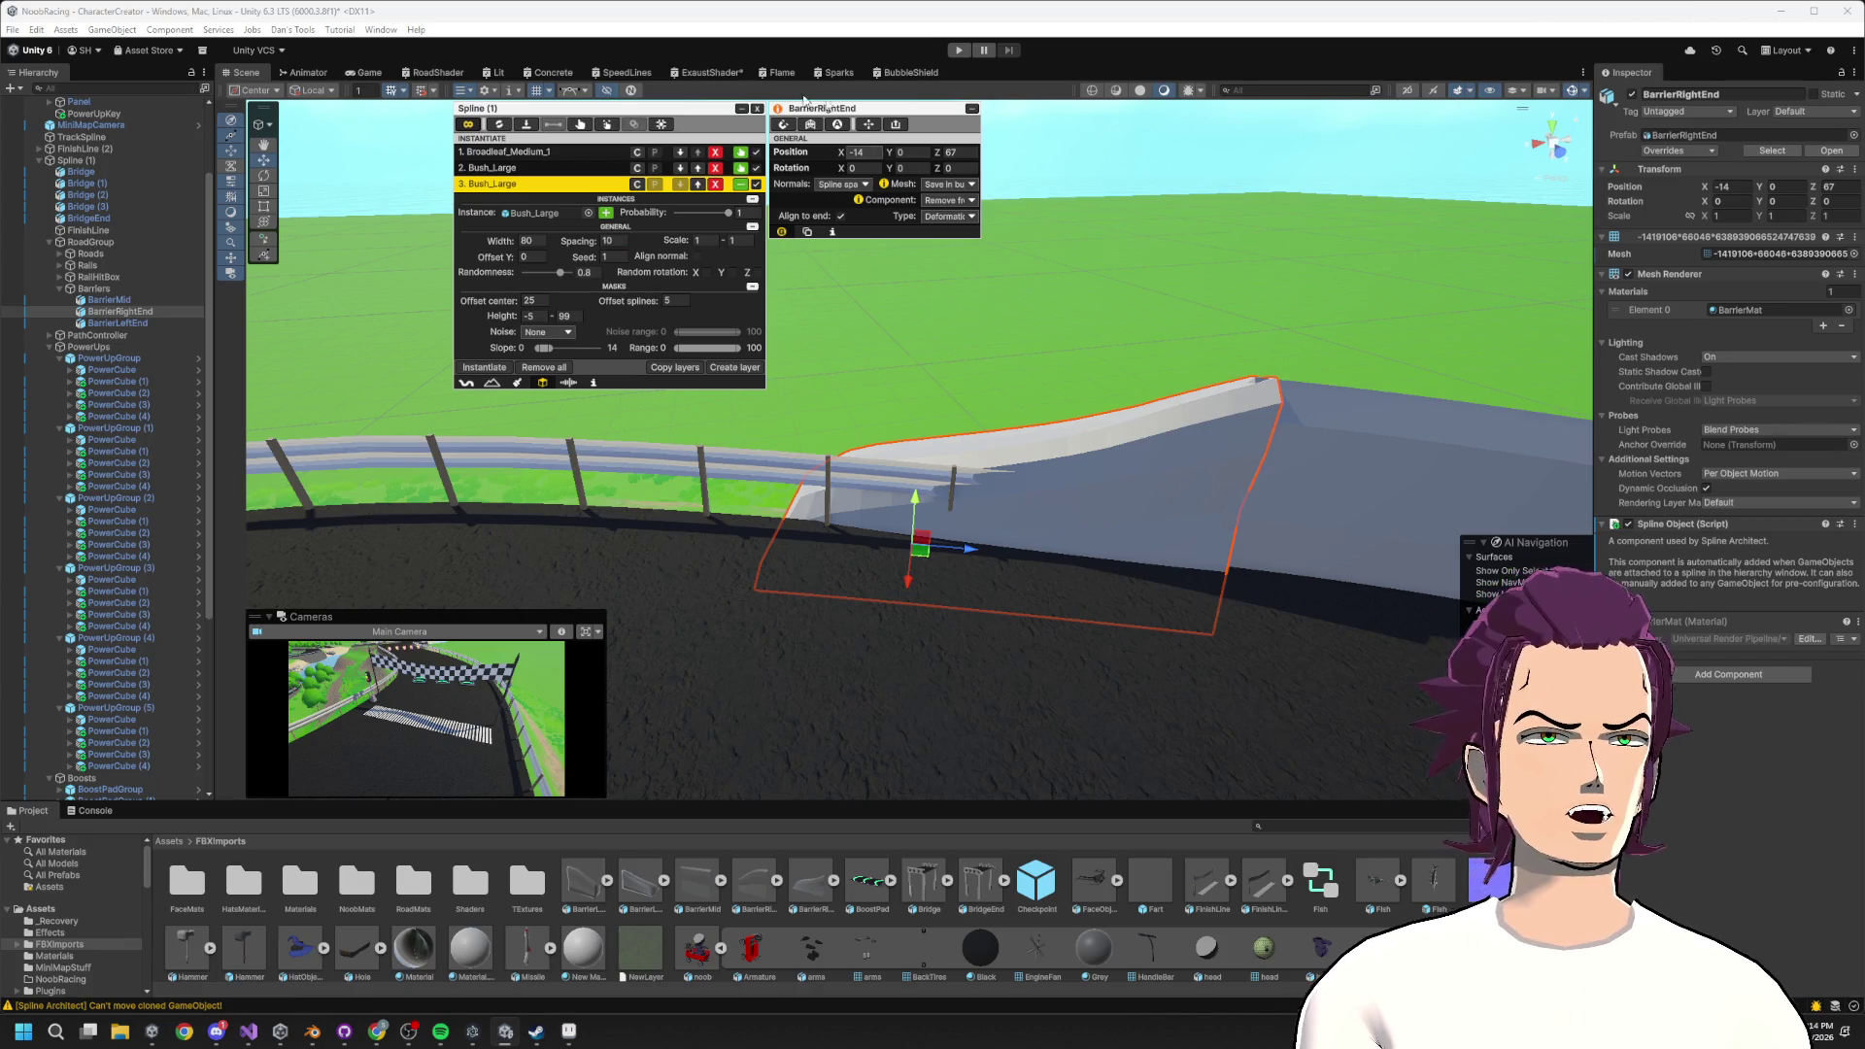
{"action": "left_click", "coordinate": [1218, 486]}
{"action": "left_click", "coordinate": [863, 153]}
Correct BarrierMid's Position X to -14, set Y to 0, and compare it with BarrierRightEnd.
{"action": "type", "text": "-145"}
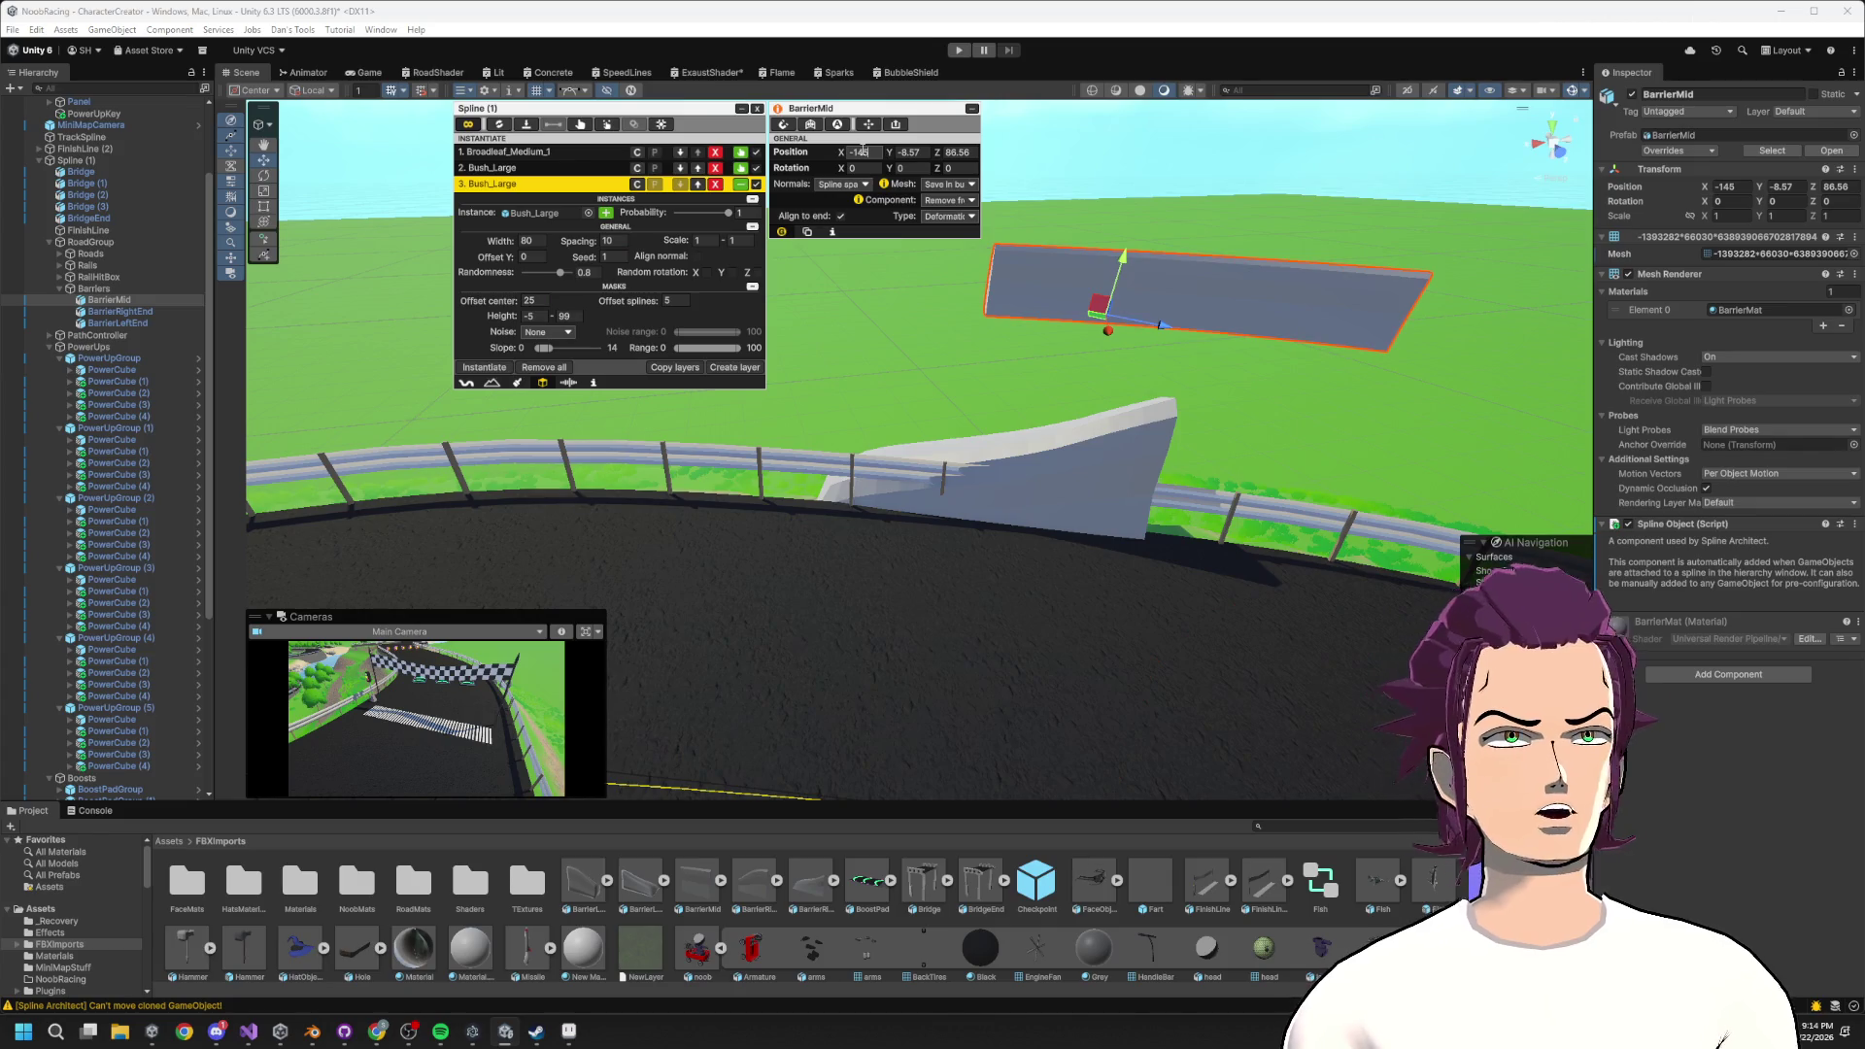
{"action": "key", "text": "BackSpace"}
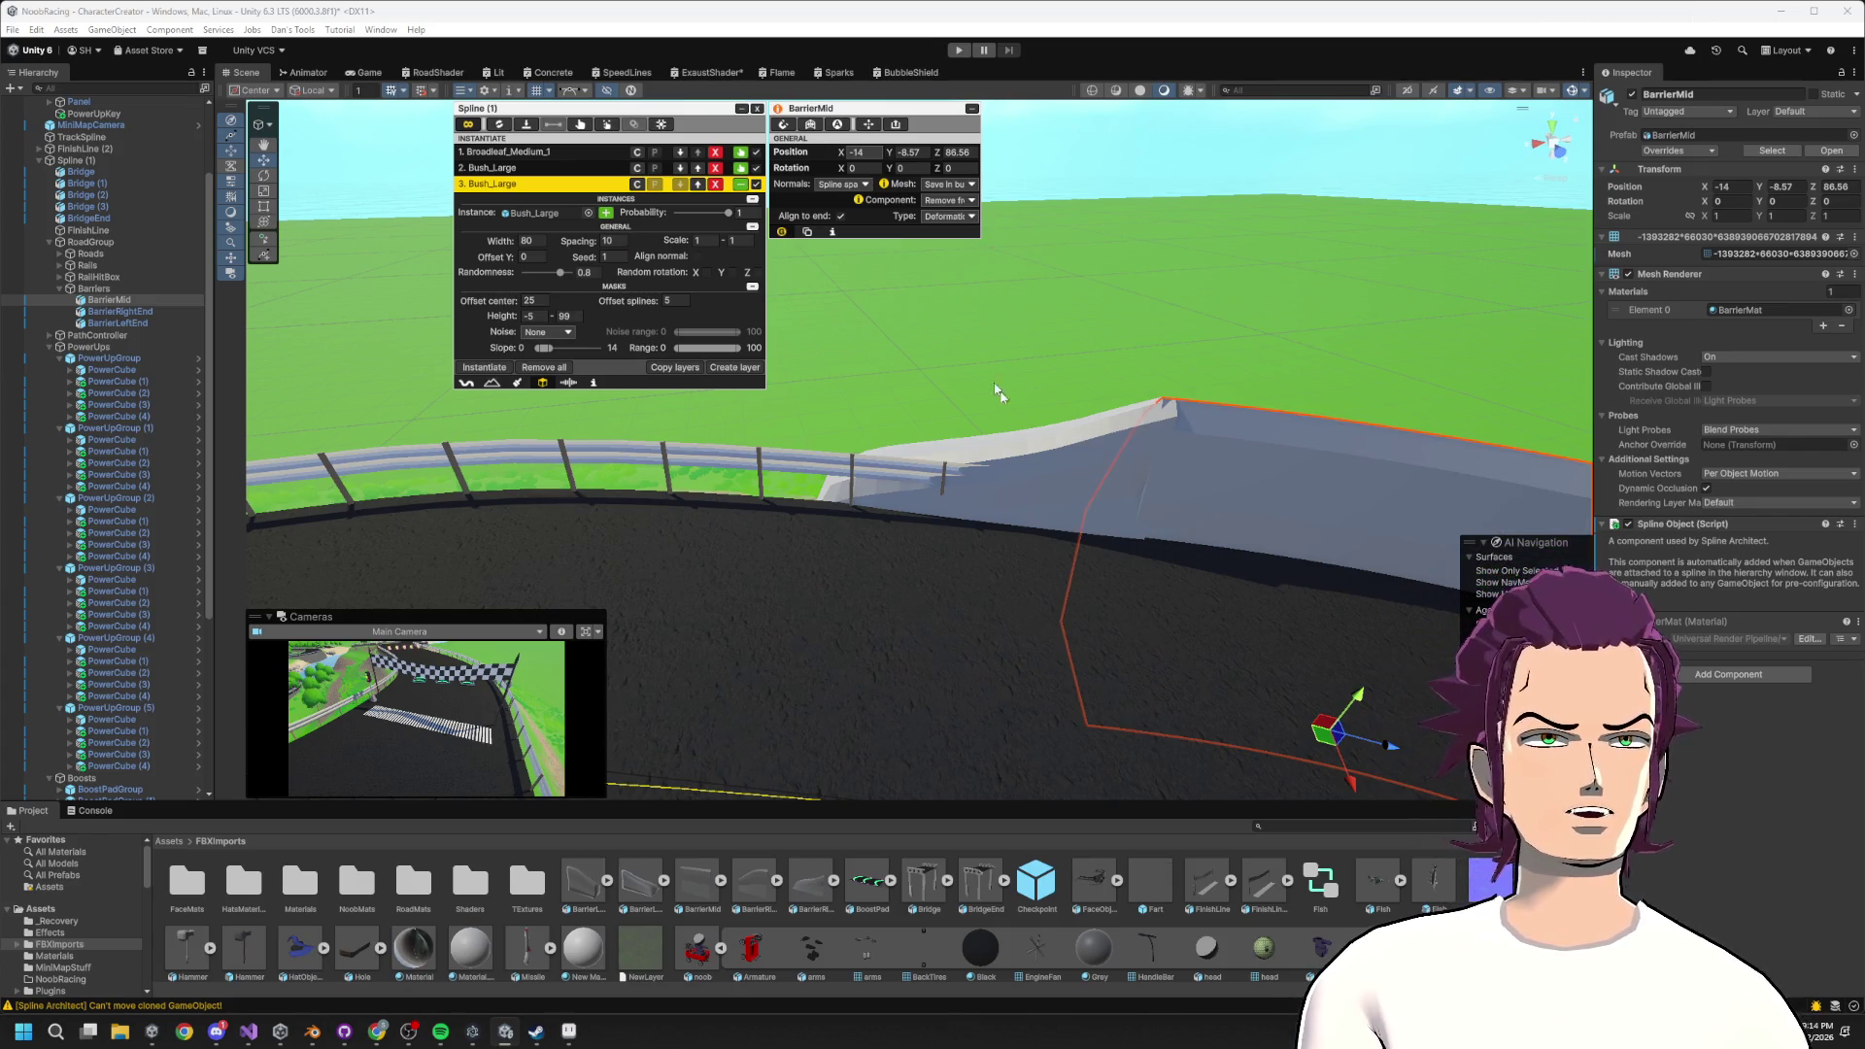
{"action": "left_click", "coordinate": [1122, 455]}
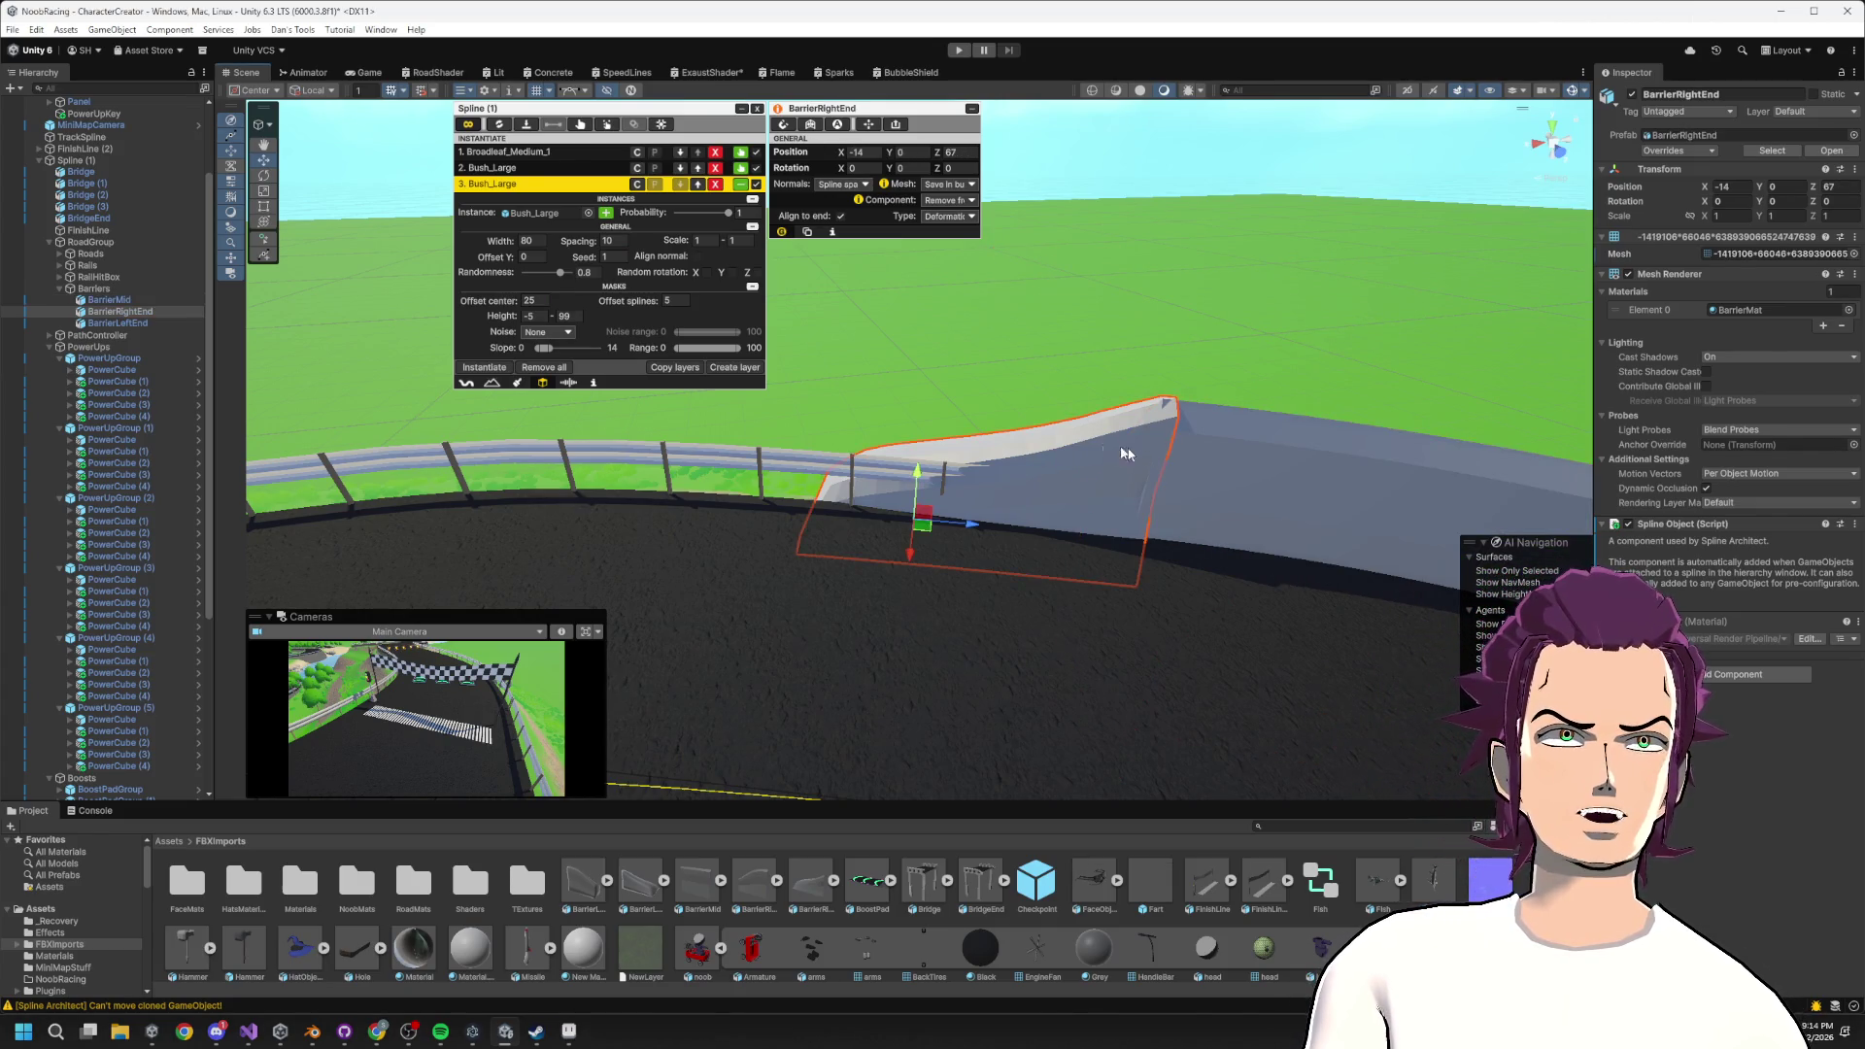
{"action": "left_click", "coordinate": [1286, 457]}
{"action": "left_click", "coordinate": [911, 151]}
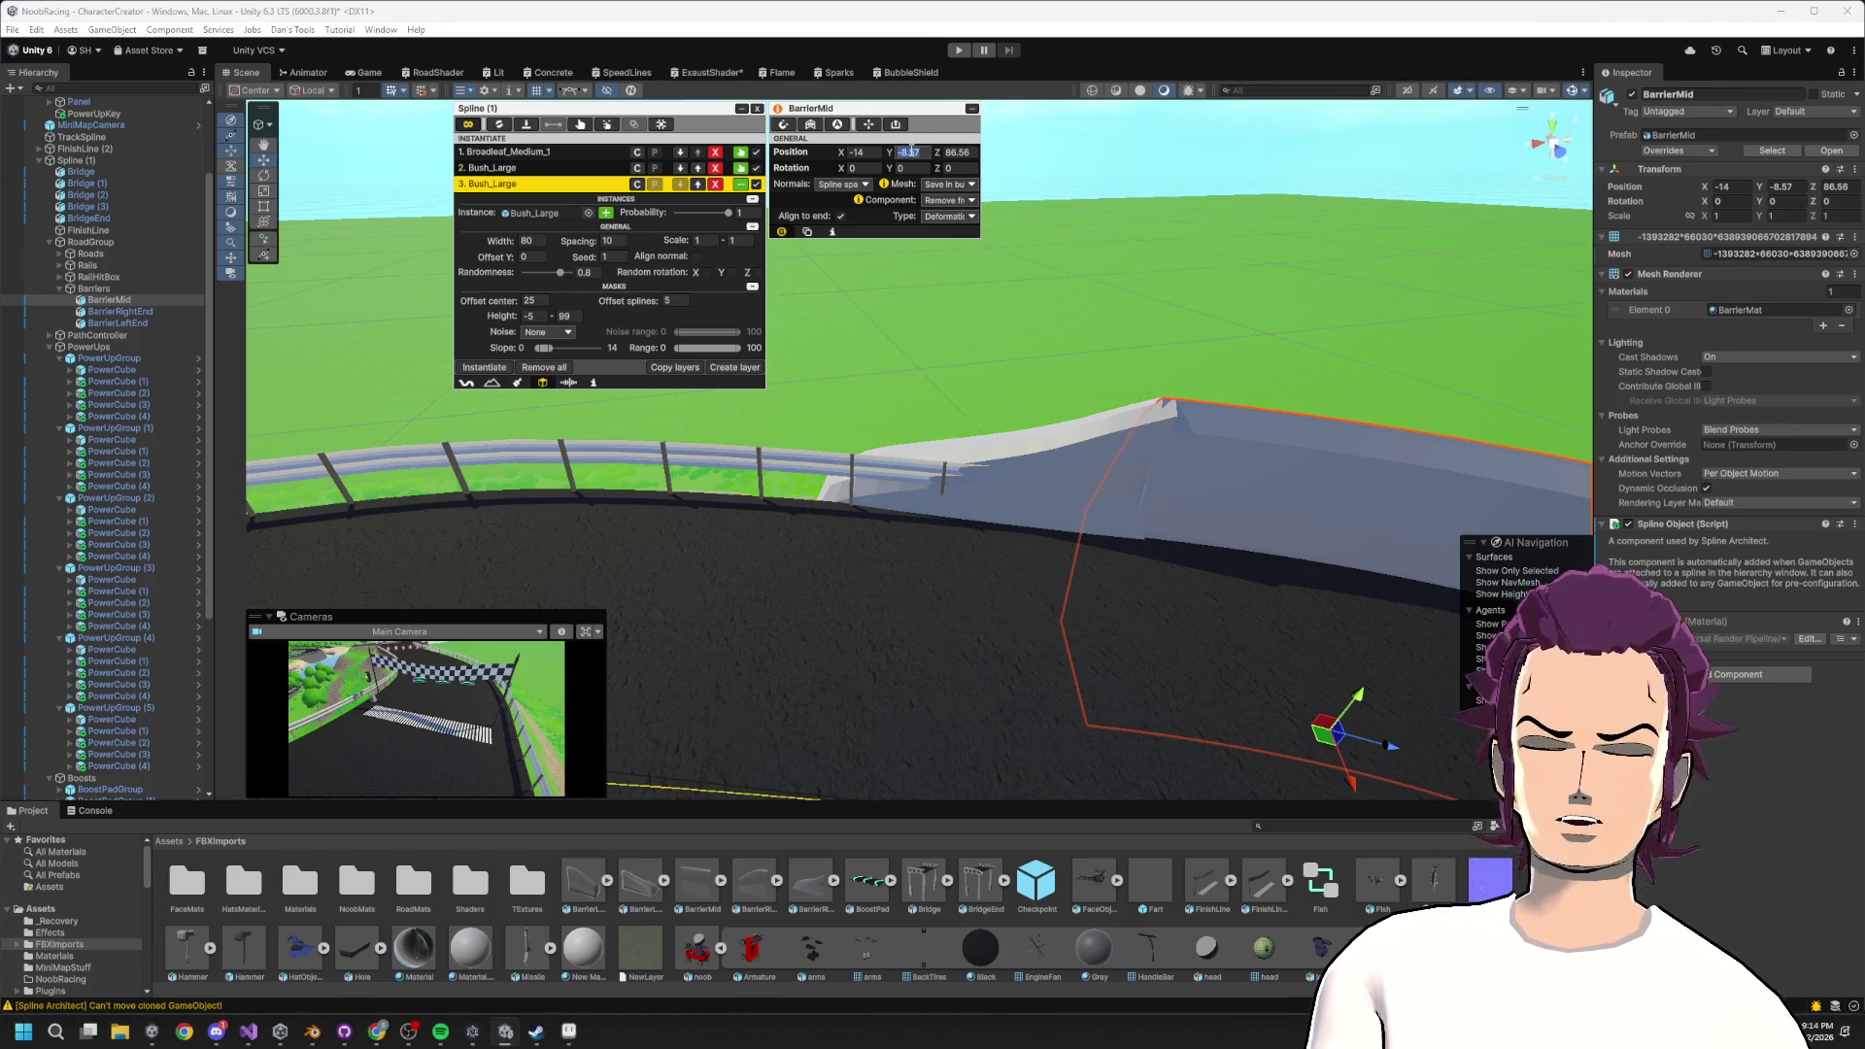
{"action": "key", "text": "f"}
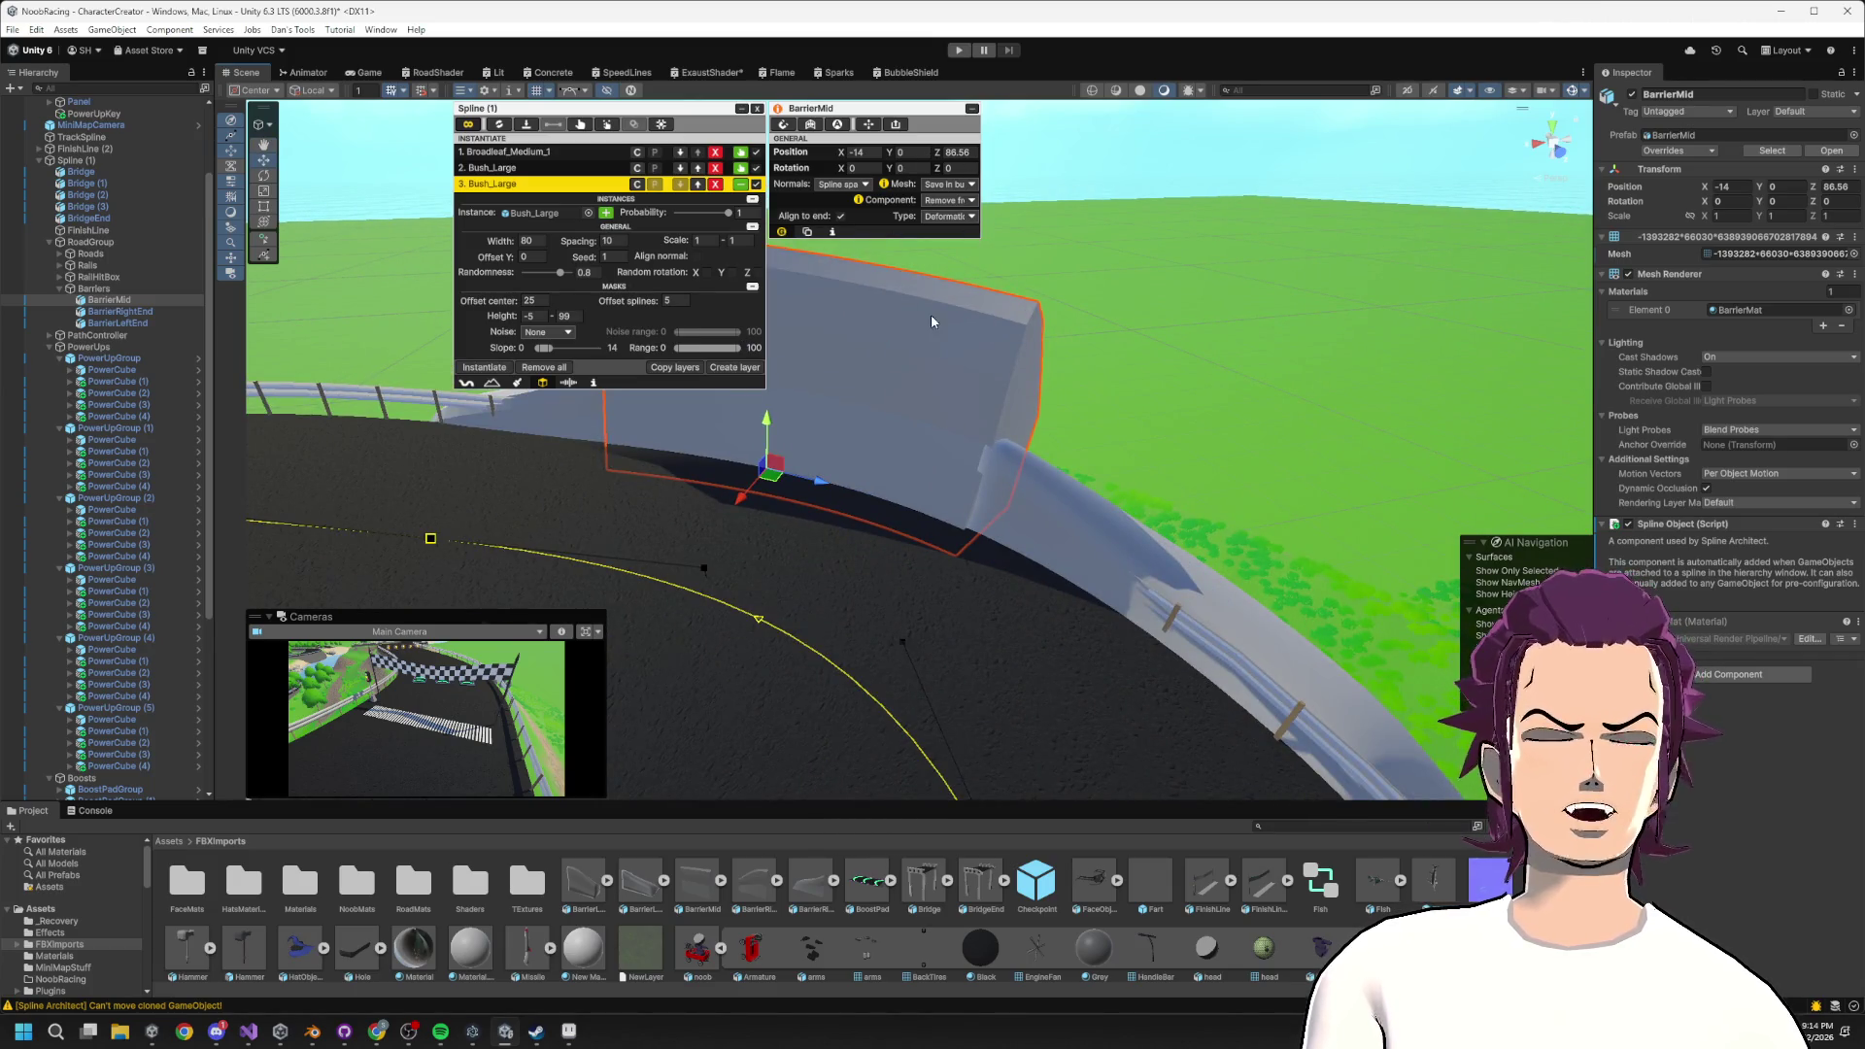
{"action": "key", "text": "f"}
{"action": "left_click", "coordinate": [759, 471]}
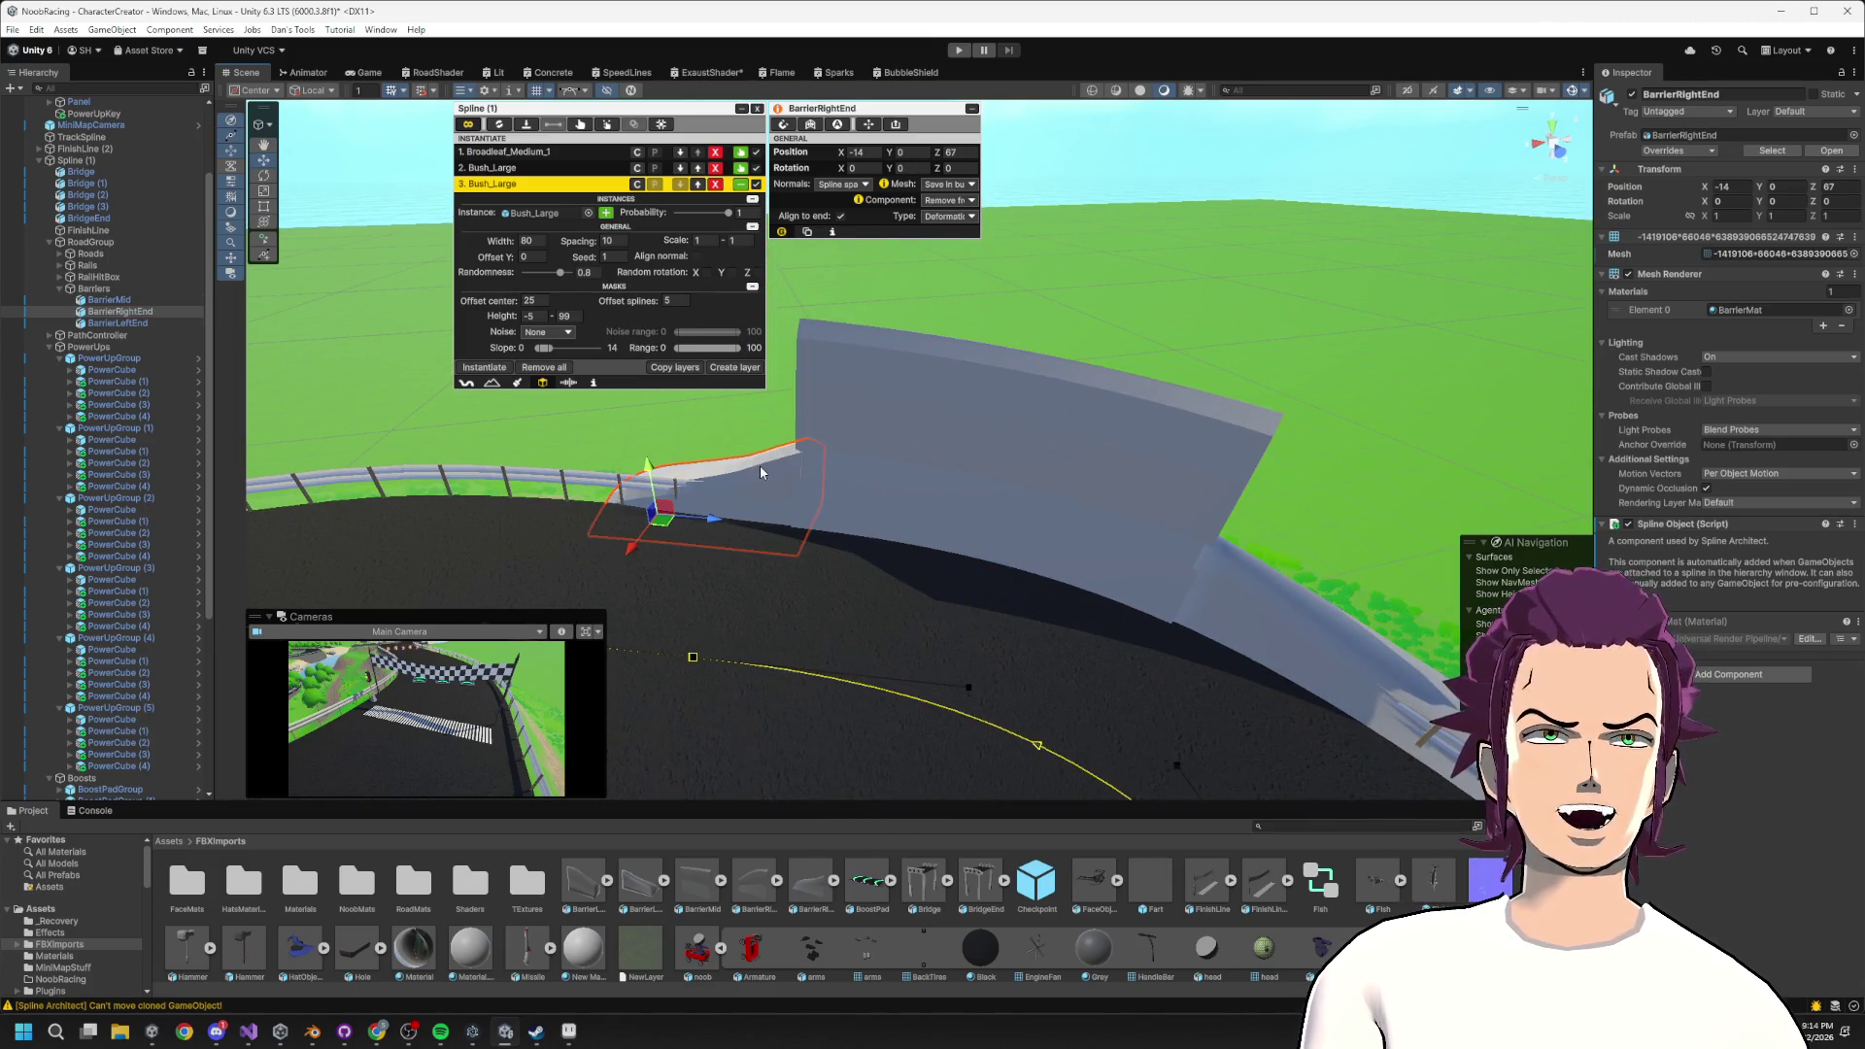
{"action": "left_click", "coordinate": [980, 410]}
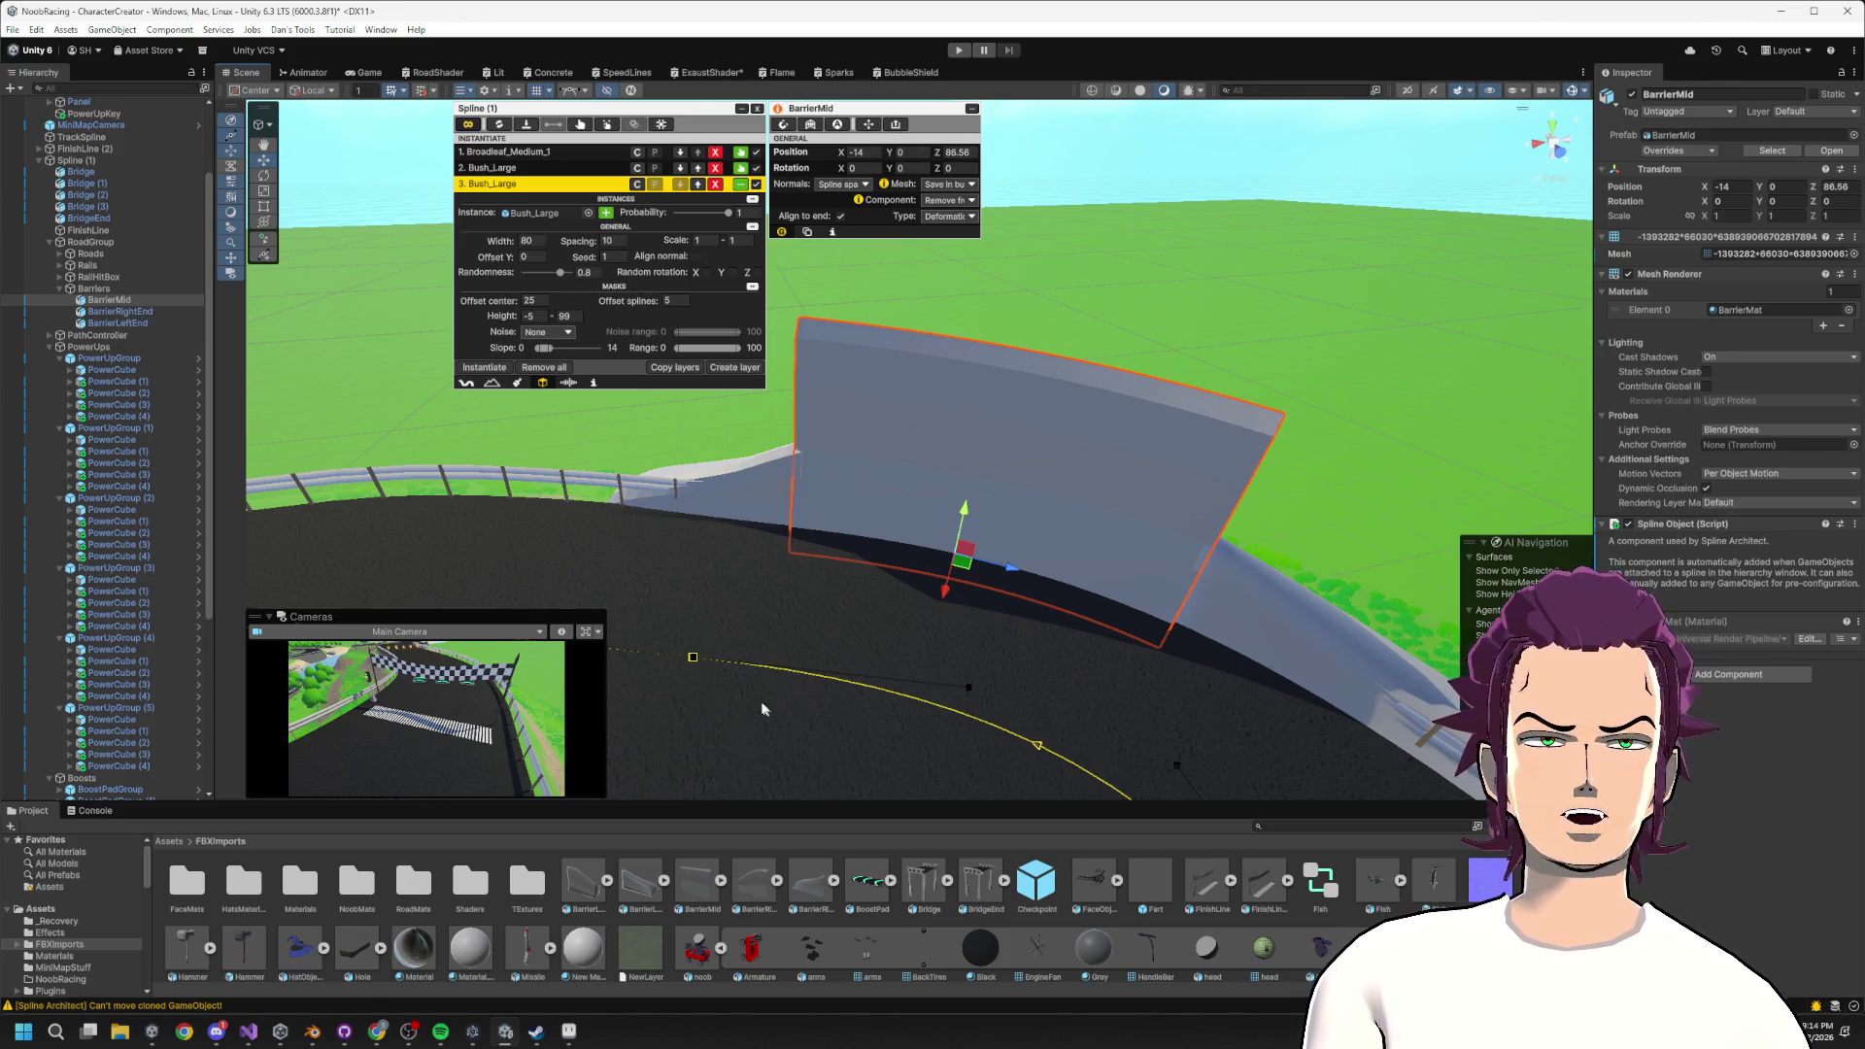
{"action": "mouse_move", "coordinate": [843, 767]}
{"action": "left_mouse_down"}
{"action": "mouse_move", "coordinate": [972, 622]}
{"action": "mouse_move", "coordinate": [993, 451]}
{"action": "left_mouse_up"}
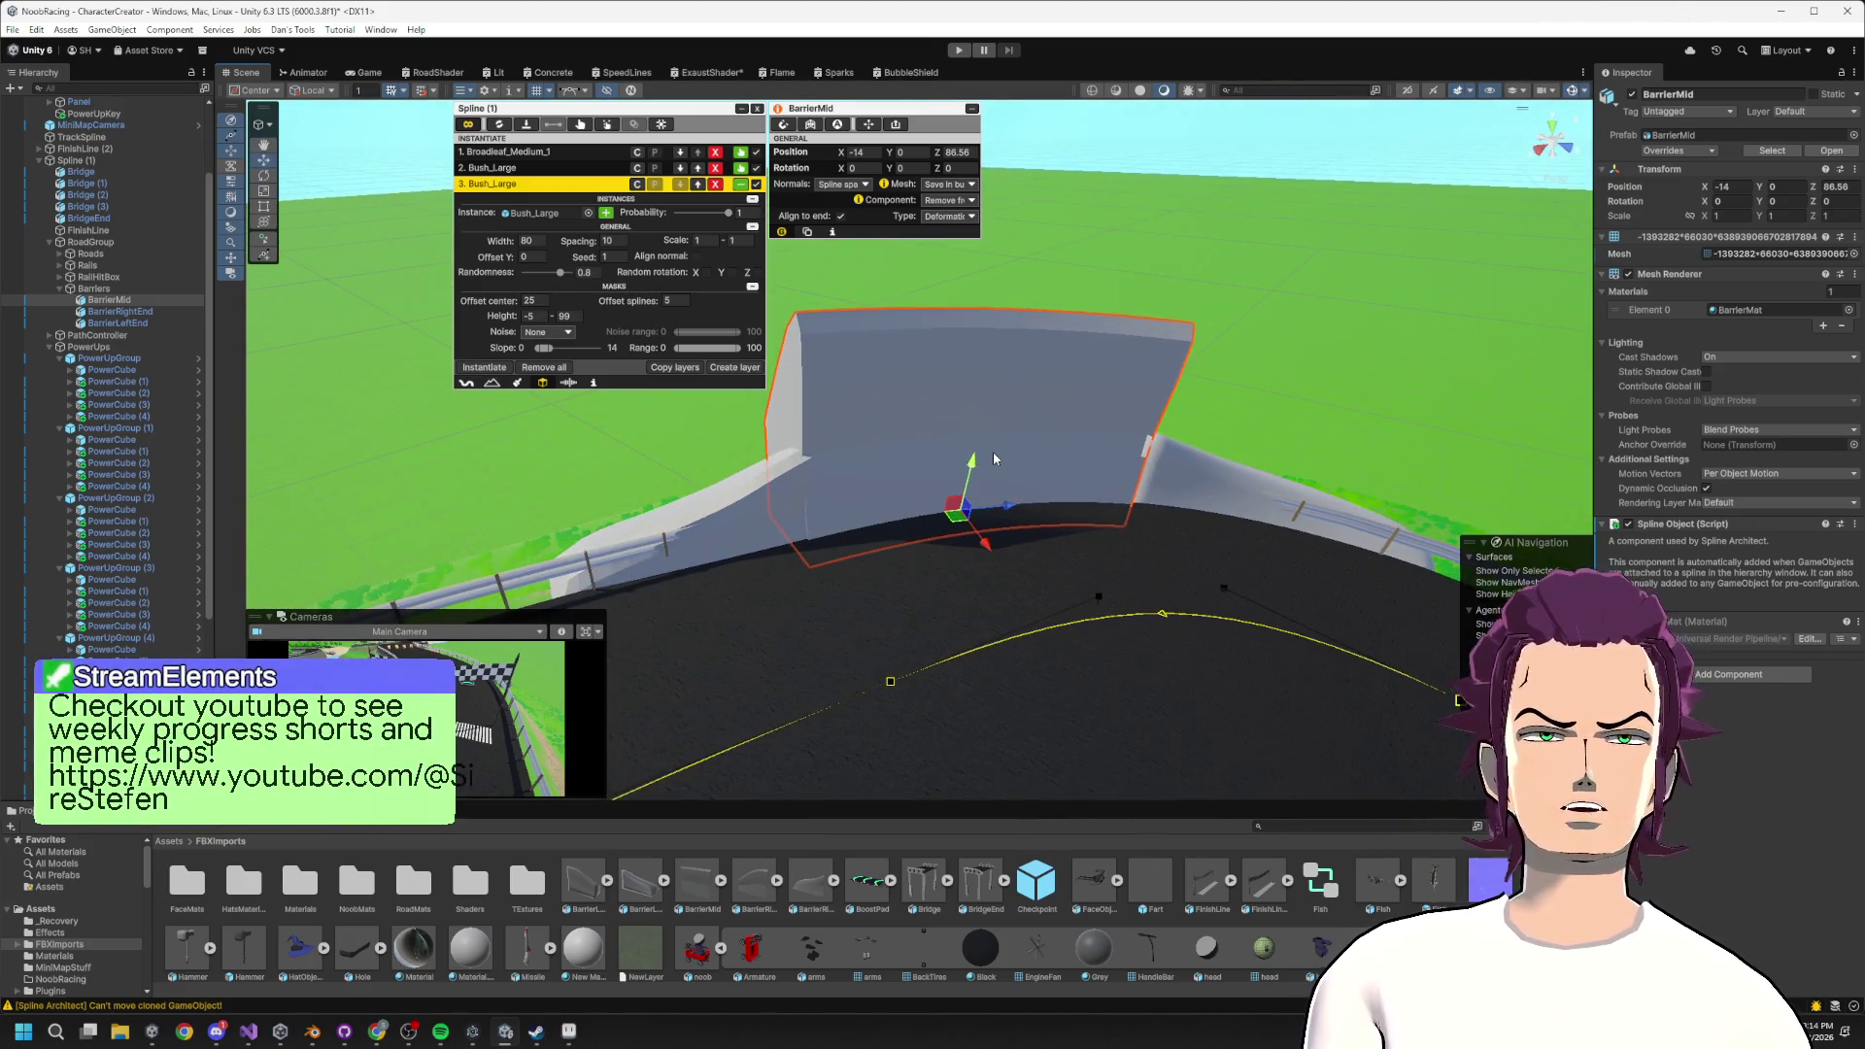
{"action": "left_click", "coordinate": [993, 452]}
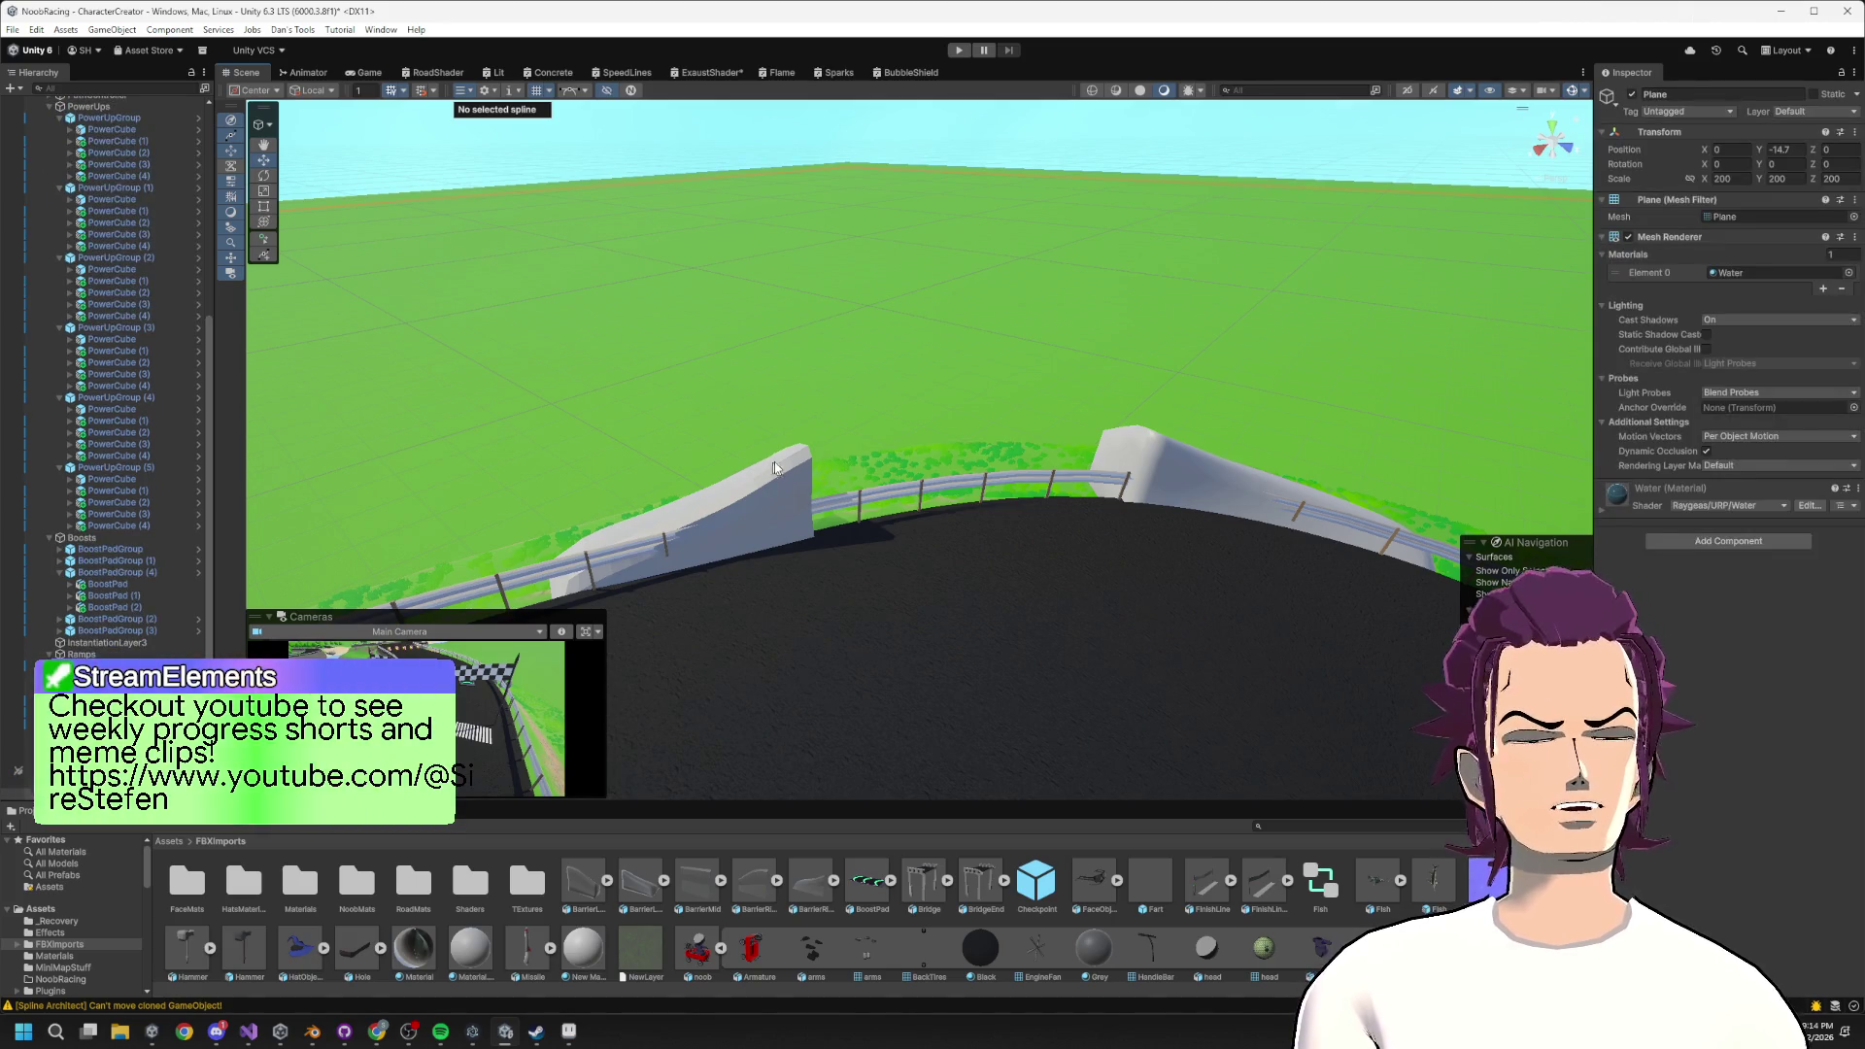
Delete both barrier walls from the track.
{"action": "left_click", "coordinate": [778, 486]}
{"action": "key", "text": "Delete"}
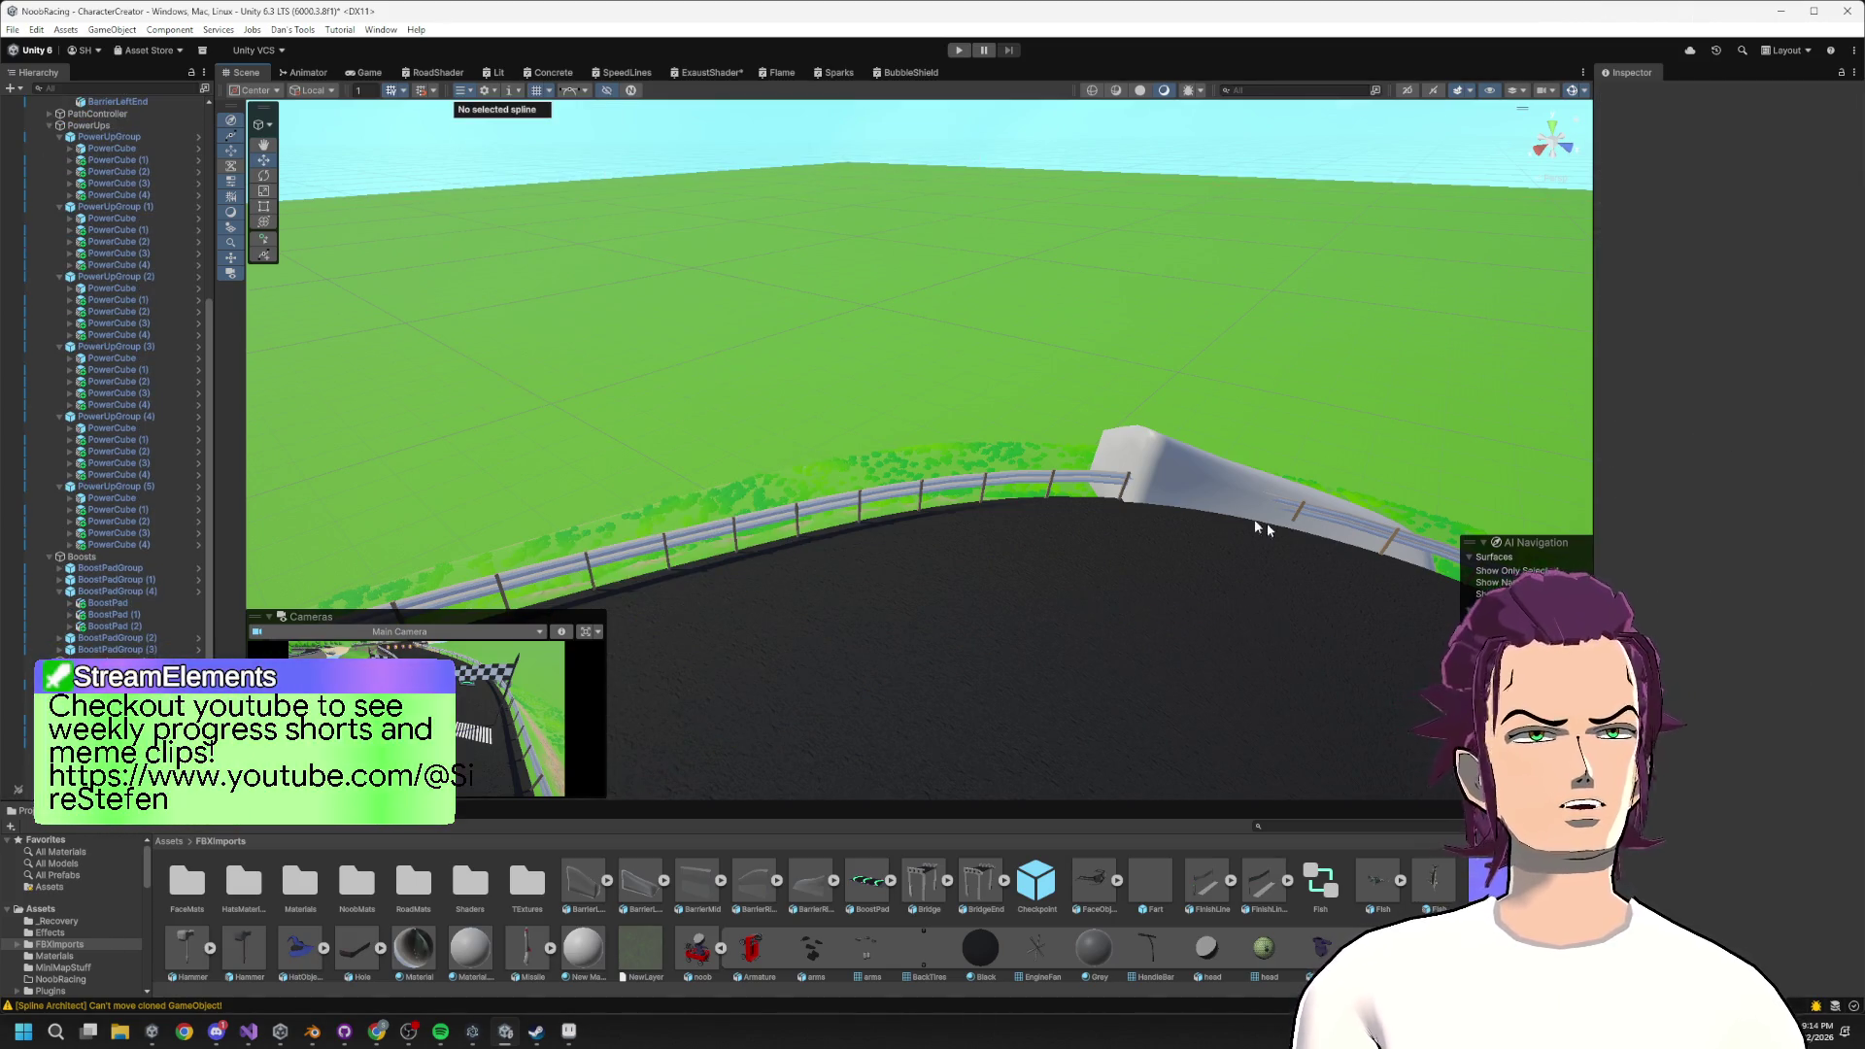
{"action": "left_click", "coordinate": [1162, 476]}
{"action": "key", "text": "Delete"}
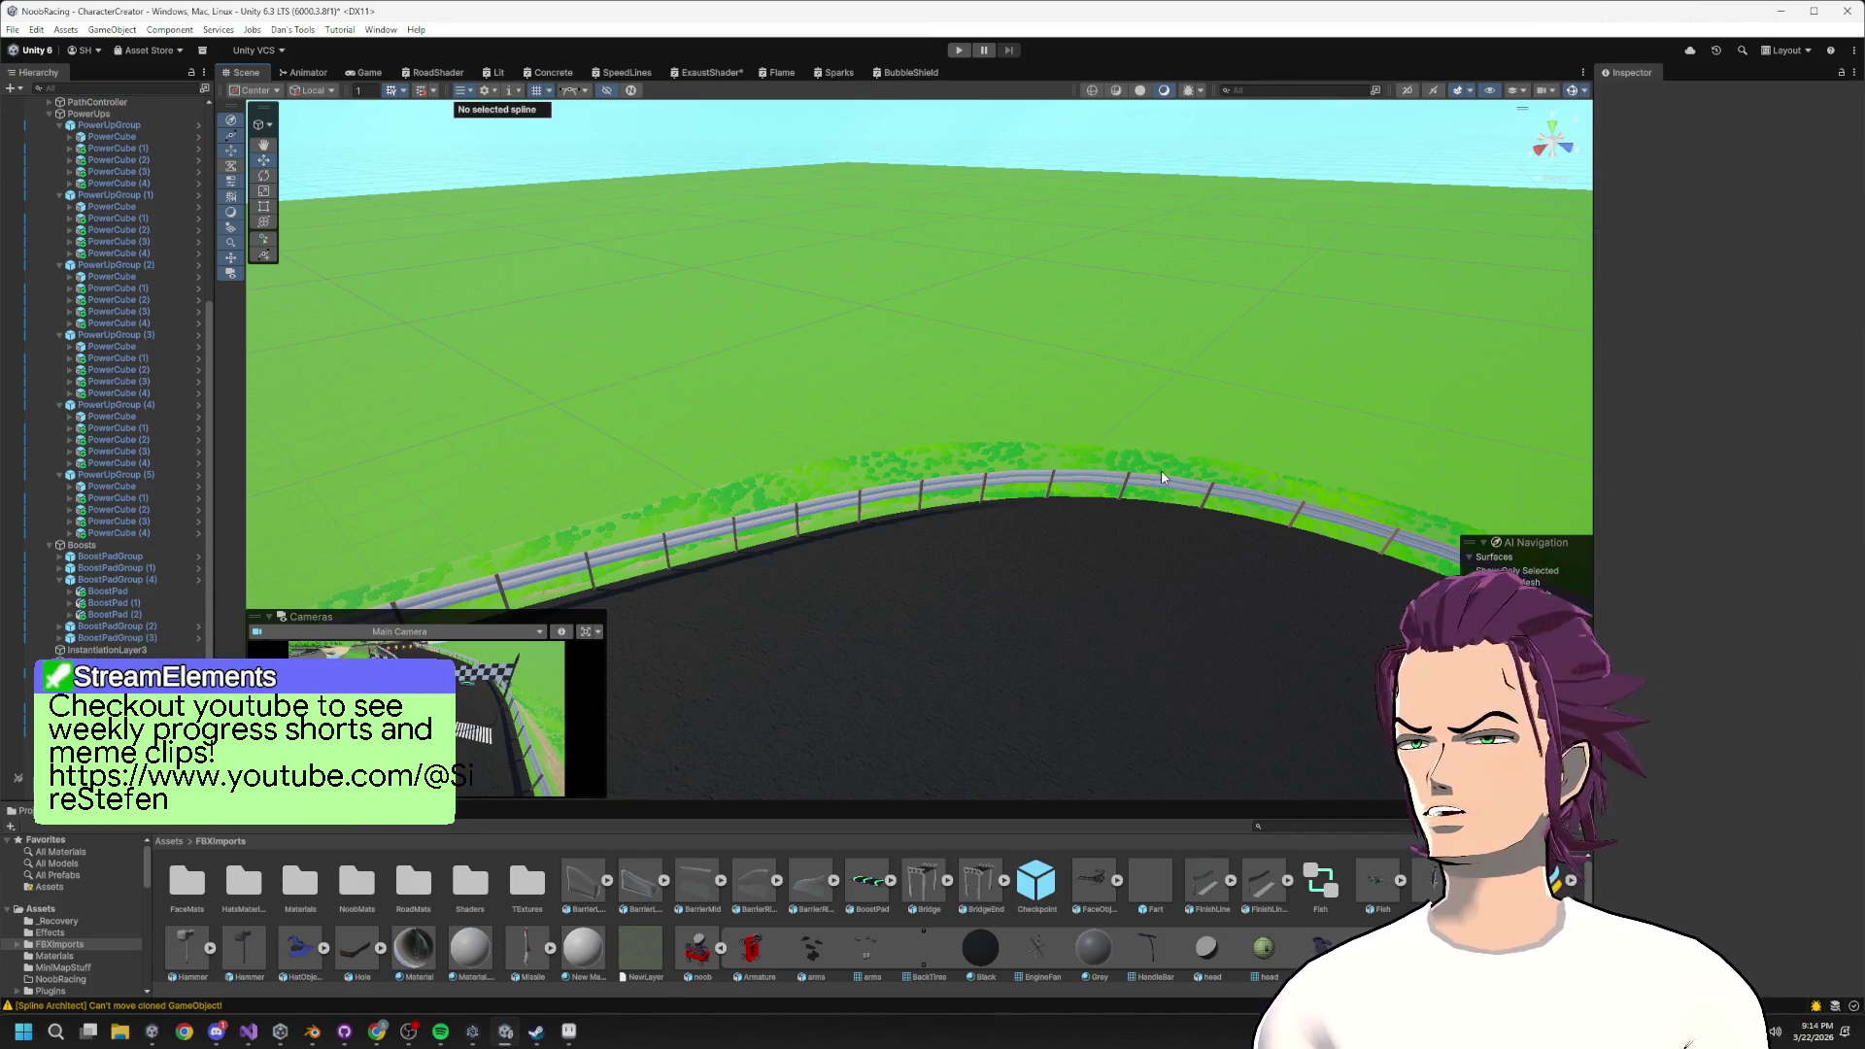
Fly around the course to the finish-line banner and boost pads.
{"action": "scroll", "coordinate": [844, 635], "scroll_direction": "down", "scroll_amount": 3}
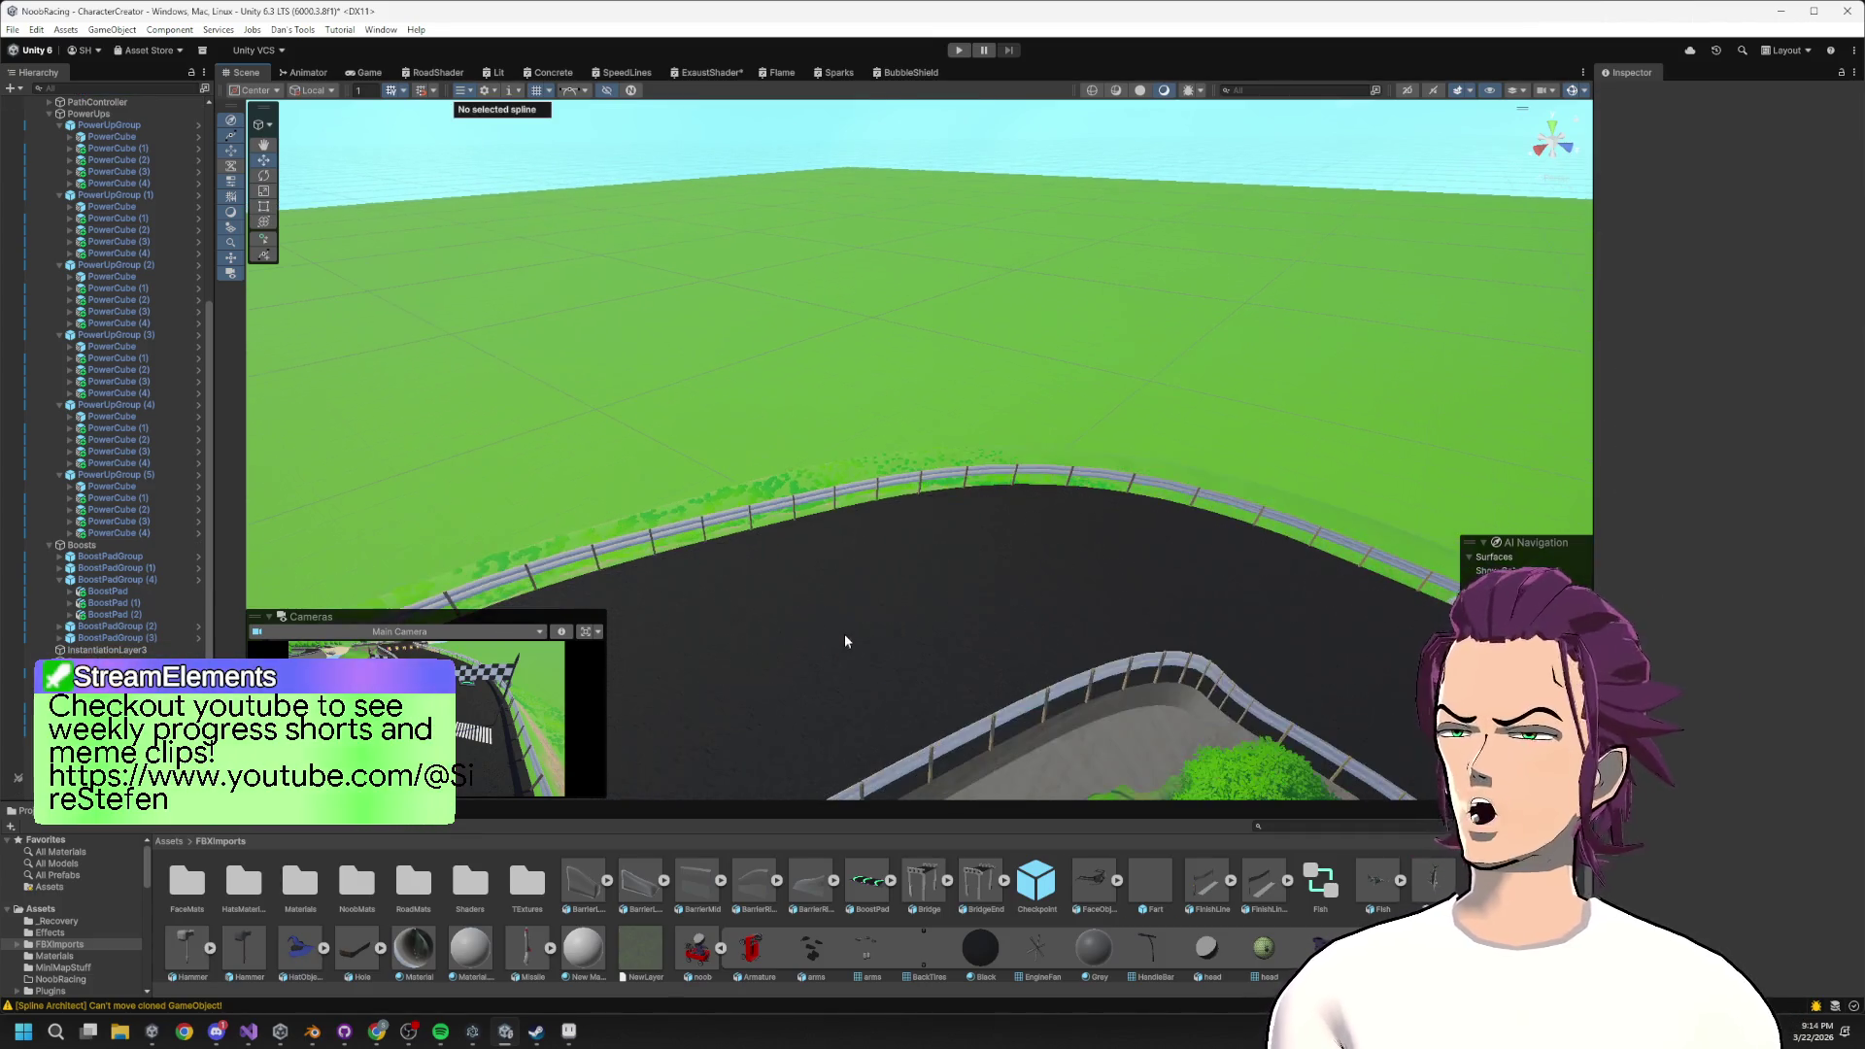
{"action": "mouse_move", "coordinate": [816, 474]}
{"action": "left_mouse_down"}
{"action": "mouse_move", "coordinate": [1304, 455]}
{"action": "mouse_move", "coordinate": [1186, 437]}
{"action": "mouse_move", "coordinate": [1114, 891]}
{"action": "left_mouse_up"}
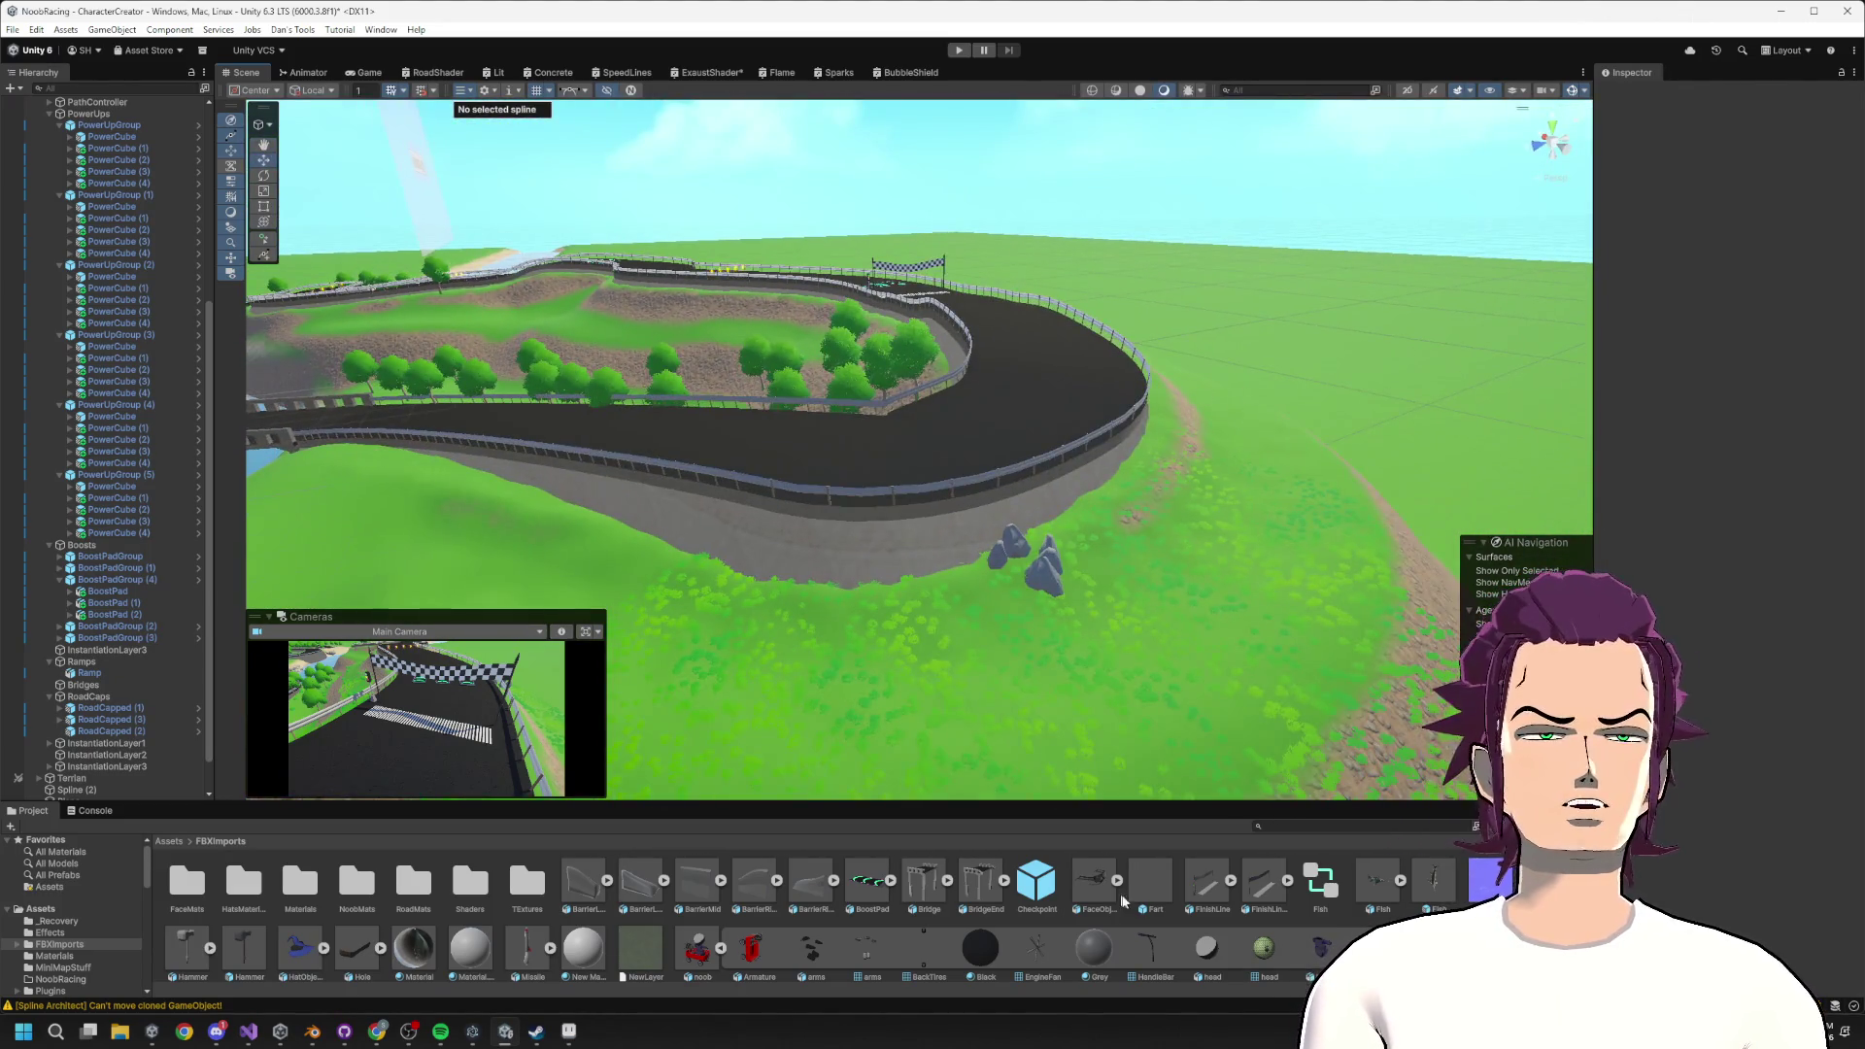
{"action": "mouse_move", "coordinate": [1115, 800]}
{"action": "left_mouse_down"}
{"action": "mouse_move", "coordinate": [1098, 508]}
{"action": "mouse_move", "coordinate": [1084, 640]}
{"action": "left_mouse_up"}
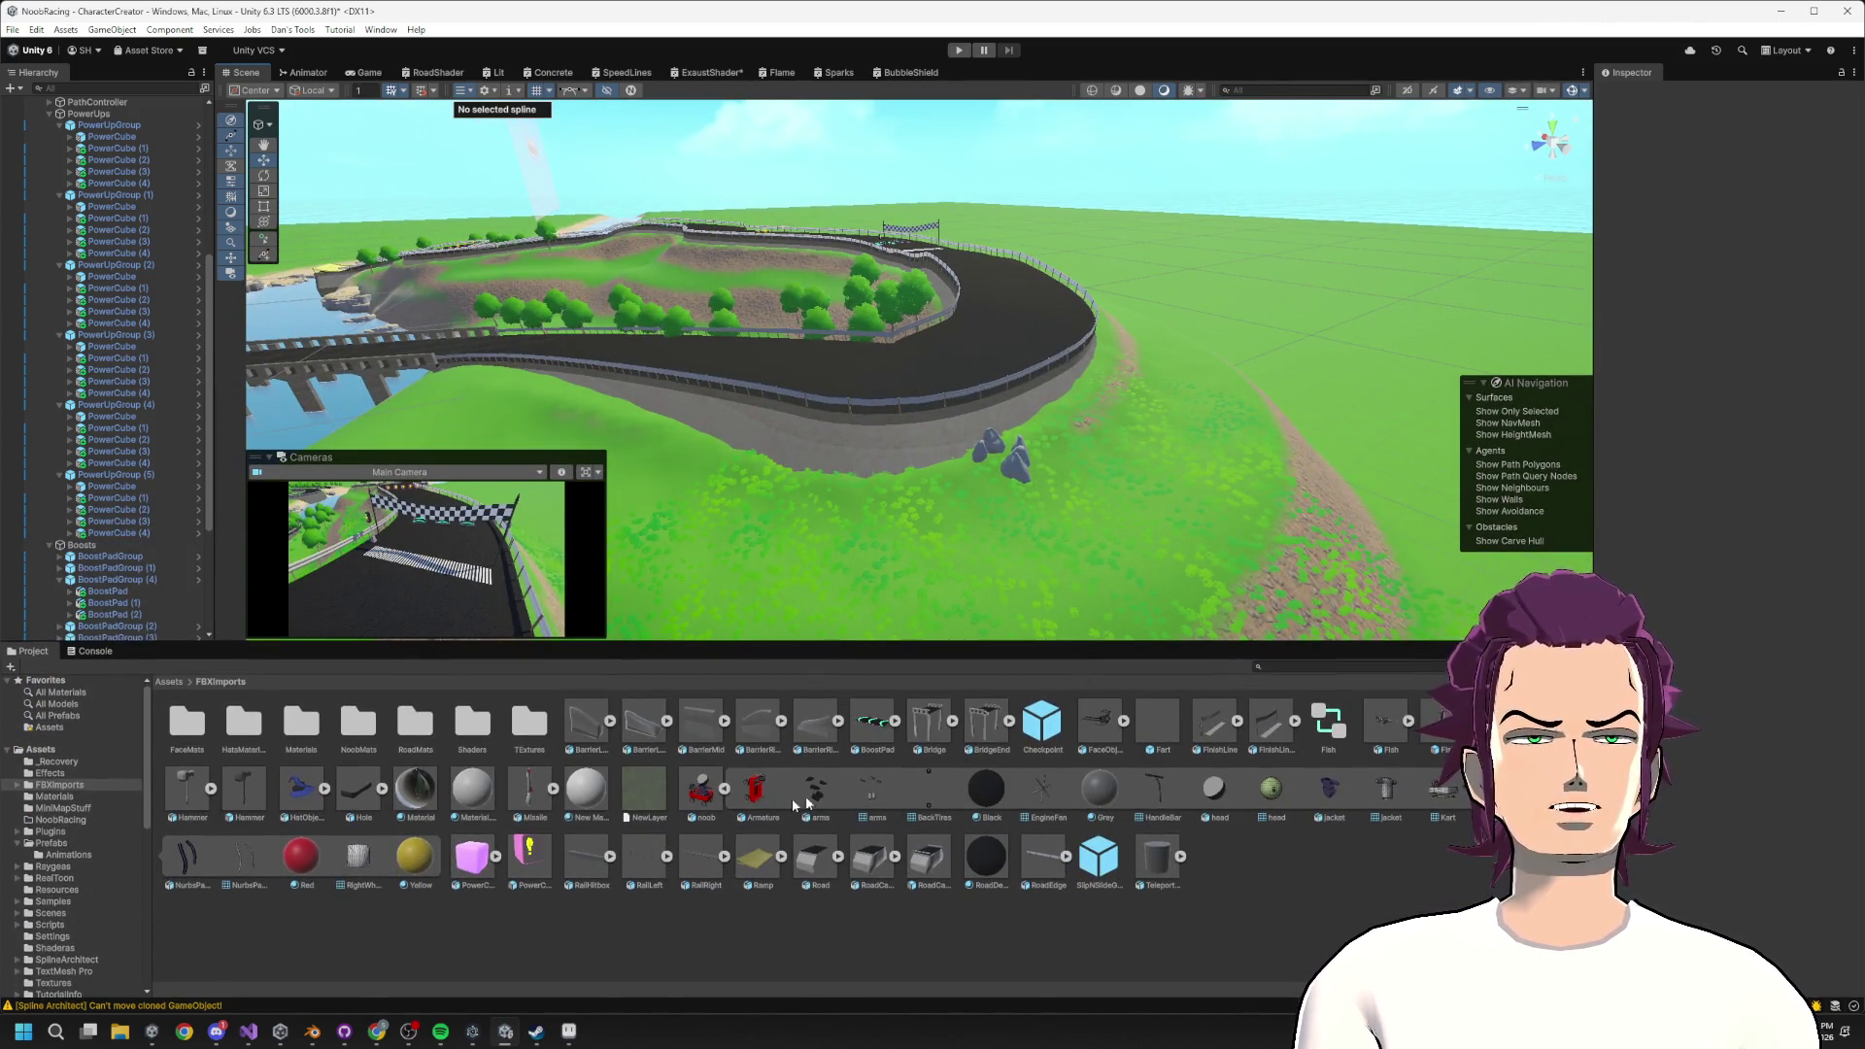
{"action": "mouse_move", "coordinate": [794, 370]}
{"action": "left_mouse_down"}
{"action": "mouse_move", "coordinate": [1075, 321]}
{"action": "mouse_move", "coordinate": [860, 355]}
{"action": "mouse_move", "coordinate": [848, 393]}
{"action": "left_mouse_up"}
{"action": "mouse_move", "coordinate": [1013, 350]}
{"action": "left_mouse_down"}
{"action": "mouse_move", "coordinate": [855, 330]}
{"action": "mouse_move", "coordinate": [861, 296]}
{"action": "left_mouse_up"}
{"action": "key", "text": "w"}
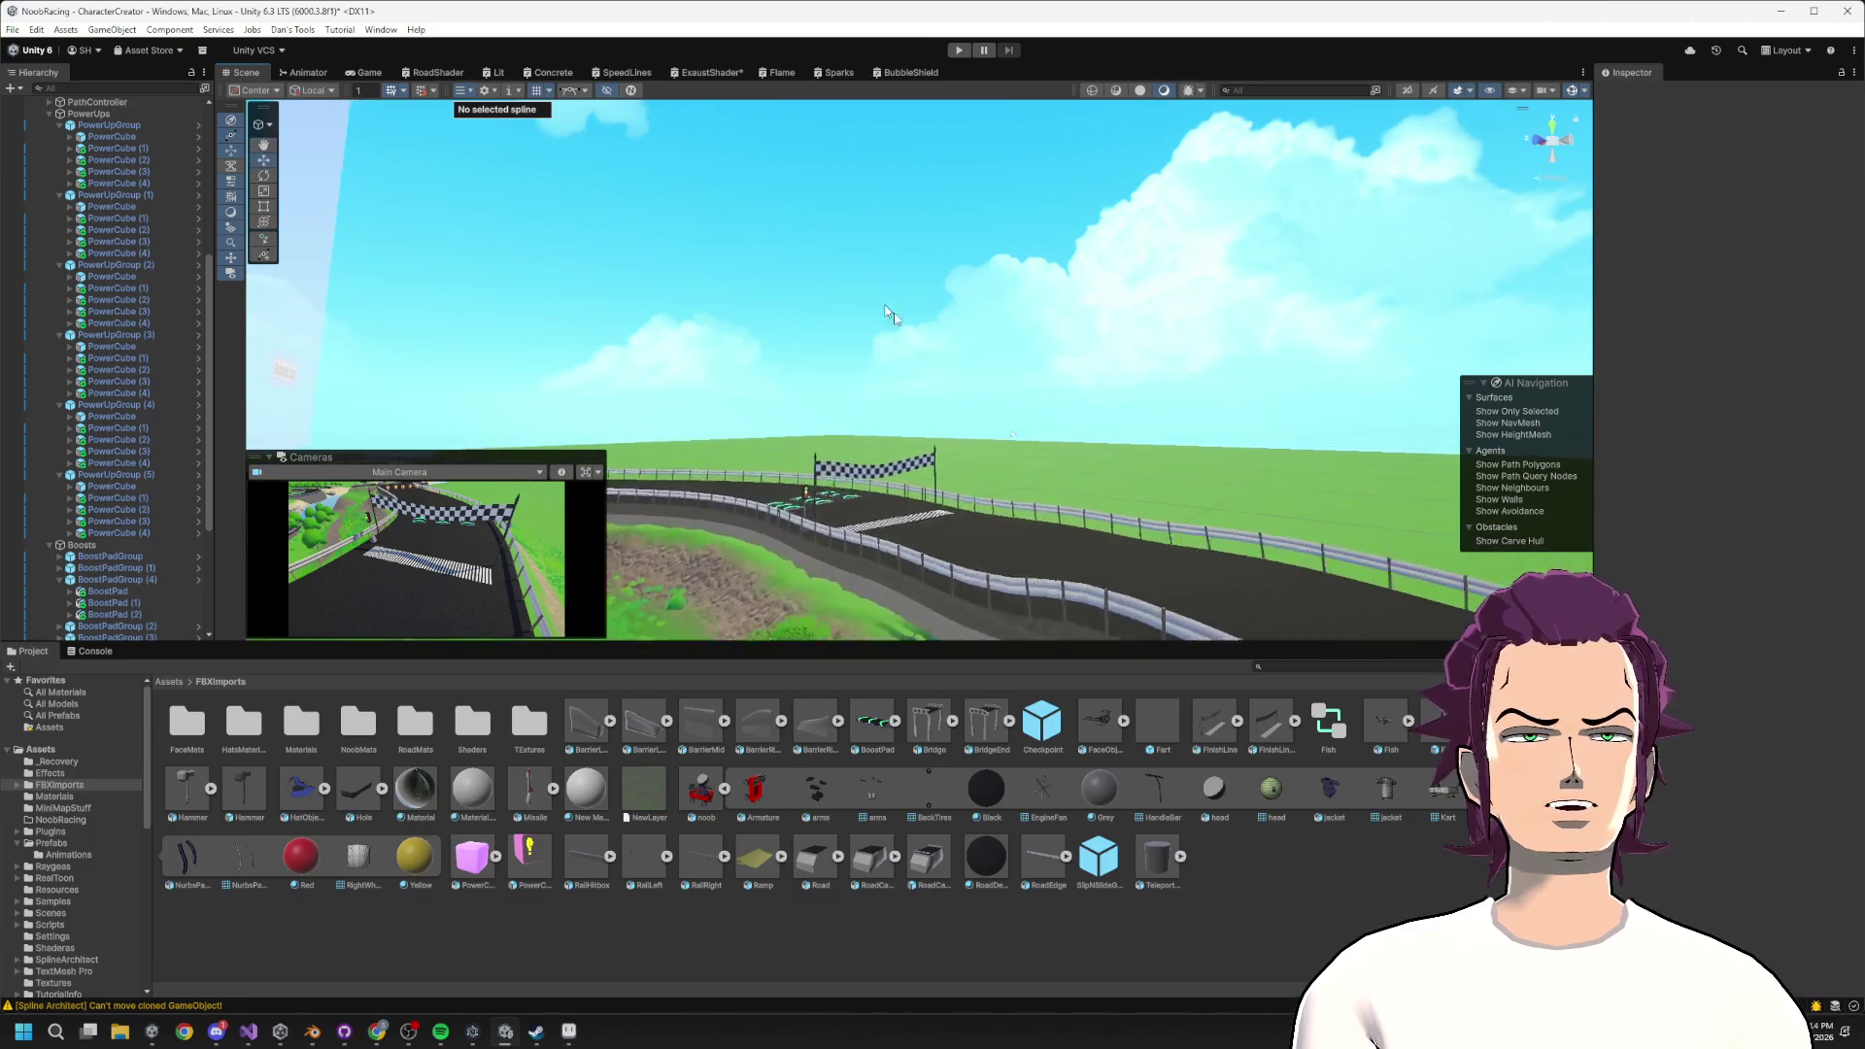
{"action": "mouse_move", "coordinate": [908, 512]}
{"action": "left_mouse_down"}
{"action": "mouse_move", "coordinate": [705, 441]}
{"action": "mouse_move", "coordinate": [721, 434]}
{"action": "left_mouse_up"}
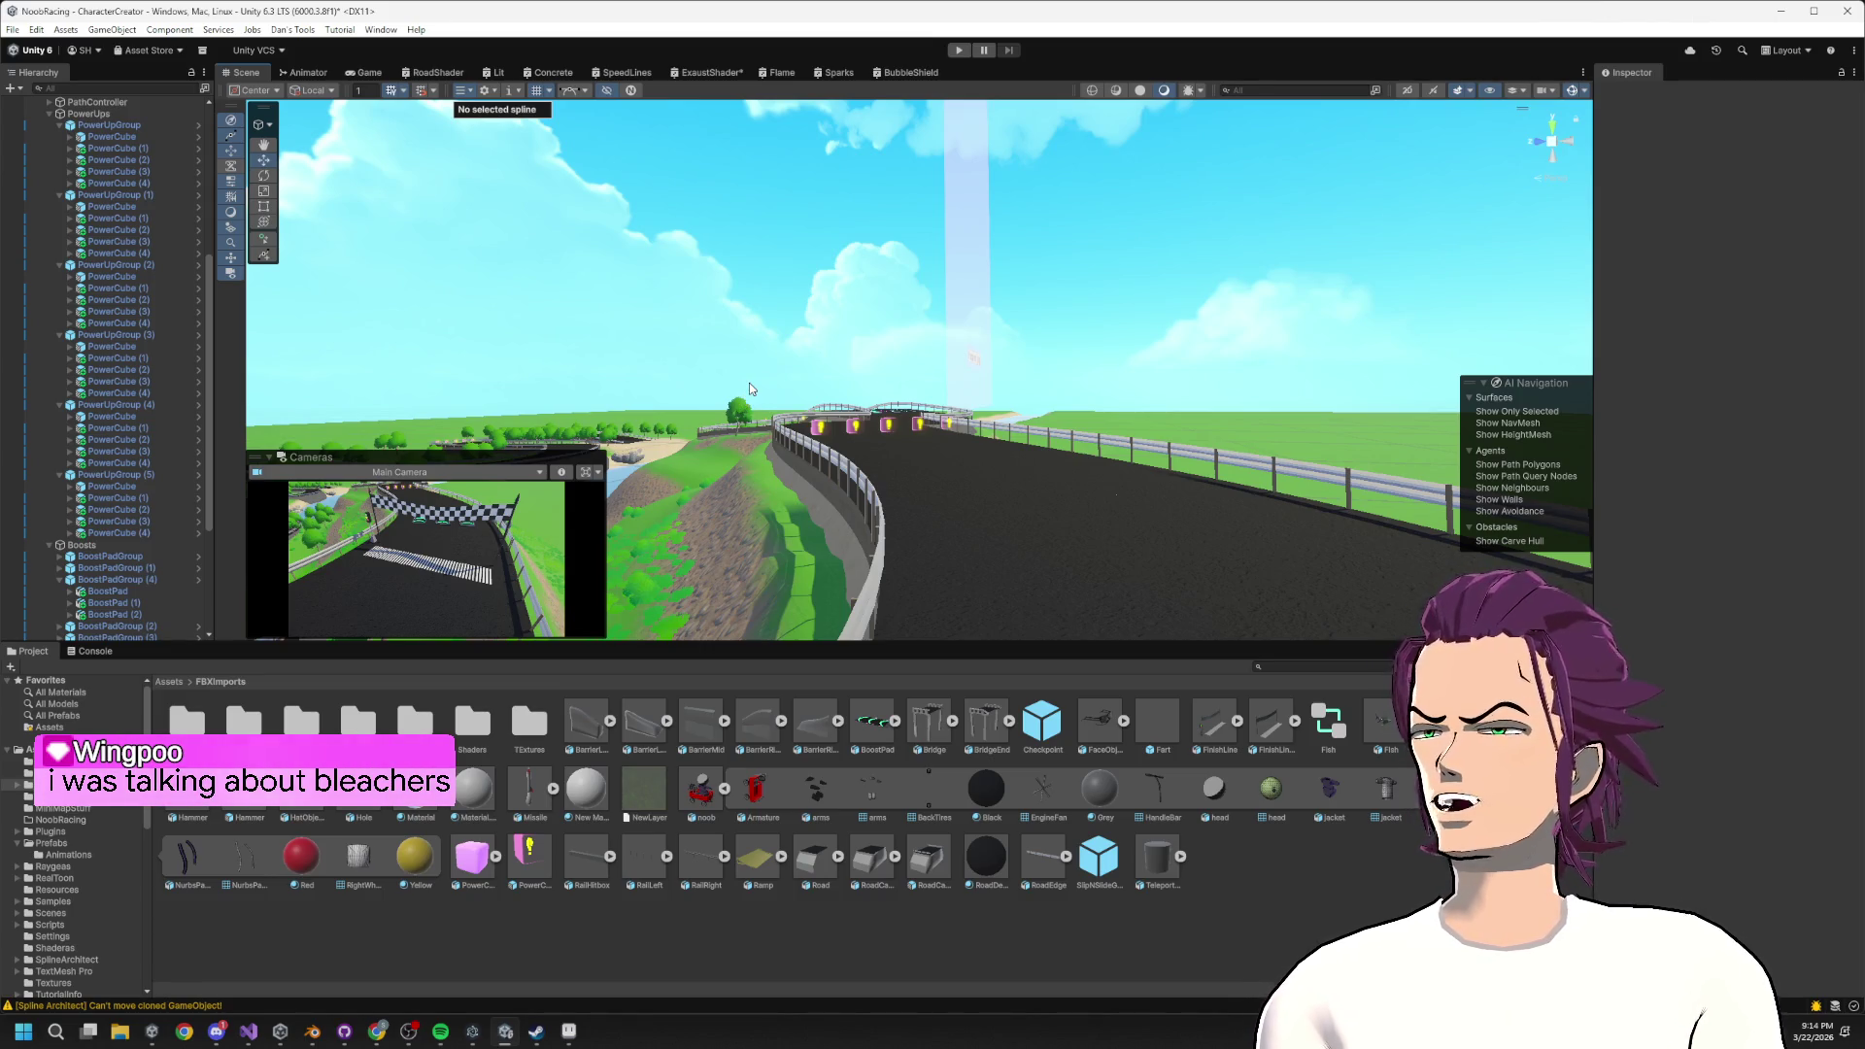
{"action": "left_click_drag", "start_coordinate": [749, 389], "coordinate": [1538, 406]}
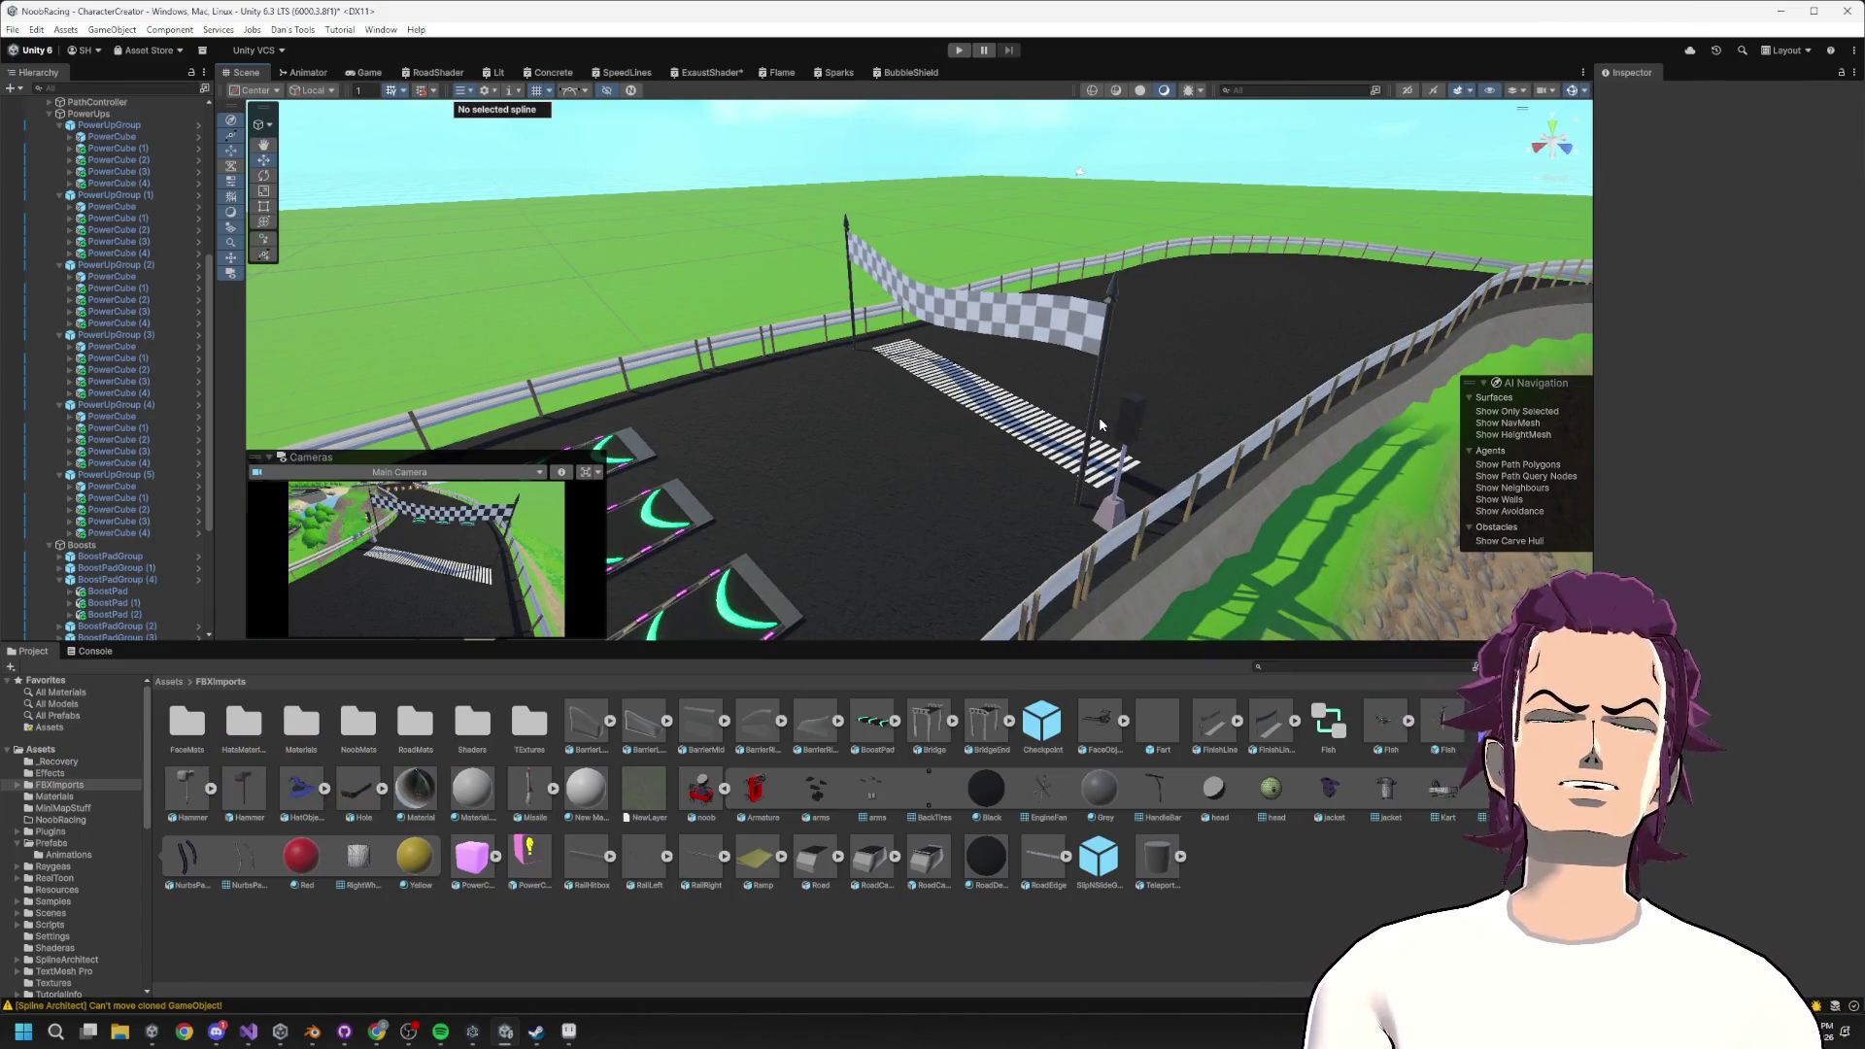
{"action": "mouse_move", "coordinate": [1093, 484]}
{"action": "left_mouse_down"}
{"action": "mouse_move", "coordinate": [993, 388]}
{"action": "mouse_move", "coordinate": [981, 403]}
{"action": "left_mouse_up"}
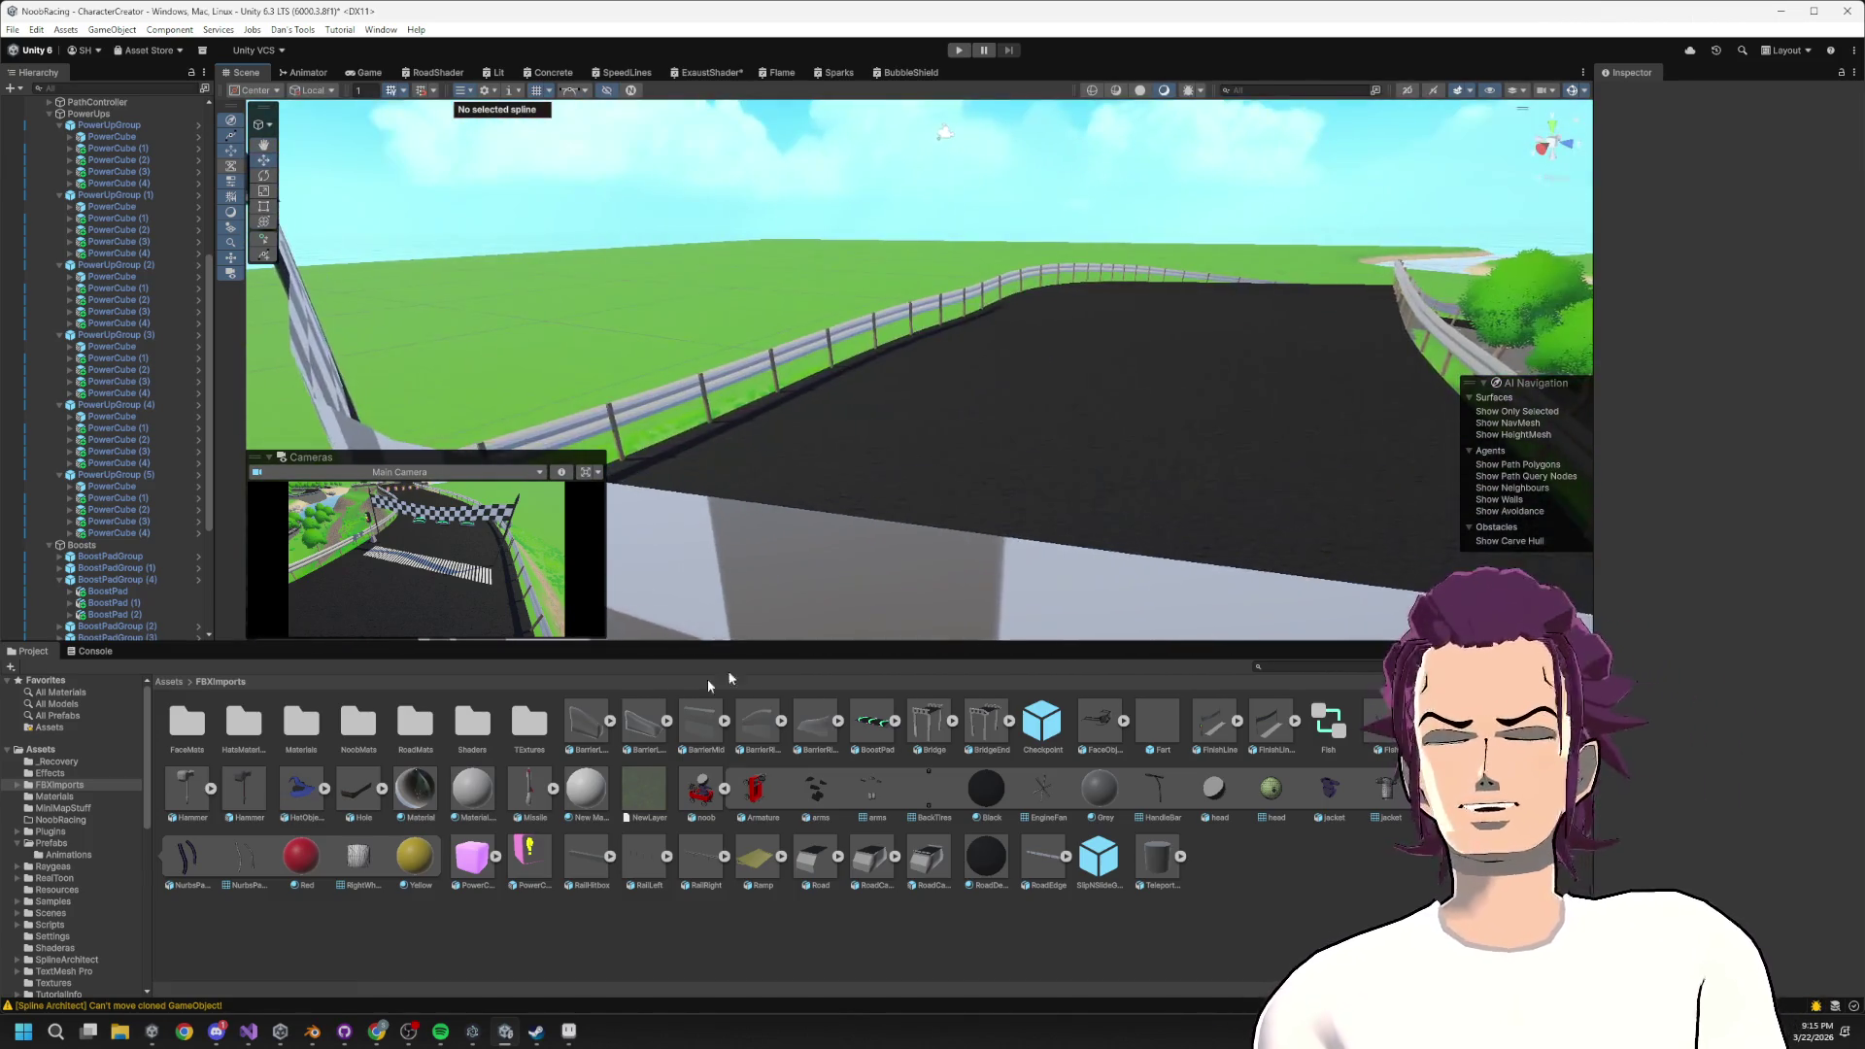
Select the noob model asset and bring up Blender with the kart character.
{"action": "left_click", "coordinate": [724, 788]}
{"action": "left_click", "coordinate": [700, 789]}
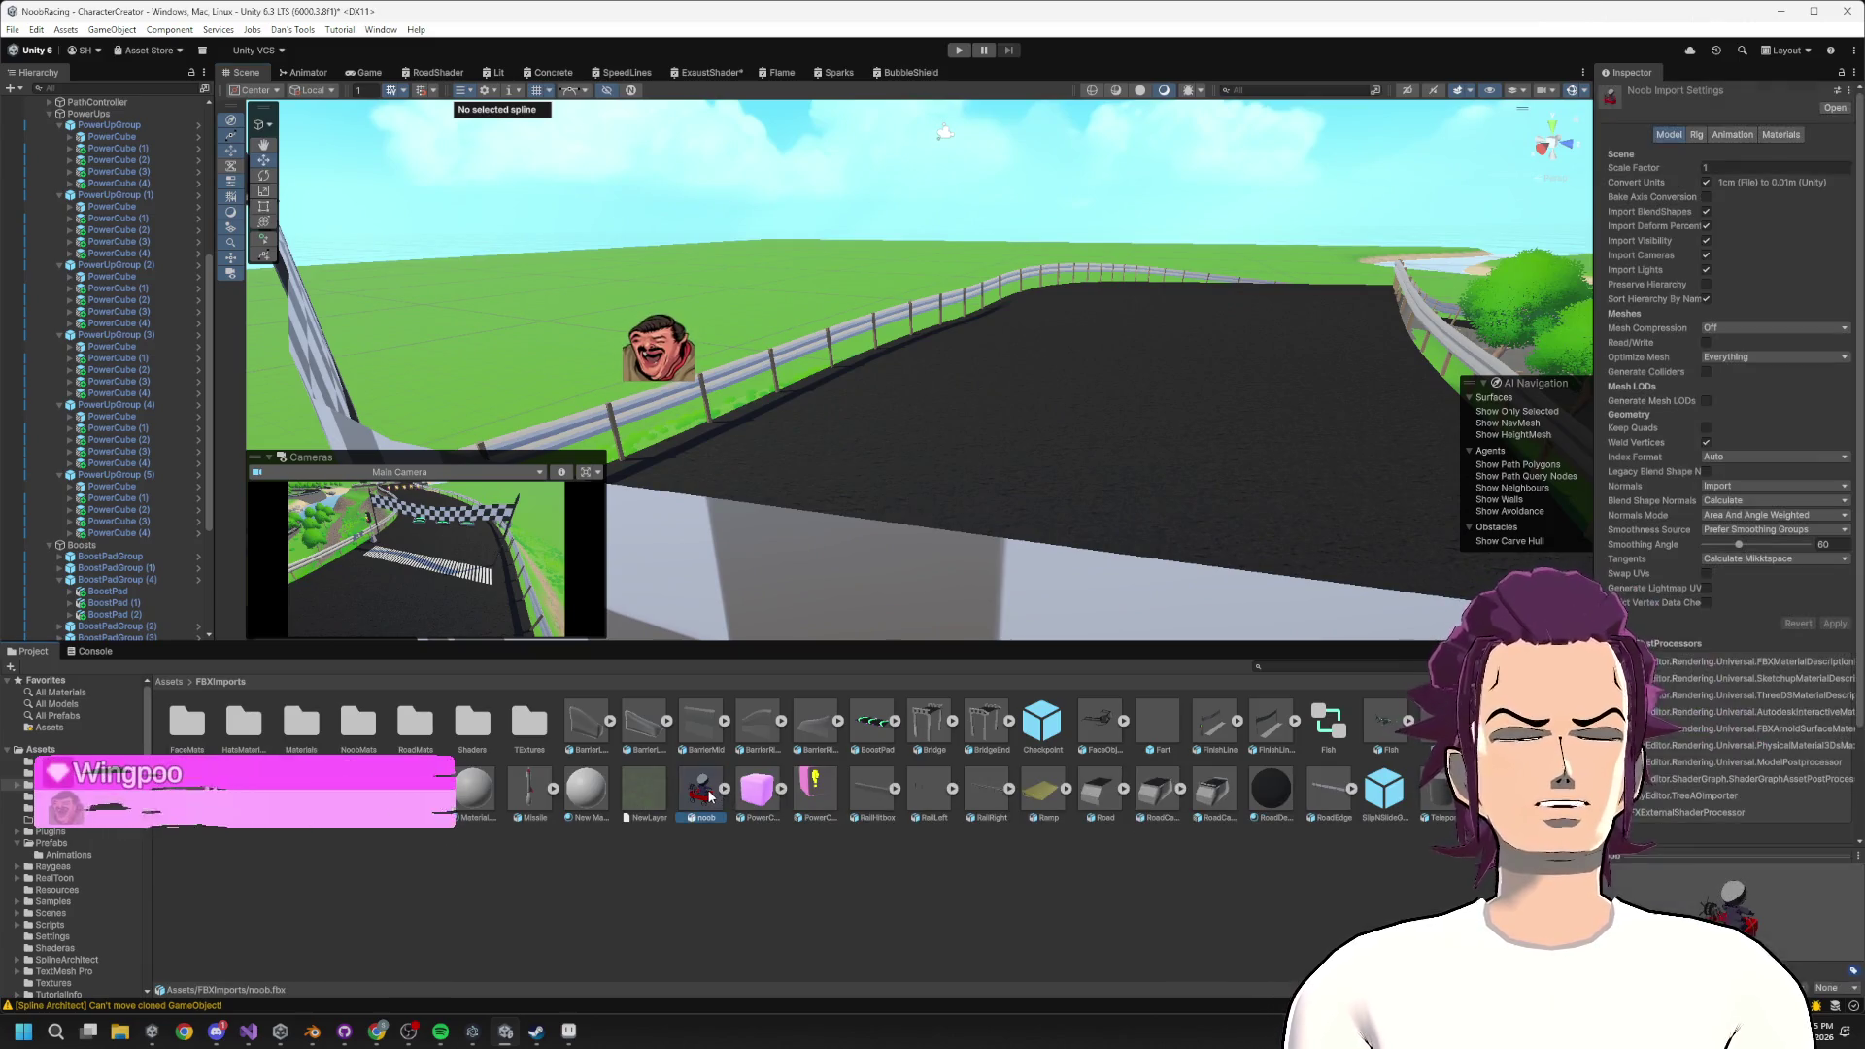
{"action": "left_click", "coordinate": [312, 1032]}
{"action": "scroll", "coordinate": [614, 581], "scroll_direction": "up", "scroll_amount": 10}
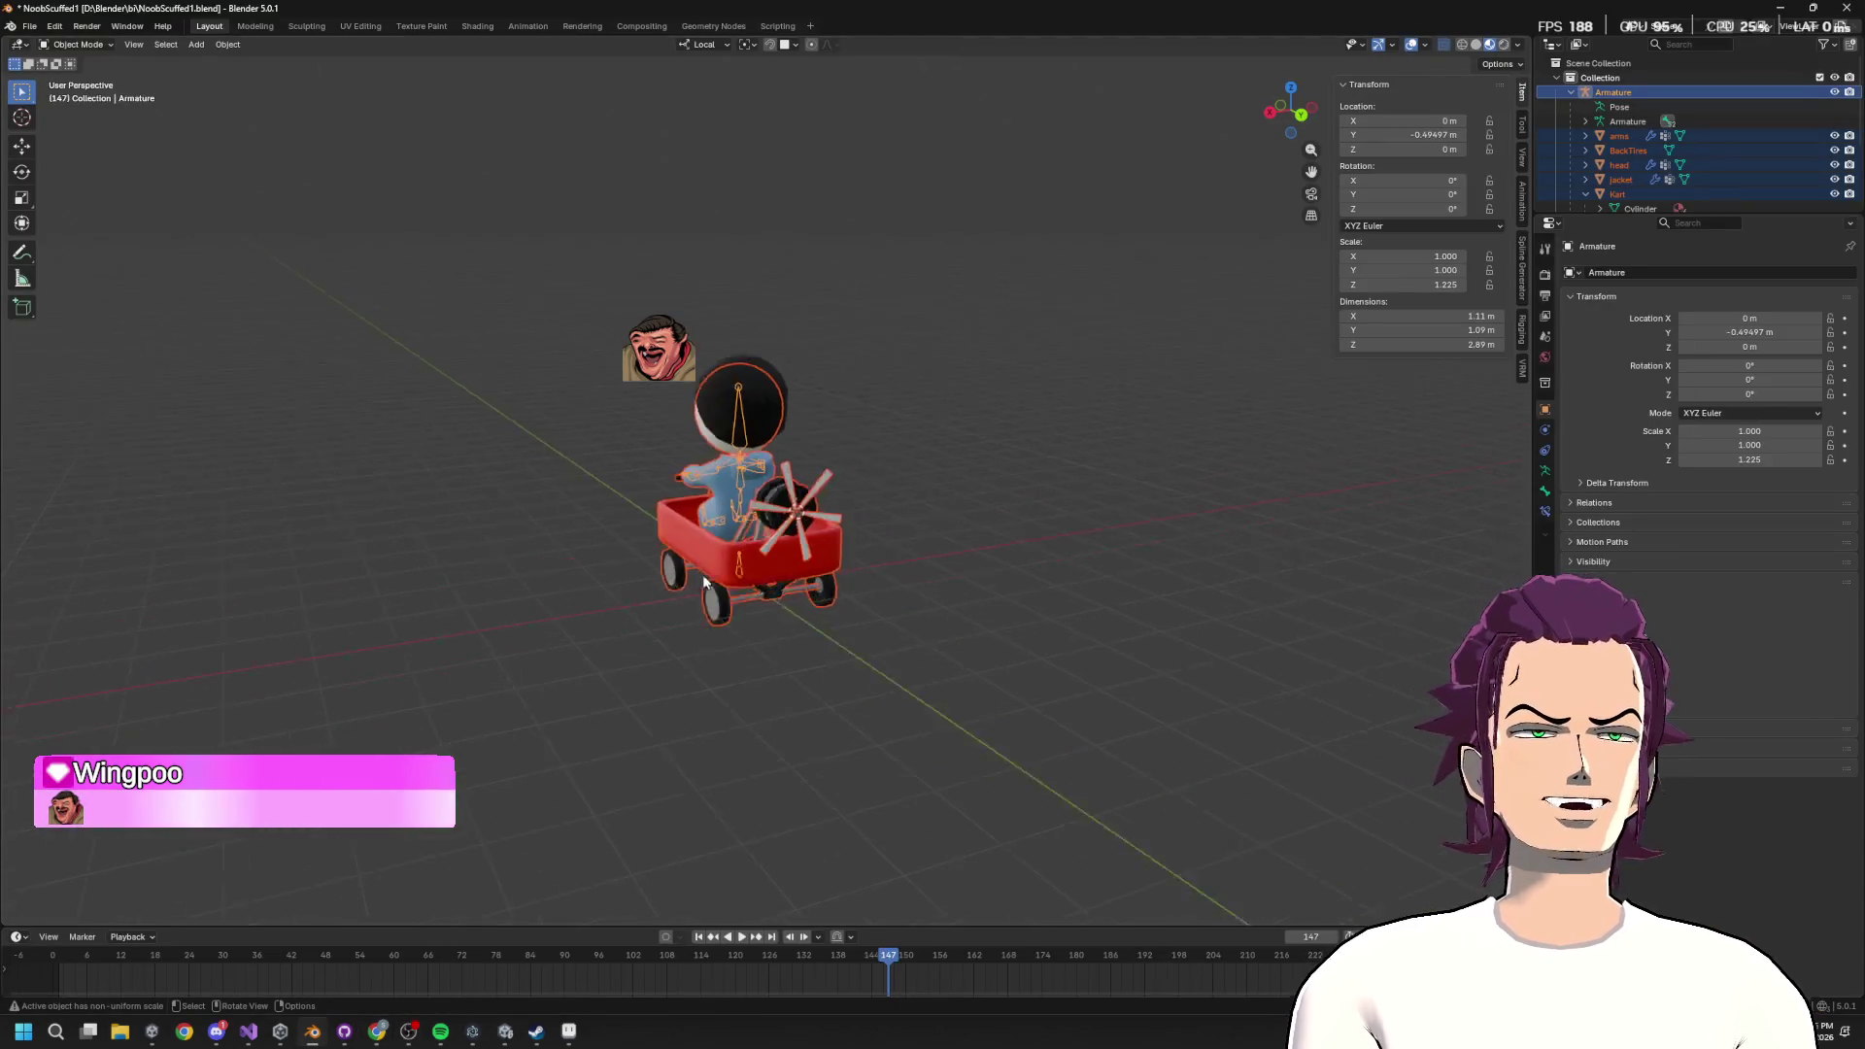
Orbit to the kart's side showing the rear fan and deselect the meshes.
{"action": "left_click_drag", "start_coordinate": [614, 581], "coordinate": [795, 297]}
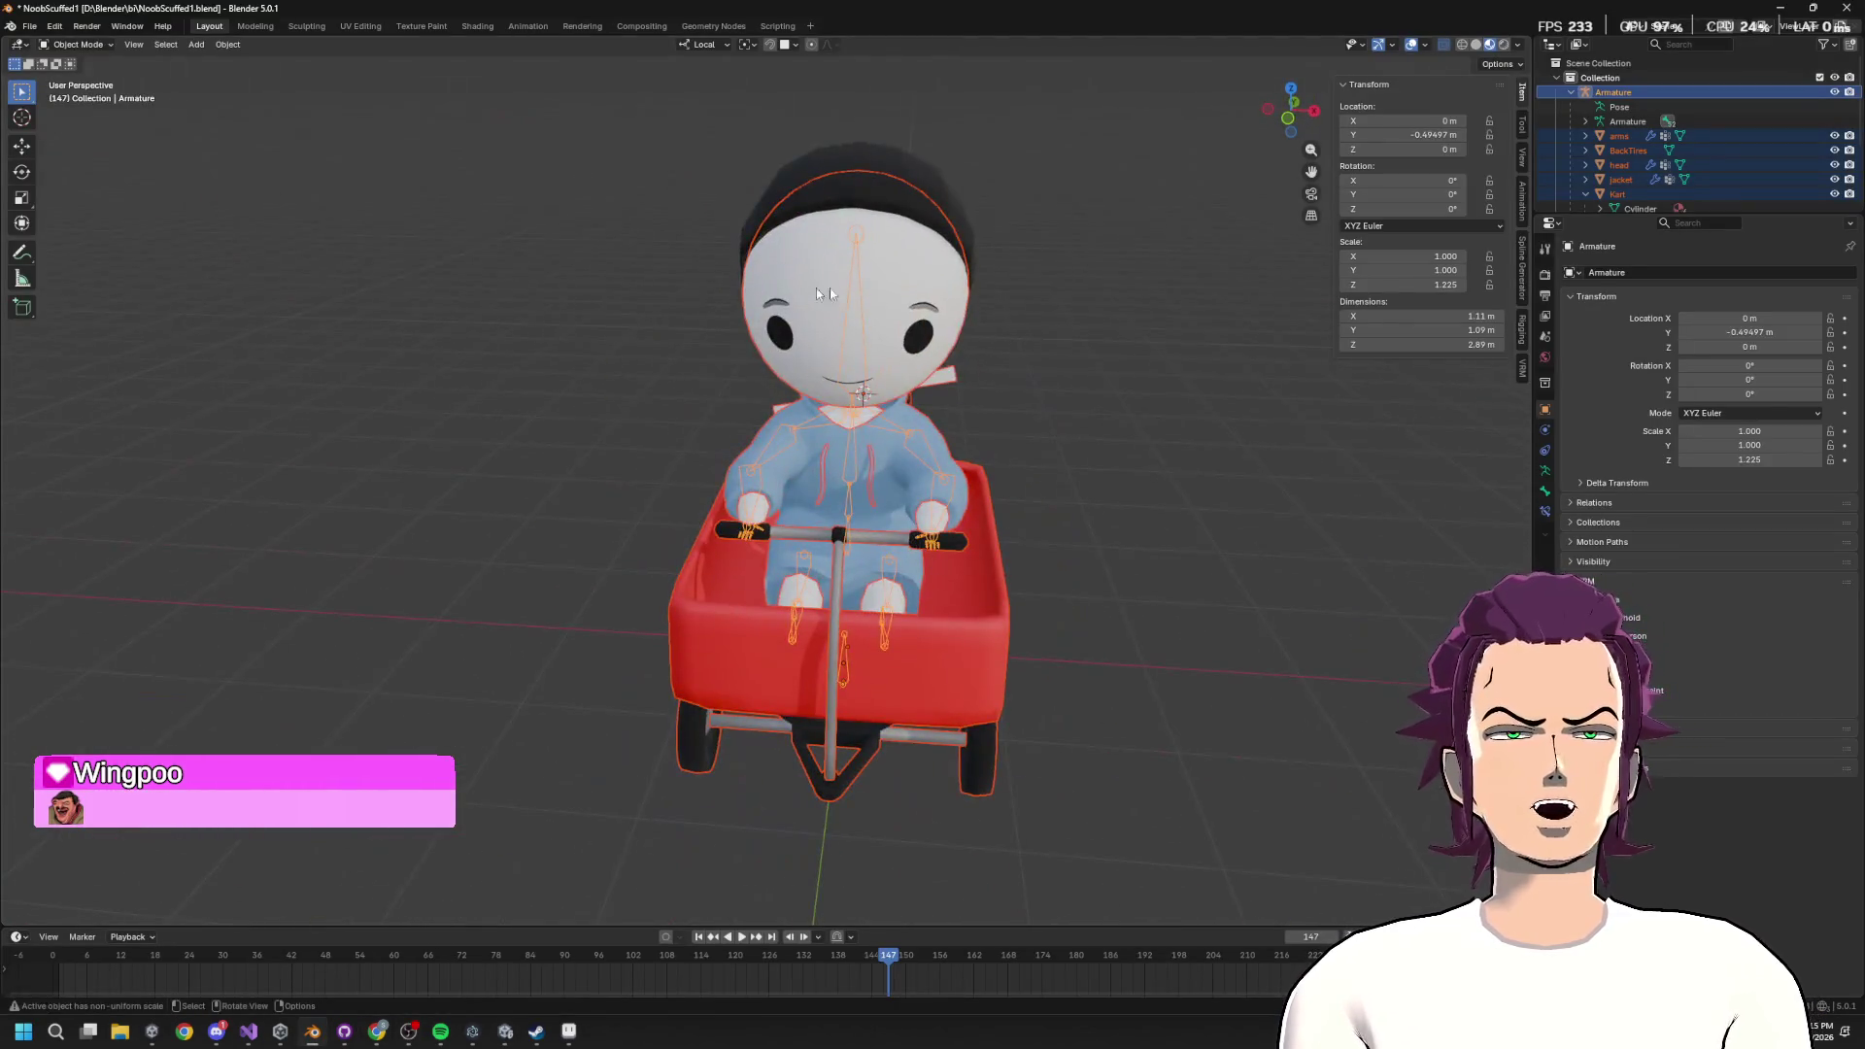
{"action": "mouse_move", "coordinate": [948, 613]}
{"action": "left_mouse_down"}
{"action": "mouse_move", "coordinate": [905, 544]}
{"action": "mouse_move", "coordinate": [836, 564]}
{"action": "left_mouse_up"}
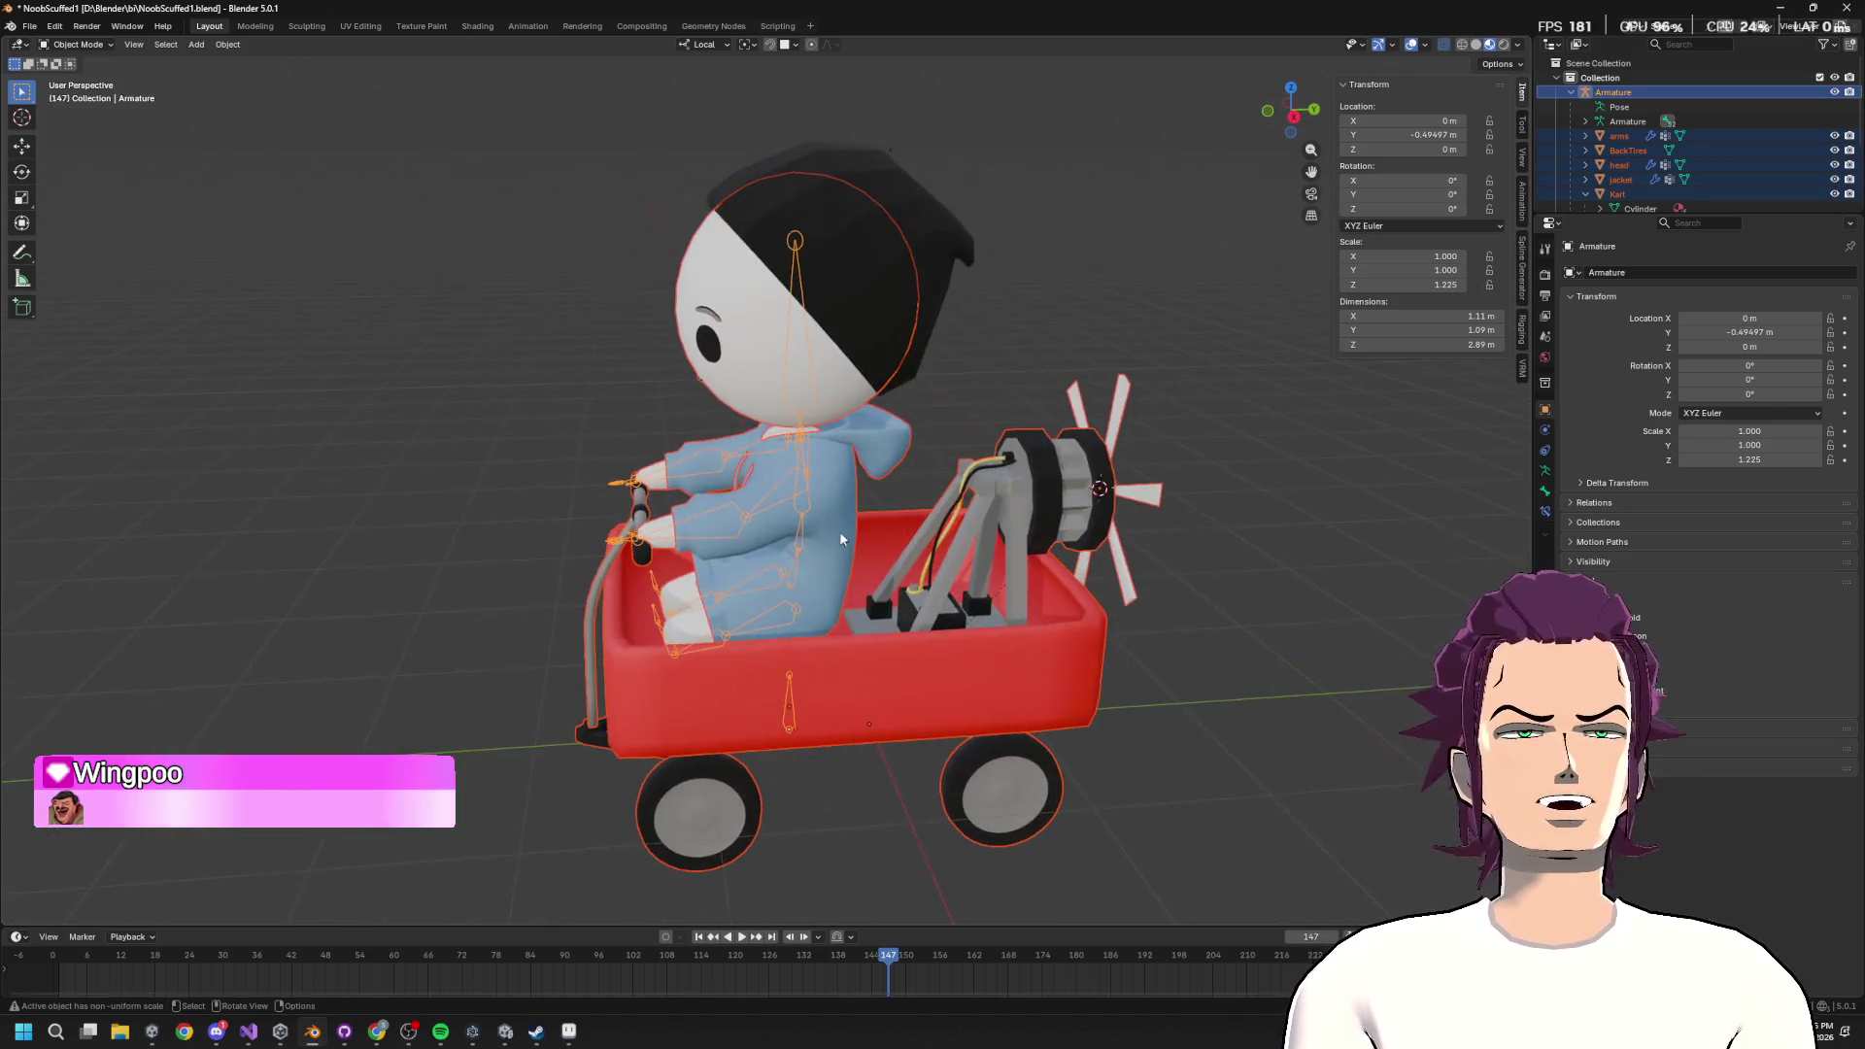
{"action": "left_click", "coordinate": [799, 525]}
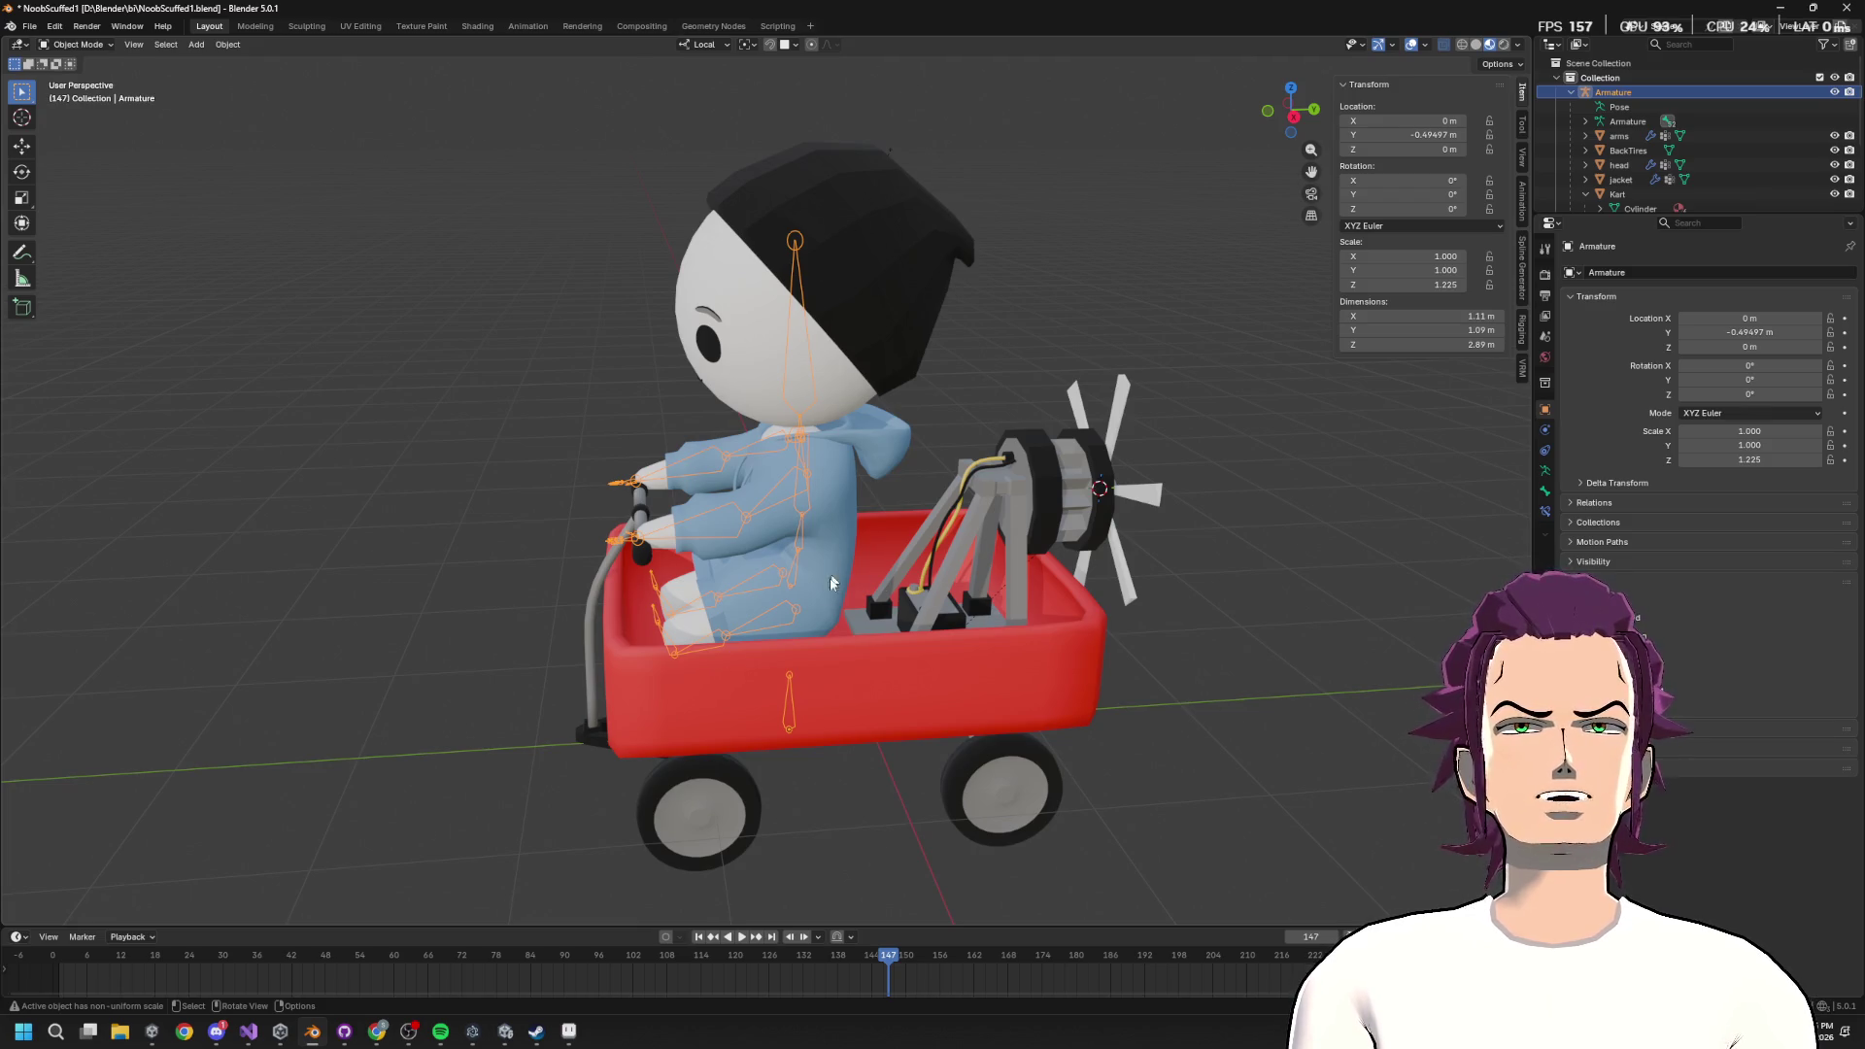
Launch Paint by searching 'paint' from the Start menu.
{"action": "key", "text": "super"}
{"action": "type", "text": "wpain"}
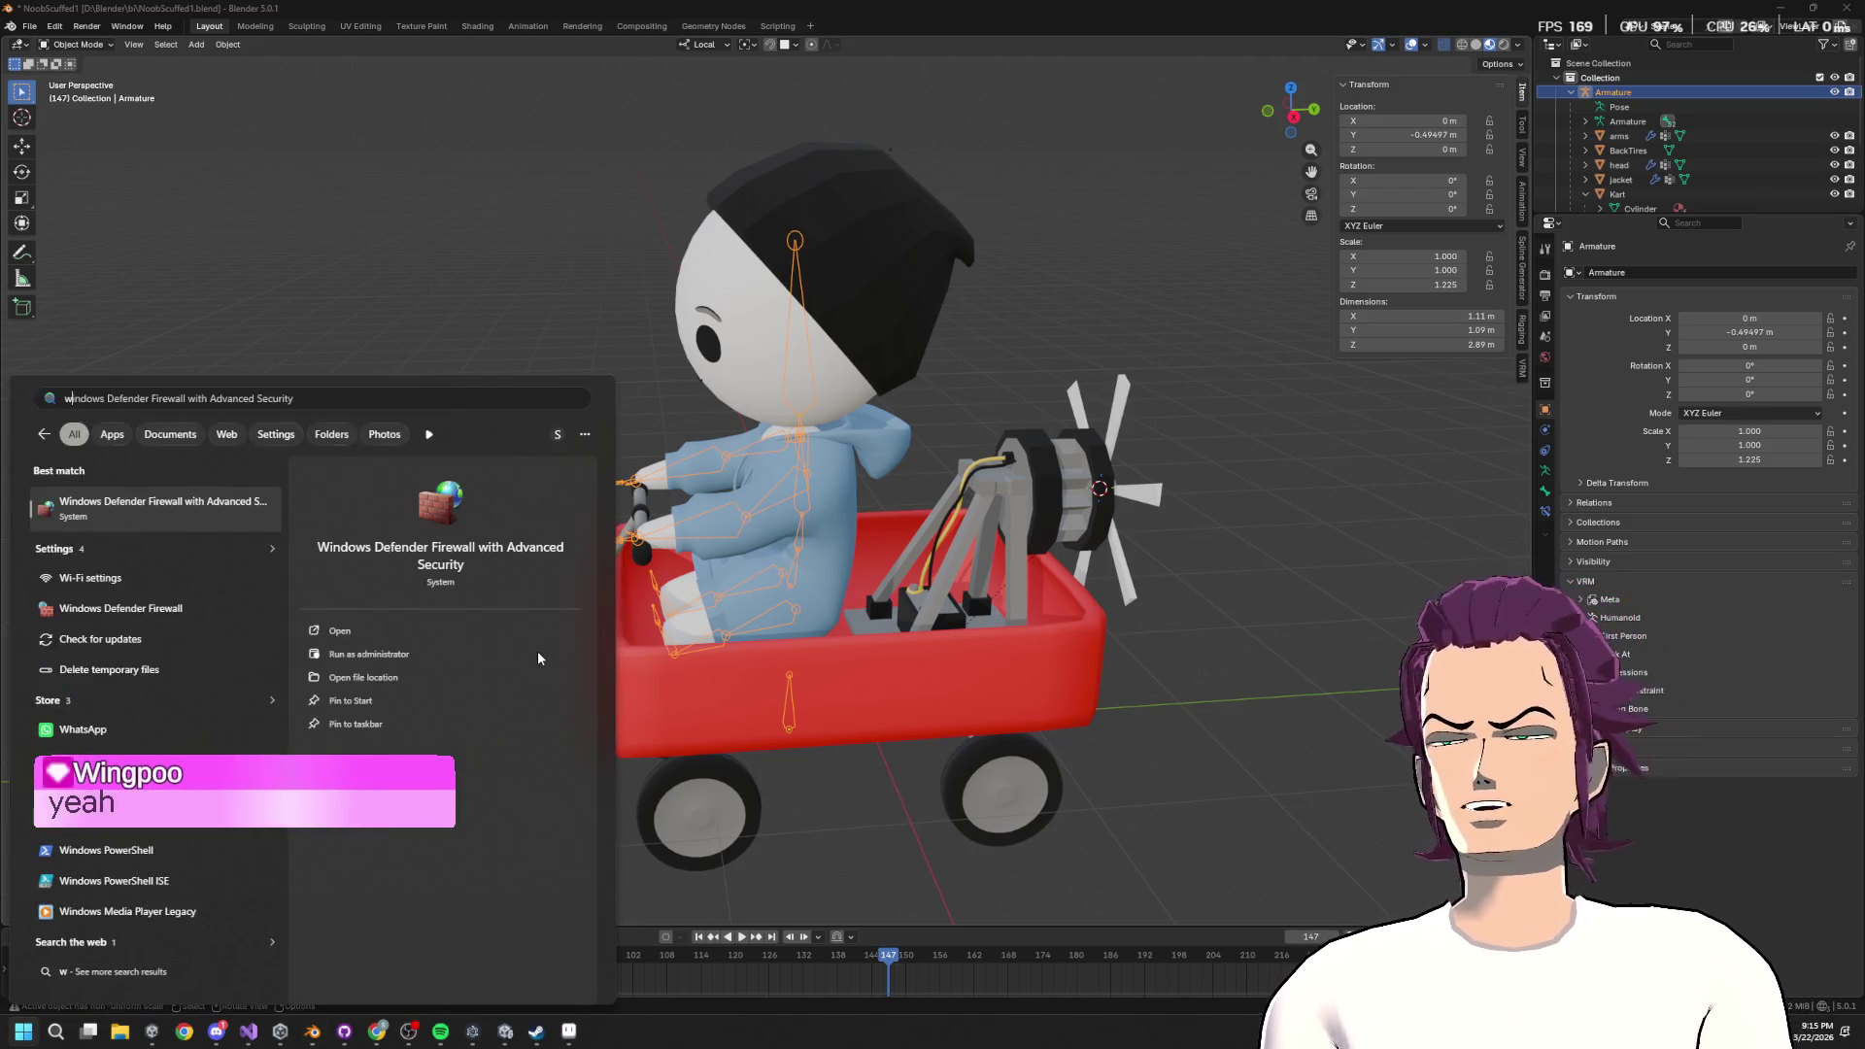
{"action": "key", "text": "BackSpace"}
{"action": "key", "text": "BackSpace"}
{"action": "key", "text": "BackSpace"}
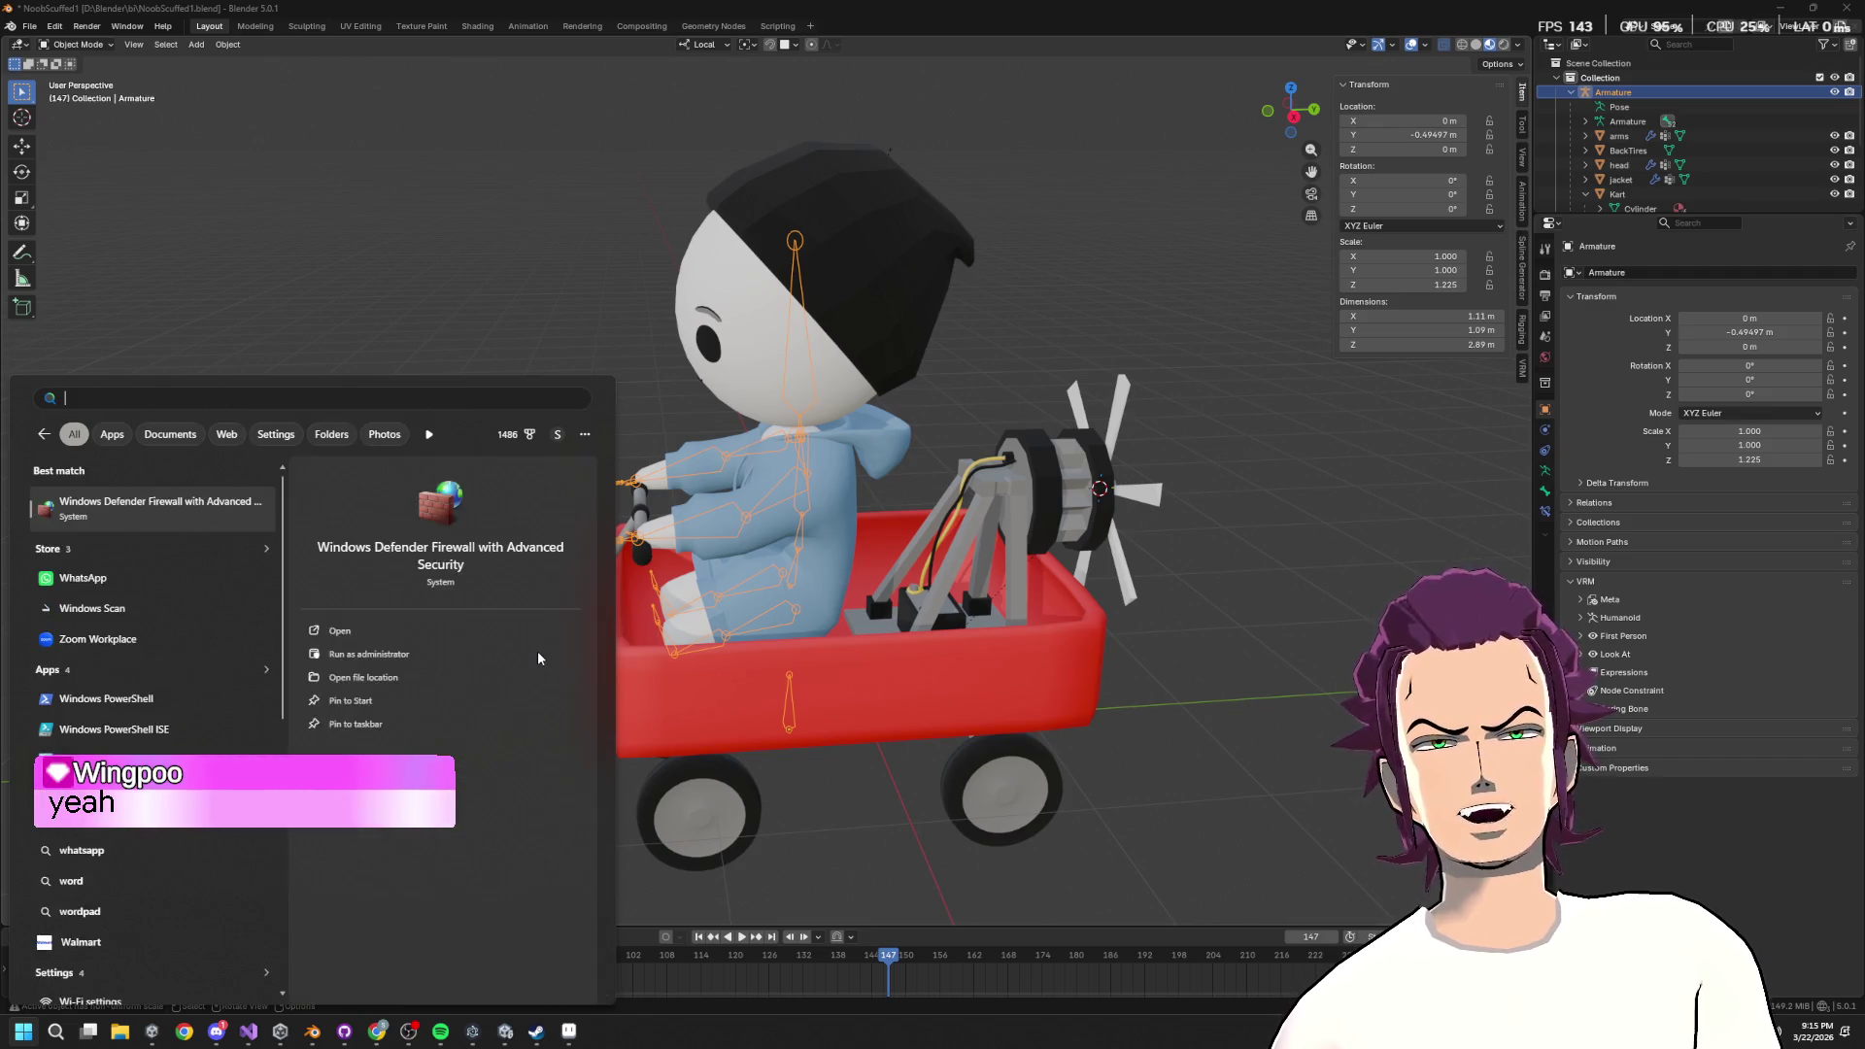
{"action": "type", "text": "paint"}
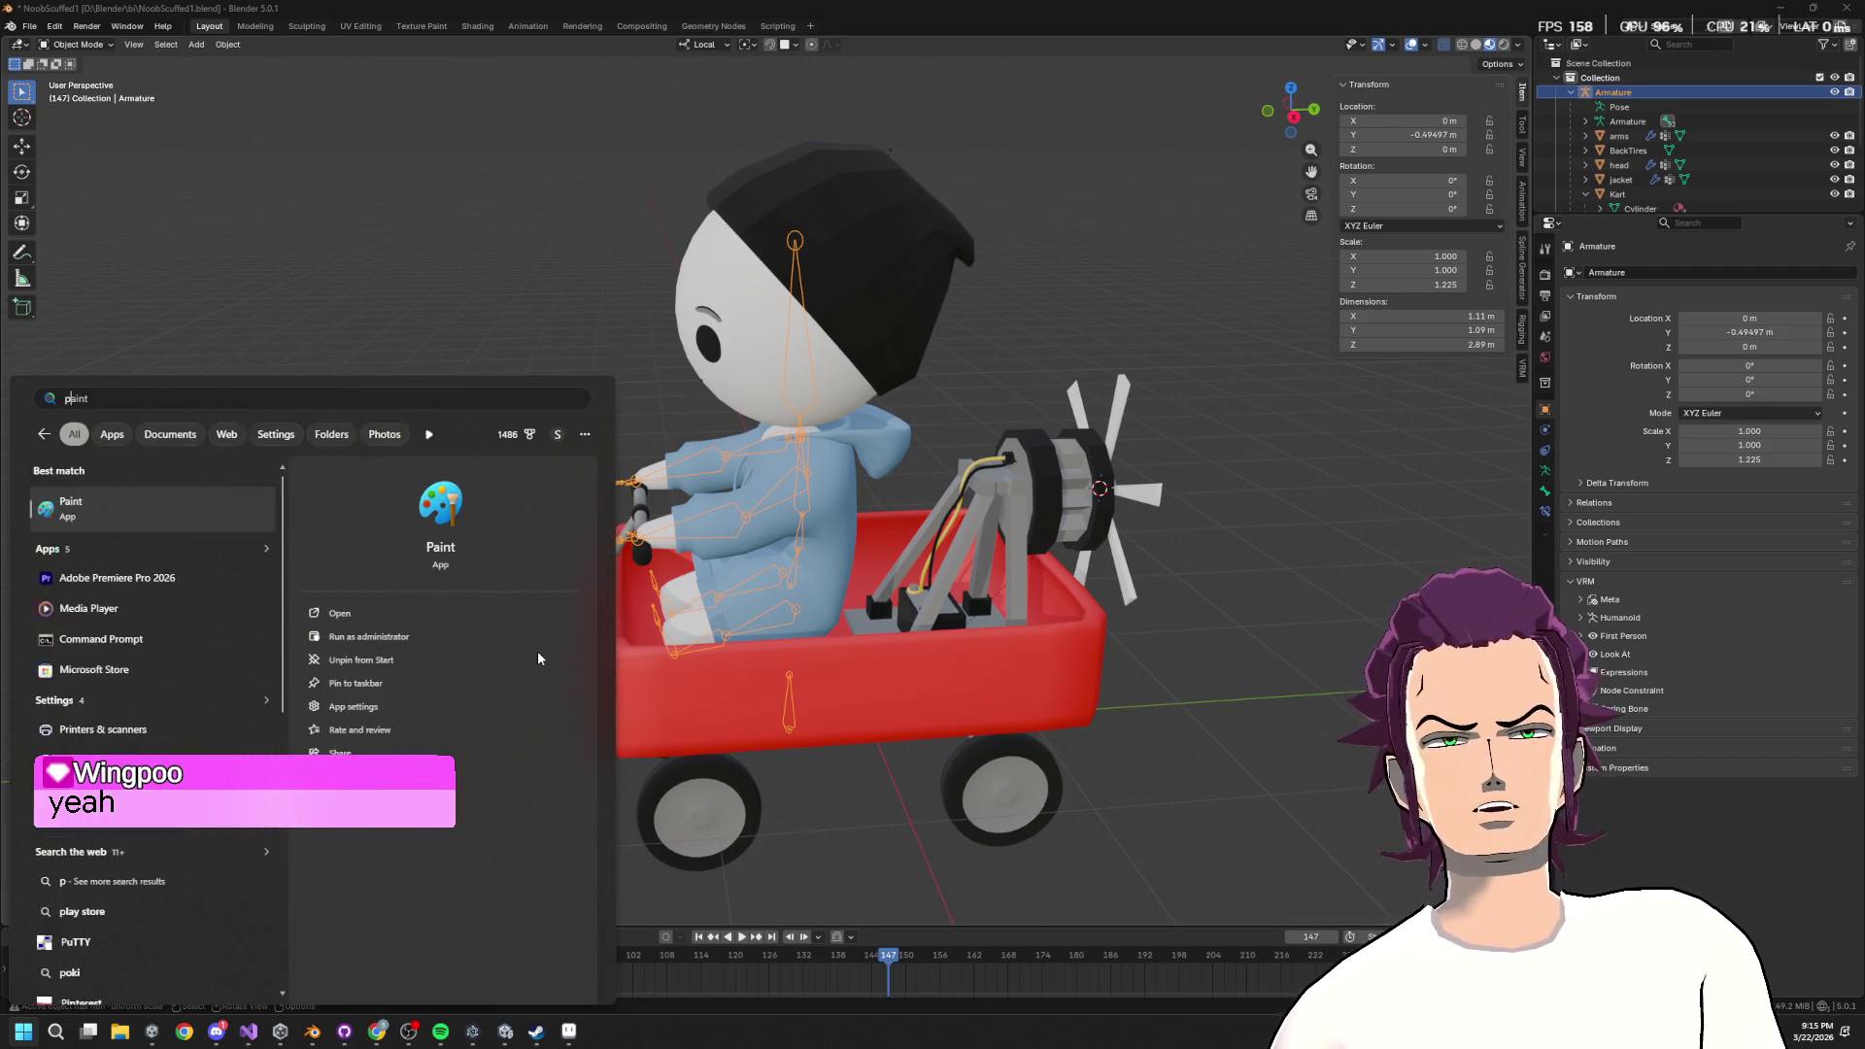
{"action": "key", "text": "Return"}
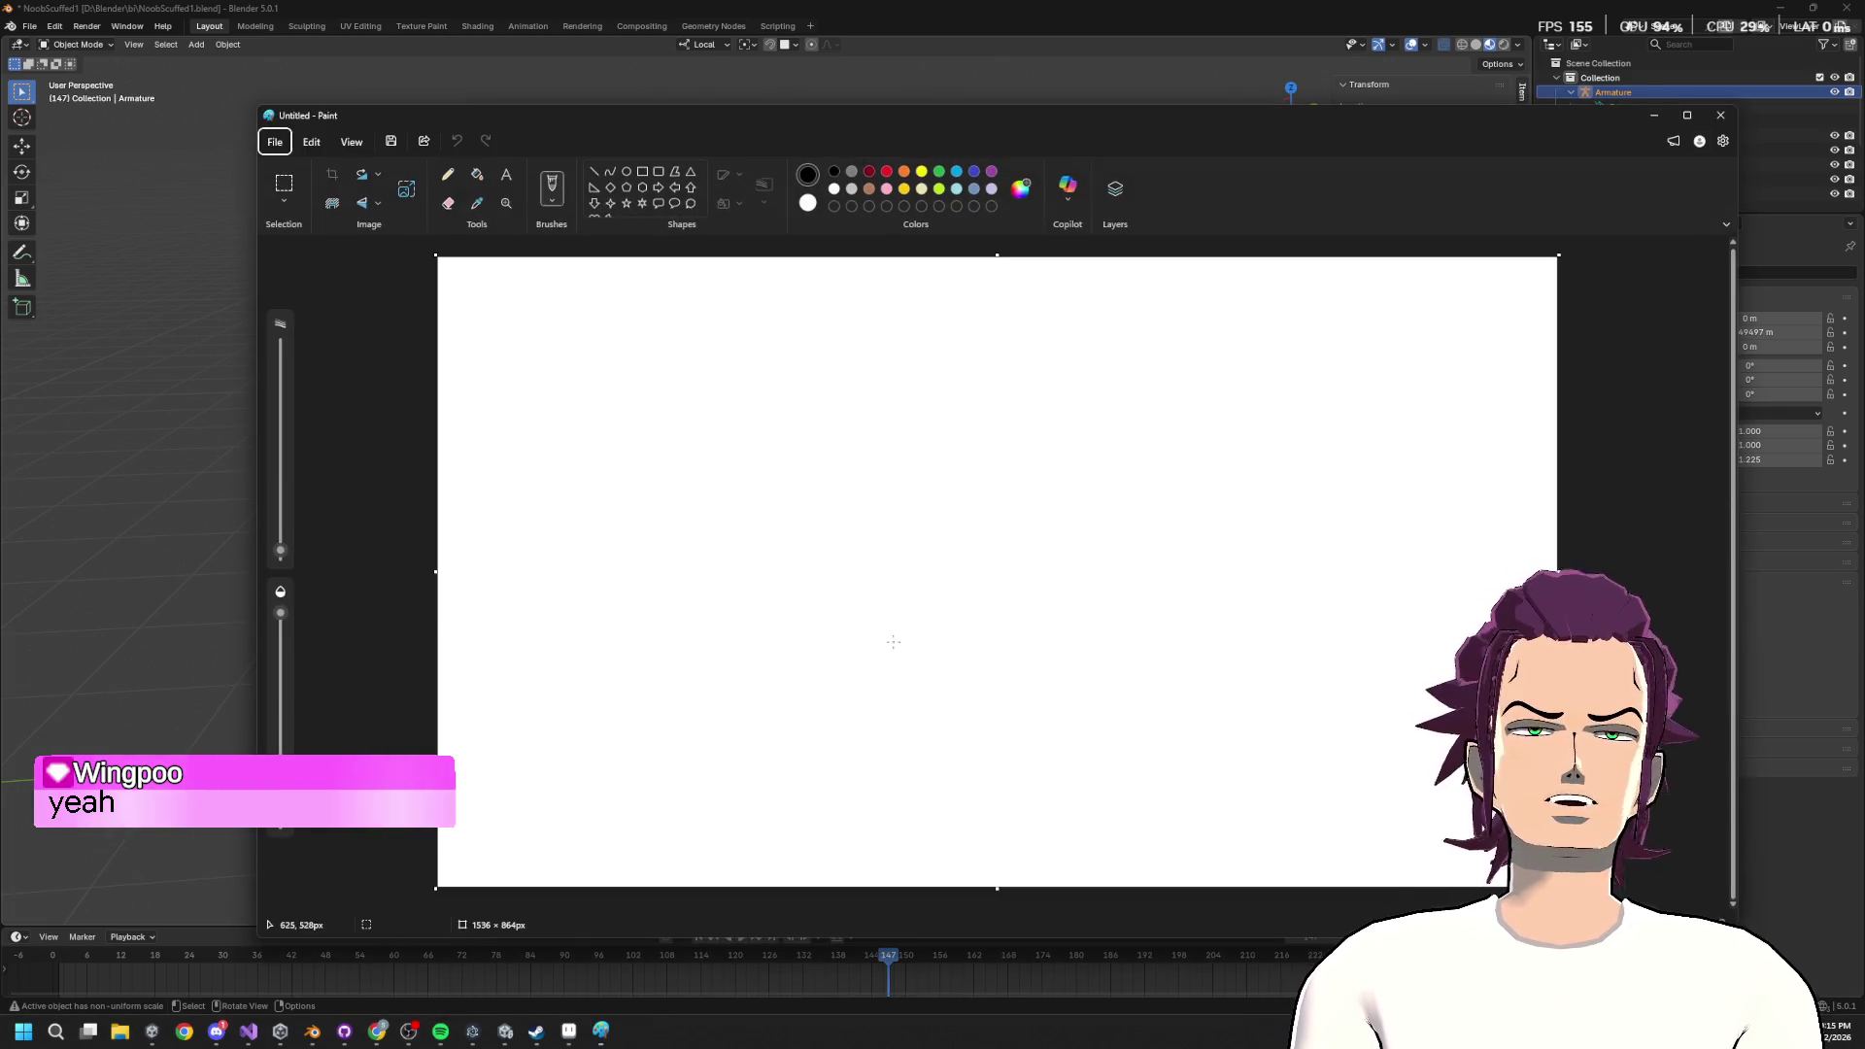
Sketch the first- and third-place podium blocks, a spectator below, and green marks above.
{"action": "mouse_move", "coordinate": [816, 715]}
{"action": "left_mouse_down"}
{"action": "mouse_move", "coordinate": [822, 491]}
{"action": "mouse_move", "coordinate": [1018, 478]}
{"action": "mouse_move", "coordinate": [1013, 712]}
{"action": "left_mouse_up"}
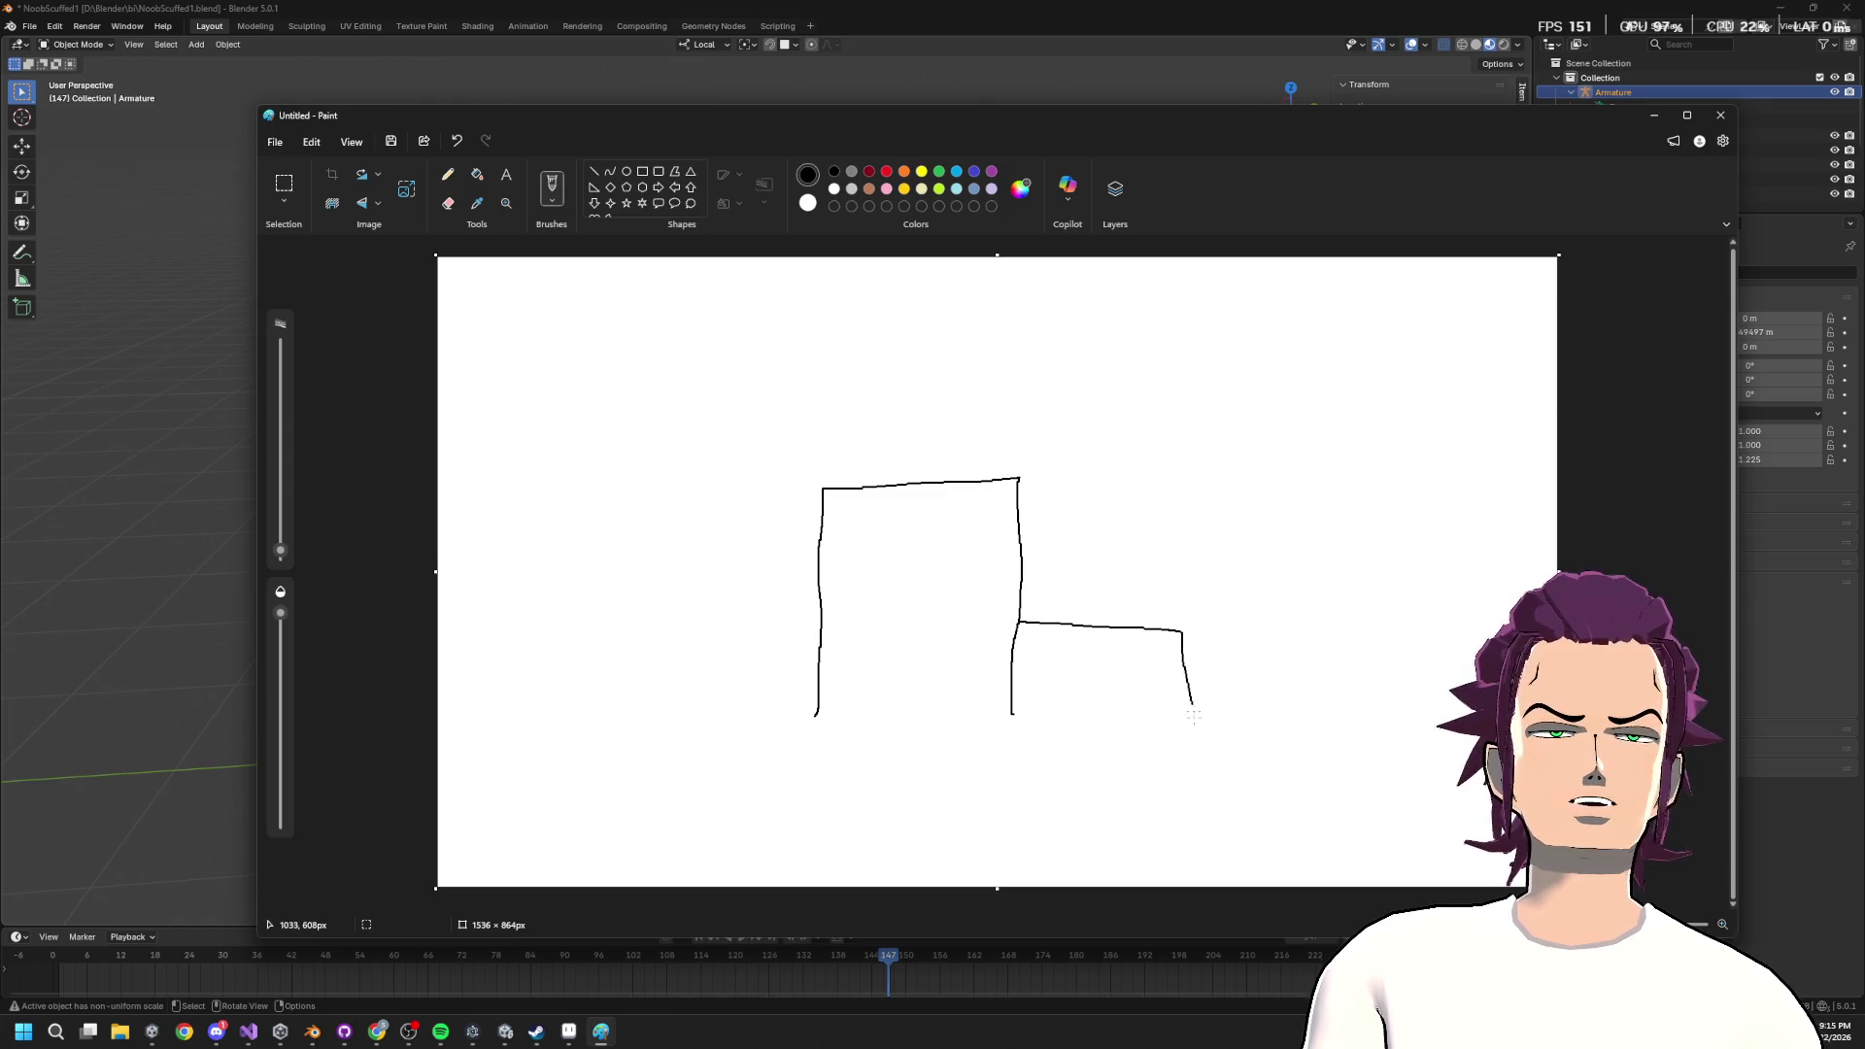
{"action": "mouse_move", "coordinate": [790, 619]}
{"action": "left_mouse_down"}
{"action": "mouse_move", "coordinate": [709, 769]}
{"action": "mouse_move", "coordinate": [1215, 804]}
{"action": "left_mouse_up"}
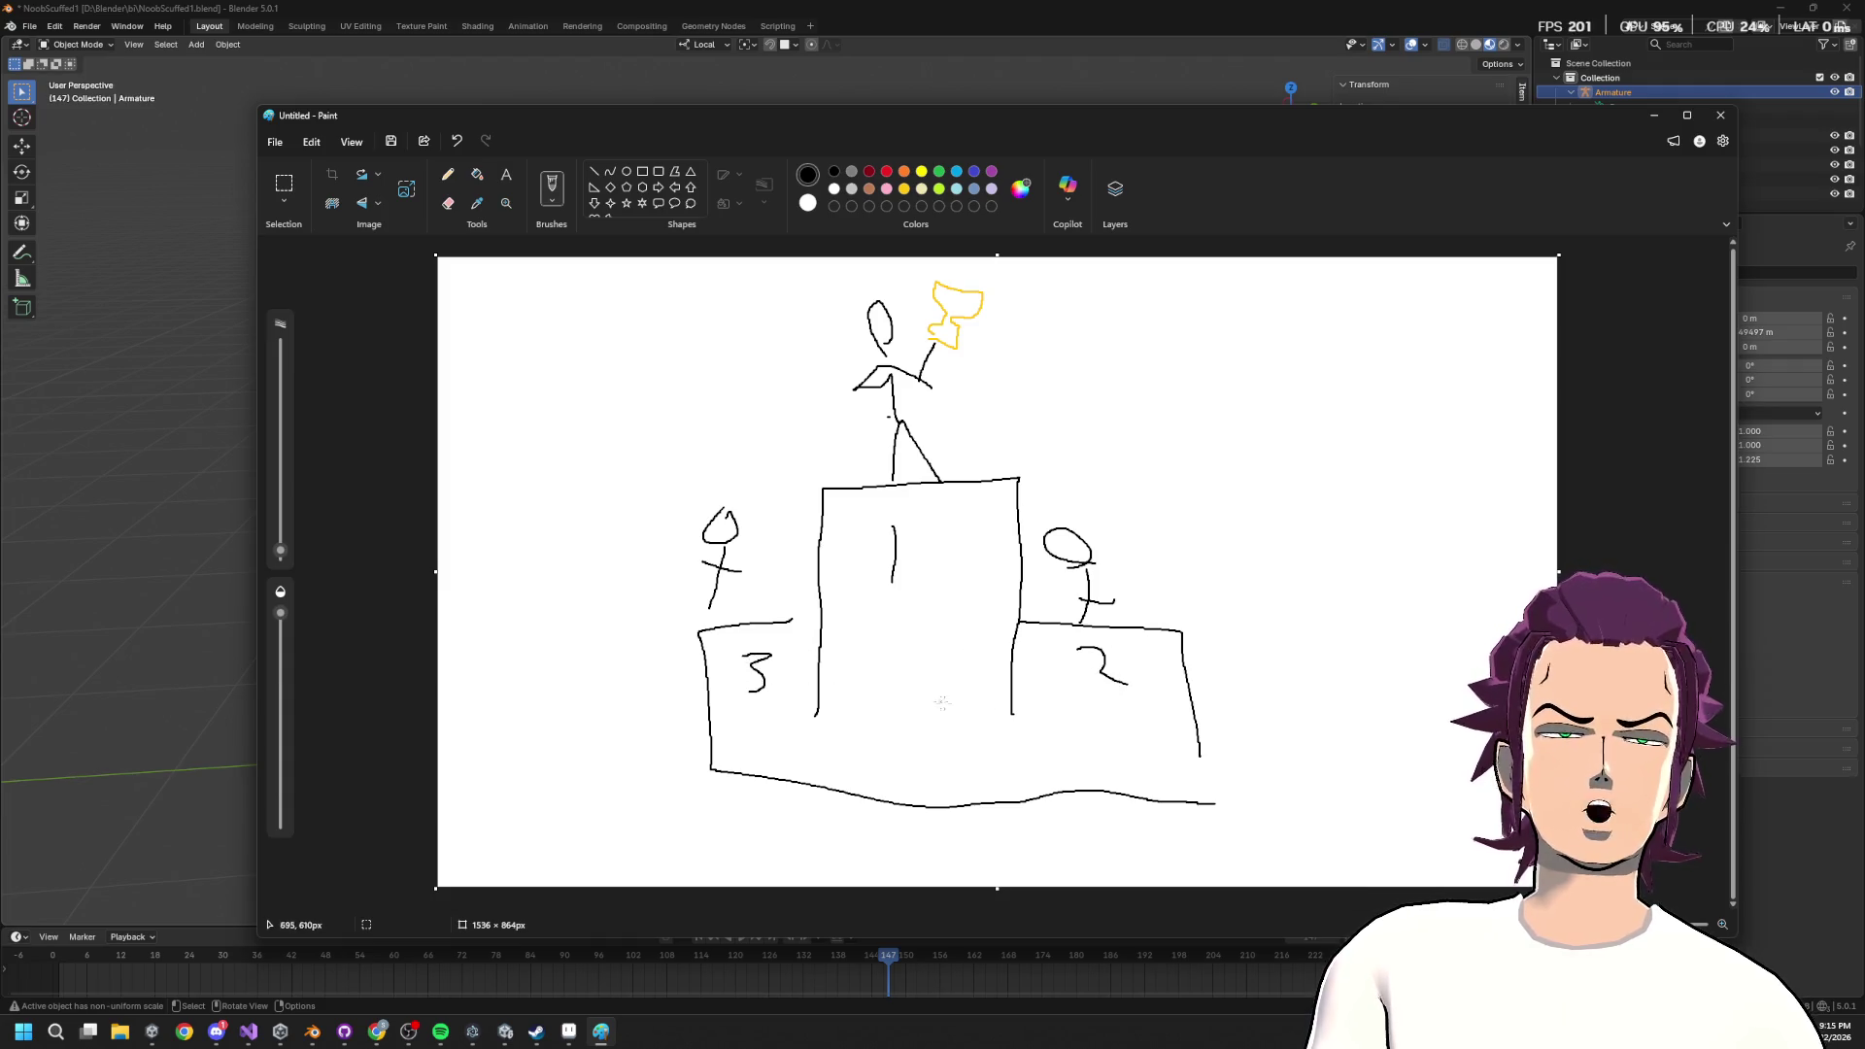
{"action": "left_click_drag", "start_coordinate": [520, 861], "coordinate": [626, 864]}
{"action": "left_click_drag", "start_coordinate": [572, 785], "coordinate": [553, 795]}
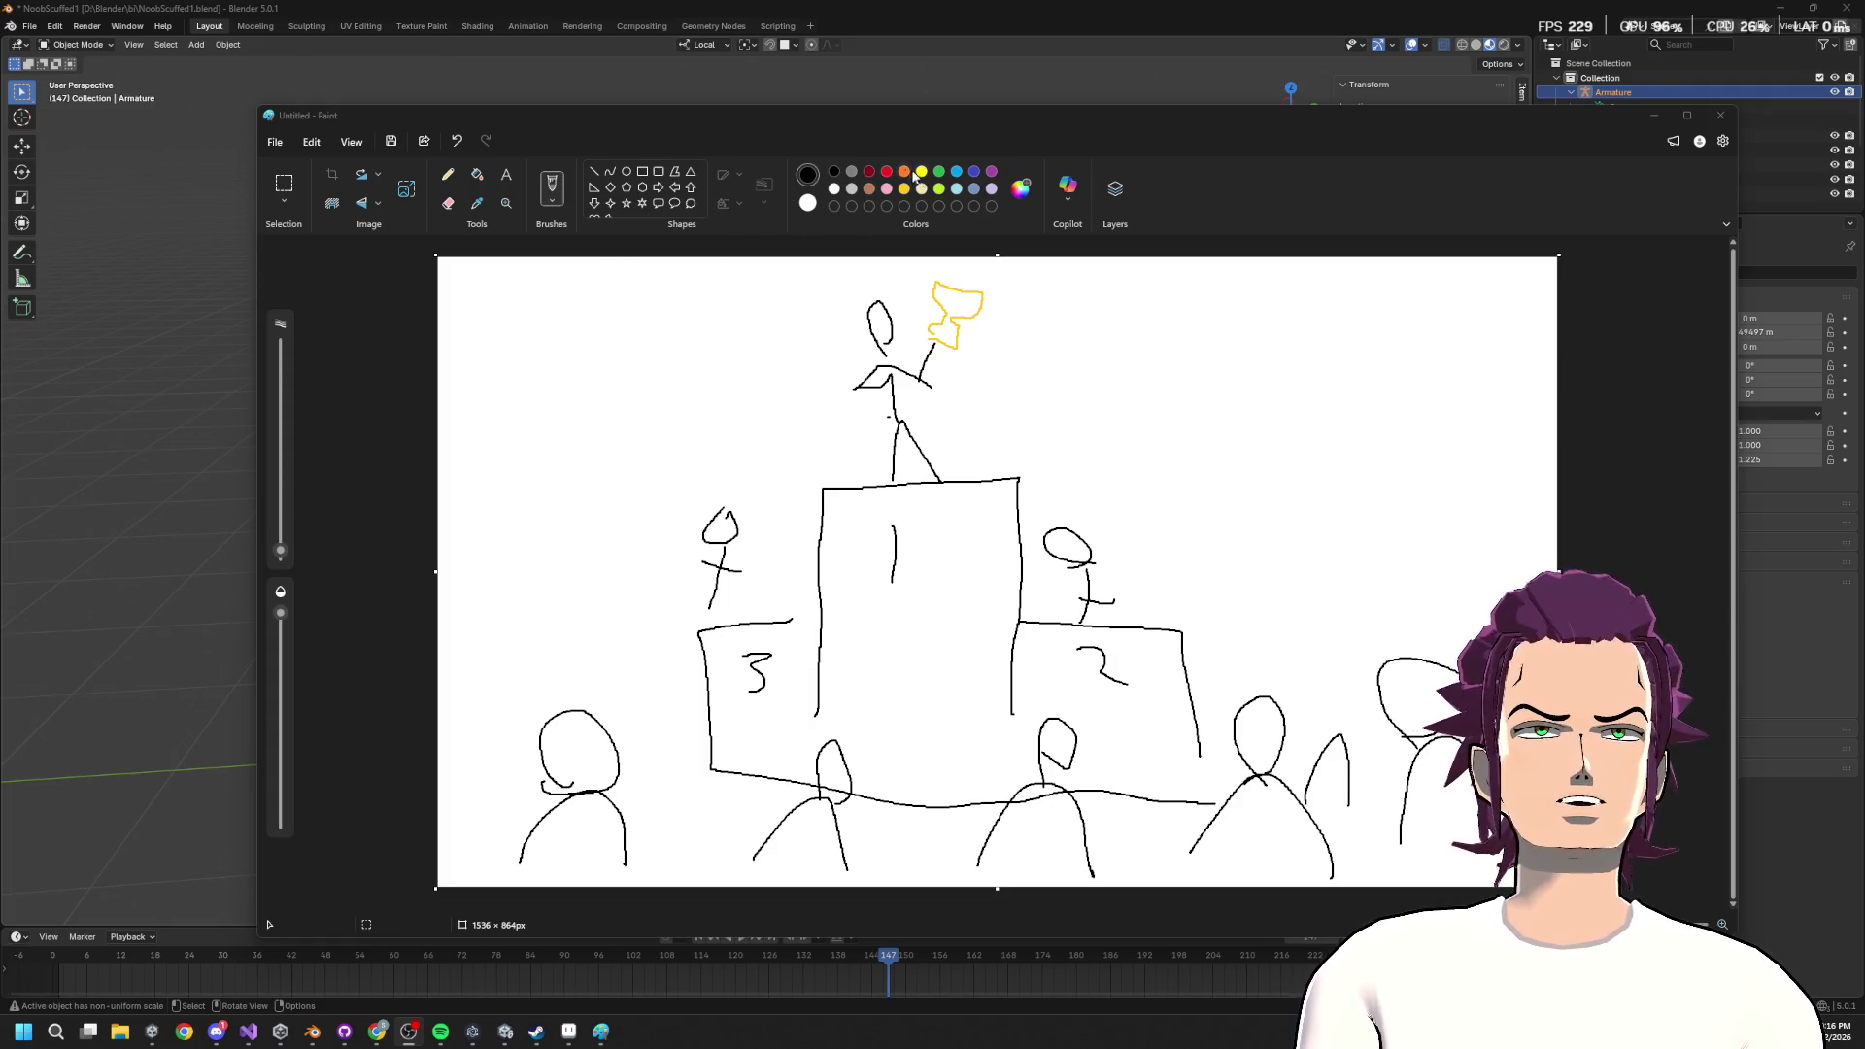
{"action": "left_click_drag", "start_coordinate": [1211, 375], "coordinate": [1277, 347]}
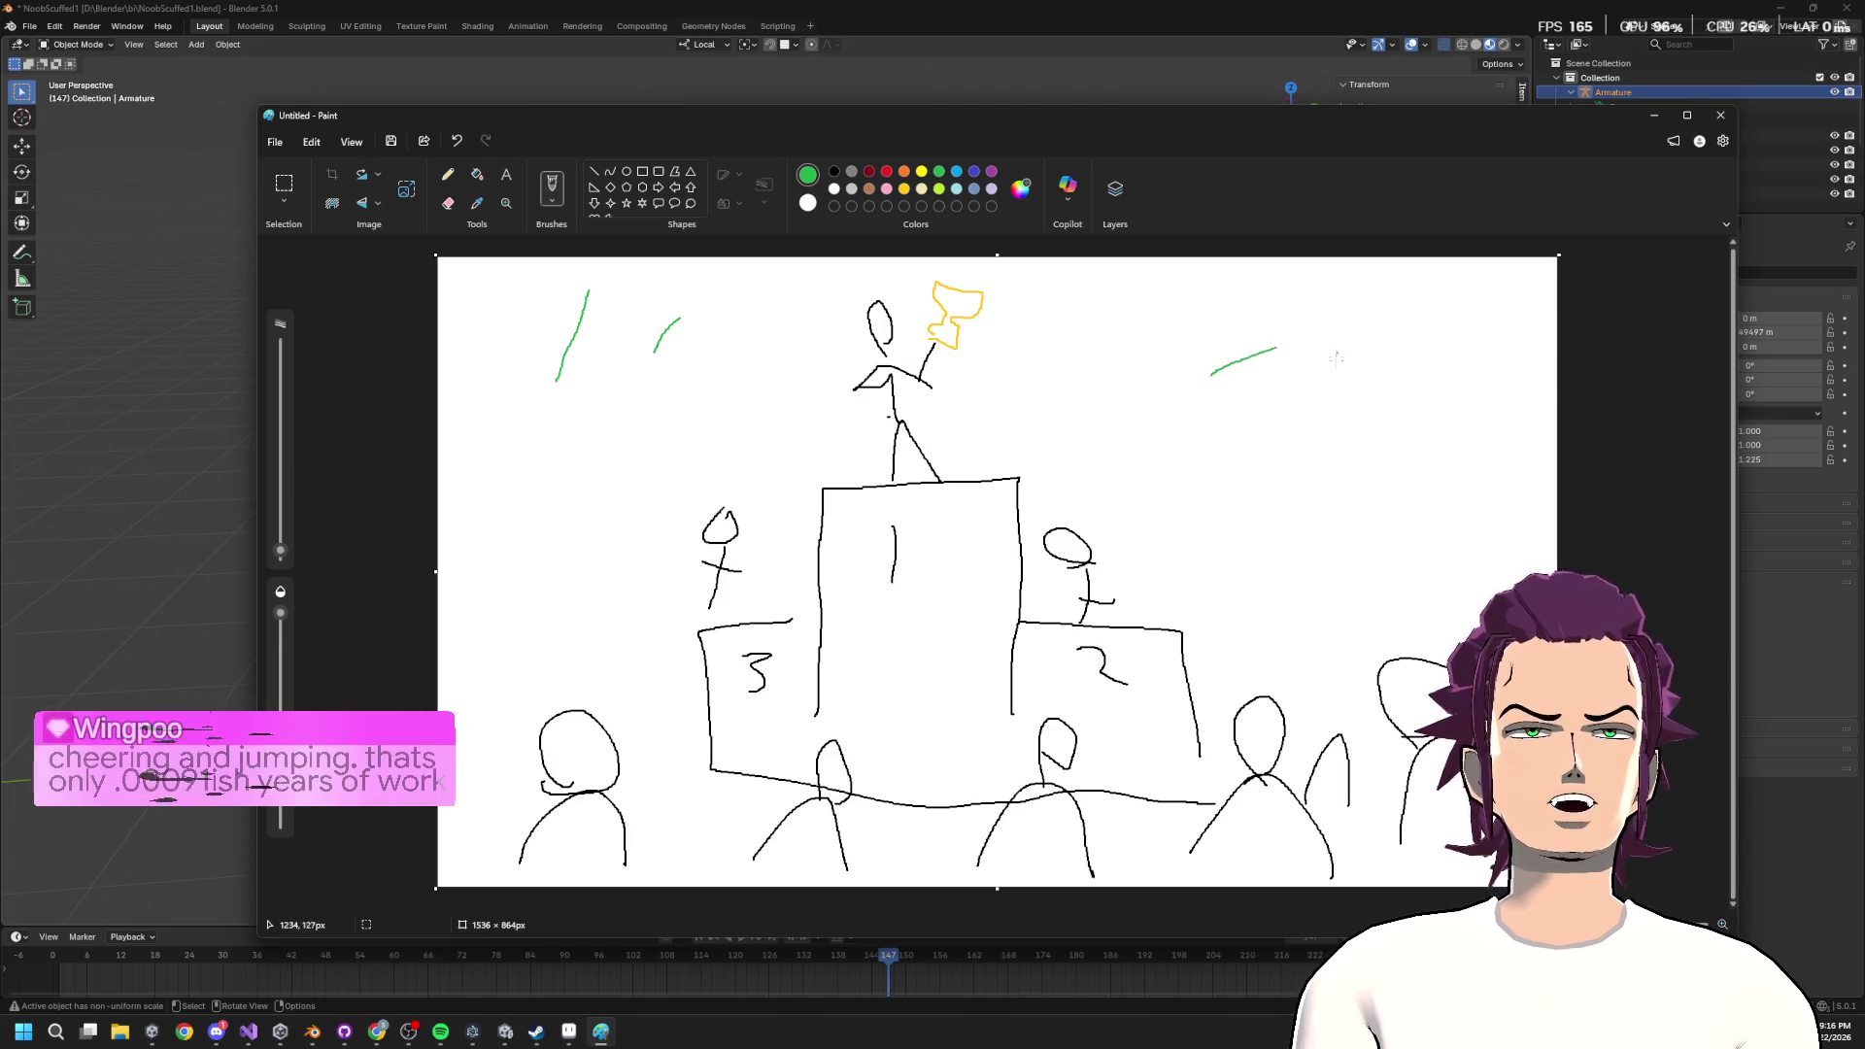
{"action": "left_click_drag", "start_coordinate": [1393, 404], "coordinate": [1426, 388]}
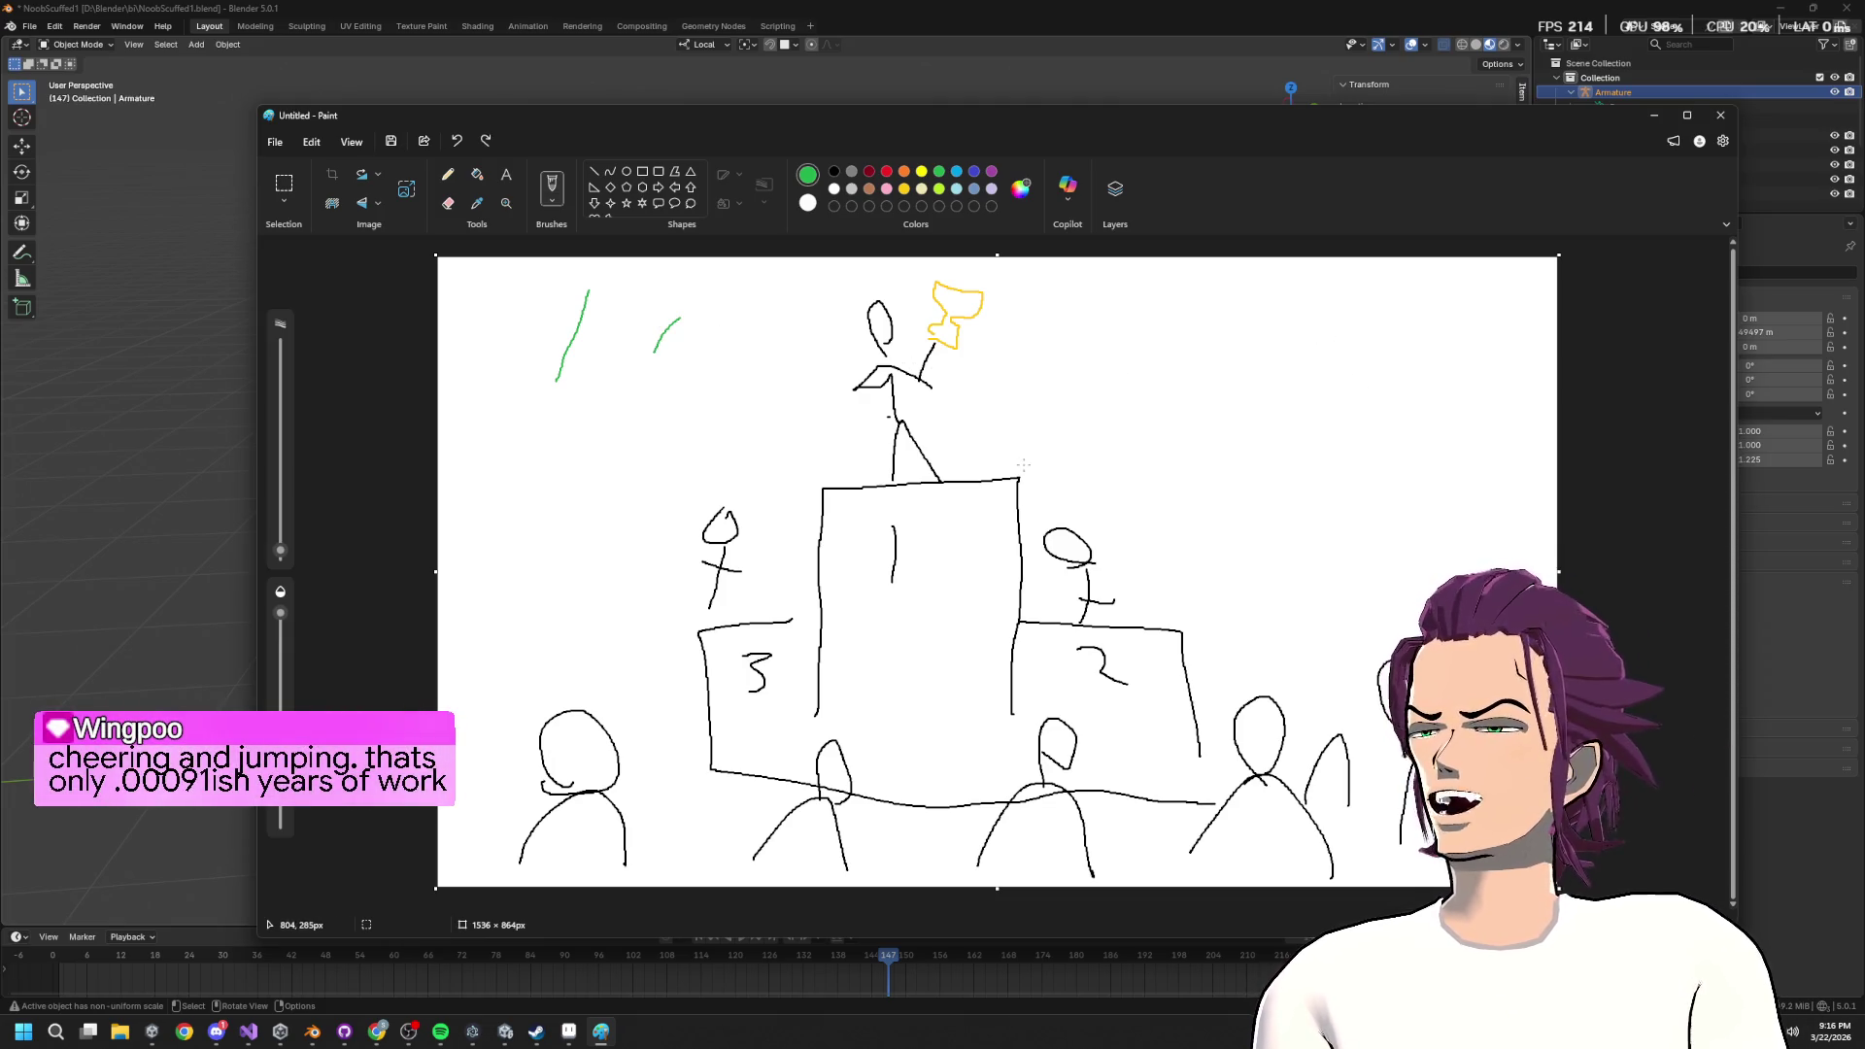
{"action": "left_click", "coordinate": [869, 173]}
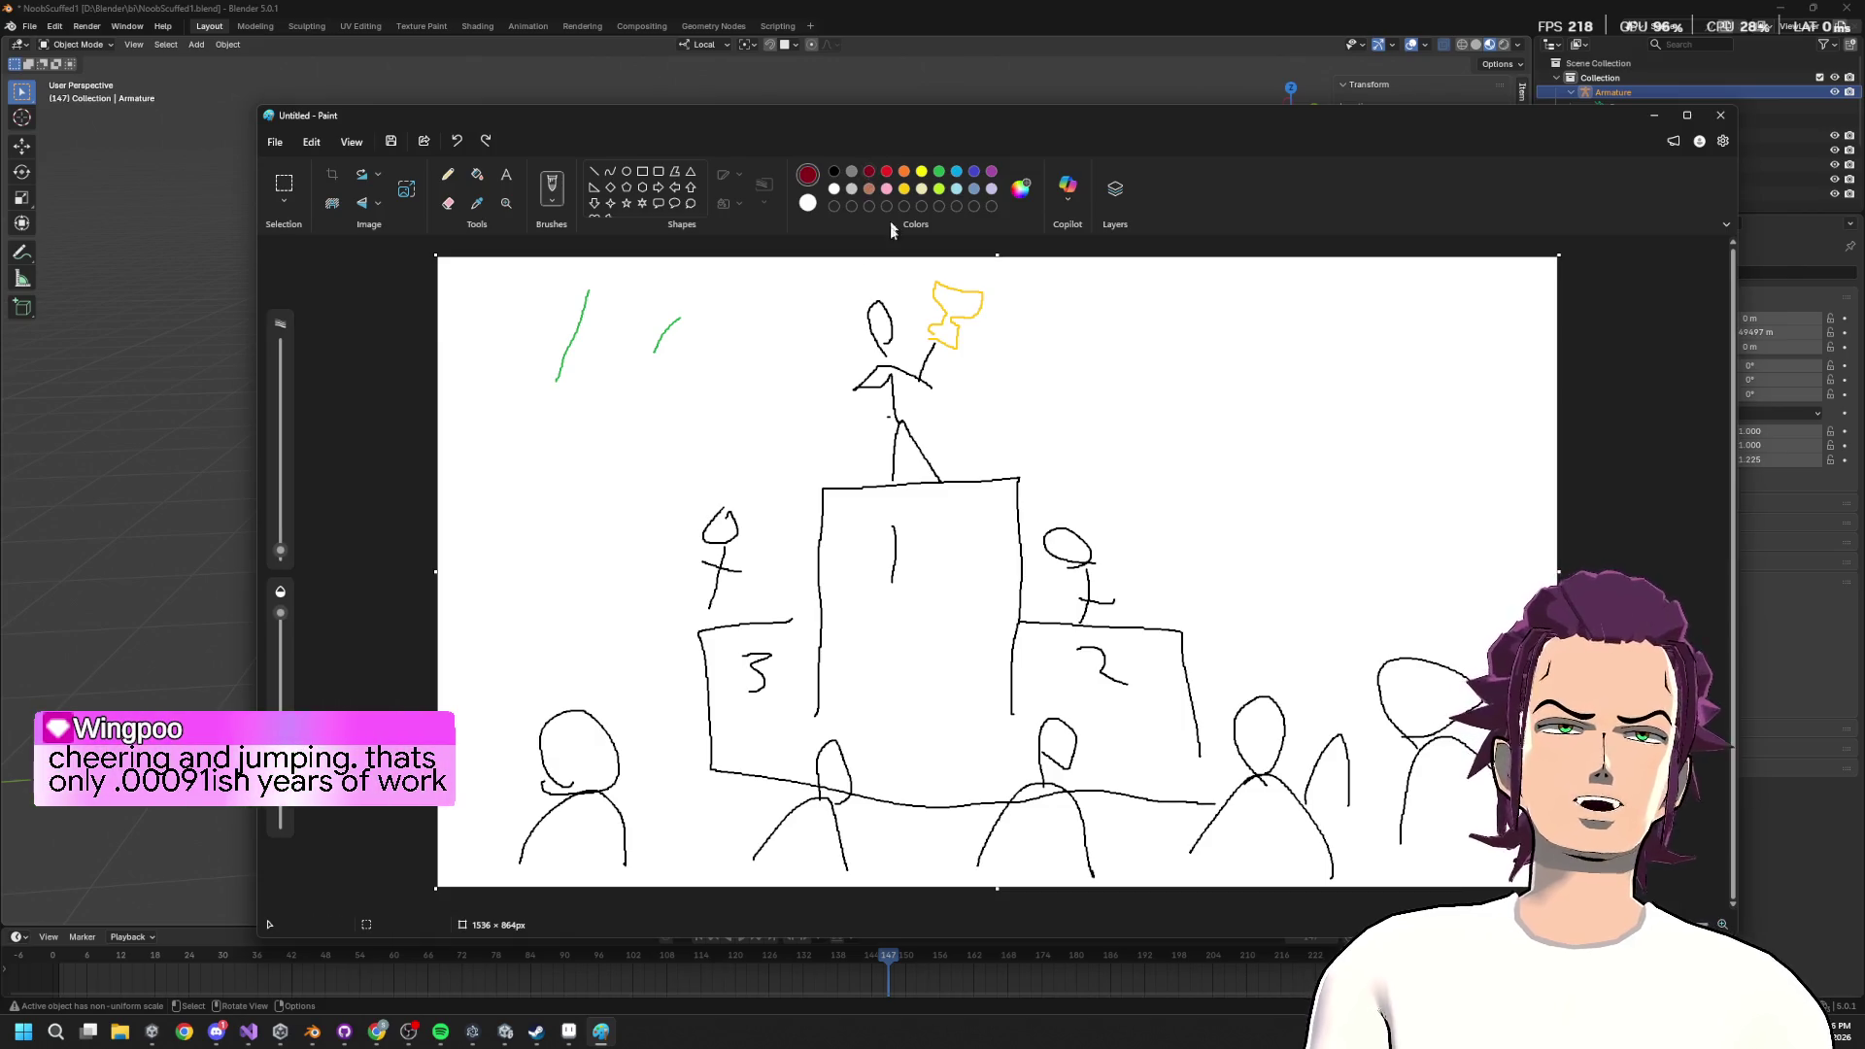
{"action": "mouse_move", "coordinate": [593, 683]}
{"action": "left_mouse_down"}
{"action": "mouse_move", "coordinate": [761, 354]}
{"action": "mouse_move", "coordinate": [821, 325]}
{"action": "mouse_move", "coordinate": [842, 350]}
{"action": "mouse_move", "coordinate": [859, 325]}
{"action": "mouse_move", "coordinate": [847, 338]}
{"action": "left_mouse_up"}
{"action": "left_click_drag", "start_coordinate": [1392, 639], "coordinate": [1124, 540]}
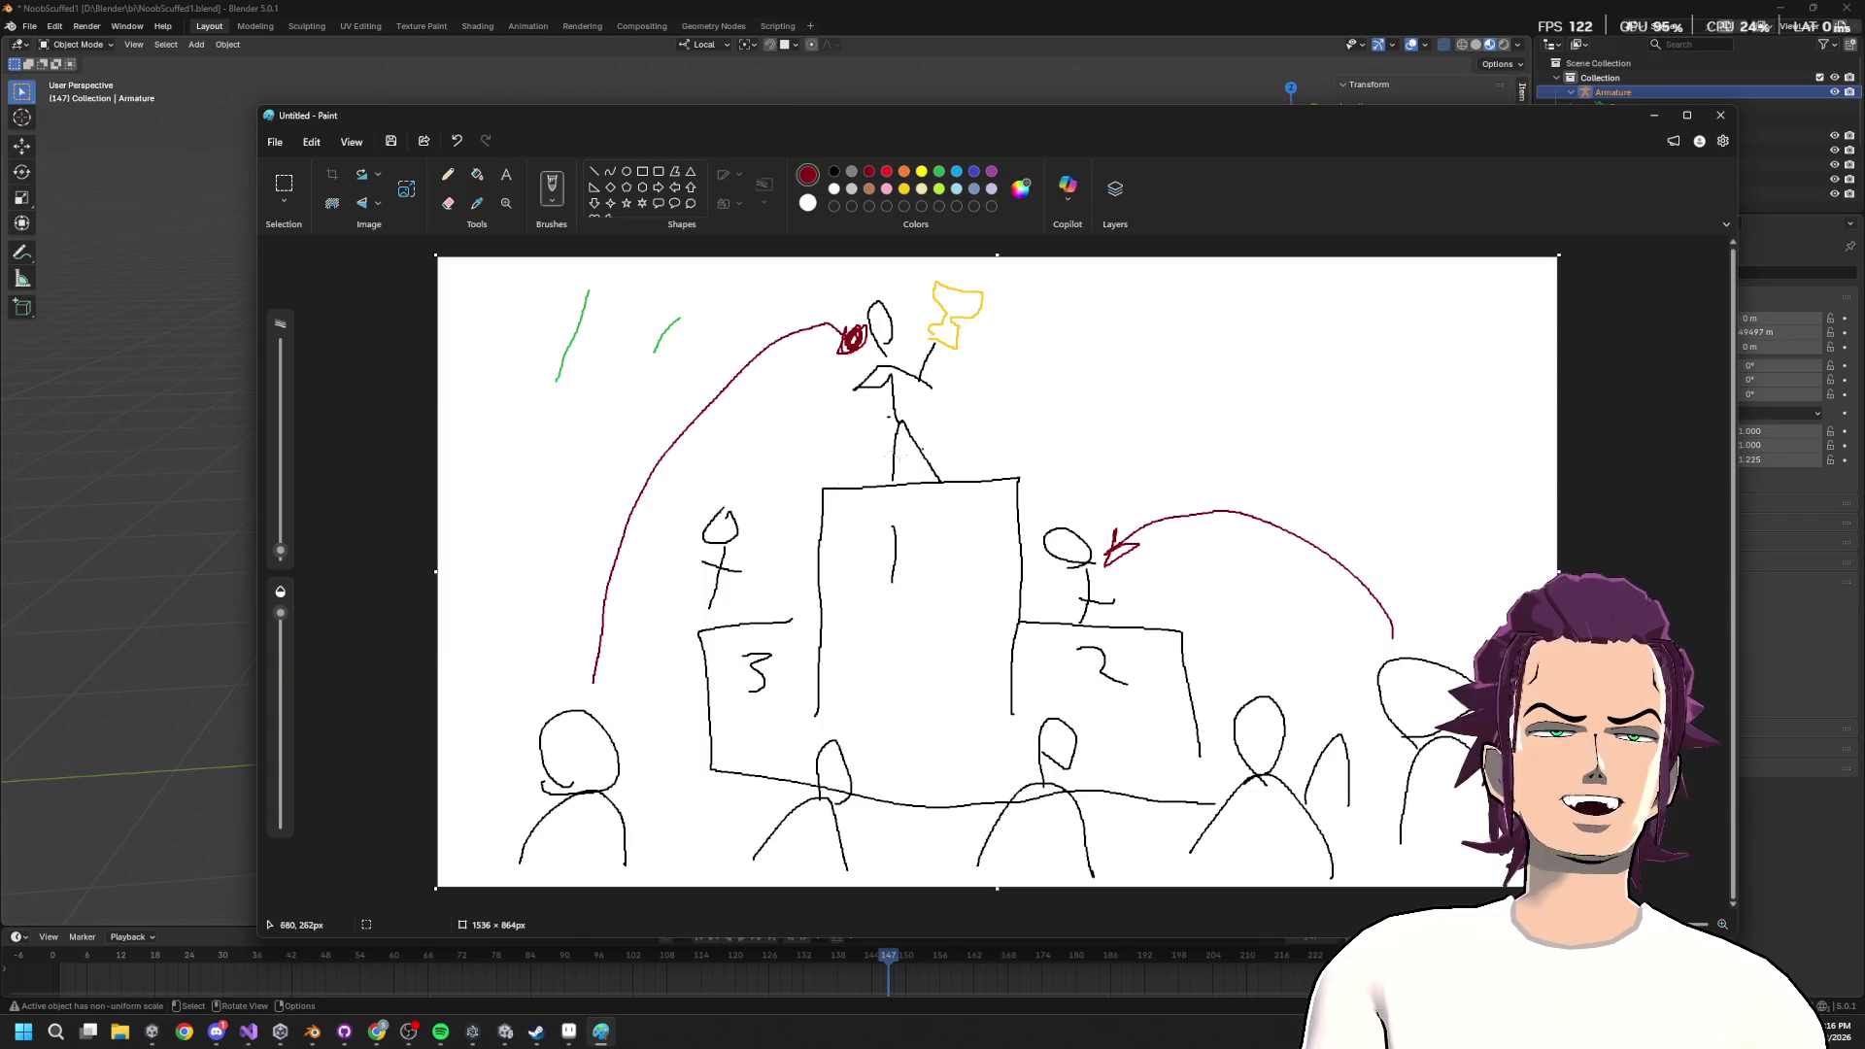
{"action": "left_click_drag", "start_coordinate": [811, 758], "coordinate": [703, 520]}
{"action": "left_click_drag", "start_coordinate": [1051, 725], "coordinate": [1098, 457]}
{"action": "key", "text": "ctrl+z"}
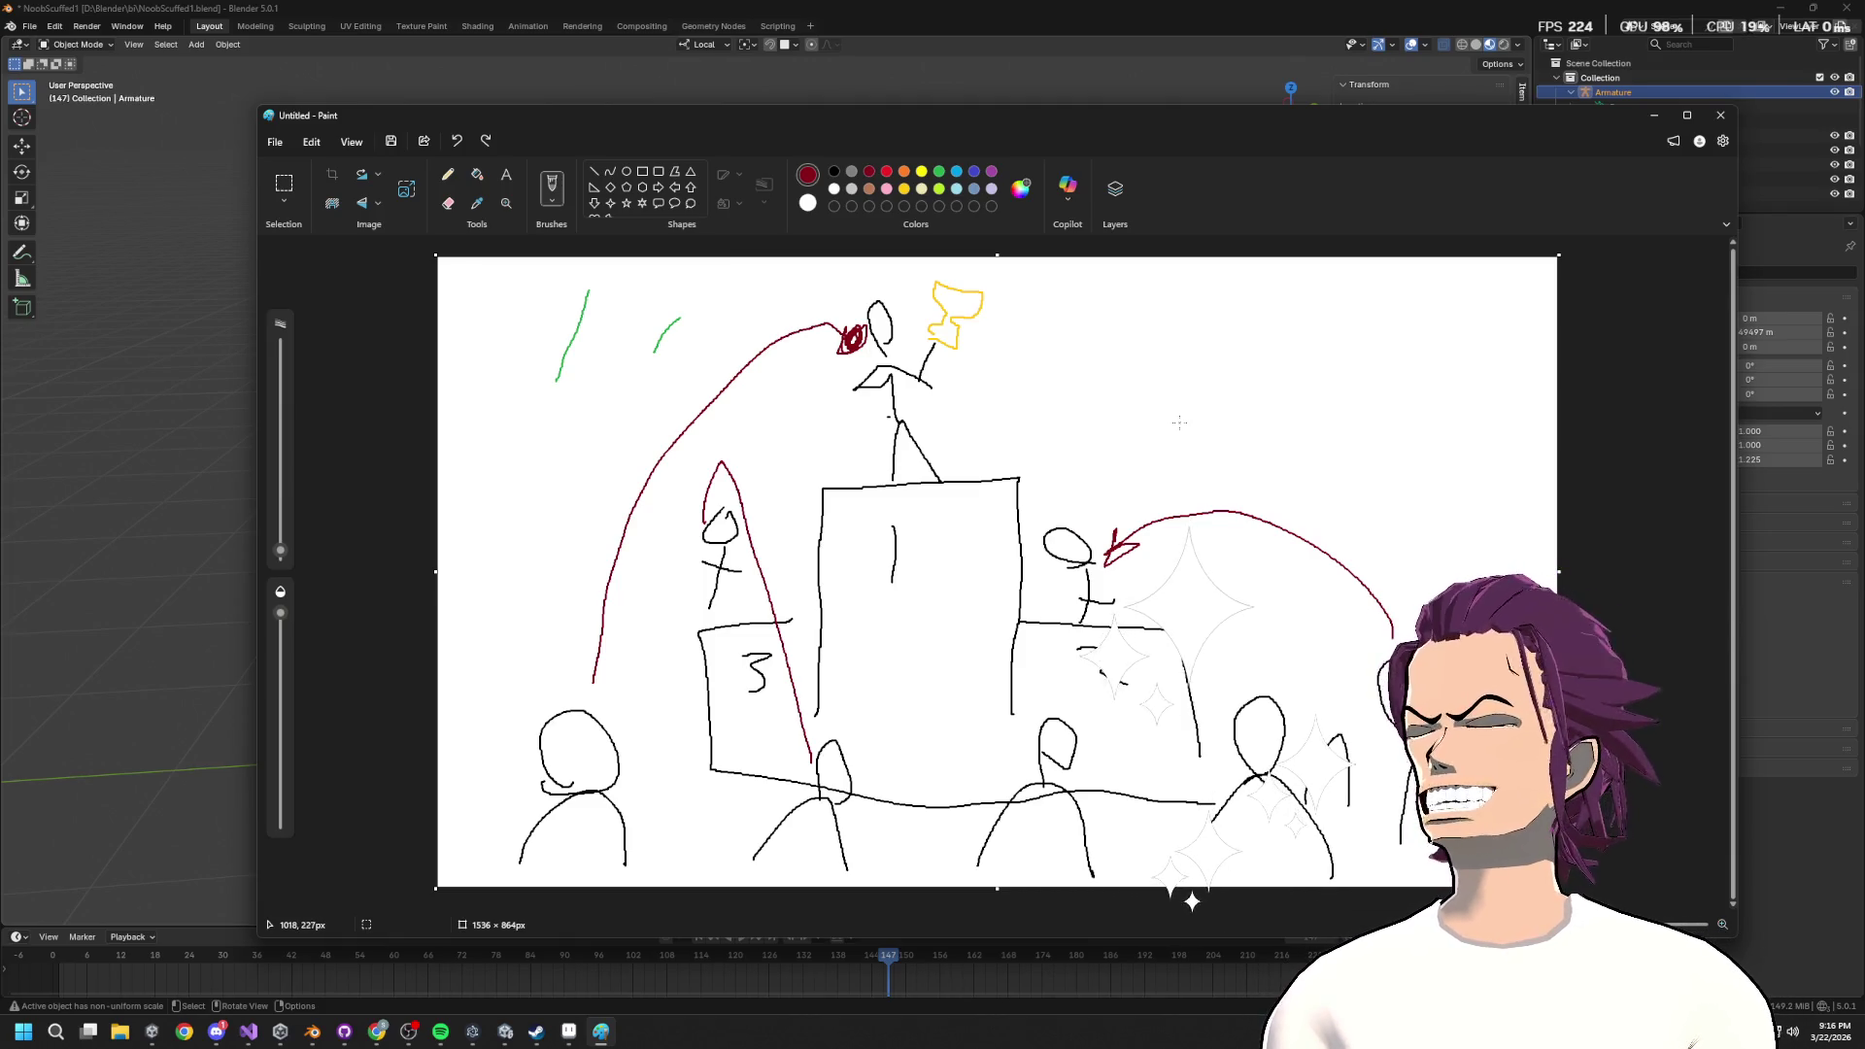
{"action": "key", "text": "ctrl+z"}
{"action": "key", "text": "ctrl+z"}
{"action": "key", "text": "ctrl+z"}
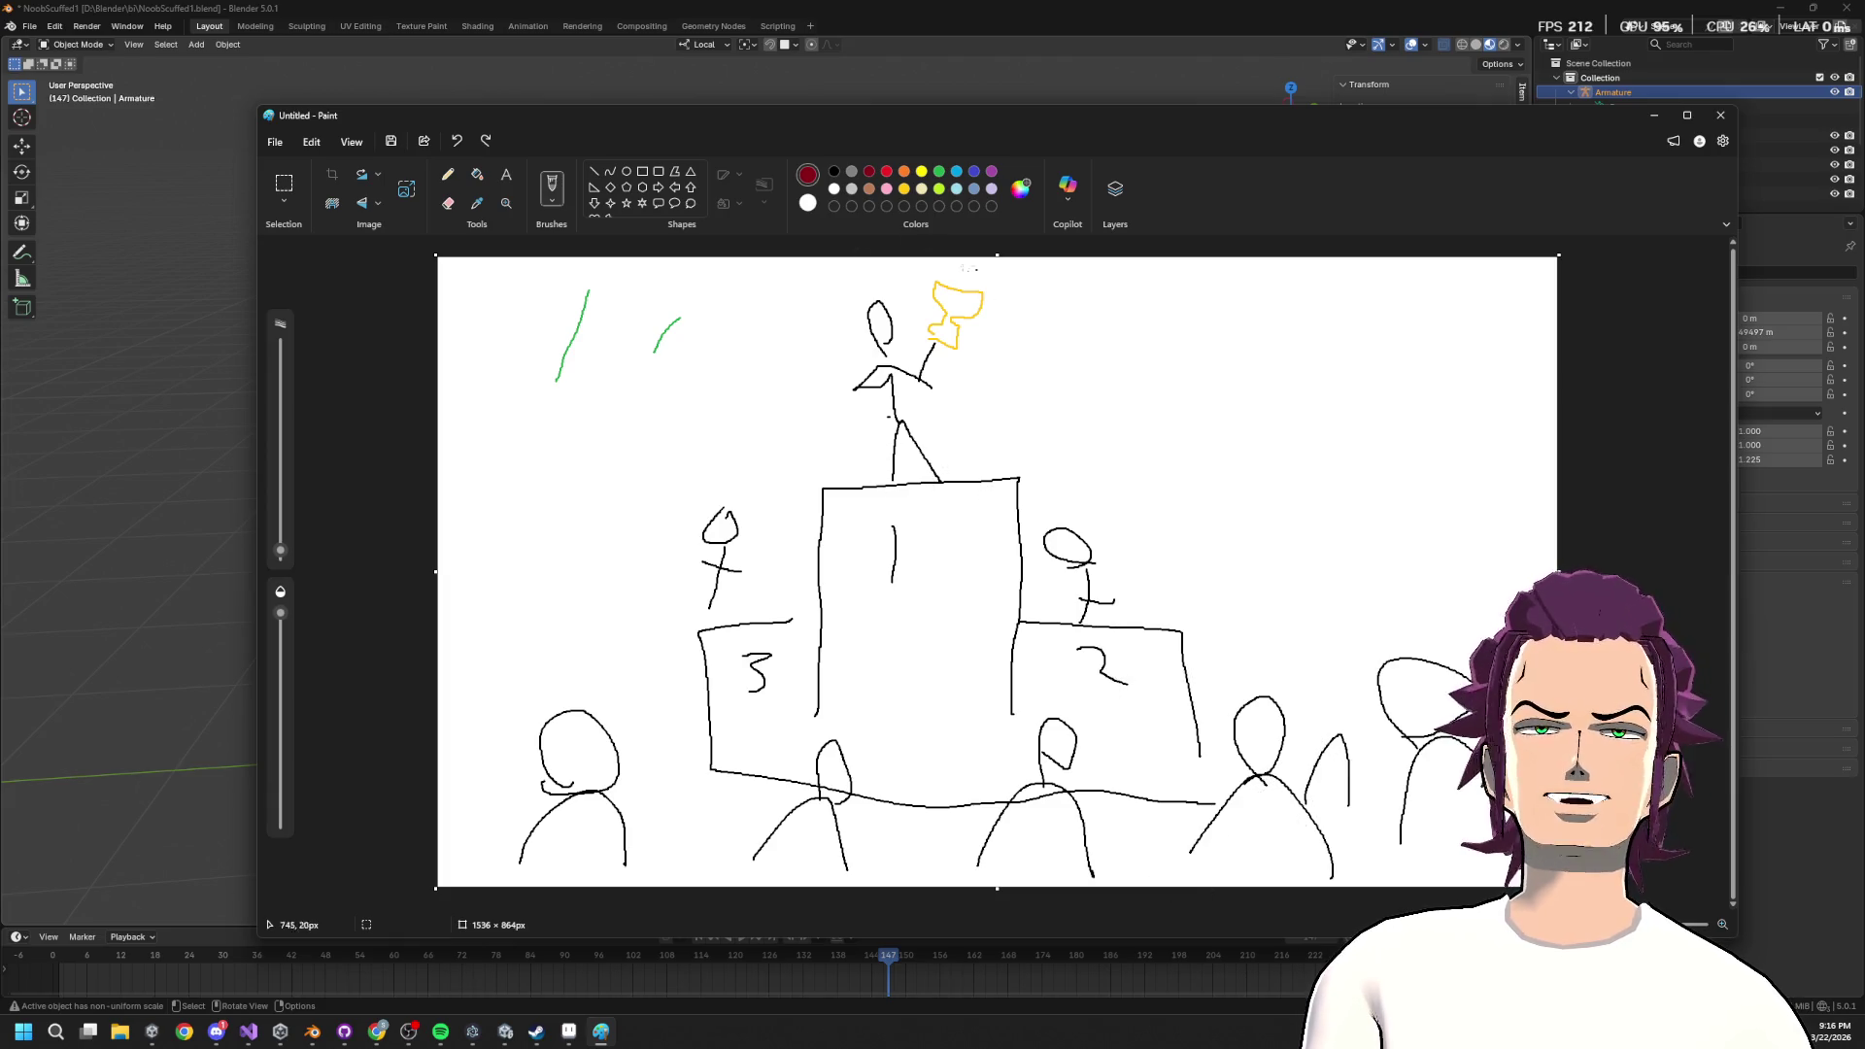
{"action": "mouse_move", "coordinate": [824, 307]}
{"action": "left_mouse_down"}
{"action": "mouse_move", "coordinate": [1079, 297]}
{"action": "mouse_move", "coordinate": [875, 263]}
{"action": "left_mouse_up"}
{"action": "key", "text": "ctrl+z"}
{"action": "left_click_drag", "start_coordinate": [1083, 504], "coordinate": [1077, 458]}
{"action": "key", "text": "ctrl+z"}
{"action": "mouse_move", "coordinate": [749, 484]}
{"action": "left_mouse_down"}
{"action": "mouse_move", "coordinate": [653, 573]}
{"action": "mouse_move", "coordinate": [772, 513]}
{"action": "left_mouse_up"}
{"action": "key", "text": "ctrl+z"}
{"action": "left_click_drag", "start_coordinate": [859, 274], "coordinate": [953, 320]}
{"action": "key", "text": "ctrl+z"}
{"action": "mouse_move", "coordinate": [1108, 510]}
{"action": "left_mouse_down"}
{"action": "mouse_move", "coordinate": [1020, 593]}
{"action": "mouse_move", "coordinate": [1088, 462]}
{"action": "left_mouse_up"}
{"action": "key", "text": "ctrl+z"}
{"action": "mouse_move", "coordinate": [702, 498]}
{"action": "left_mouse_down"}
{"action": "mouse_move", "coordinate": [692, 643]}
{"action": "mouse_move", "coordinate": [743, 490]}
{"action": "left_mouse_up"}
{"action": "key", "text": "ctrl+z"}
{"action": "mouse_move", "coordinate": [915, 265]}
{"action": "left_mouse_down"}
{"action": "mouse_move", "coordinate": [826, 462]}
{"action": "mouse_move", "coordinate": [932, 280]}
{"action": "left_mouse_up"}
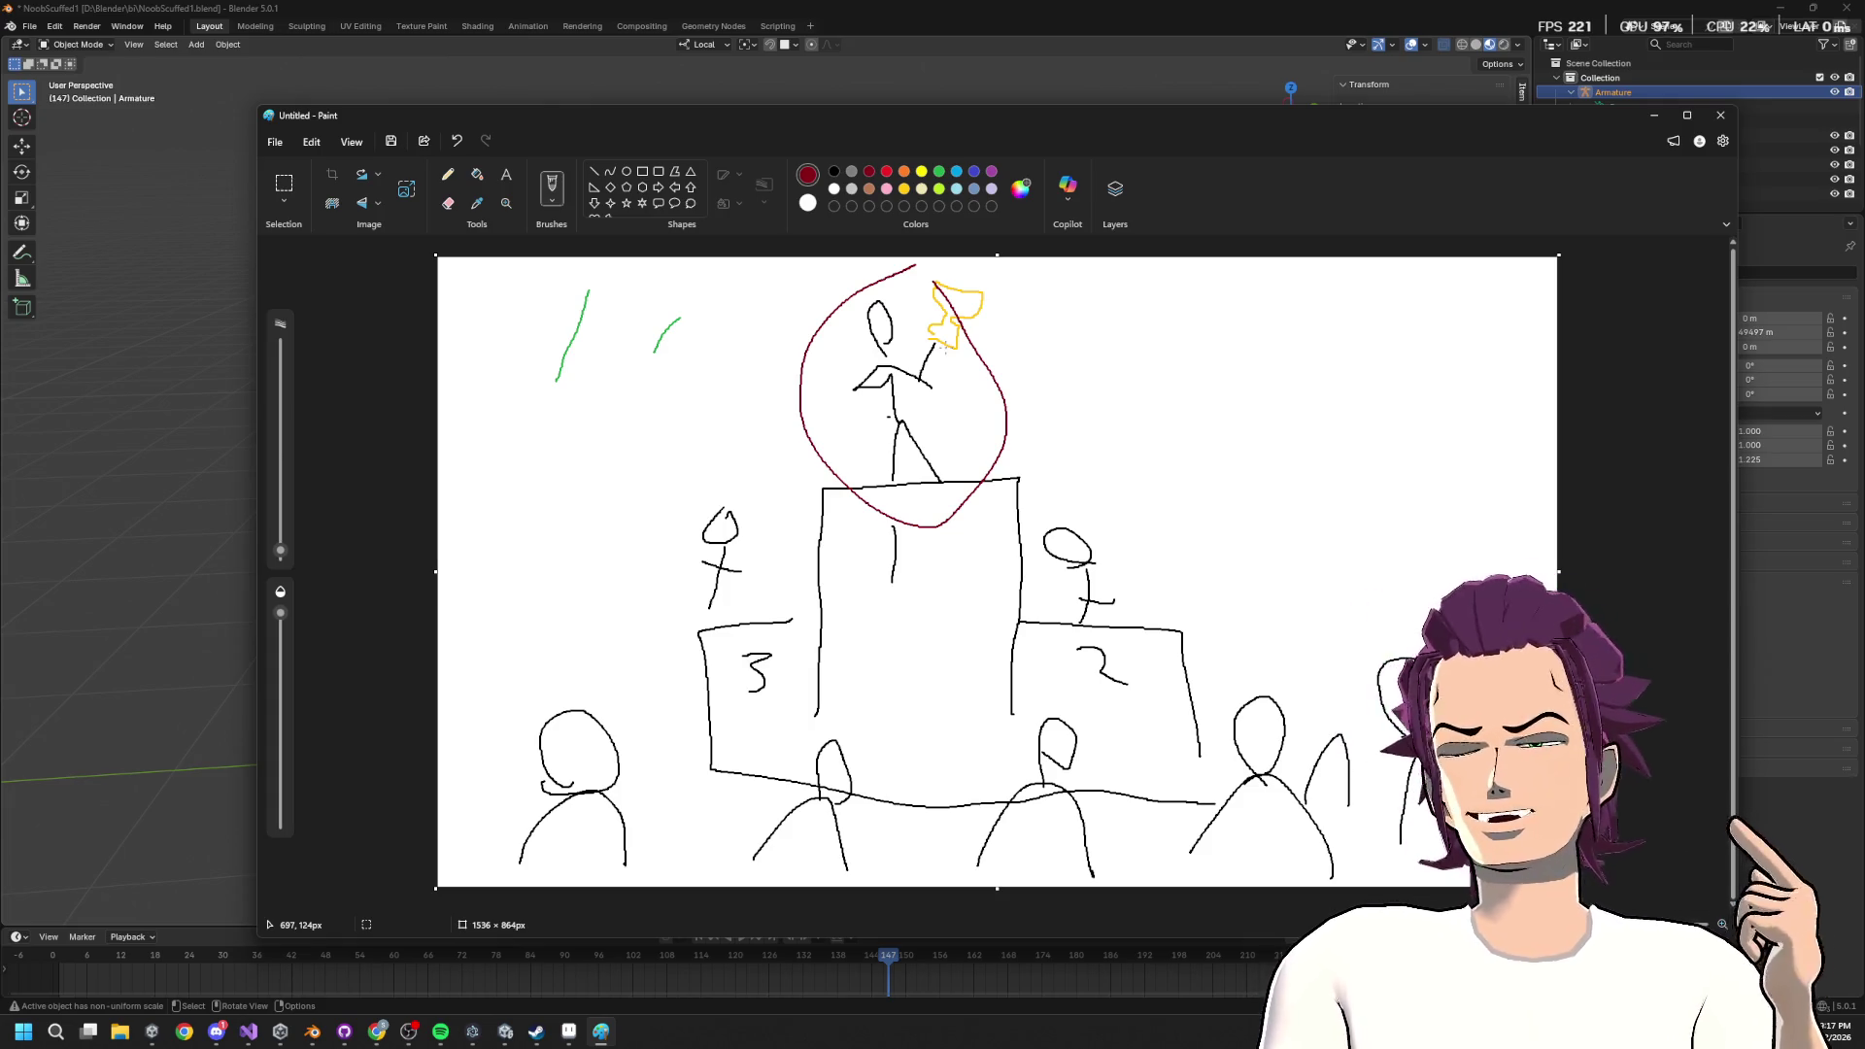
{"action": "key", "text": "ctrl+z"}
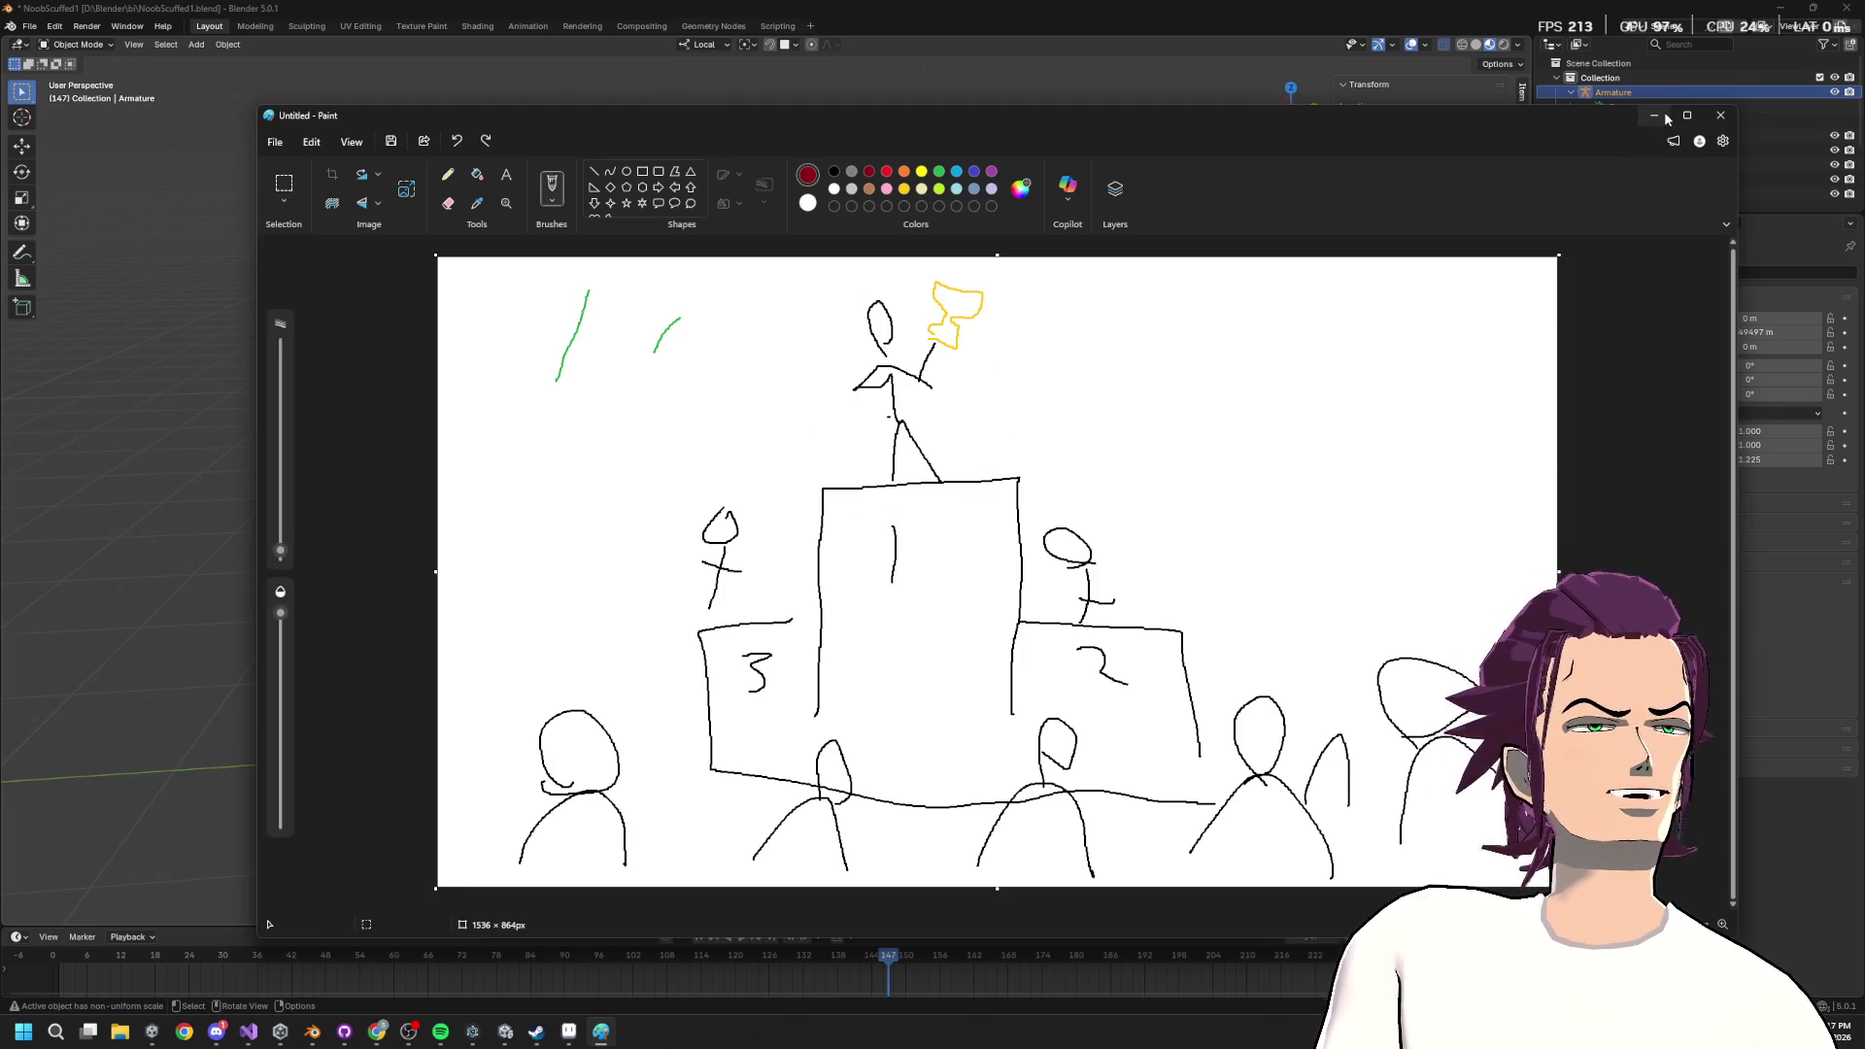
Minimize Paint, orbit around the kart in Blender, and deselect the armature.
{"action": "left_click", "coordinate": [1654, 114]}
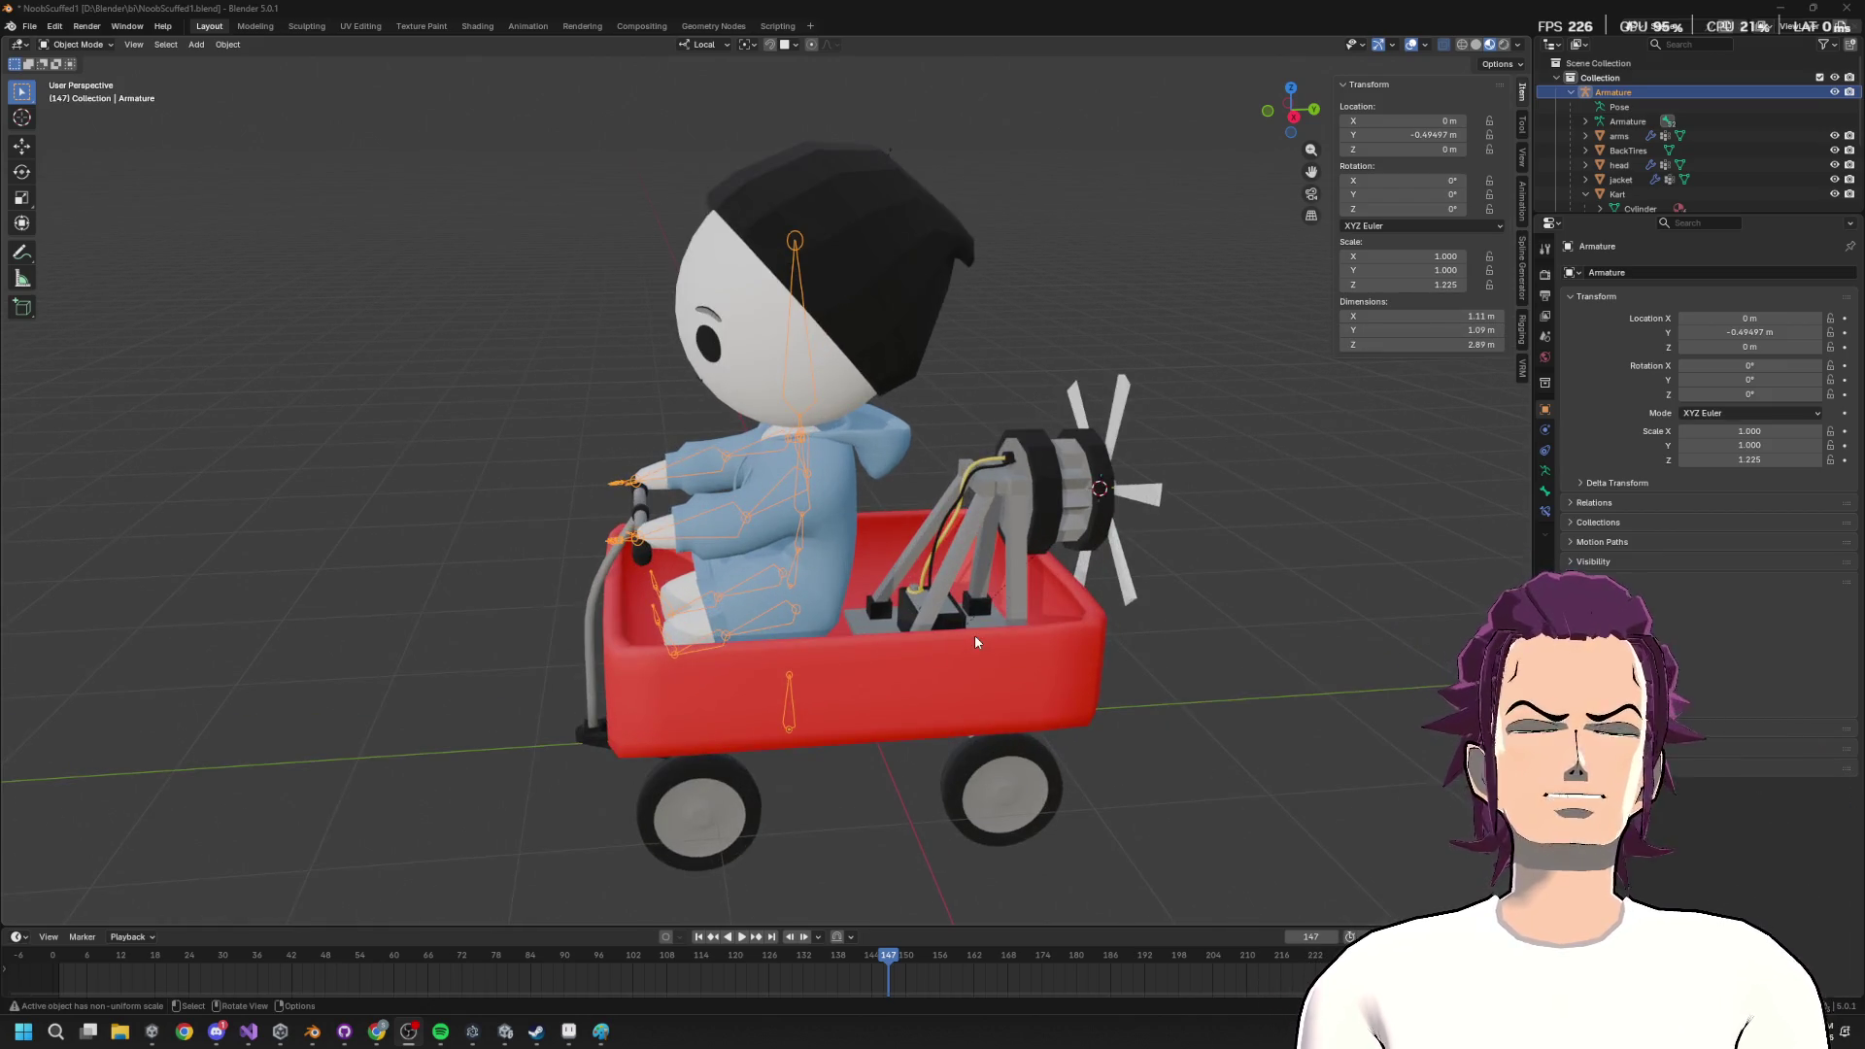
{"action": "left_click_drag", "start_coordinate": [914, 447], "coordinate": [1053, 408]}
{"action": "mouse_move", "coordinate": [821, 277]}
{"action": "left_mouse_down"}
{"action": "mouse_move", "coordinate": [957, 403]}
{"action": "mouse_move", "coordinate": [800, 389]}
{"action": "left_mouse_up"}
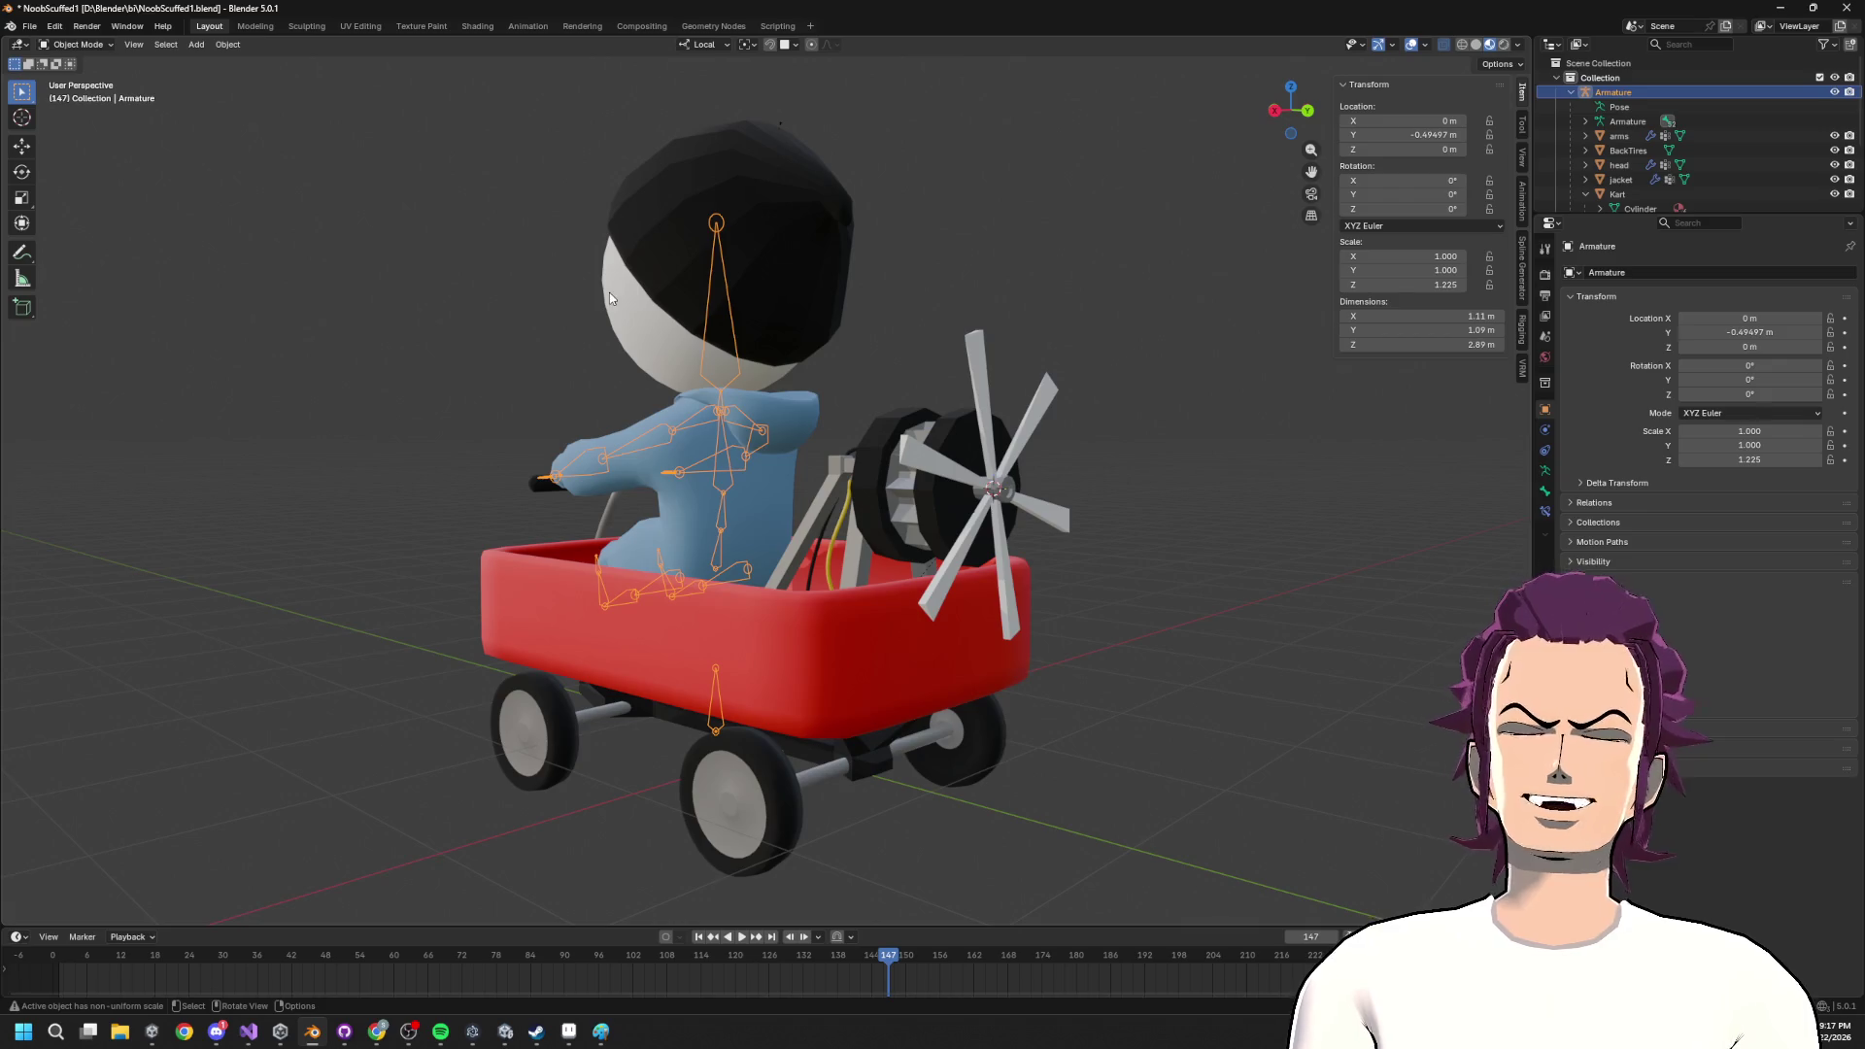
{"action": "mouse_move", "coordinate": [692, 390]}
{"action": "left_mouse_down"}
{"action": "mouse_move", "coordinate": [835, 466]}
{"action": "mouse_move", "coordinate": [929, 552]}
{"action": "mouse_move", "coordinate": [921, 583]}
{"action": "mouse_move", "coordinate": [977, 592]}
{"action": "mouse_move", "coordinate": [1185, 551]}
{"action": "mouse_move", "coordinate": [1047, 534]}
{"action": "mouse_move", "coordinate": [1088, 590]}
{"action": "mouse_move", "coordinate": [1122, 539]}
{"action": "mouse_move", "coordinate": [1071, 515]}
{"action": "mouse_move", "coordinate": [1146, 287]}
{"action": "left_mouse_up"}
{"action": "left_click", "coordinate": [1146, 288]}
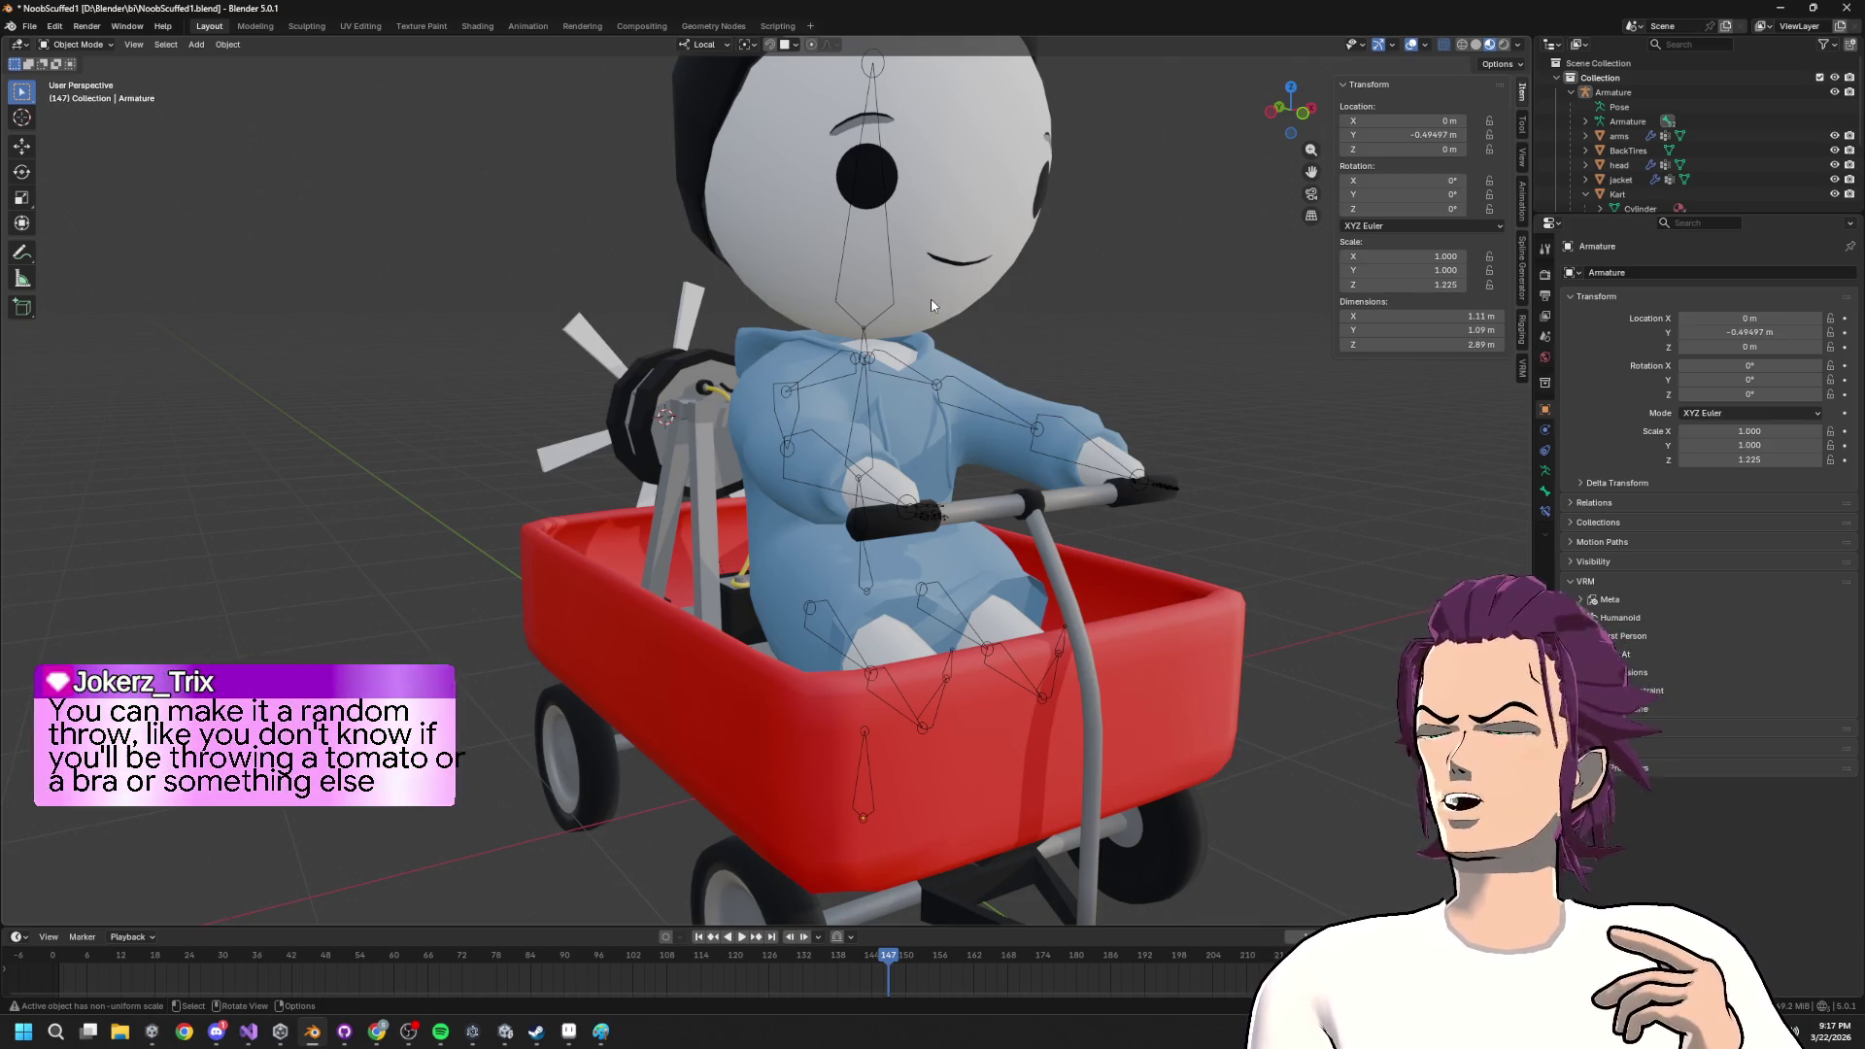
Inspect the kart's sides and front from several angles, then return to Paint.
{"action": "scroll", "coordinate": [880, 408], "scroll_direction": "down", "scroll_amount": 4}
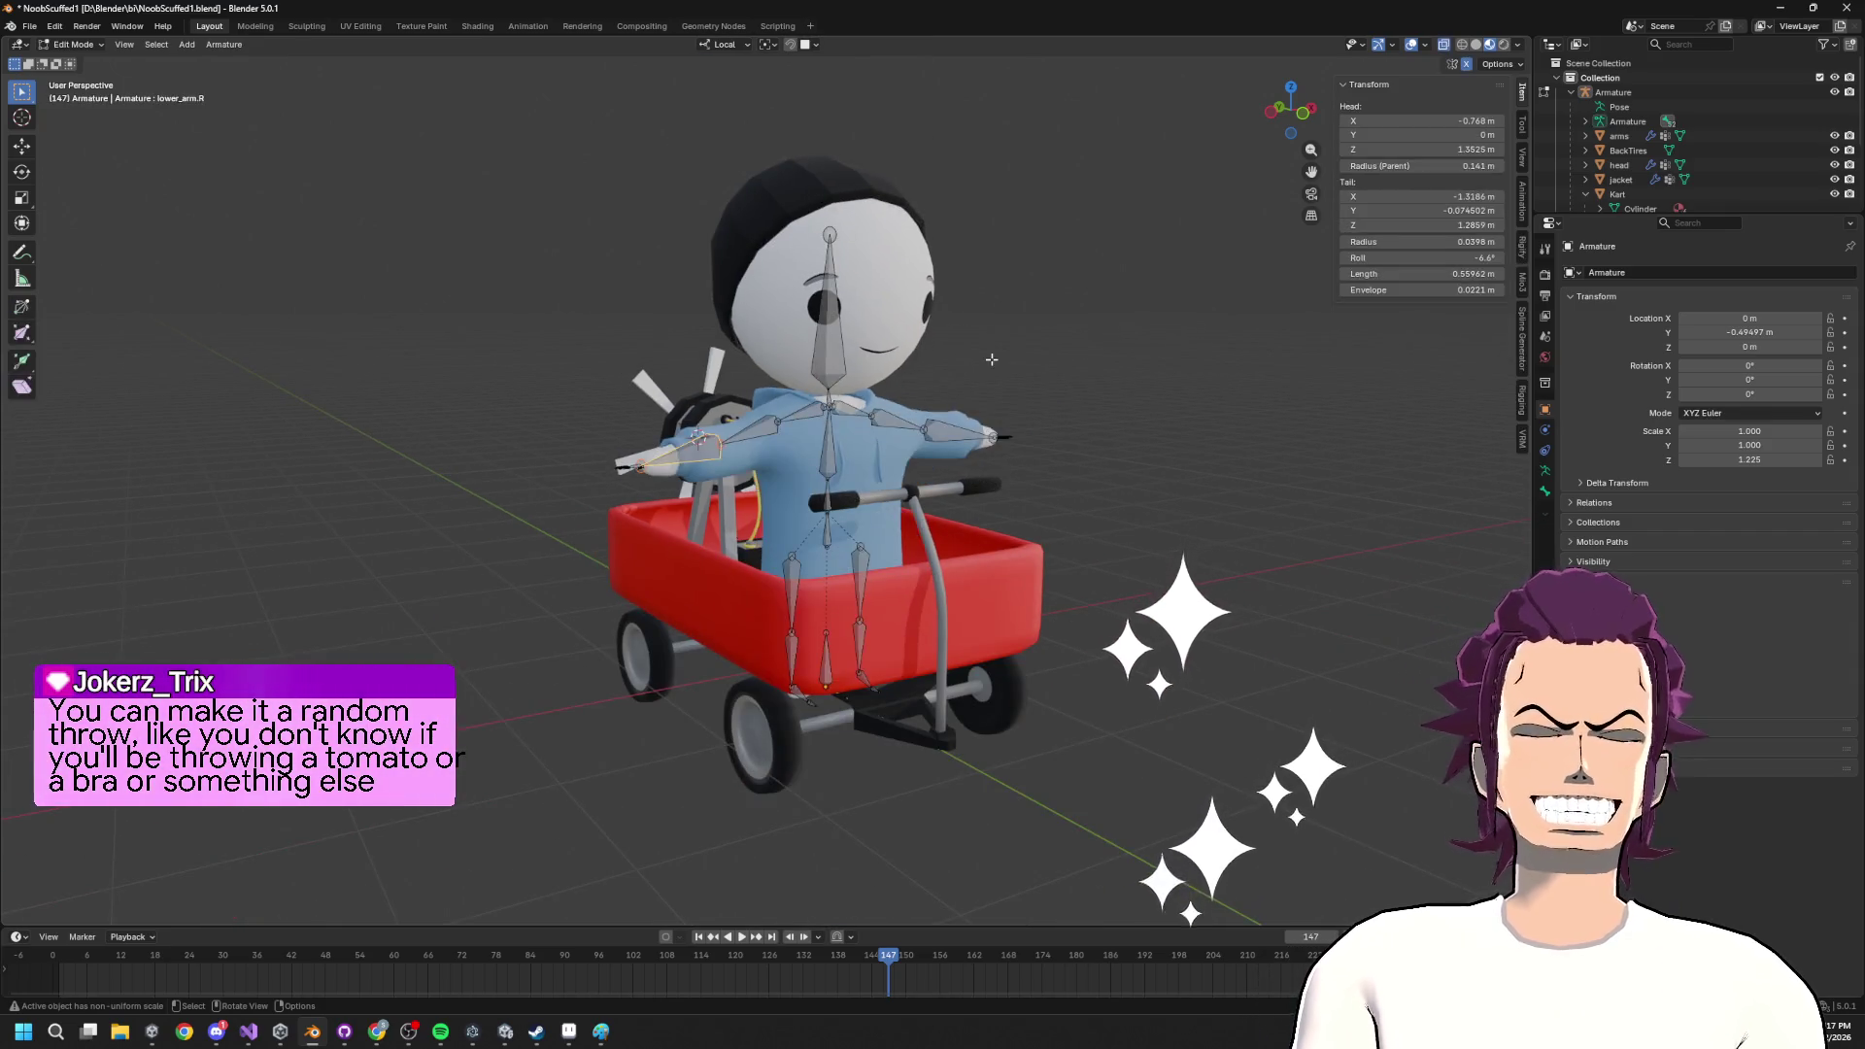
{"action": "mouse_move", "coordinate": [969, 390]}
{"action": "left_mouse_down"}
{"action": "mouse_move", "coordinate": [1095, 417]}
{"action": "mouse_move", "coordinate": [949, 418]}
{"action": "mouse_move", "coordinate": [833, 344]}
{"action": "left_mouse_up"}
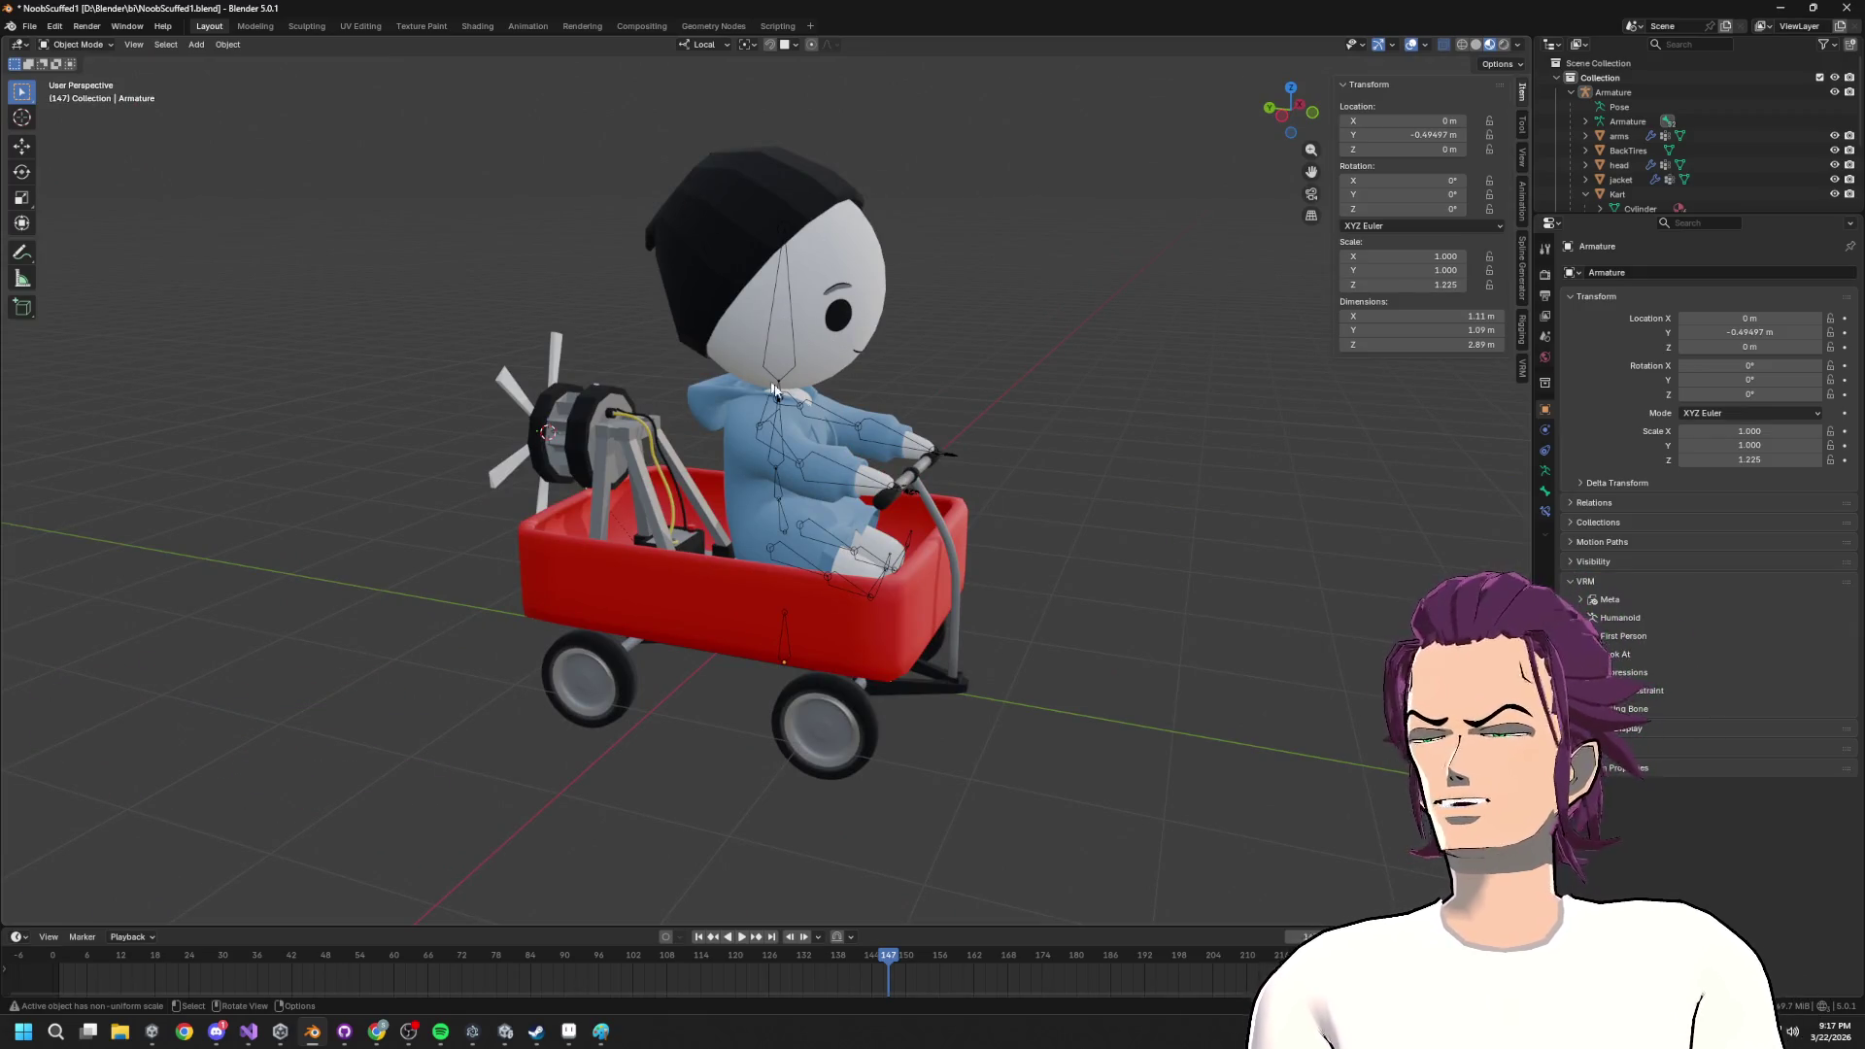
{"action": "scroll", "coordinate": [855, 404], "scroll_direction": "down", "scroll_amount": 2}
{"action": "scroll", "coordinate": [859, 423], "scroll_direction": "up", "scroll_amount": 4}
{"action": "mouse_move", "coordinate": [859, 423]}
{"action": "left_mouse_down"}
{"action": "mouse_move", "coordinate": [1053, 503]}
{"action": "mouse_move", "coordinate": [1303, 495]}
{"action": "mouse_move", "coordinate": [1008, 549]}
{"action": "mouse_move", "coordinate": [1124, 491]}
{"action": "mouse_move", "coordinate": [1264, 529]}
{"action": "mouse_move", "coordinate": [1035, 554]}
{"action": "mouse_move", "coordinate": [1064, 547]}
{"action": "left_mouse_up"}
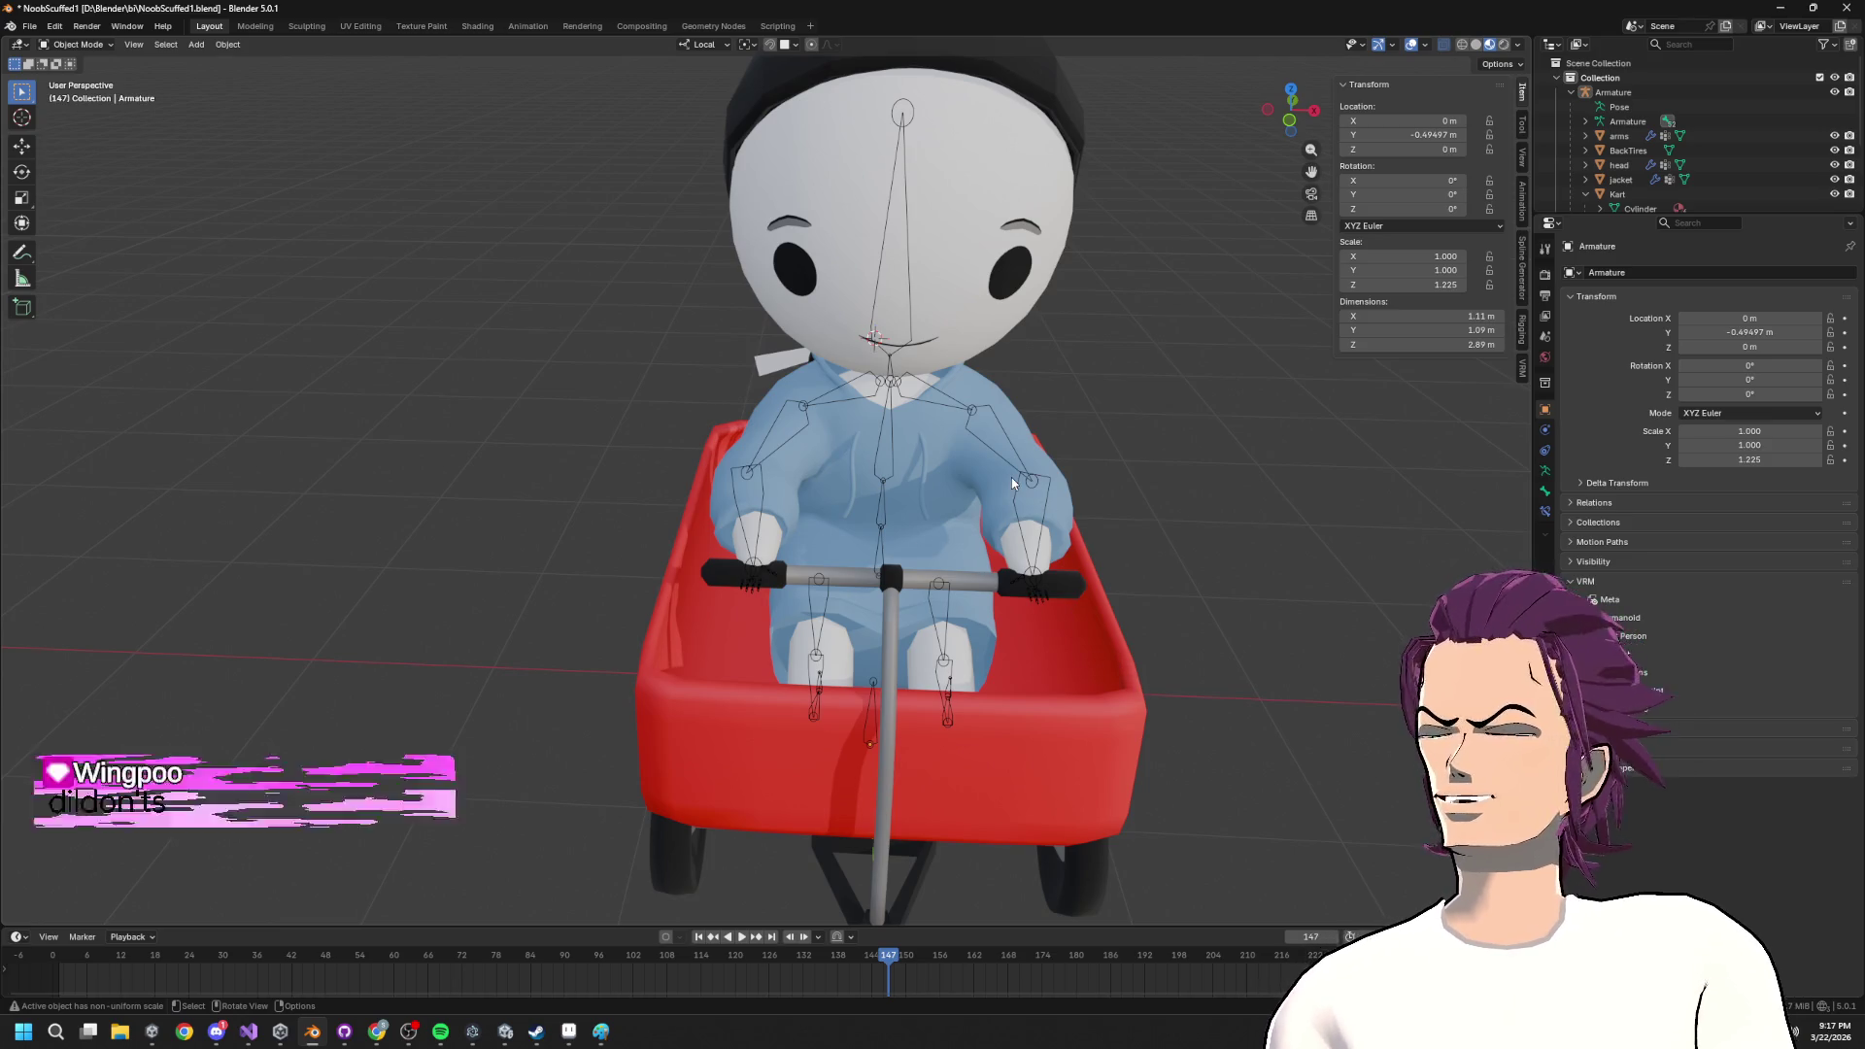
{"action": "scroll", "coordinate": [1069, 375], "scroll_direction": "down", "scroll_amount": 4}
{"action": "mouse_move", "coordinate": [1068, 382]}
{"action": "left_mouse_down"}
{"action": "mouse_move", "coordinate": [1225, 437]}
{"action": "mouse_move", "coordinate": [1127, 502]}
{"action": "mouse_move", "coordinate": [1108, 541]}
{"action": "left_mouse_up"}
{"action": "scroll", "coordinate": [1107, 541], "scroll_direction": "up", "scroll_amount": 8}
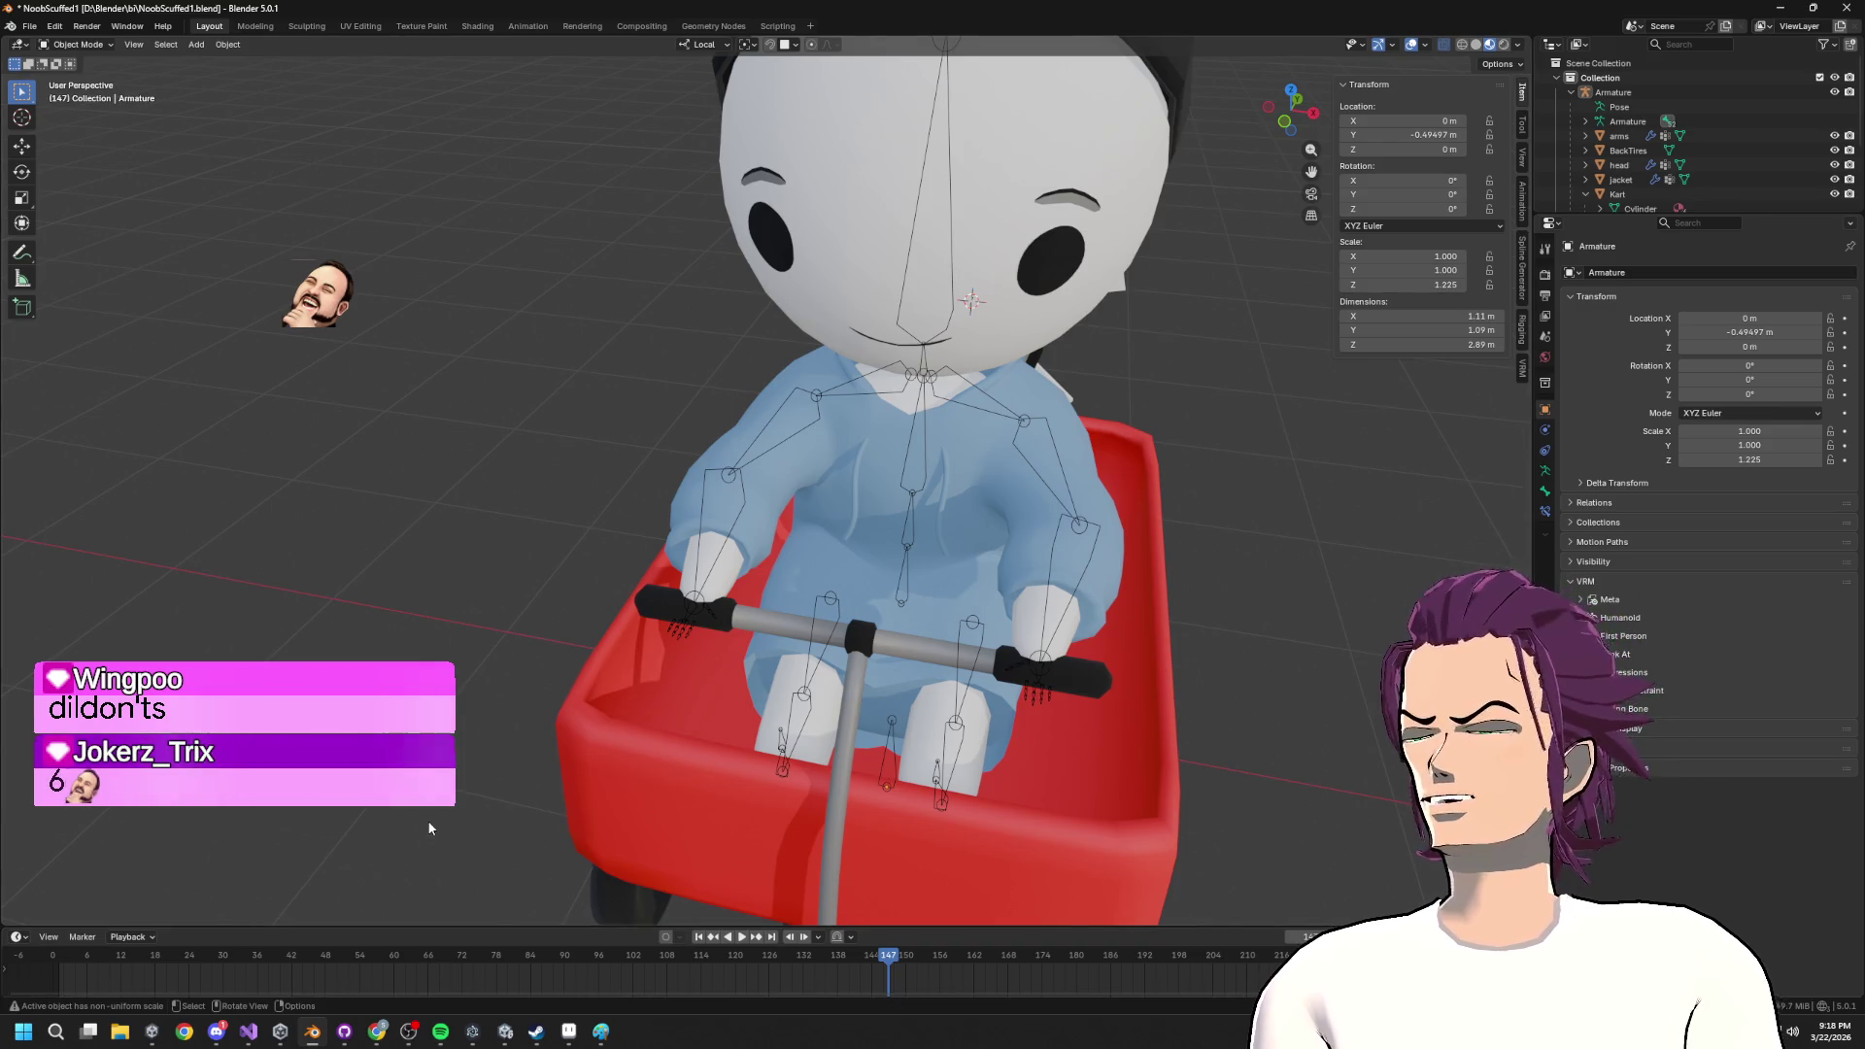
{"action": "scroll", "coordinate": [875, 632], "scroll_direction": "down", "scroll_amount": 6}
{"action": "scroll", "coordinate": [952, 602], "scroll_direction": "up", "scroll_amount": 2}
{"action": "mouse_move", "coordinate": [952, 603]}
{"action": "left_mouse_down"}
{"action": "mouse_move", "coordinate": [1017, 585]}
{"action": "mouse_move", "coordinate": [902, 647]}
{"action": "left_mouse_up"}
{"action": "key", "text": "alt+Tab"}
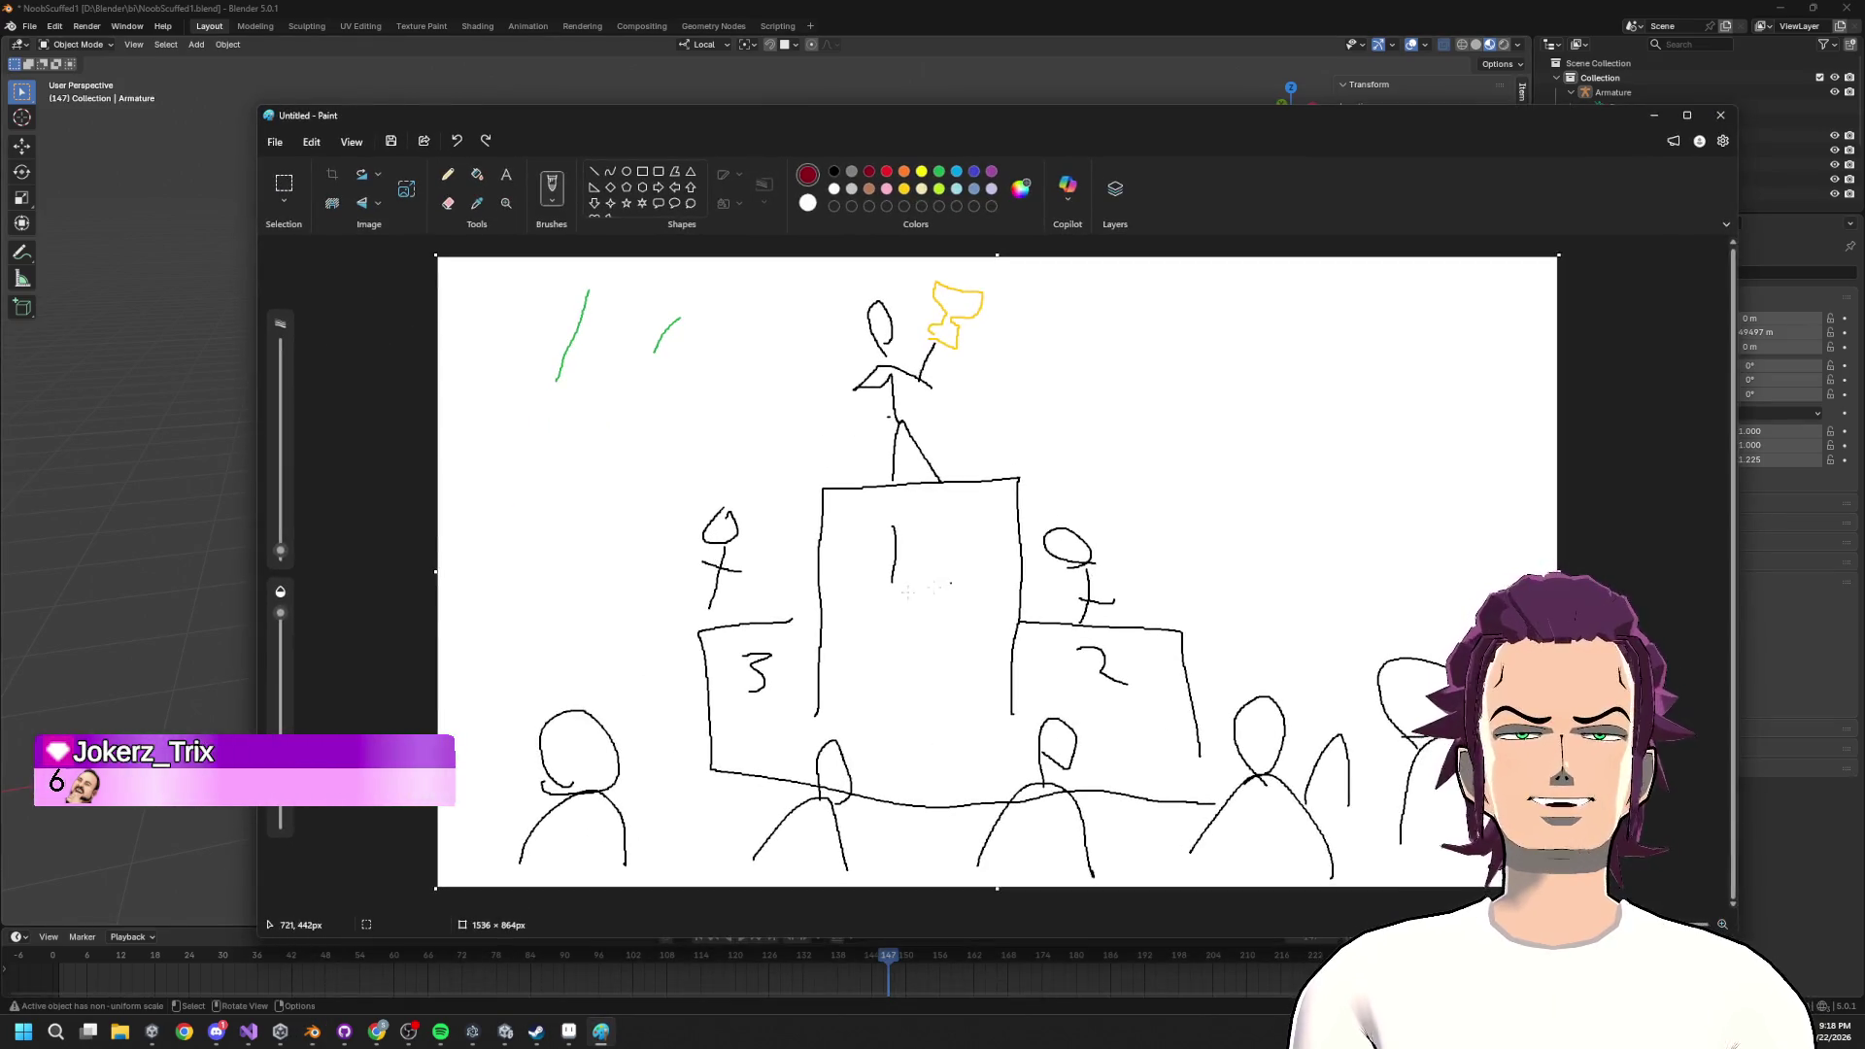
Draw red arcs toward the first- and second-place figures, undo them, and return to Blender.
{"action": "mouse_move", "coordinate": [1262, 628]}
{"action": "left_mouse_down"}
{"action": "mouse_move", "coordinate": [1097, 365]}
{"action": "mouse_move", "coordinate": [1055, 405]}
{"action": "left_mouse_up"}
{"action": "mouse_move", "coordinate": [1131, 520]}
{"action": "left_mouse_down"}
{"action": "mouse_move", "coordinate": [1438, 632]}
{"action": "mouse_move", "coordinate": [1102, 473]}
{"action": "left_mouse_up"}
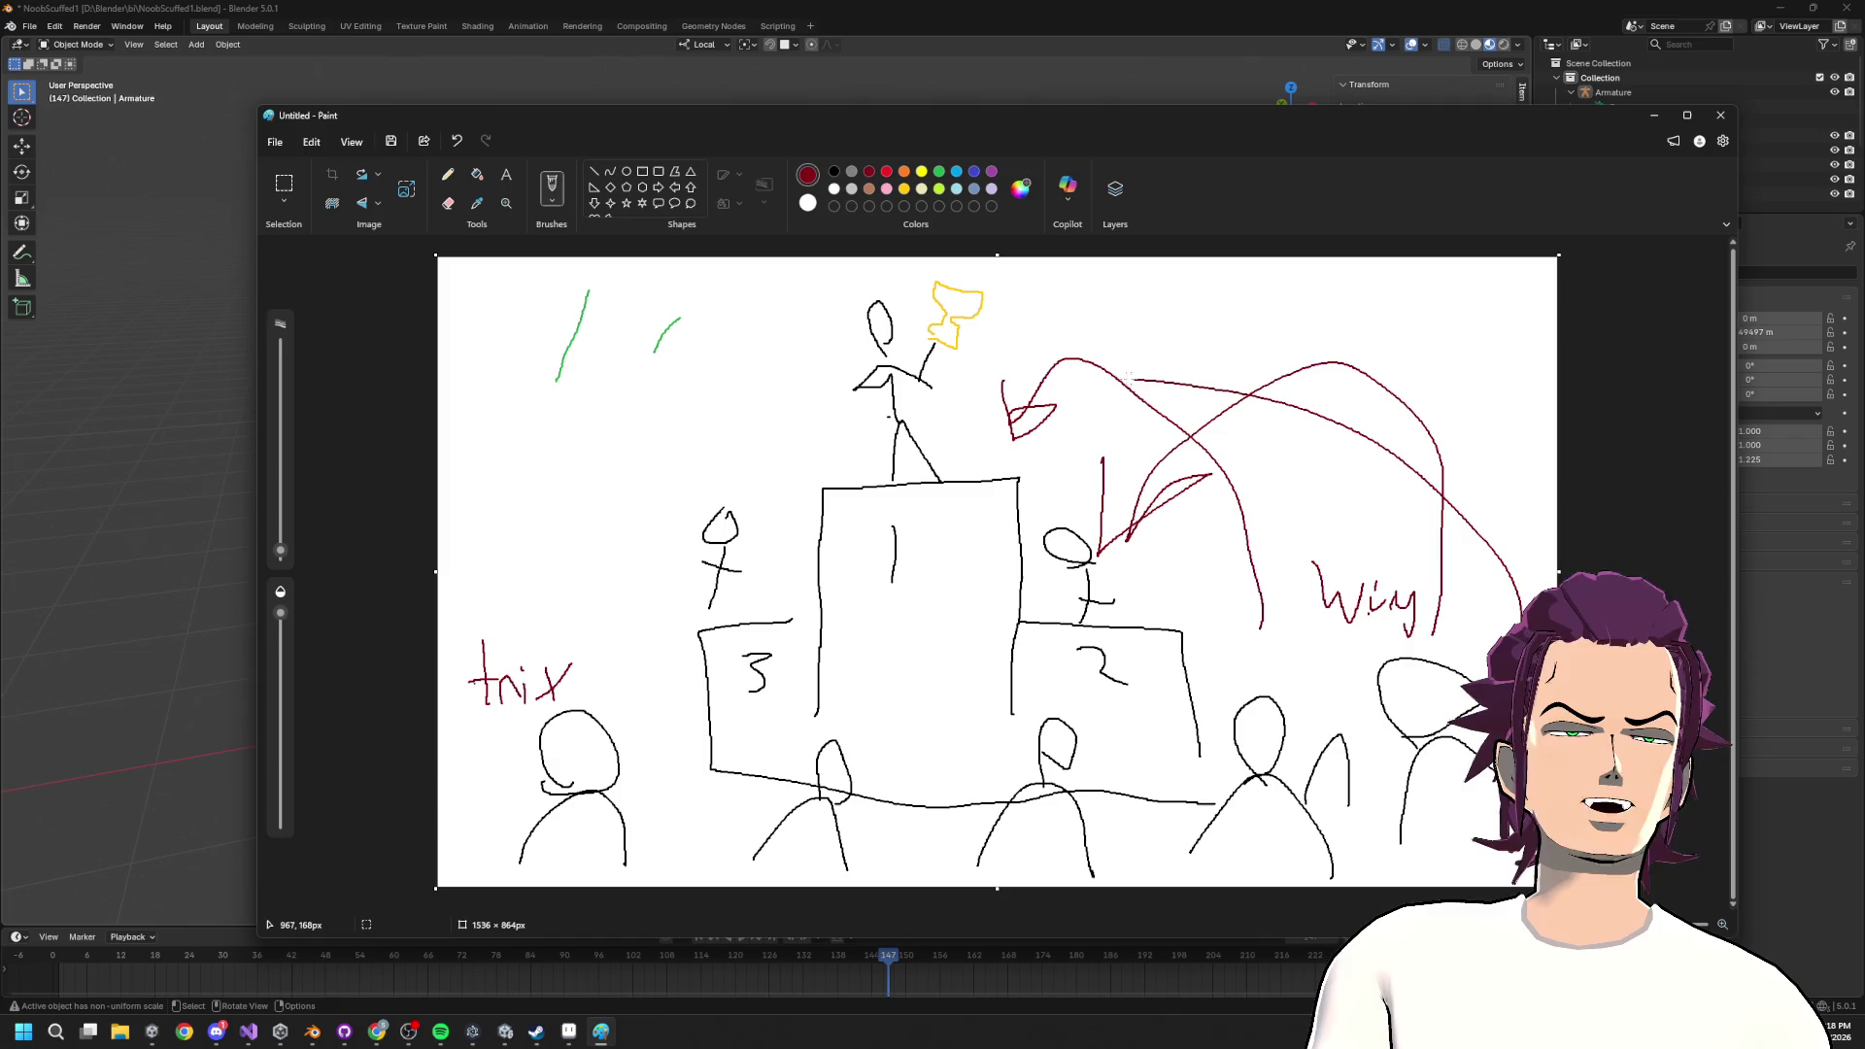
{"action": "key", "text": "ctrl+z"}
{"action": "key", "text": "ctrl+z"}
{"action": "key", "text": "ctrl+z"}
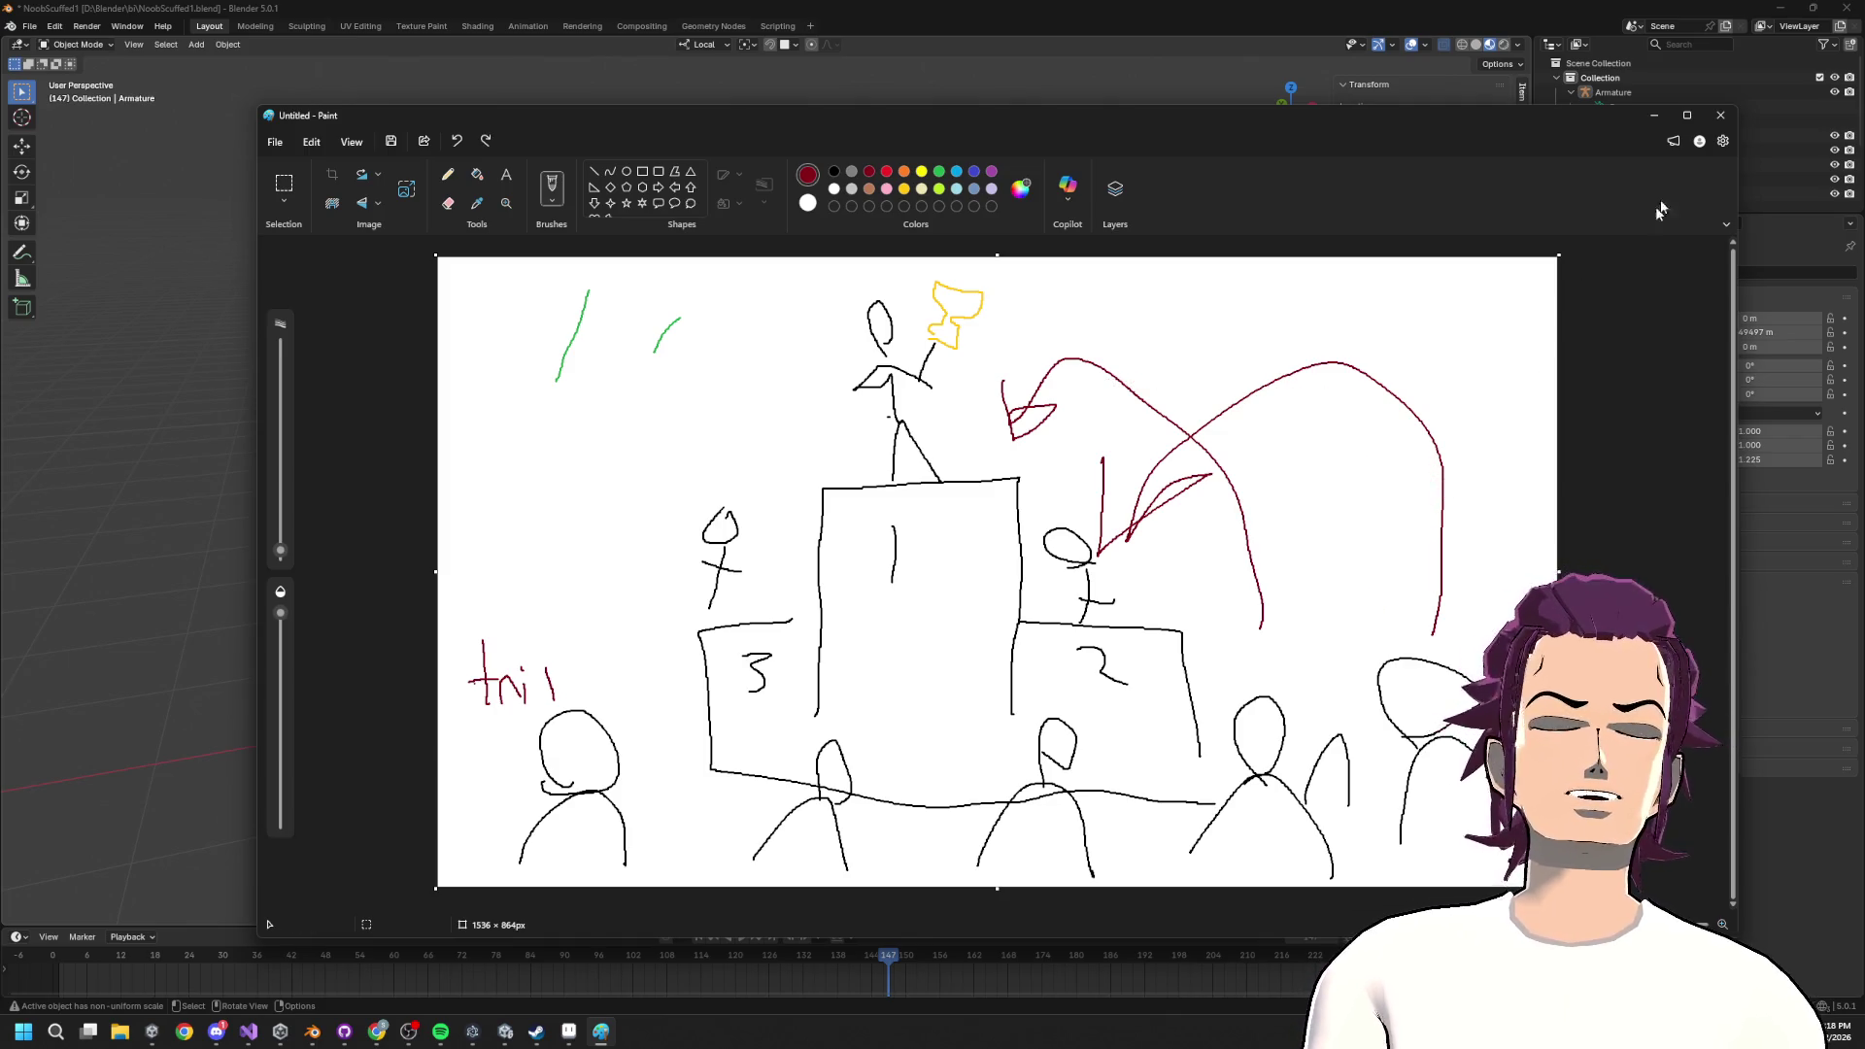
{"action": "key", "text": "alt+Tab"}
{"action": "scroll", "coordinate": [923, 545], "scroll_direction": "down", "scroll_amount": 5}
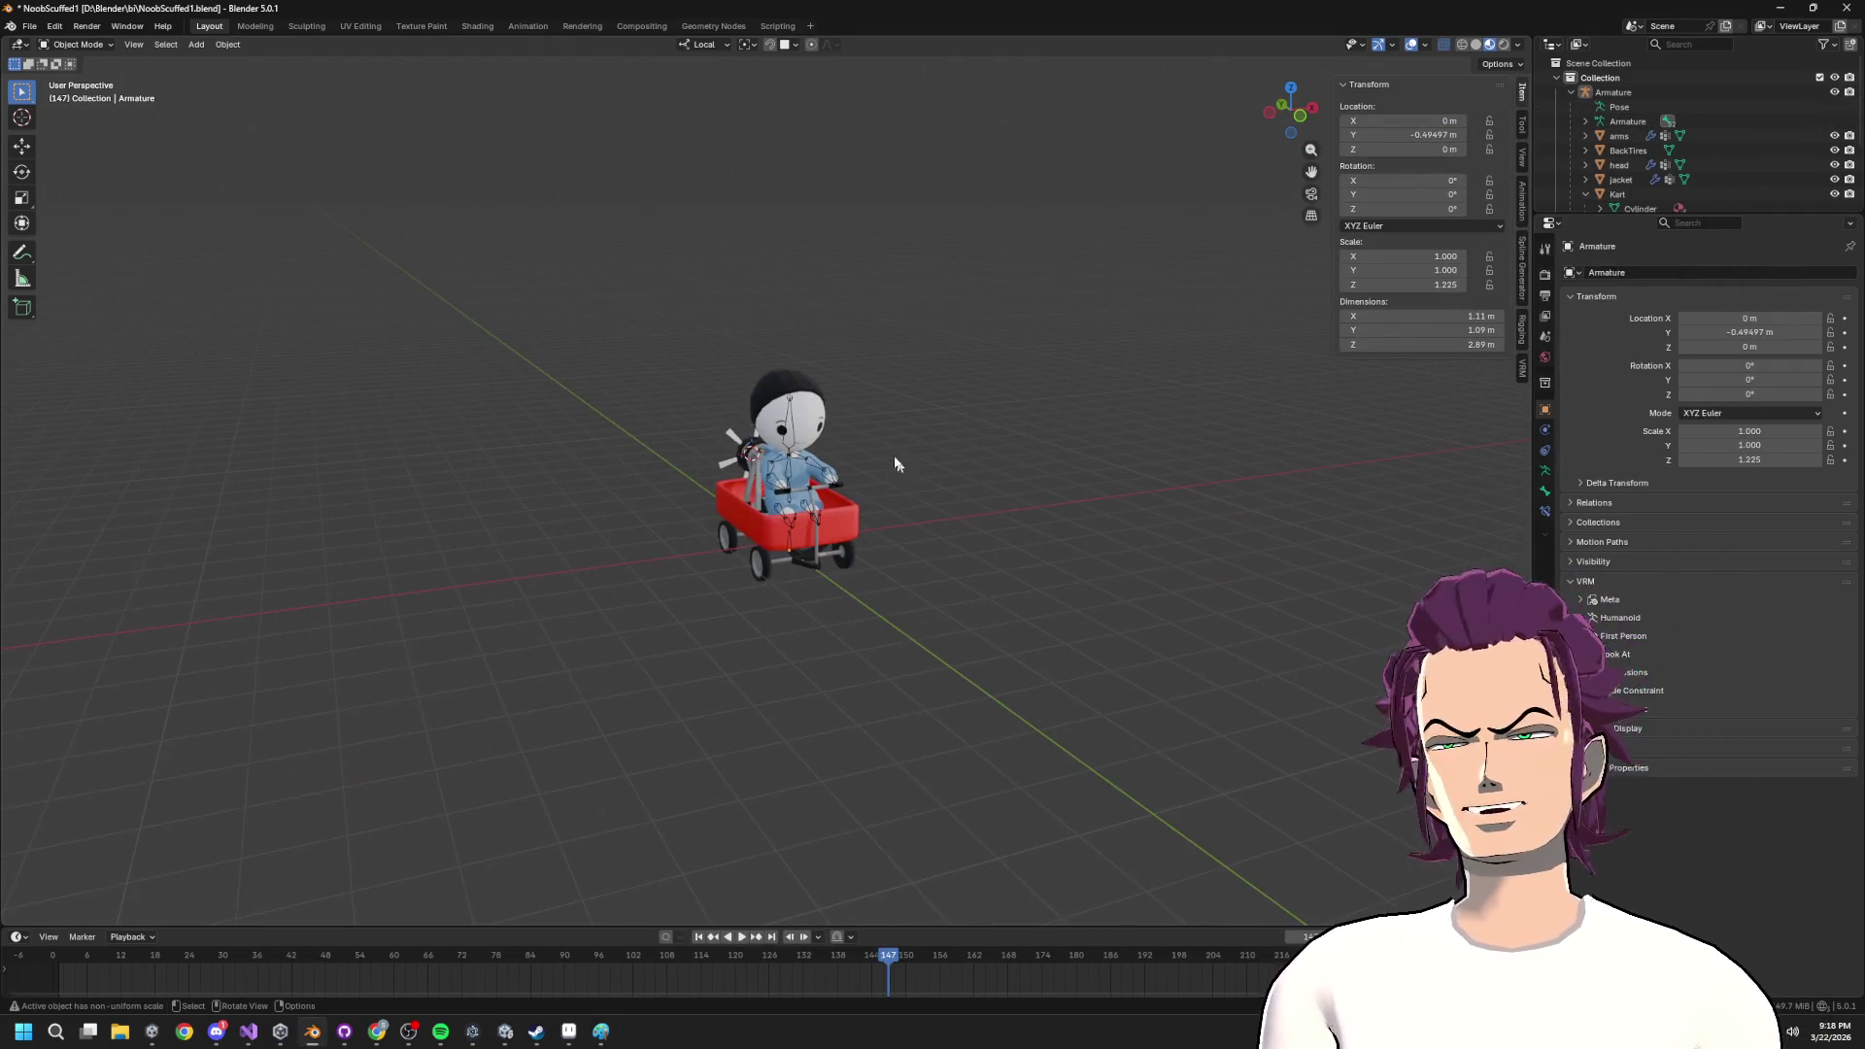
Select the character's jacket mesh in Blender, then minimize Blender to bring the Unity project forward.
{"action": "scroll", "coordinate": [818, 483], "scroll_direction": "up", "scroll_amount": 5}
{"action": "left_click", "coordinate": [778, 450]}
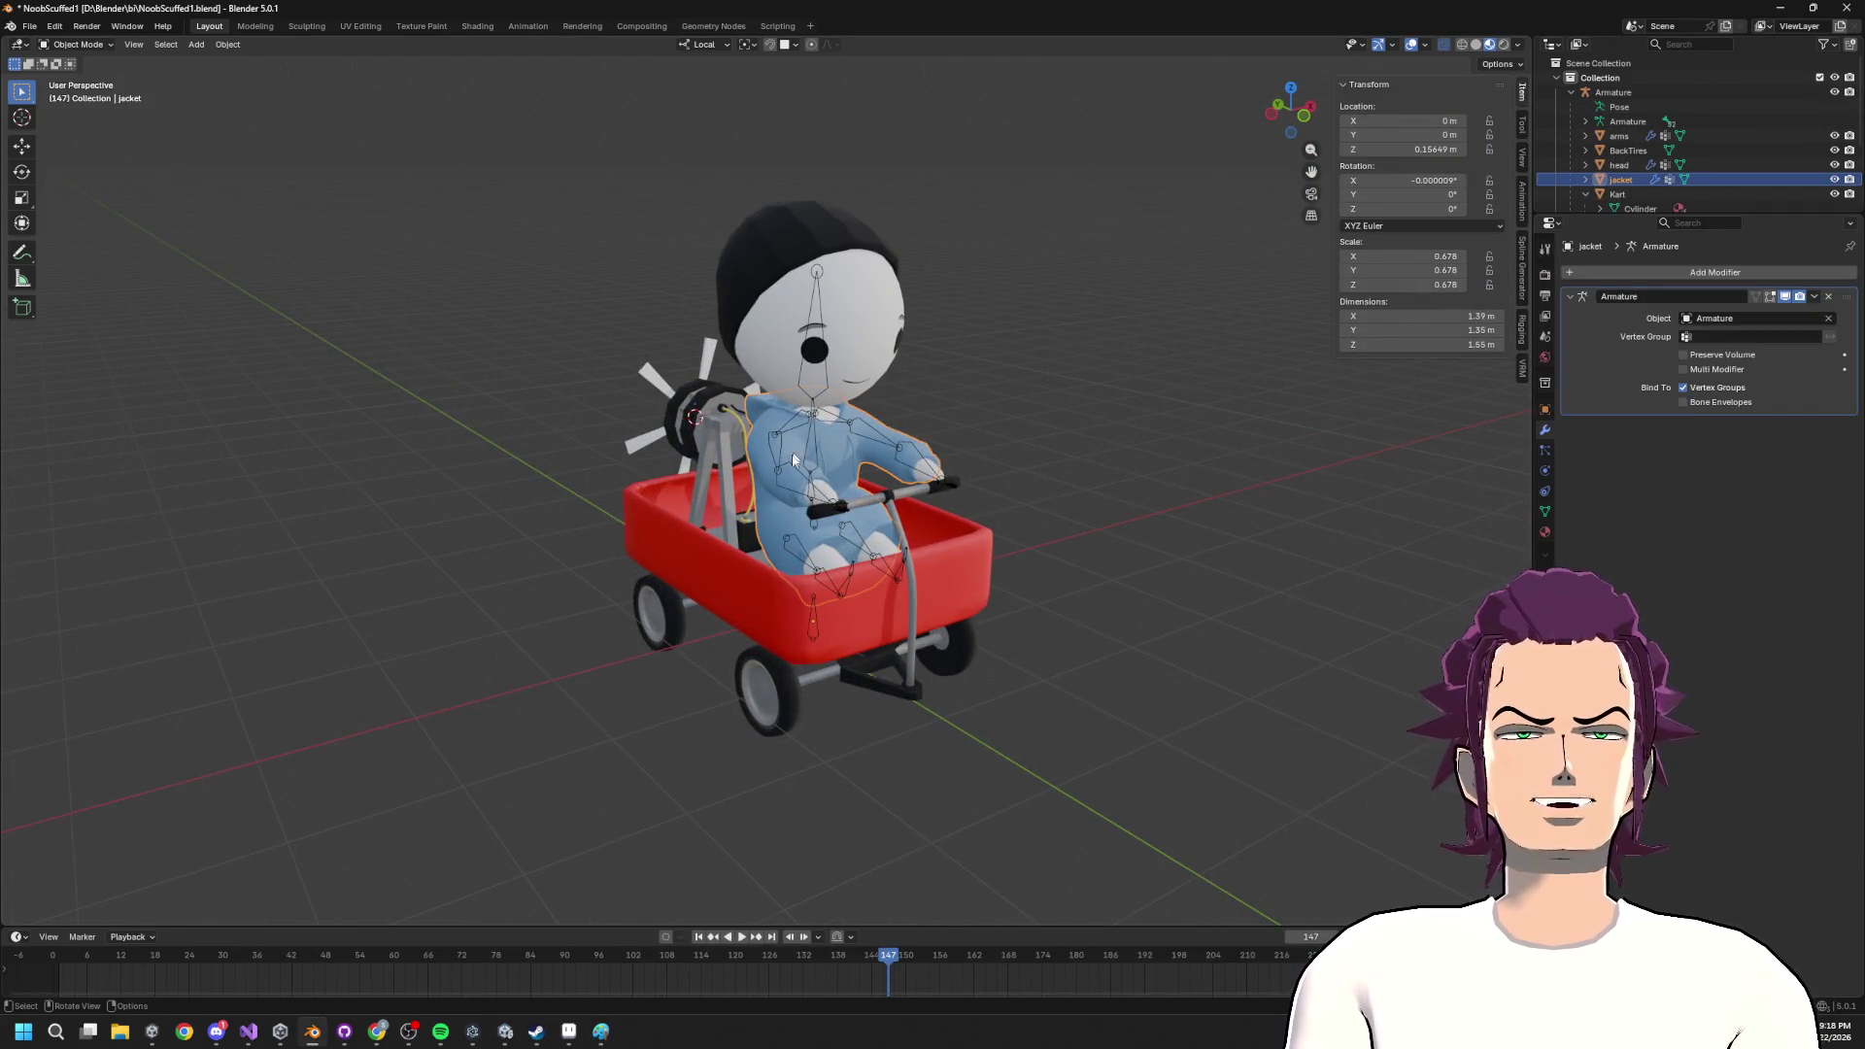
{"action": "scroll", "coordinate": [785, 466], "scroll_direction": "up", "scroll_amount": 4}
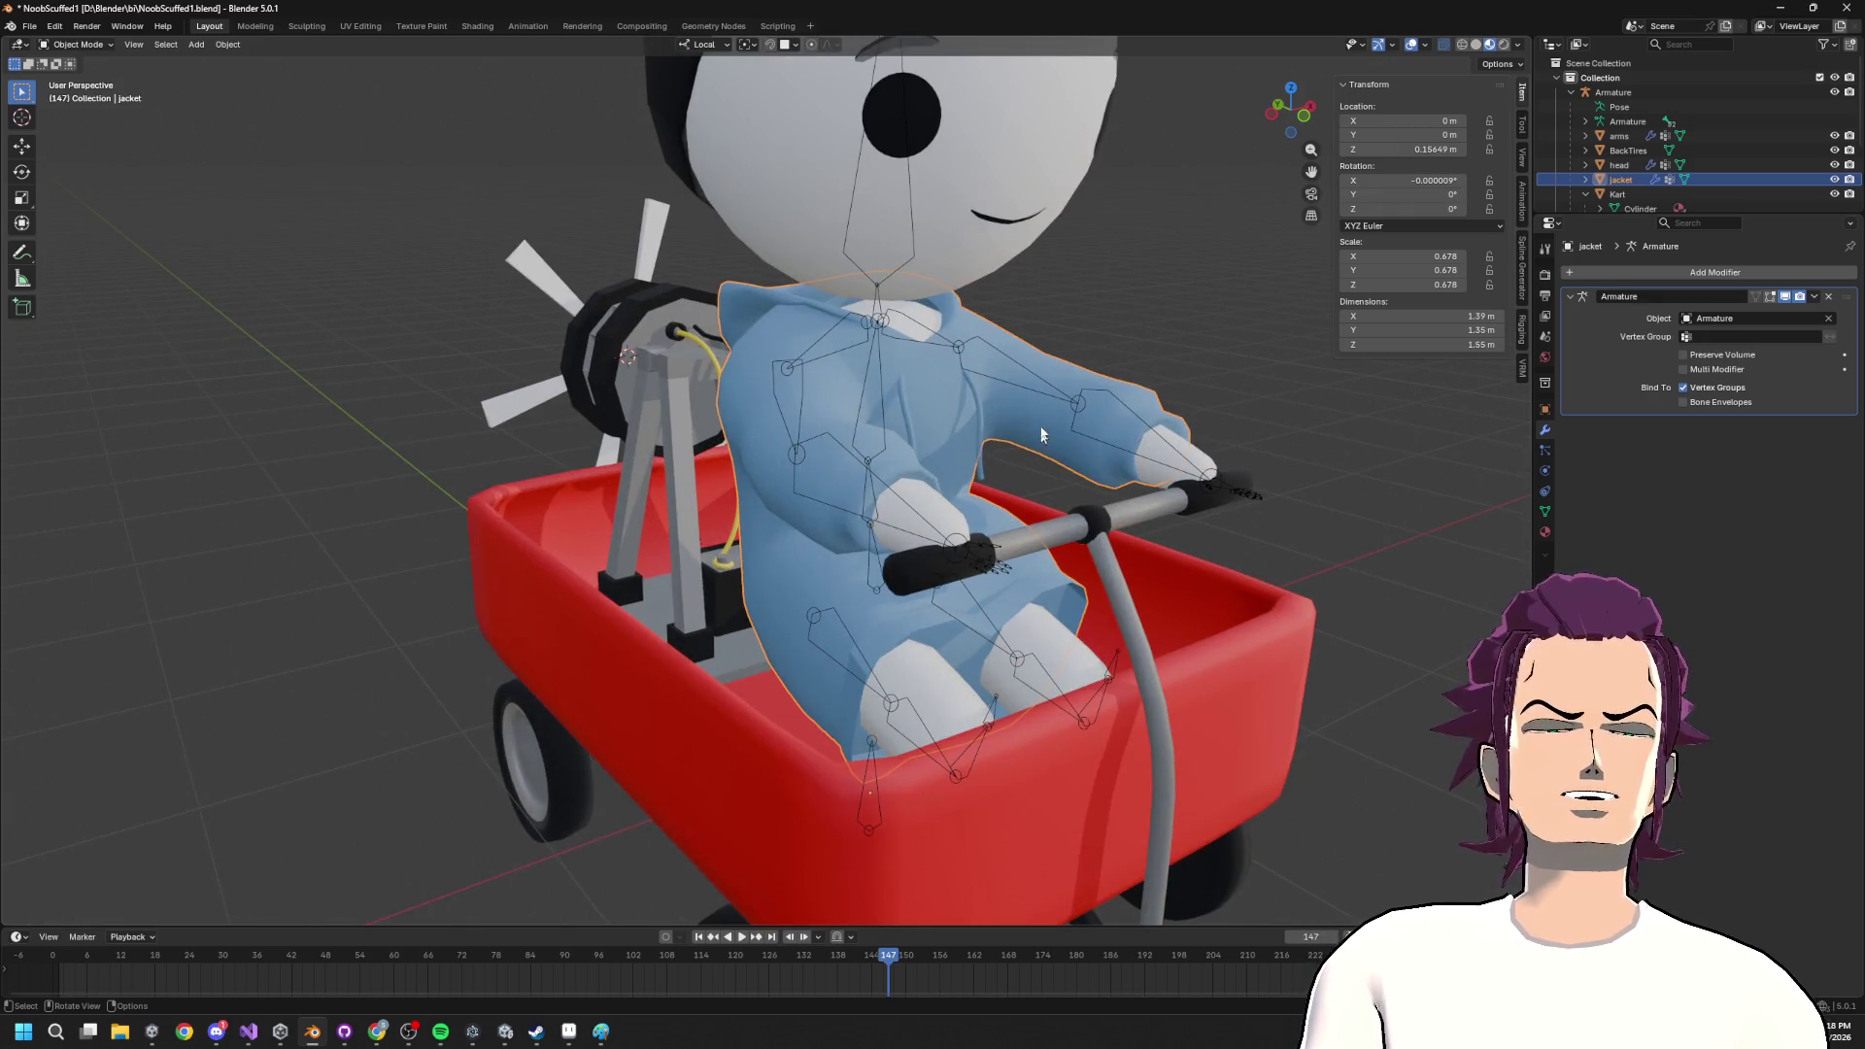
{"action": "scroll", "coordinate": [731, 522], "scroll_direction": "down", "scroll_amount": 6}
{"action": "mouse_move", "coordinate": [731, 522]}
{"action": "left_mouse_down"}
{"action": "mouse_move", "coordinate": [513, 516]}
{"action": "mouse_move", "coordinate": [637, 528]}
{"action": "mouse_move", "coordinate": [630, 497]}
{"action": "left_mouse_up"}
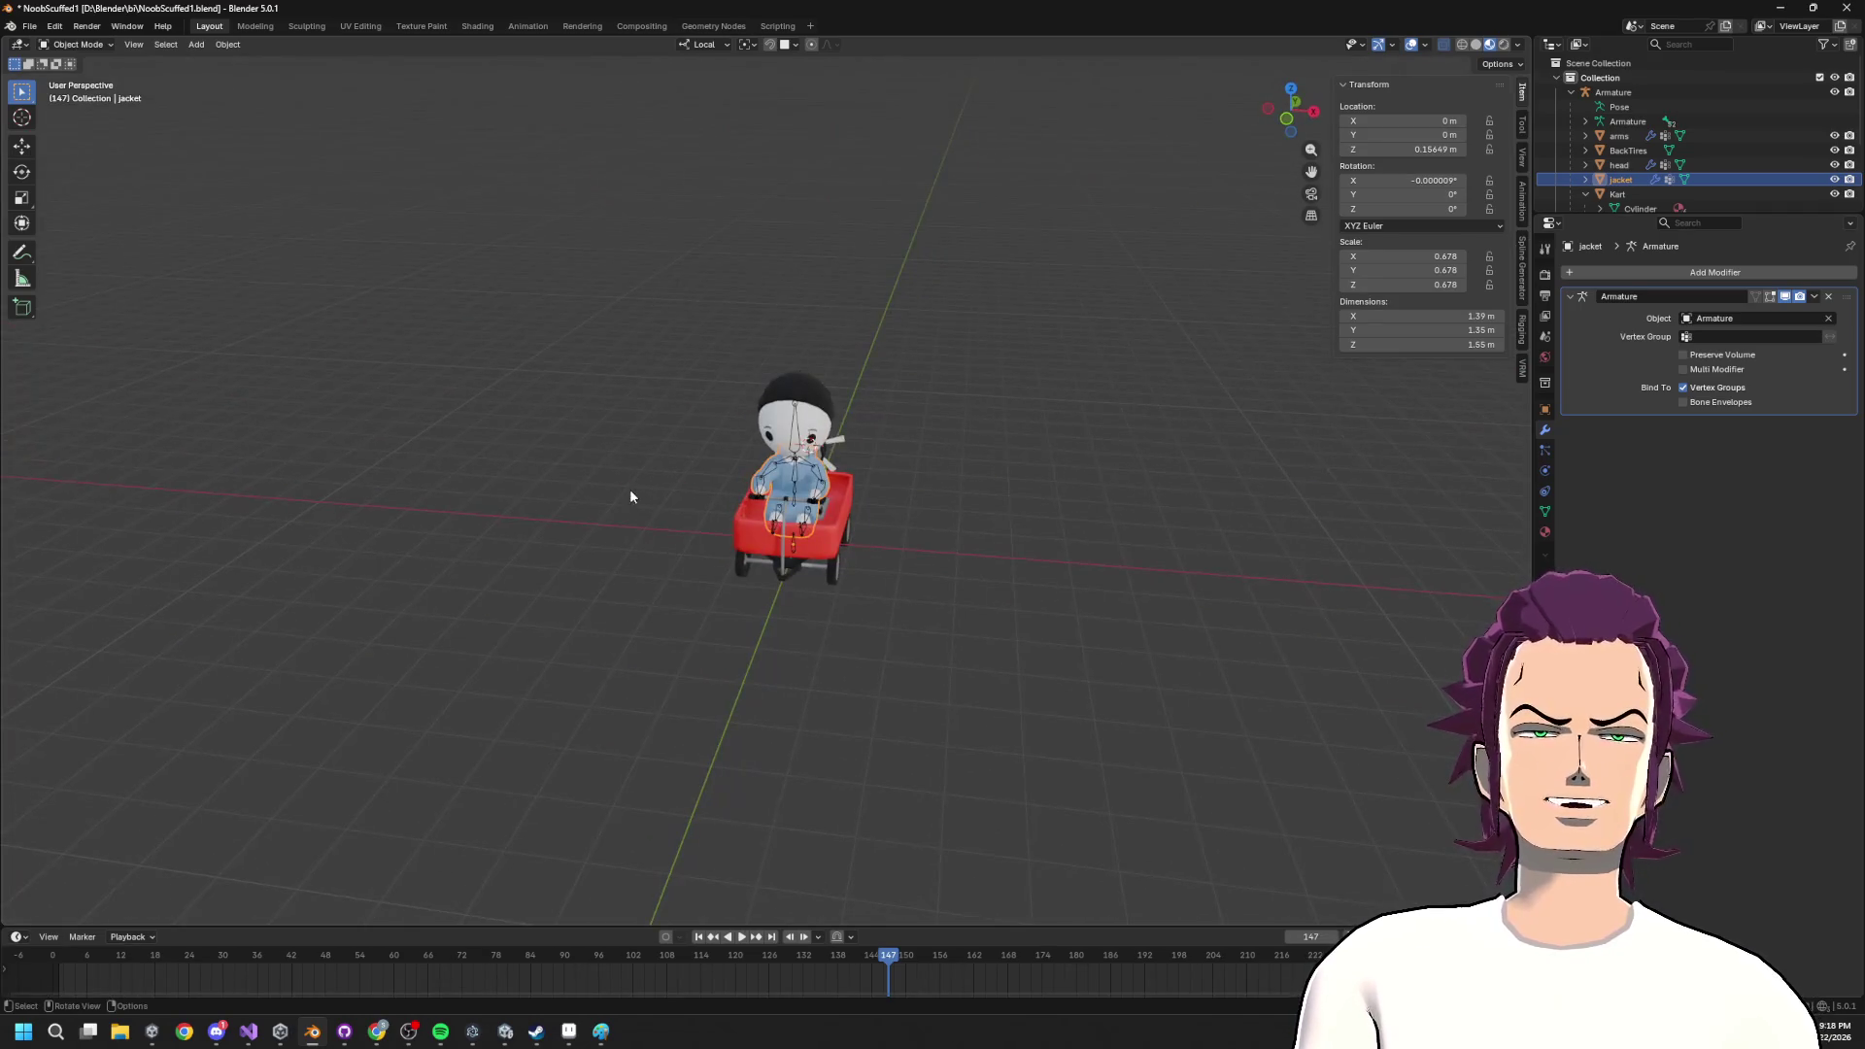
{"action": "left_click", "coordinate": [1783, 7]}
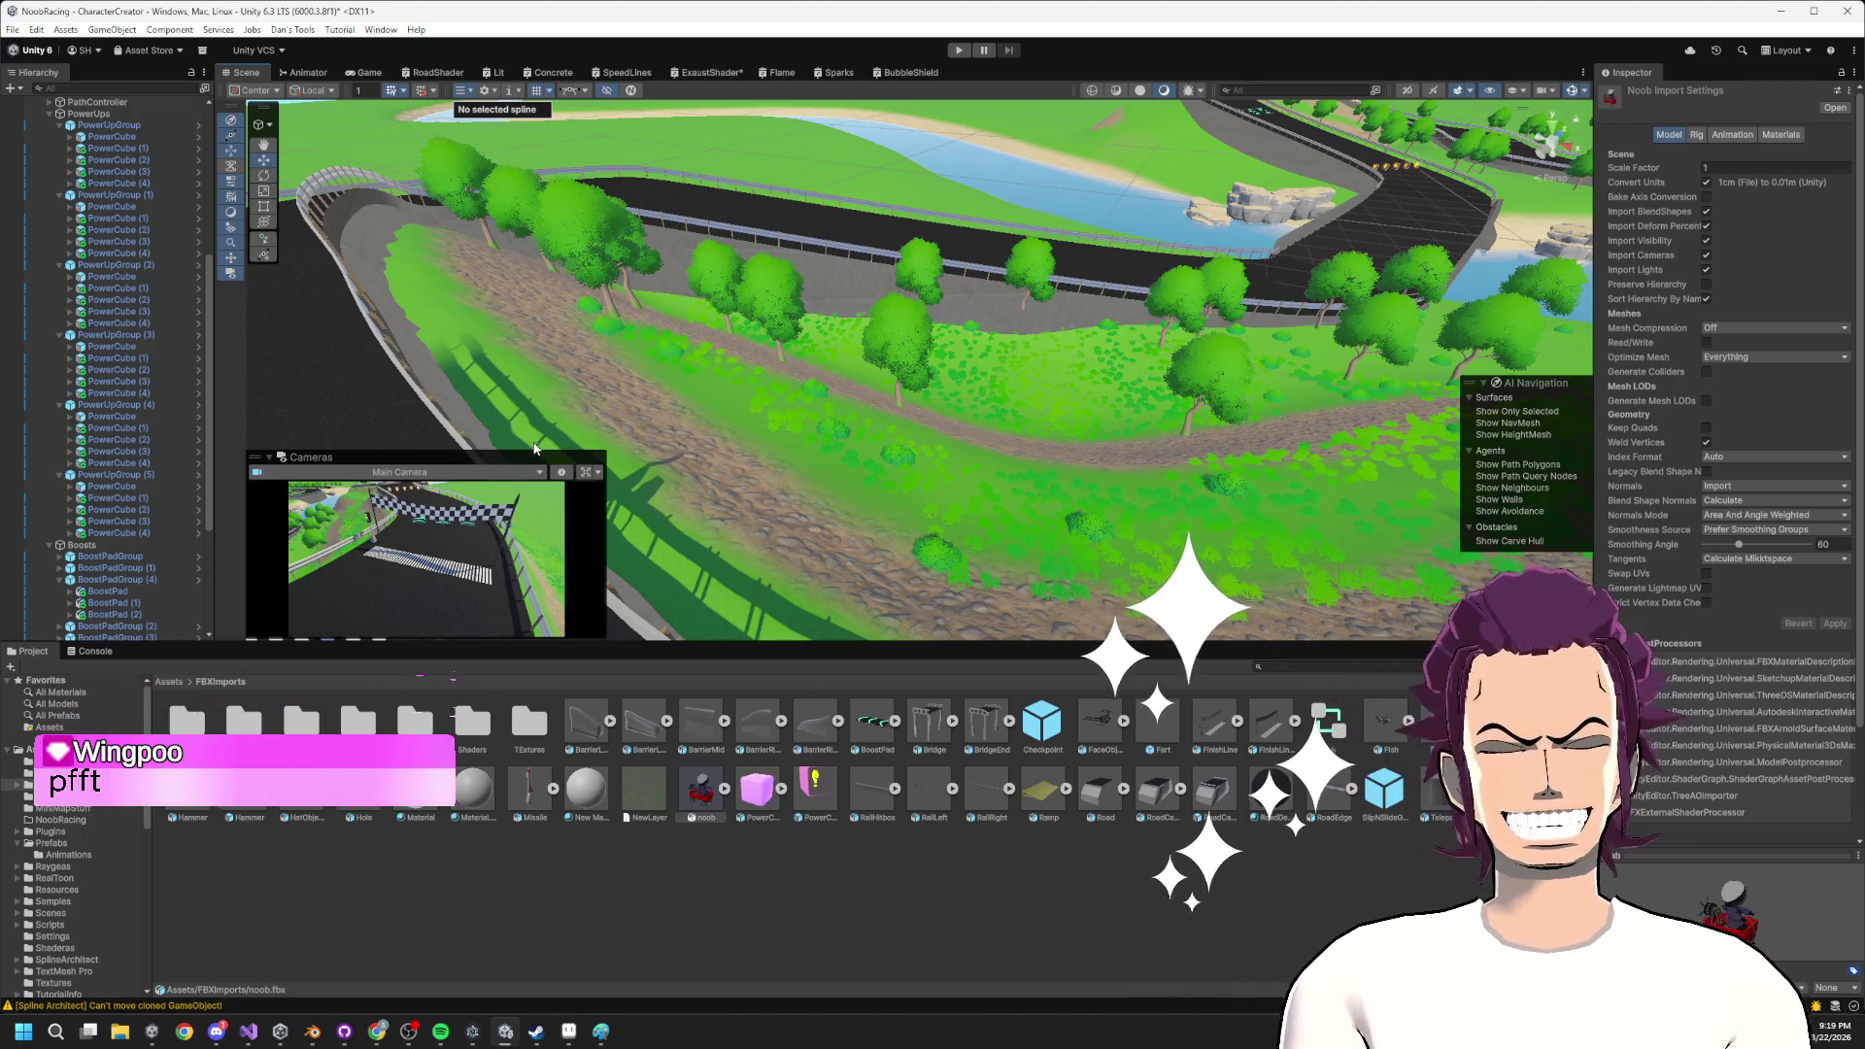
Start the kart race in play mode and inspect the kart model in Blender.
{"action": "mouse_move", "coordinate": [534, 448]}
{"action": "left_mouse_down"}
{"action": "mouse_move", "coordinate": [1254, 374]}
{"action": "mouse_move", "coordinate": [1168, 279]}
{"action": "mouse_move", "coordinate": [416, 243]}
{"action": "mouse_move", "coordinate": [366, 291]}
{"action": "mouse_move", "coordinate": [412, 292]}
{"action": "left_mouse_up"}
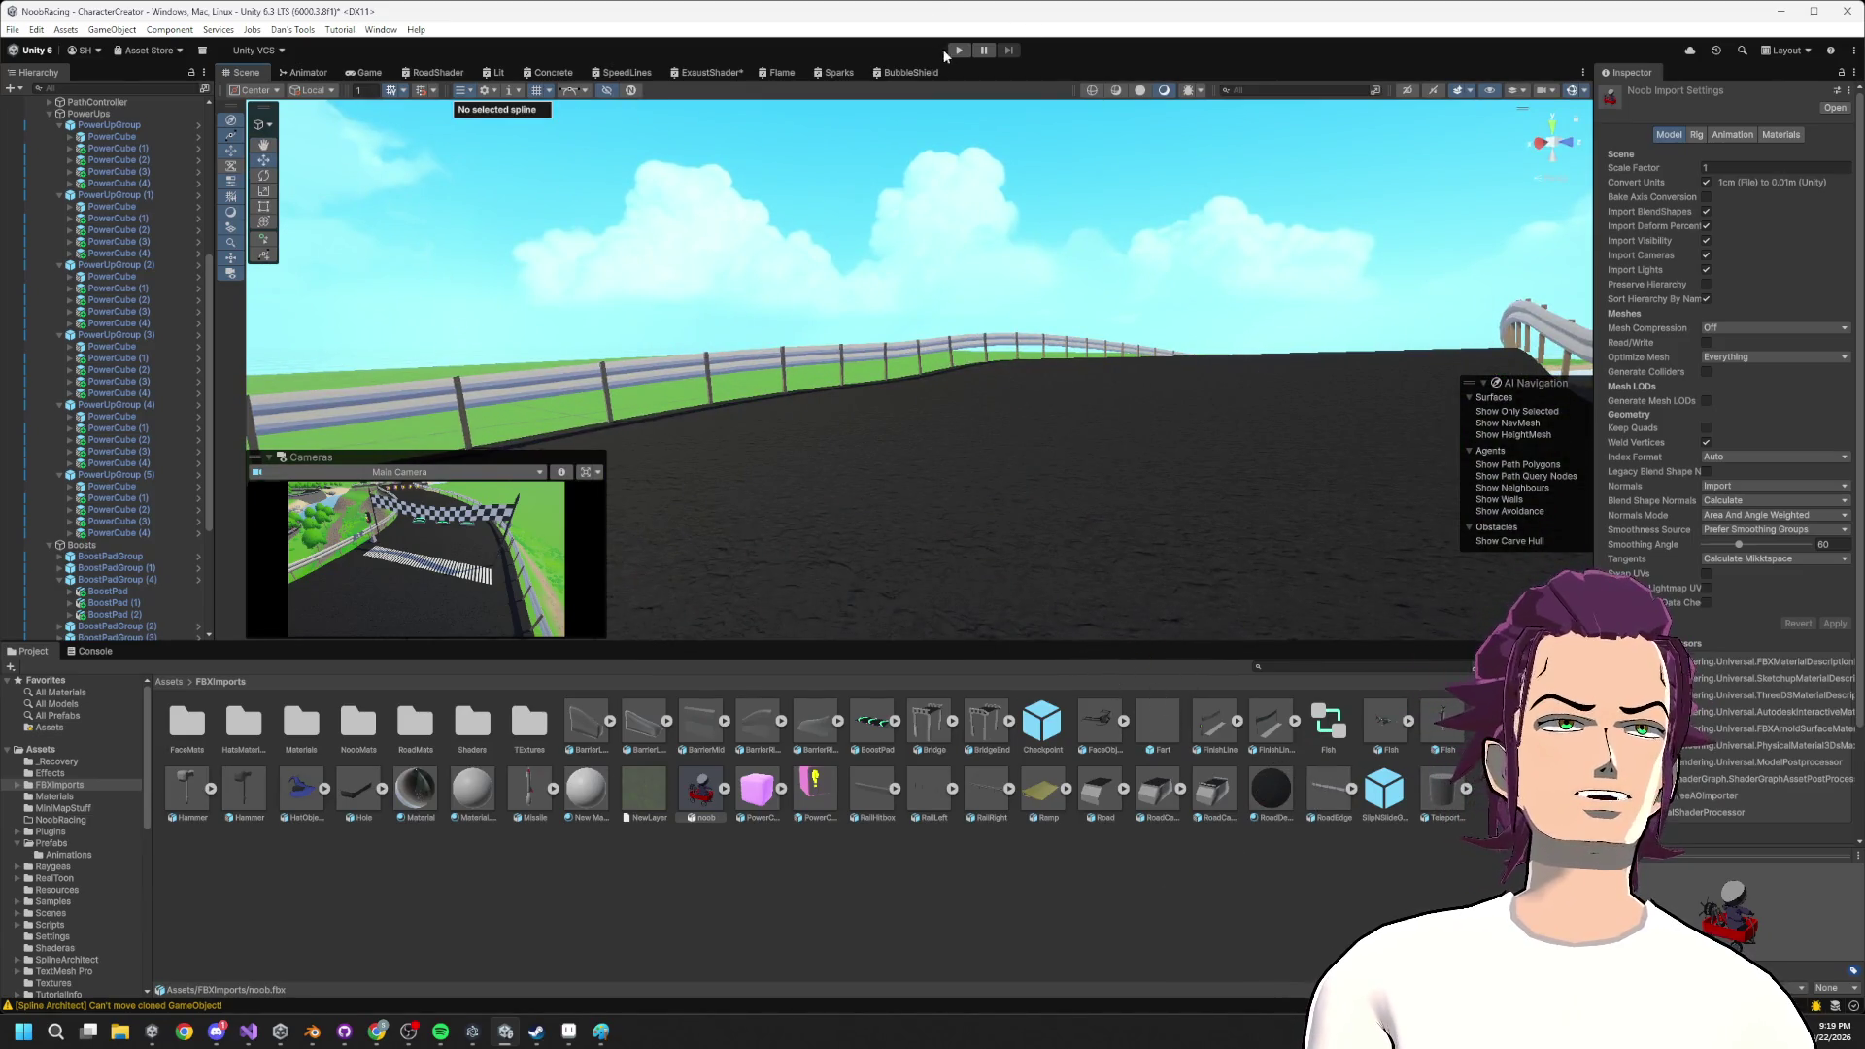
{"action": "left_click", "coordinate": [958, 51]}
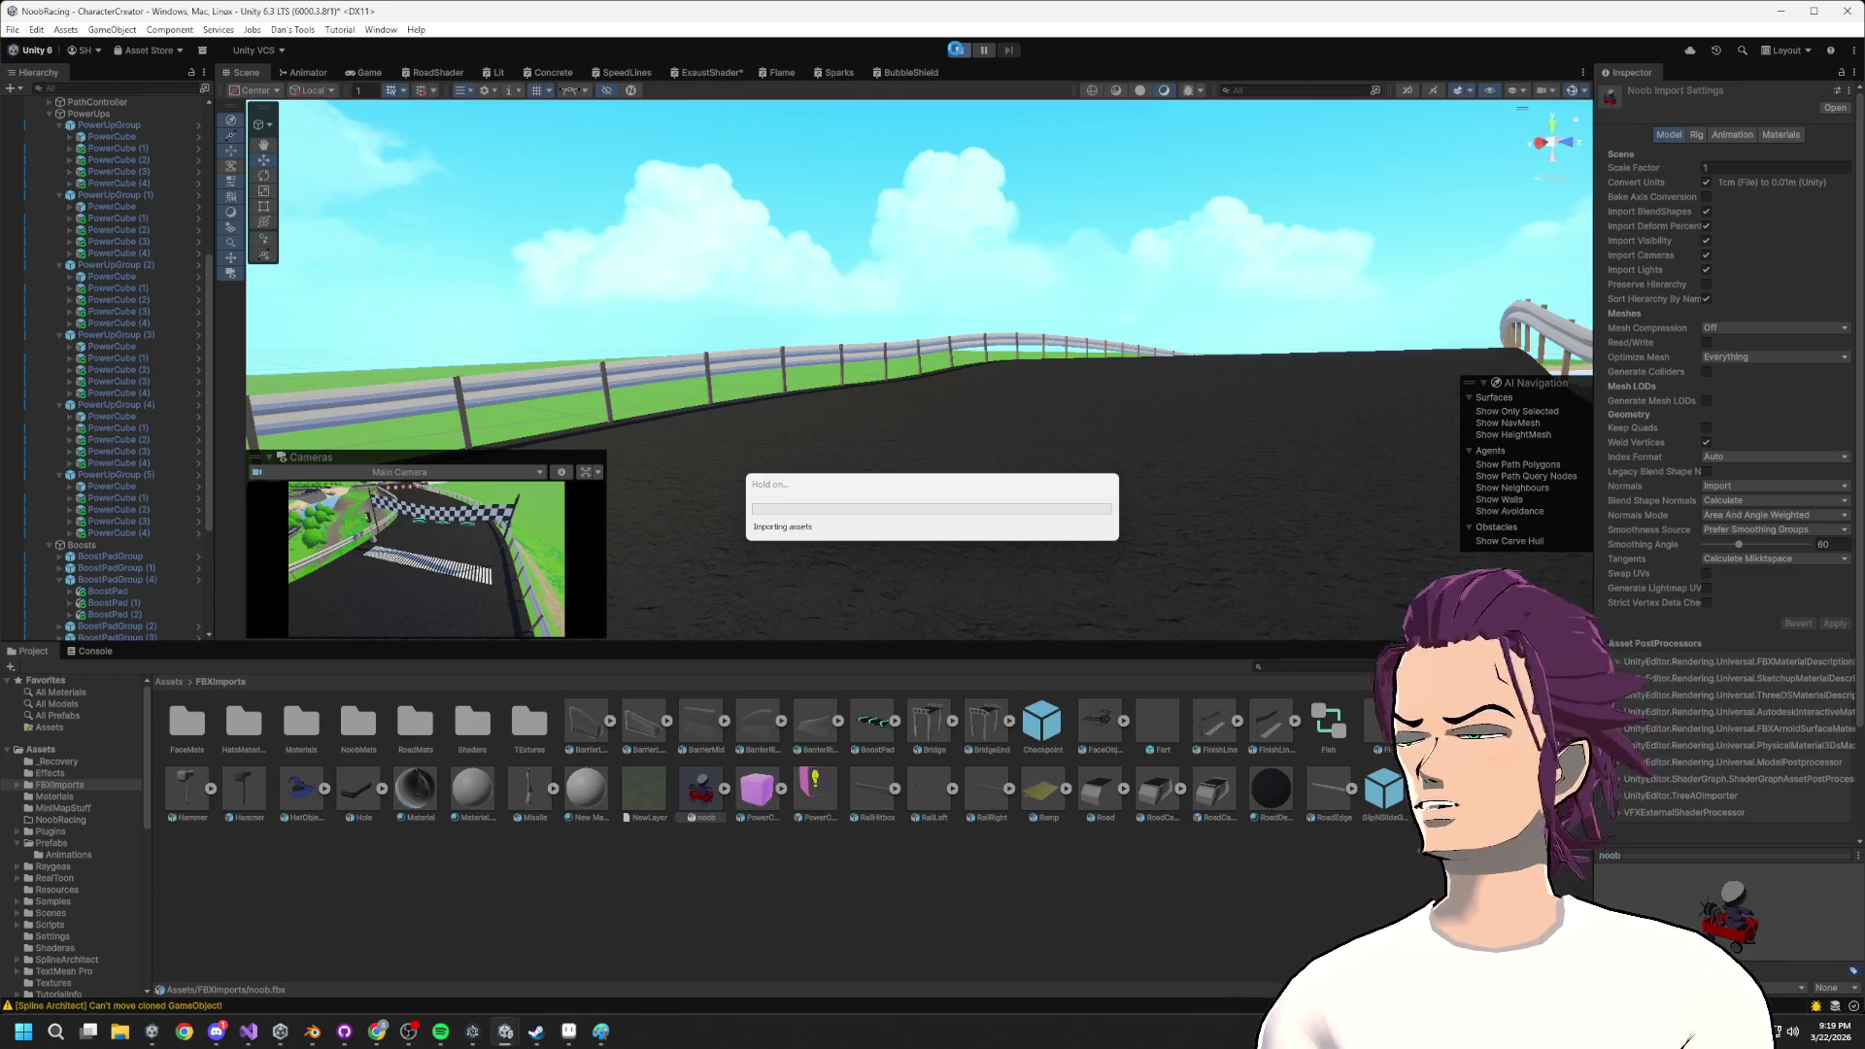
{"action": "left_click", "coordinate": [312, 1032]}
{"action": "right_click", "coordinate": [772, 560]}
{"action": "scroll", "coordinate": [971, 566], "scroll_direction": "up", "scroll_amount": 6}
{"action": "mouse_move", "coordinate": [971, 567]}
{"action": "left_mouse_down"}
{"action": "mouse_move", "coordinate": [1149, 566]}
{"action": "mouse_move", "coordinate": [1058, 544]}
{"action": "mouse_move", "coordinate": [1129, 538]}
{"action": "mouse_move", "coordinate": [959, 546]}
{"action": "mouse_move", "coordinate": [992, 467]}
{"action": "mouse_move", "coordinate": [1125, 557]}
{"action": "mouse_move", "coordinate": [965, 507]}
{"action": "mouse_move", "coordinate": [1070, 552]}
{"action": "mouse_move", "coordinate": [779, 527]}
{"action": "mouse_move", "coordinate": [1253, 486]}
{"action": "left_mouse_up"}
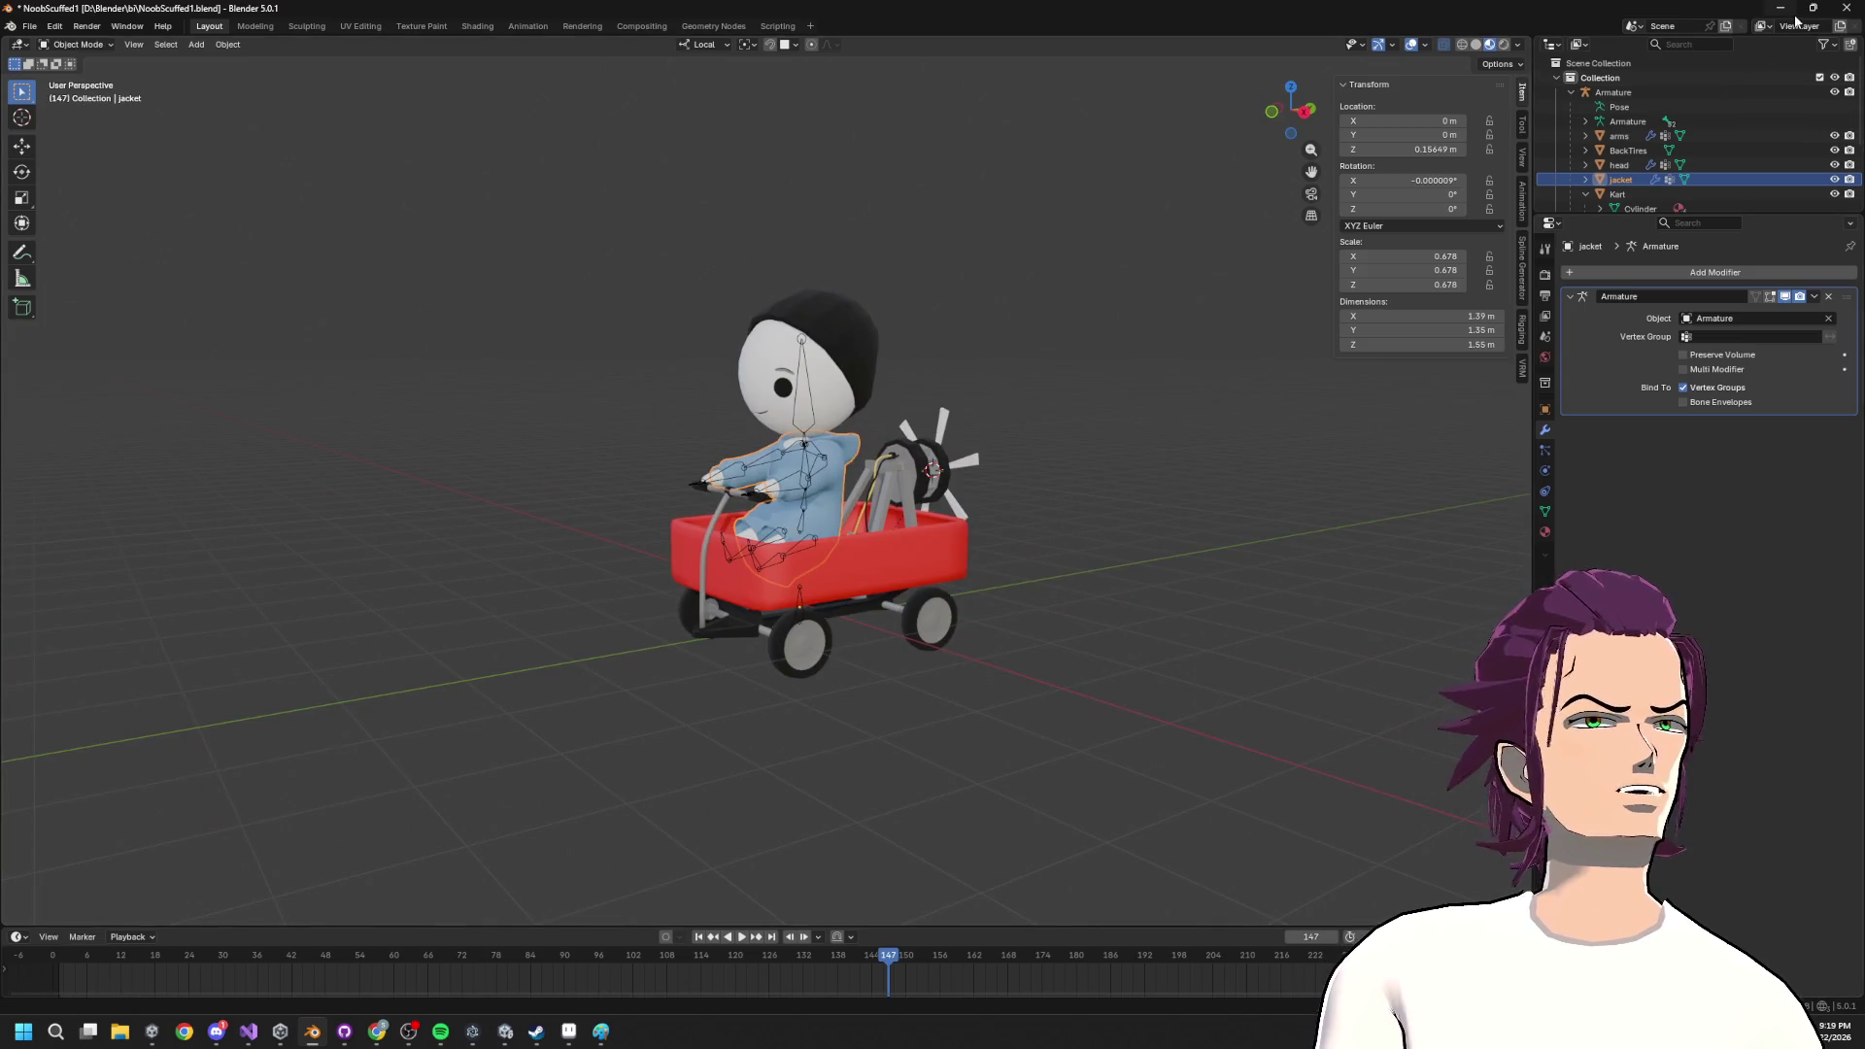
Return to Unity, make the Game view taller, and pause the running game.
{"action": "left_click", "coordinate": [1797, 9]}
{"action": "left_click", "coordinate": [1758, 35]}
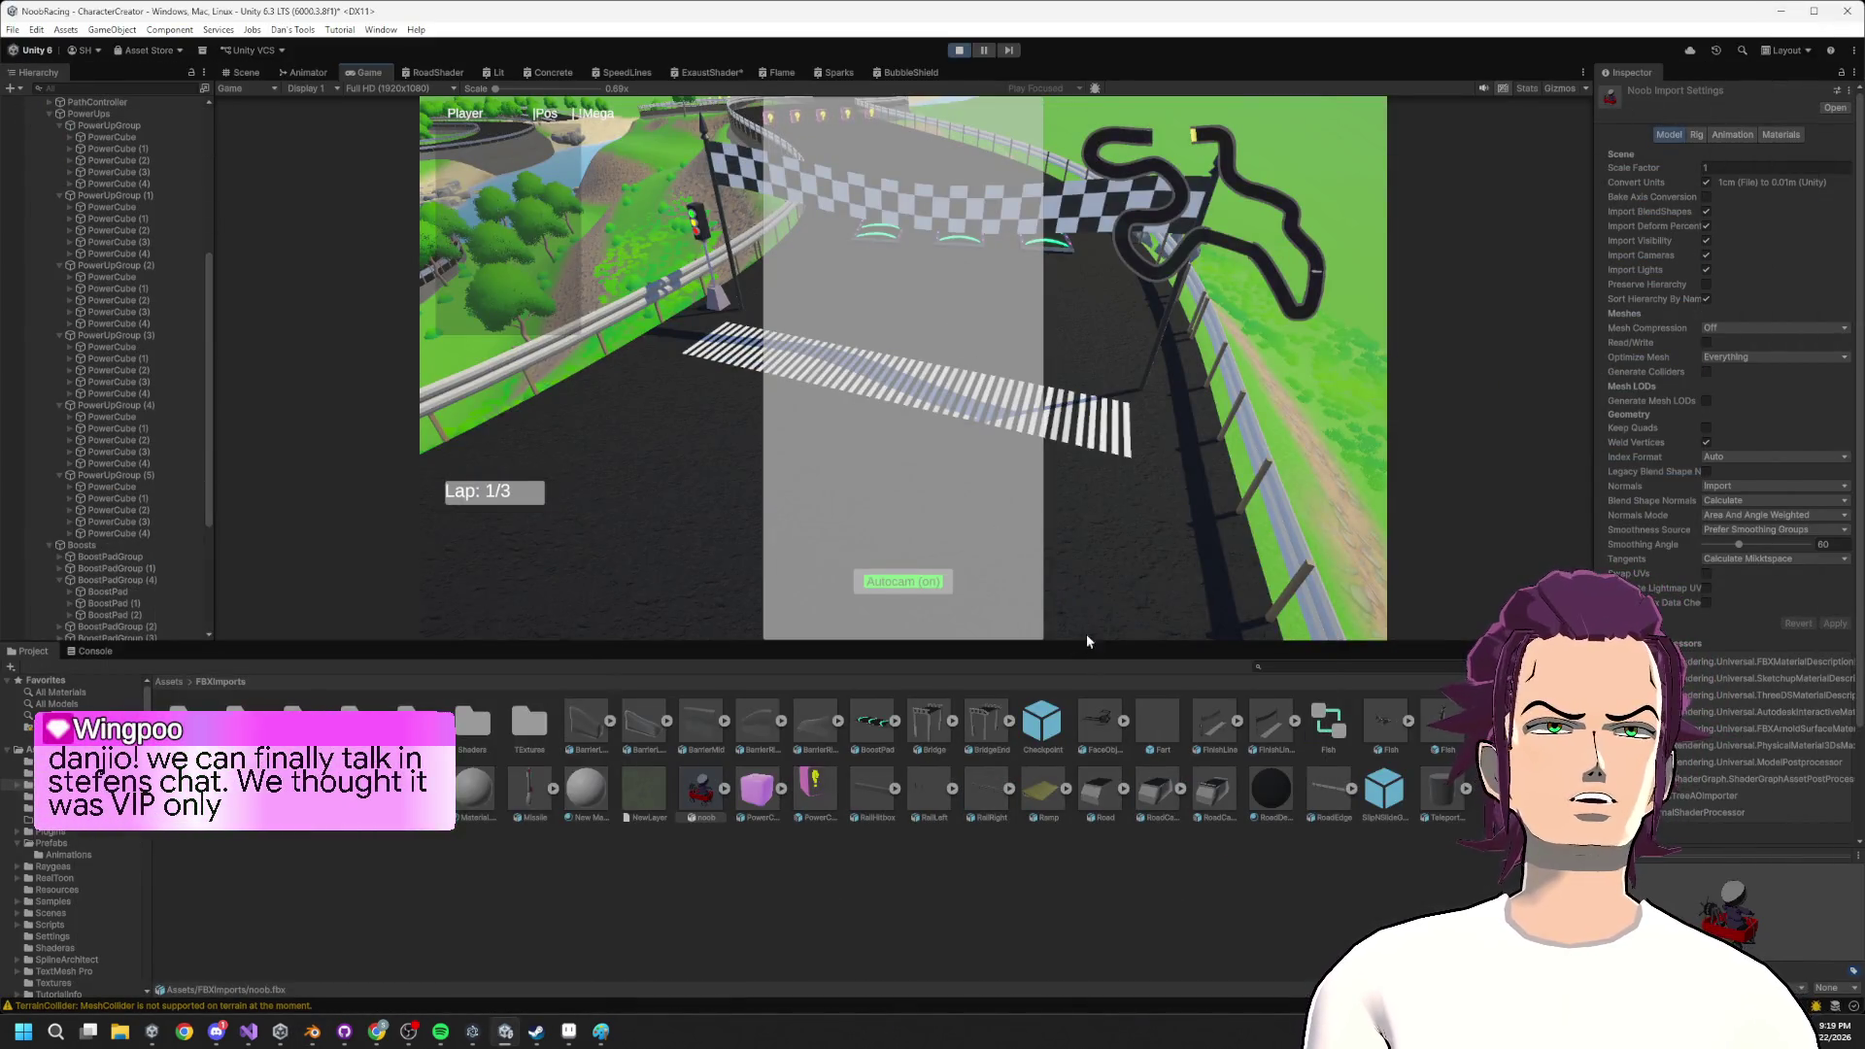
{"action": "left_click_drag", "start_coordinate": [1074, 643], "coordinate": [1074, 841]}
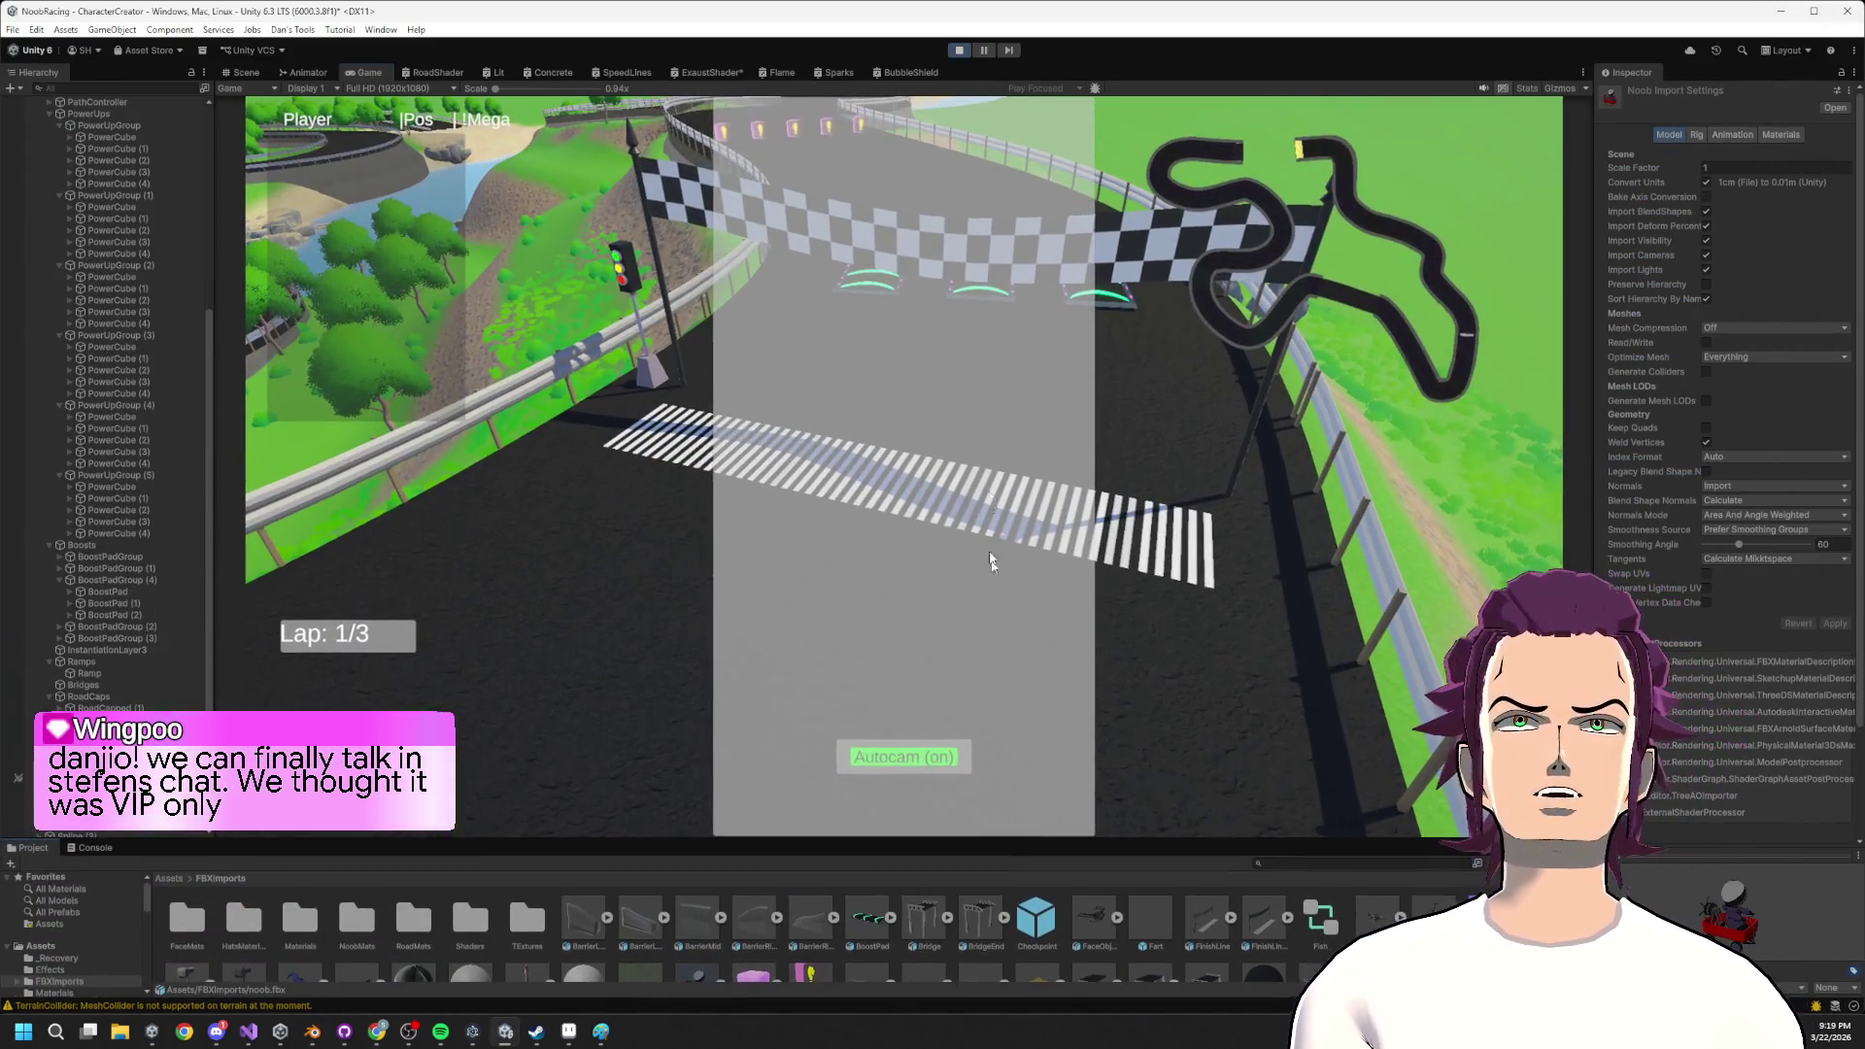
{"action": "left_click", "coordinate": [984, 50]}
{"action": "scroll", "coordinate": [145, 292], "scroll_direction": "up", "scroll_amount": 8}
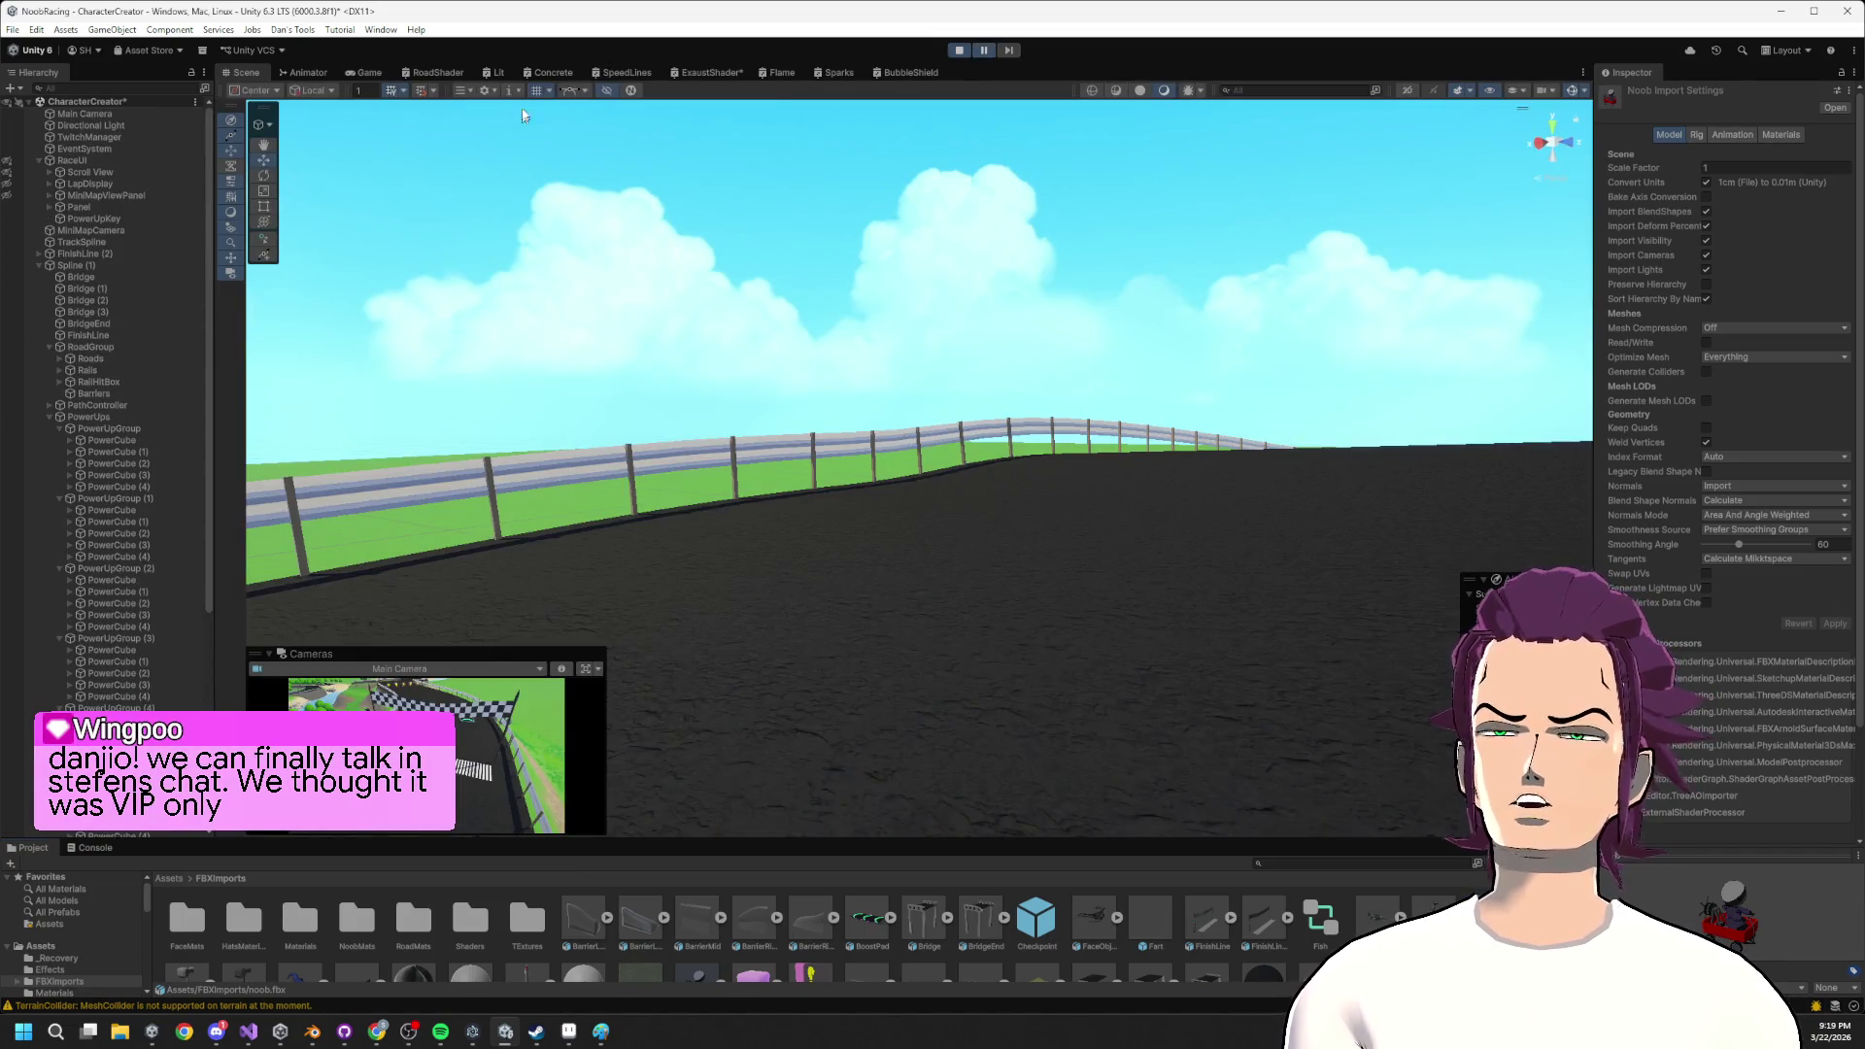
Select the PowerUpKey panel in the Hierarchy and toggle its active checkbox.
{"action": "left_click", "coordinate": [368, 72]}
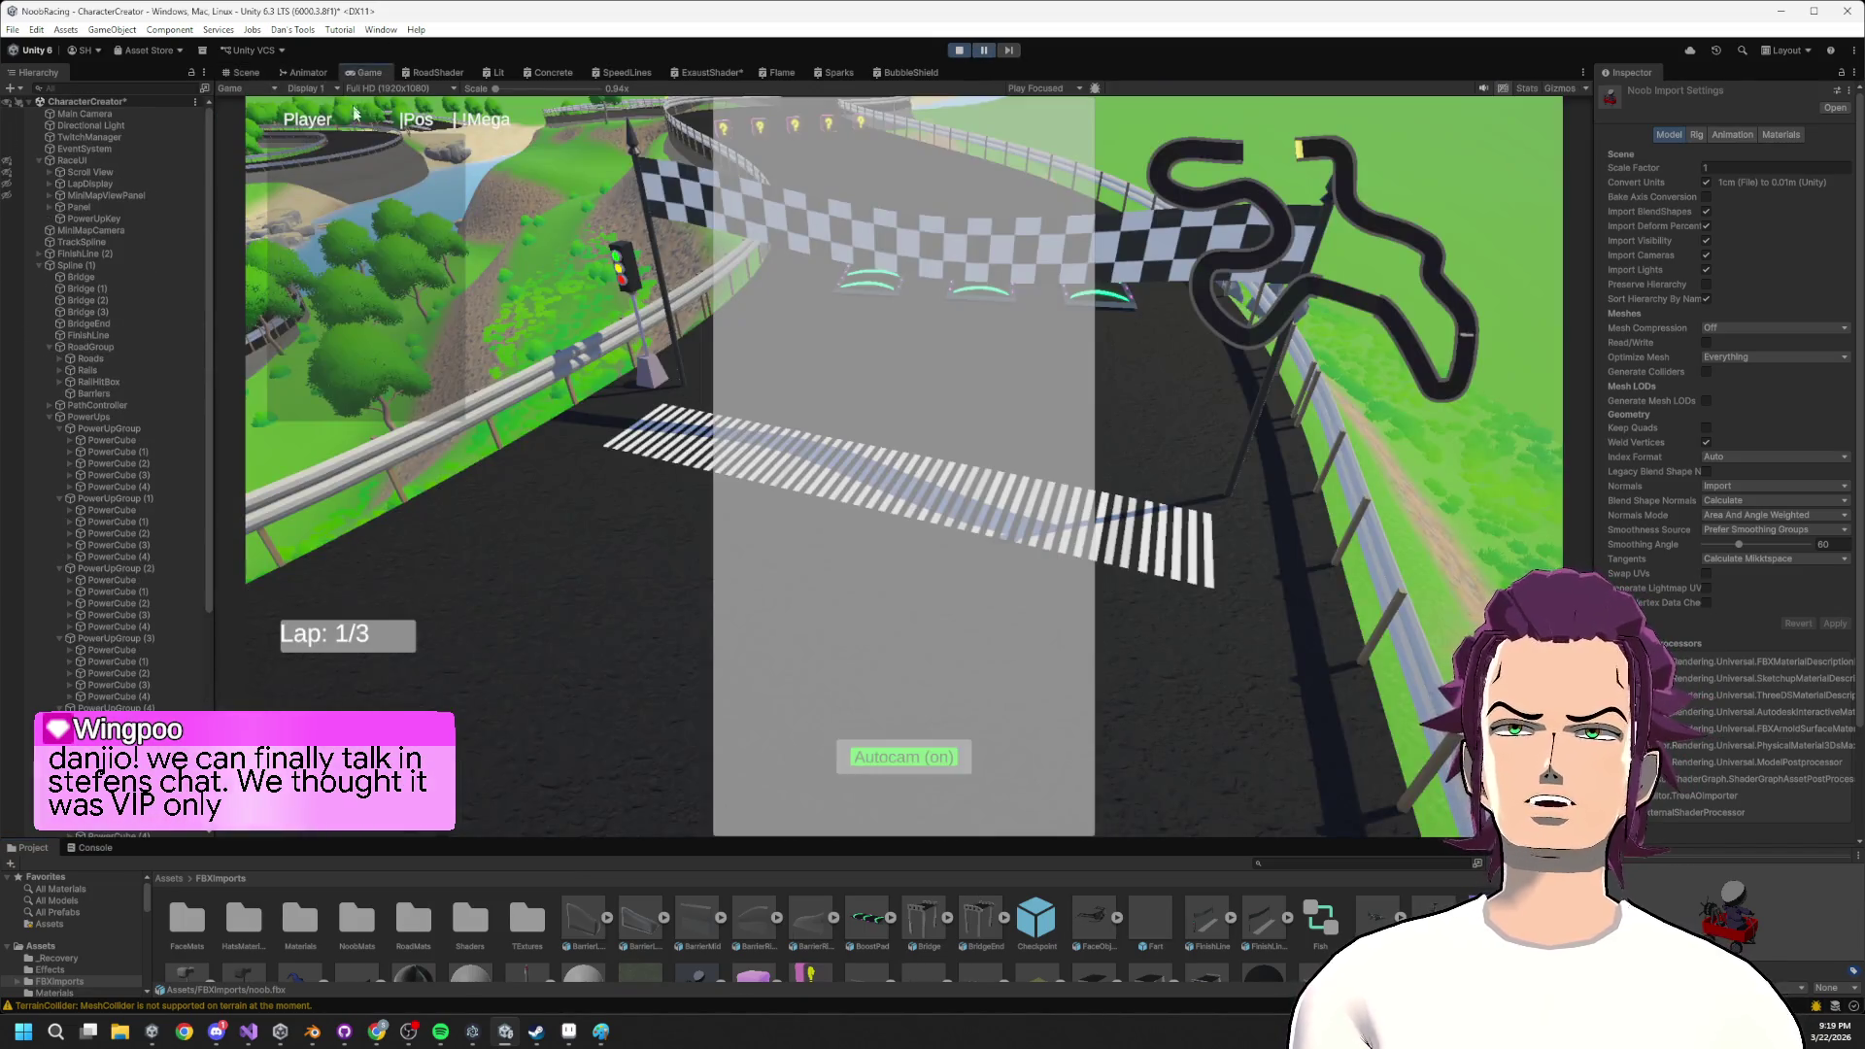
{"action": "left_click", "coordinate": [38, 265]}
{"action": "left_click", "coordinate": [79, 207]}
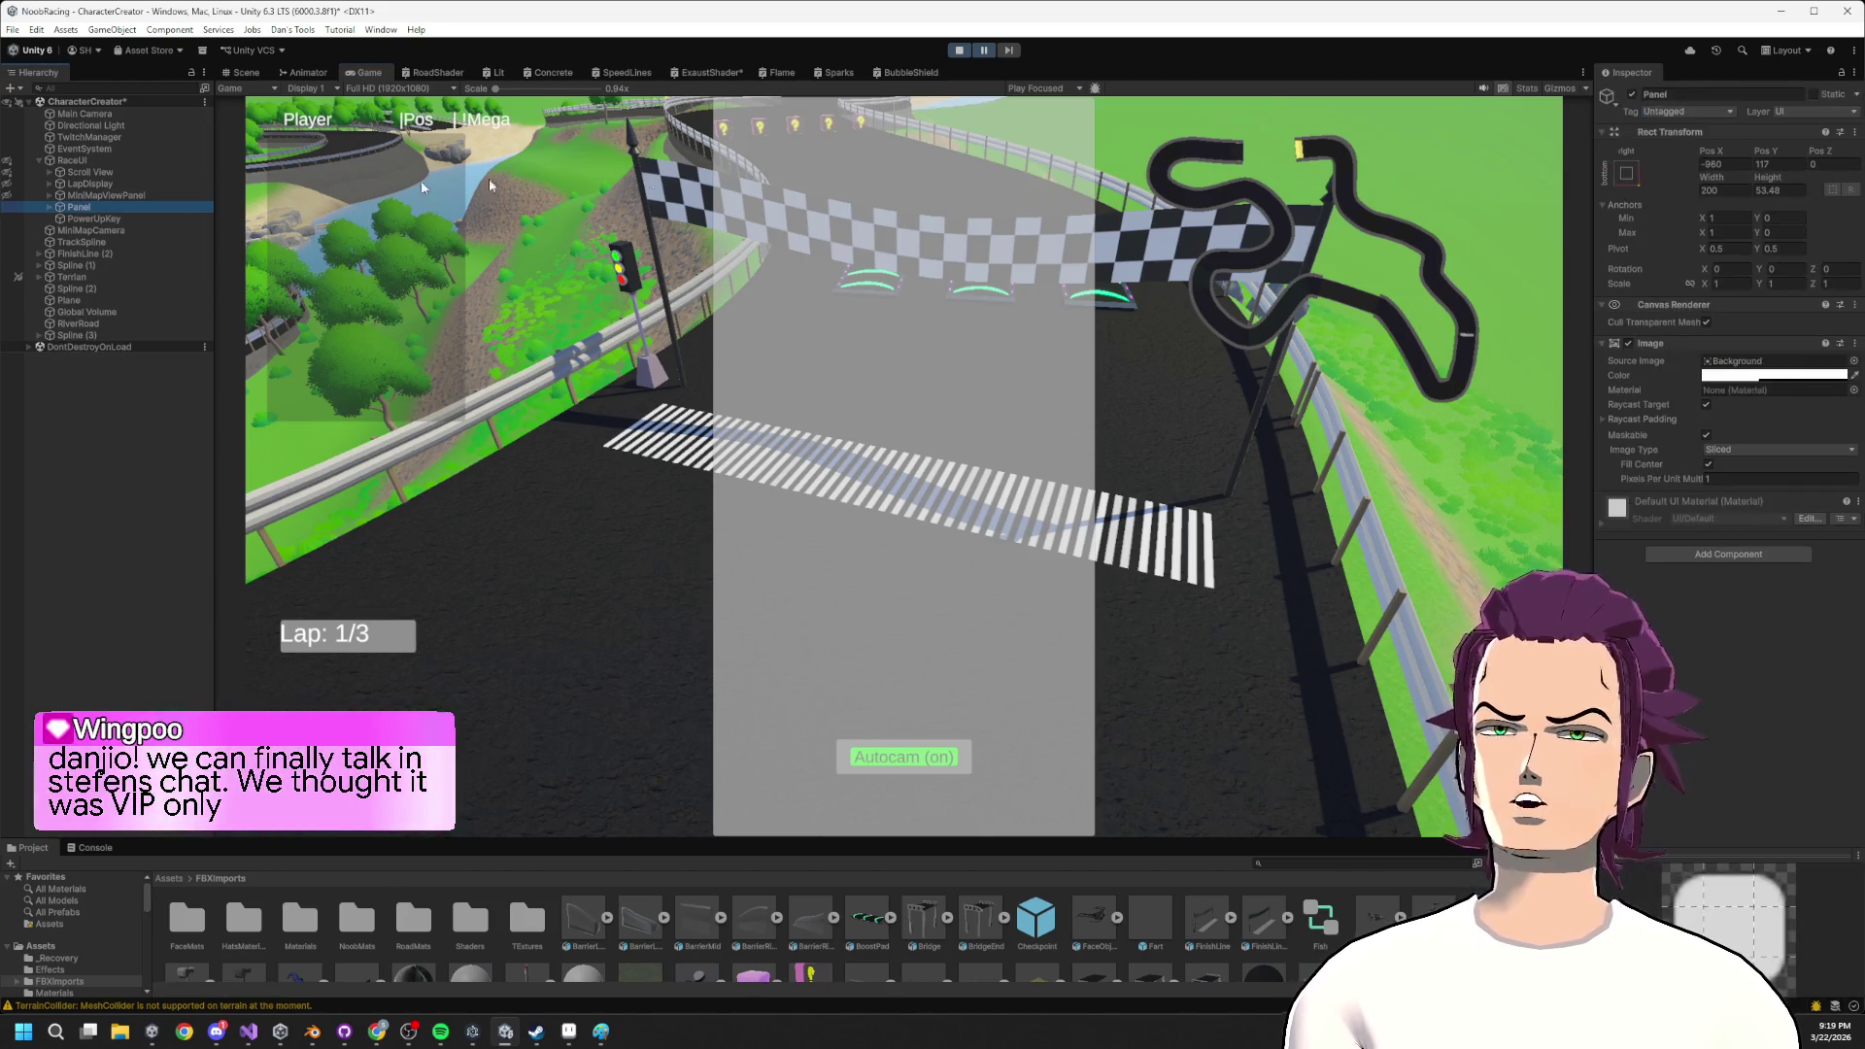
{"action": "left_click", "coordinate": [1633, 94]}
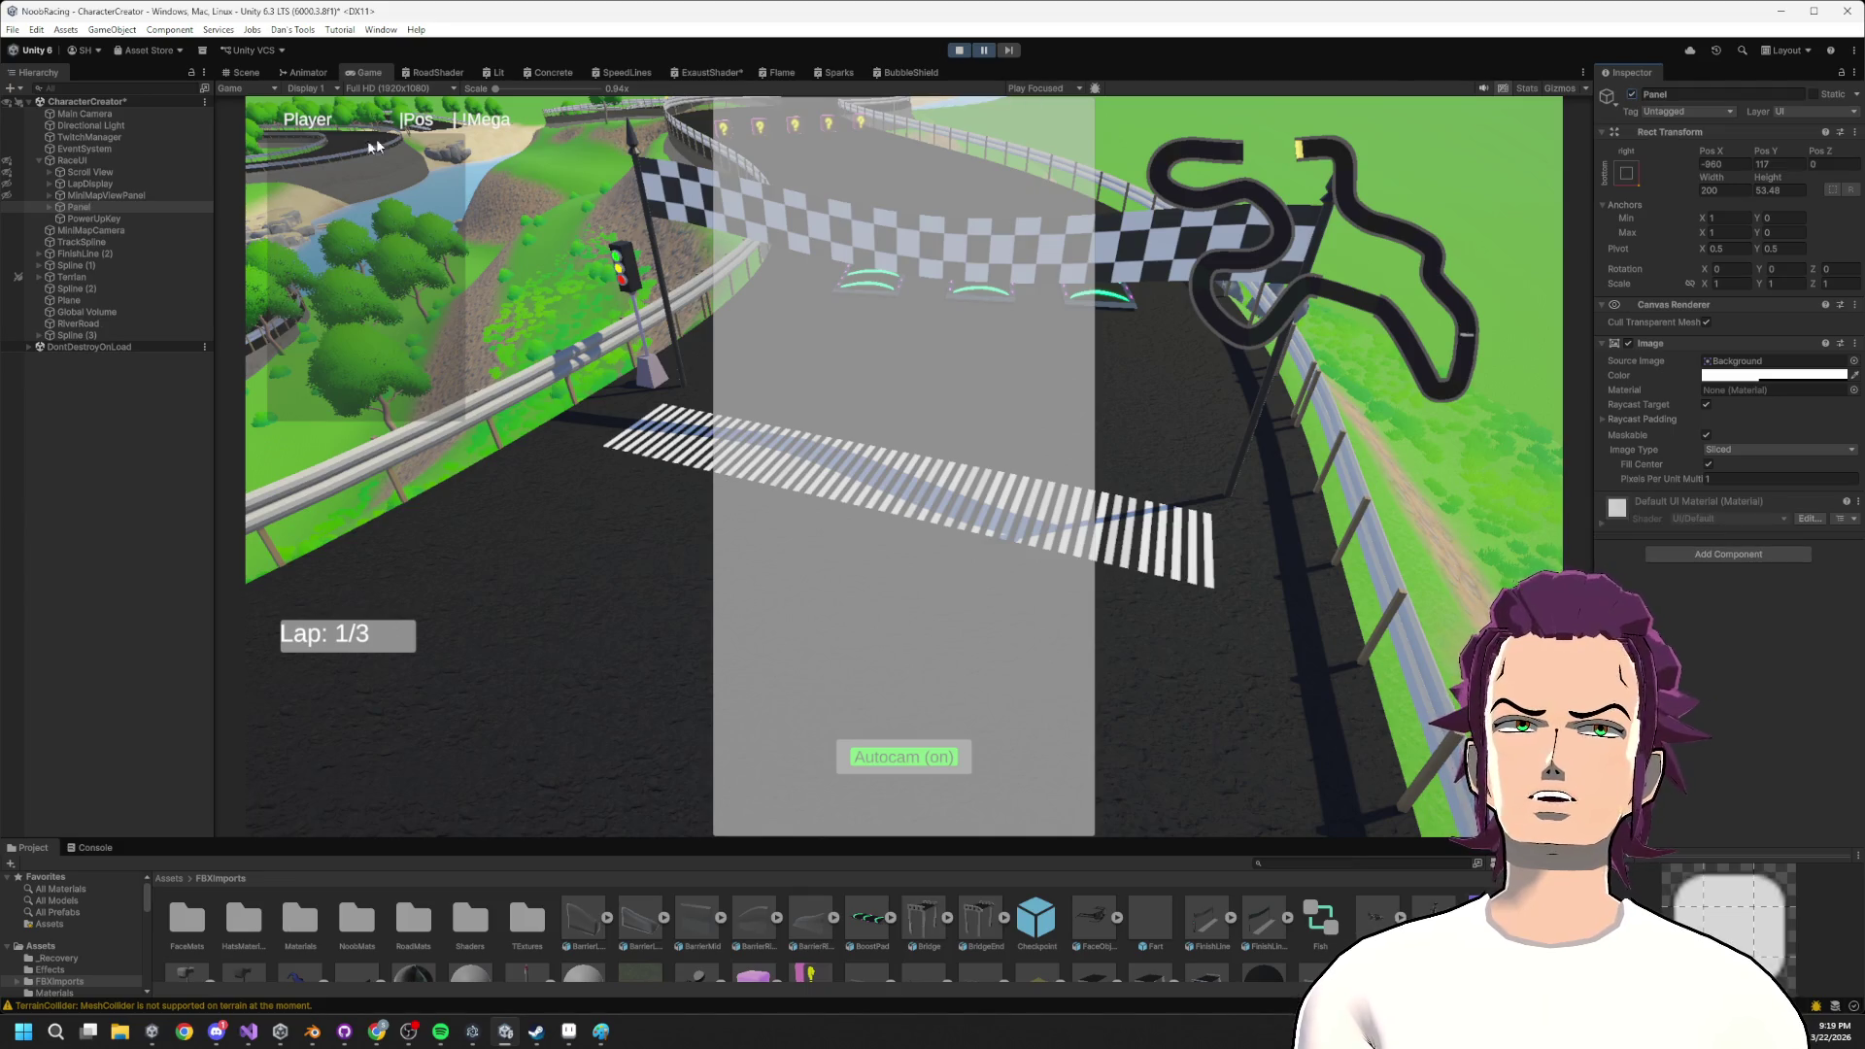
{"action": "left_click", "coordinate": [1632, 96]}
{"action": "left_click", "coordinate": [1632, 95]}
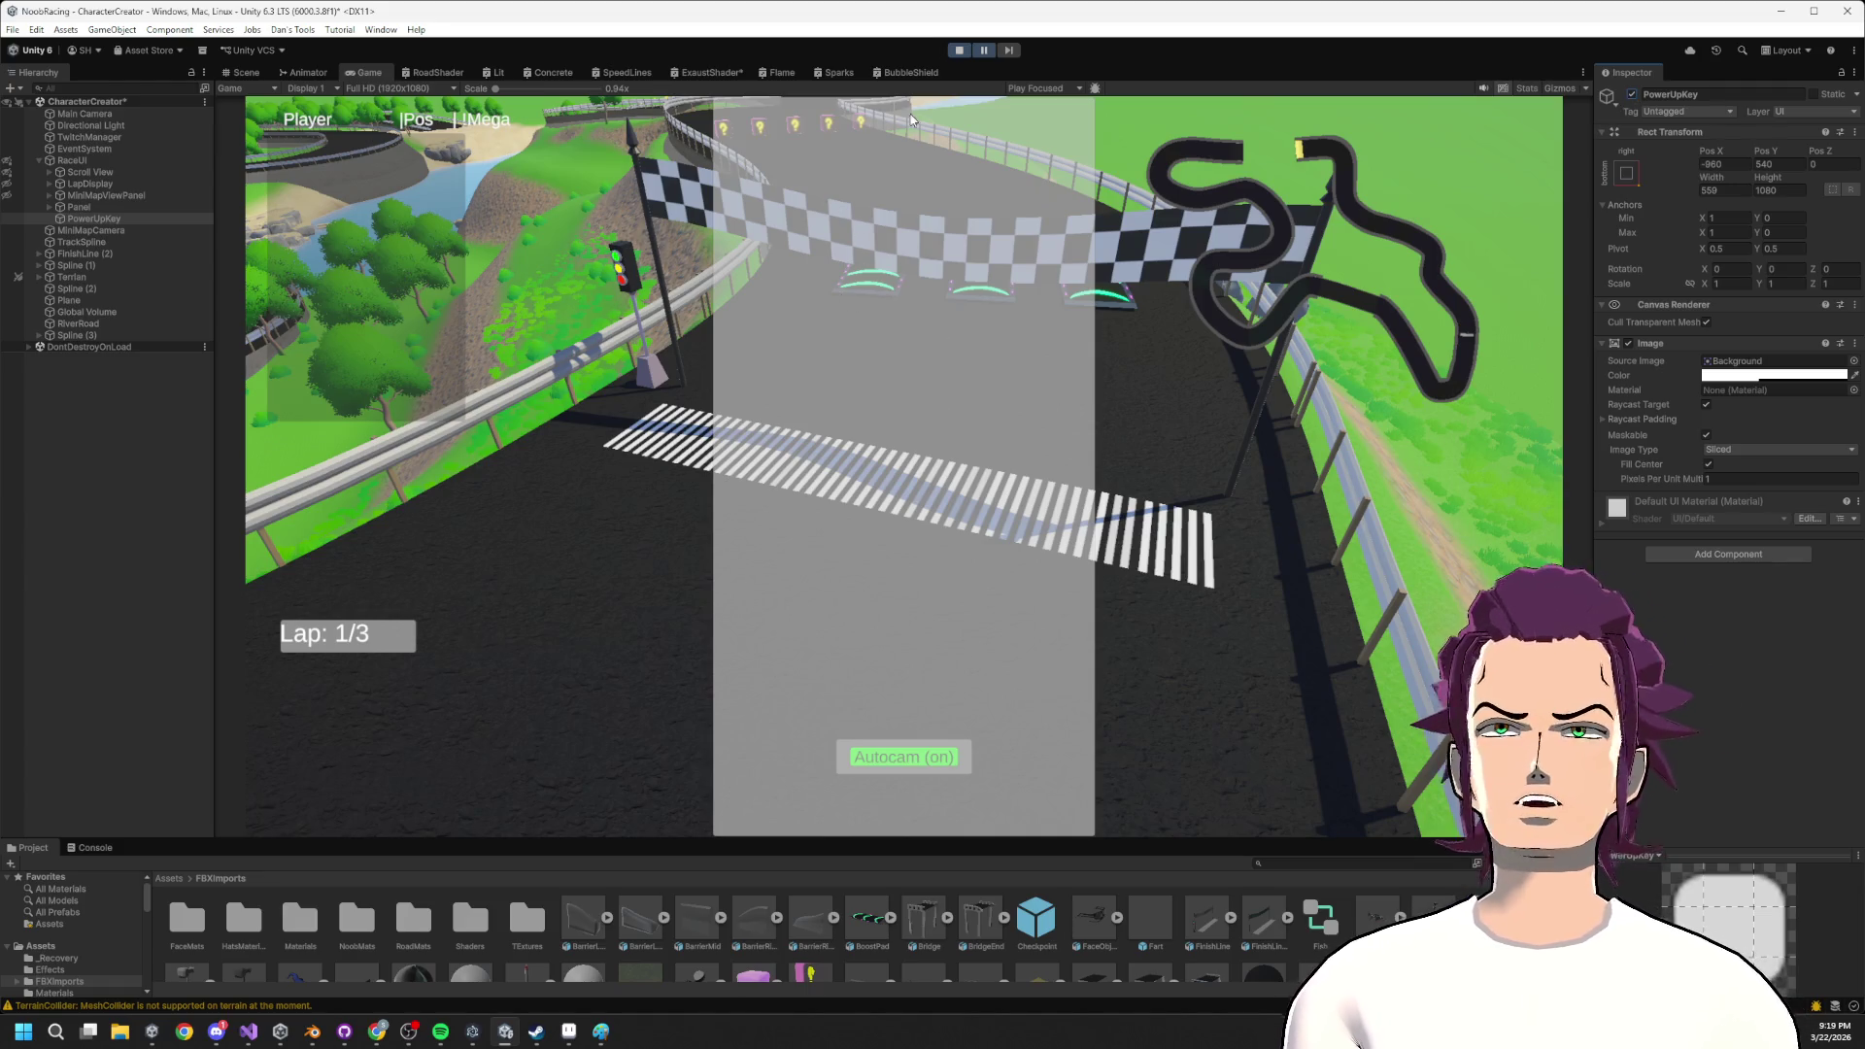
Stop play mode, disable PowerUpKey to remove the grey overlay, and play again.
{"action": "left_click", "coordinate": [965, 52]}
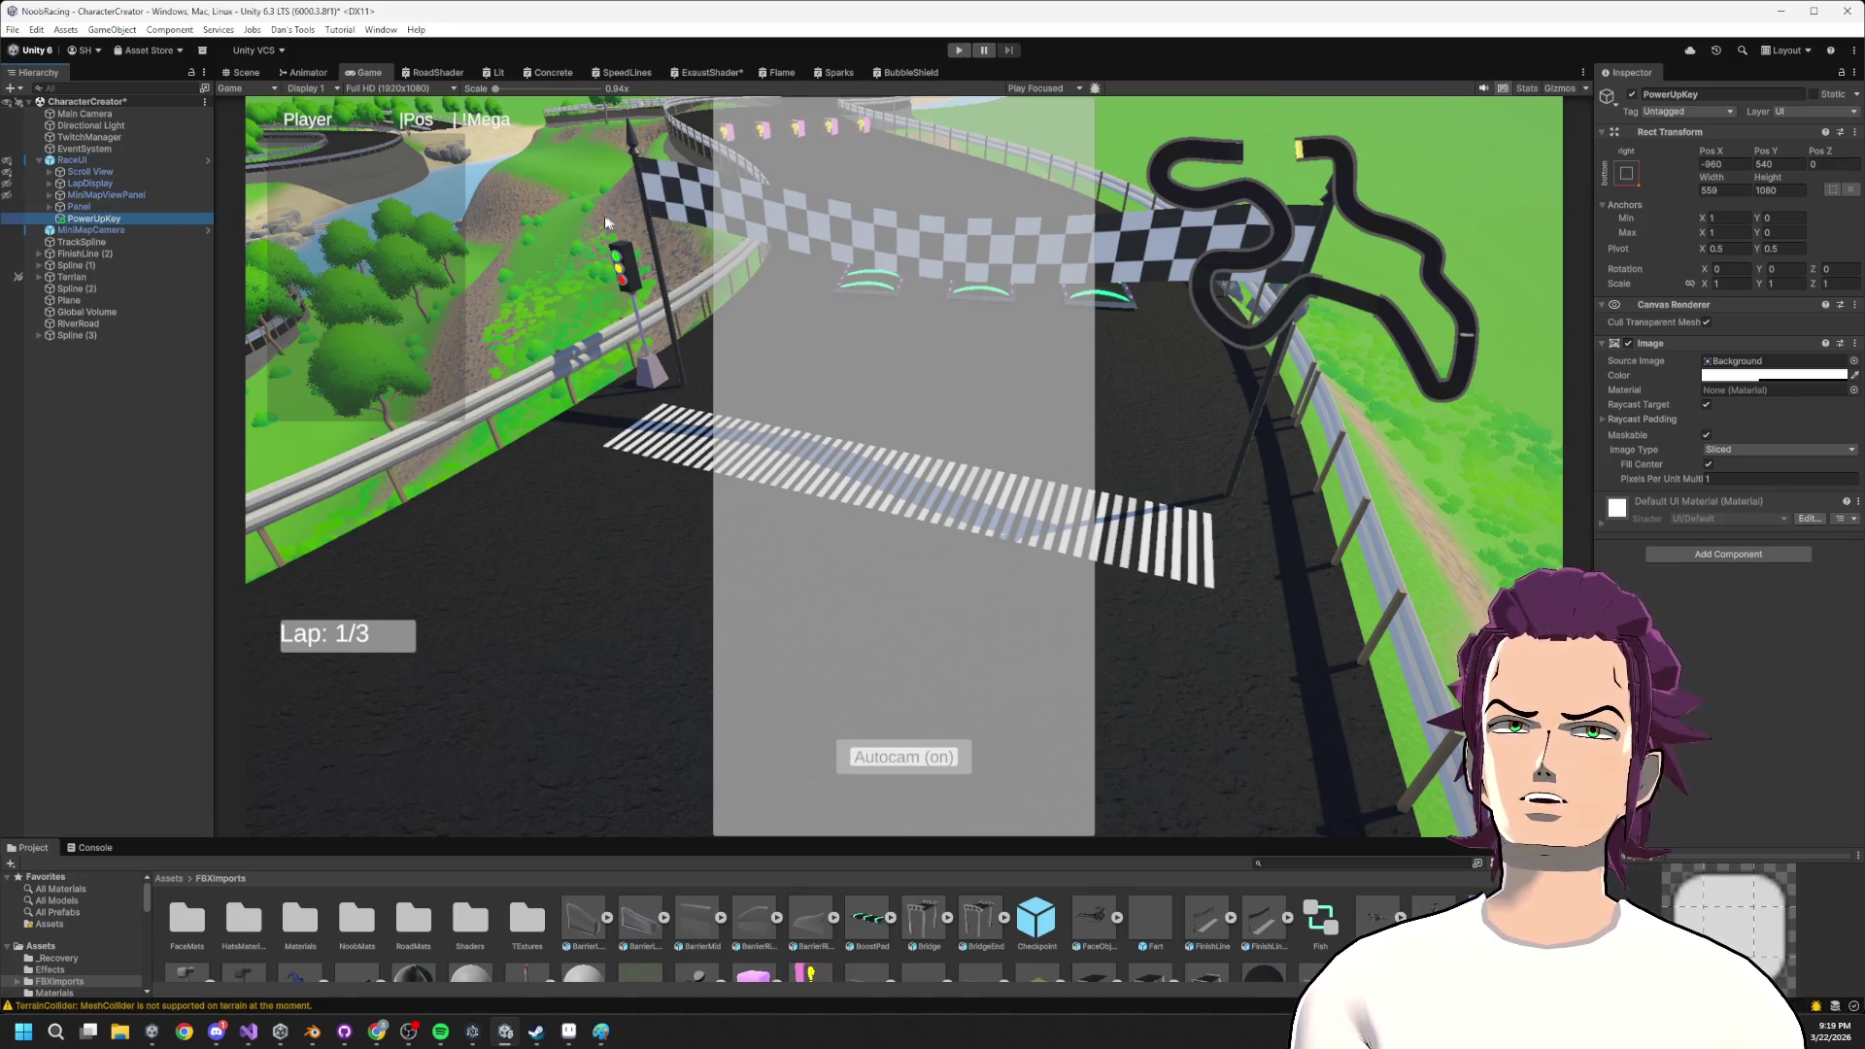
{"action": "key", "text": "Up"}
{"action": "key", "text": "Up"}
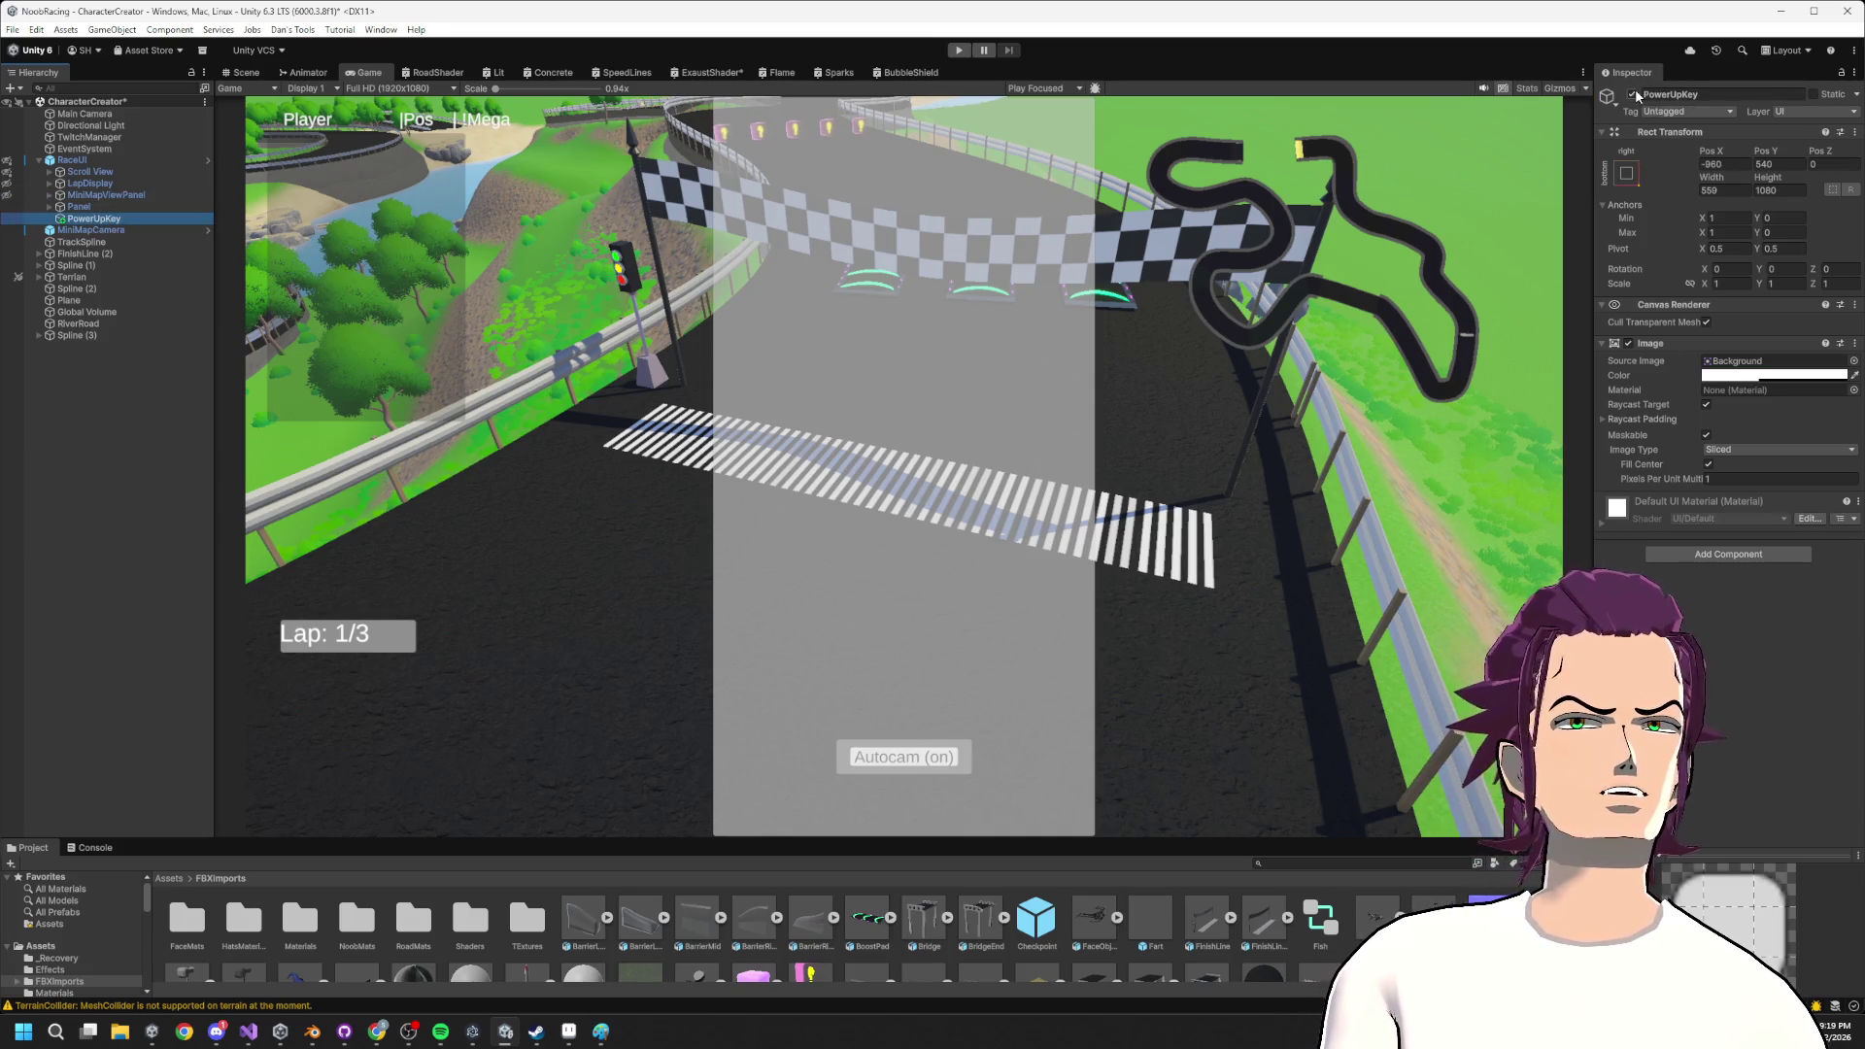
{"action": "left_click", "coordinate": [1634, 95]}
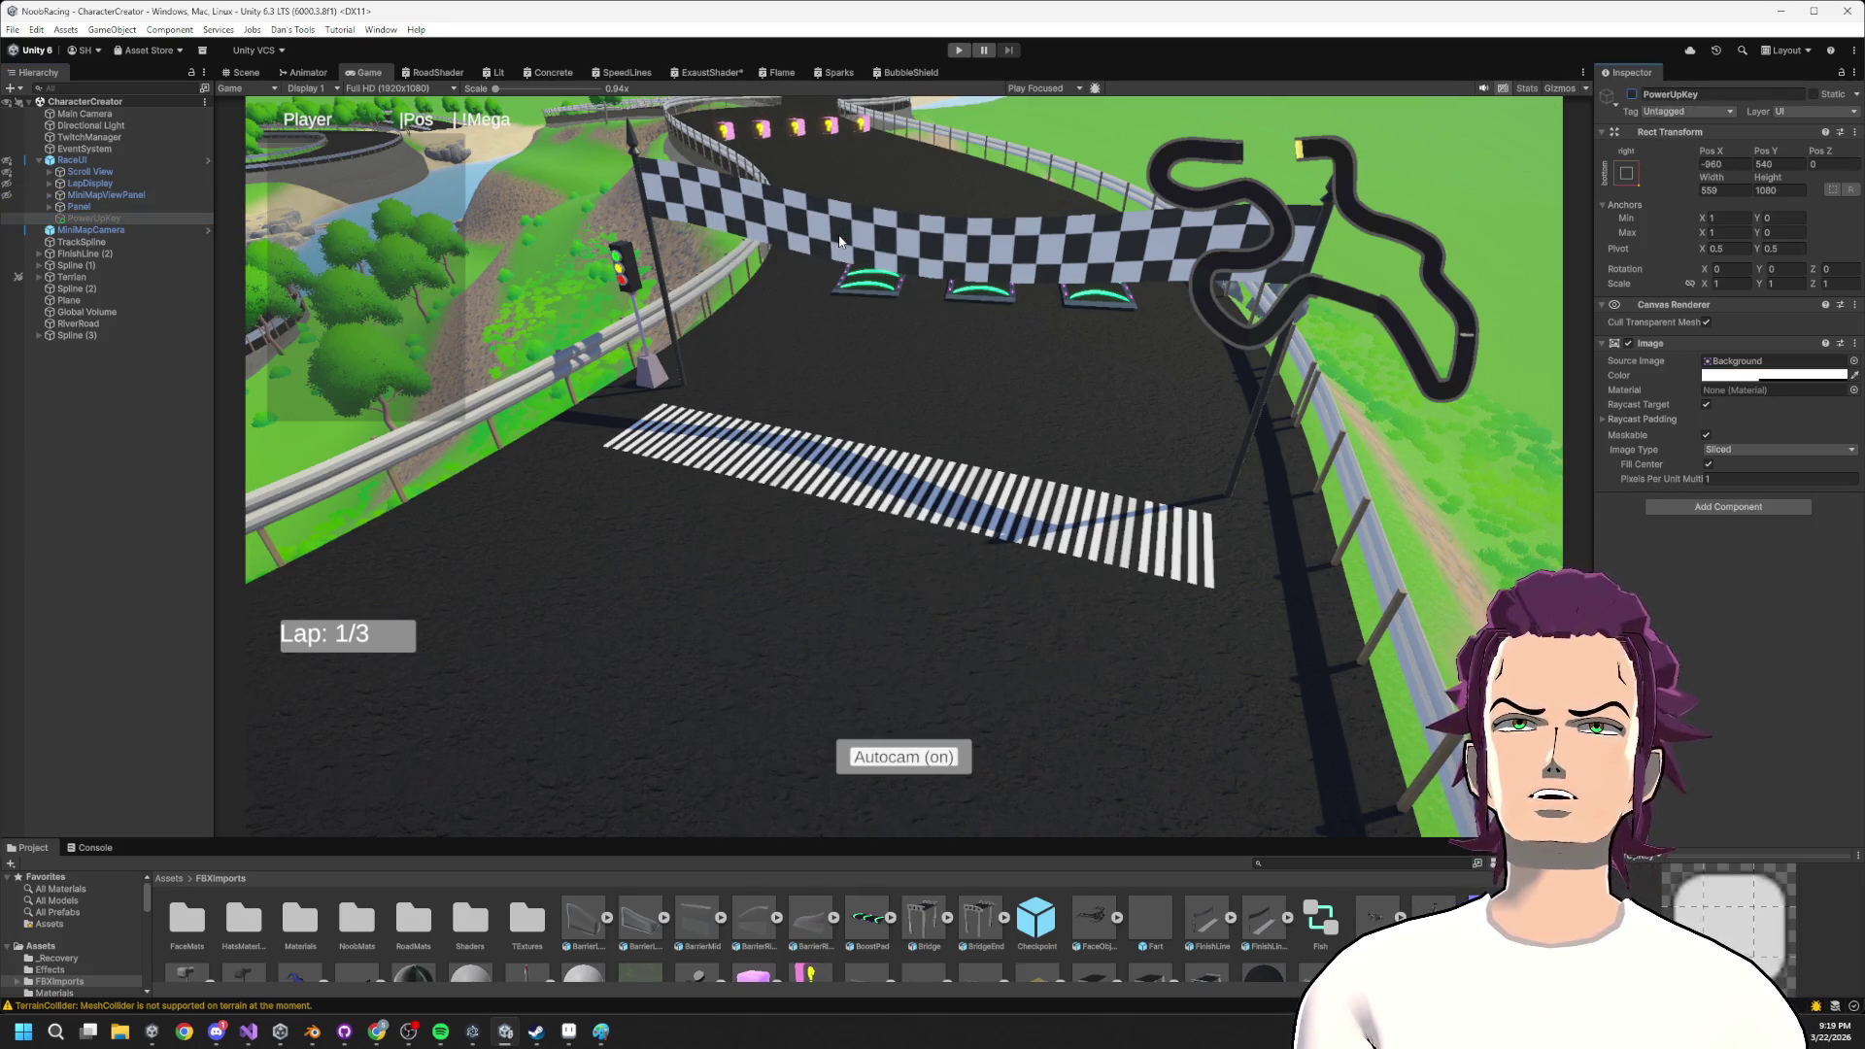
{"action": "left_click", "coordinate": [965, 50]}
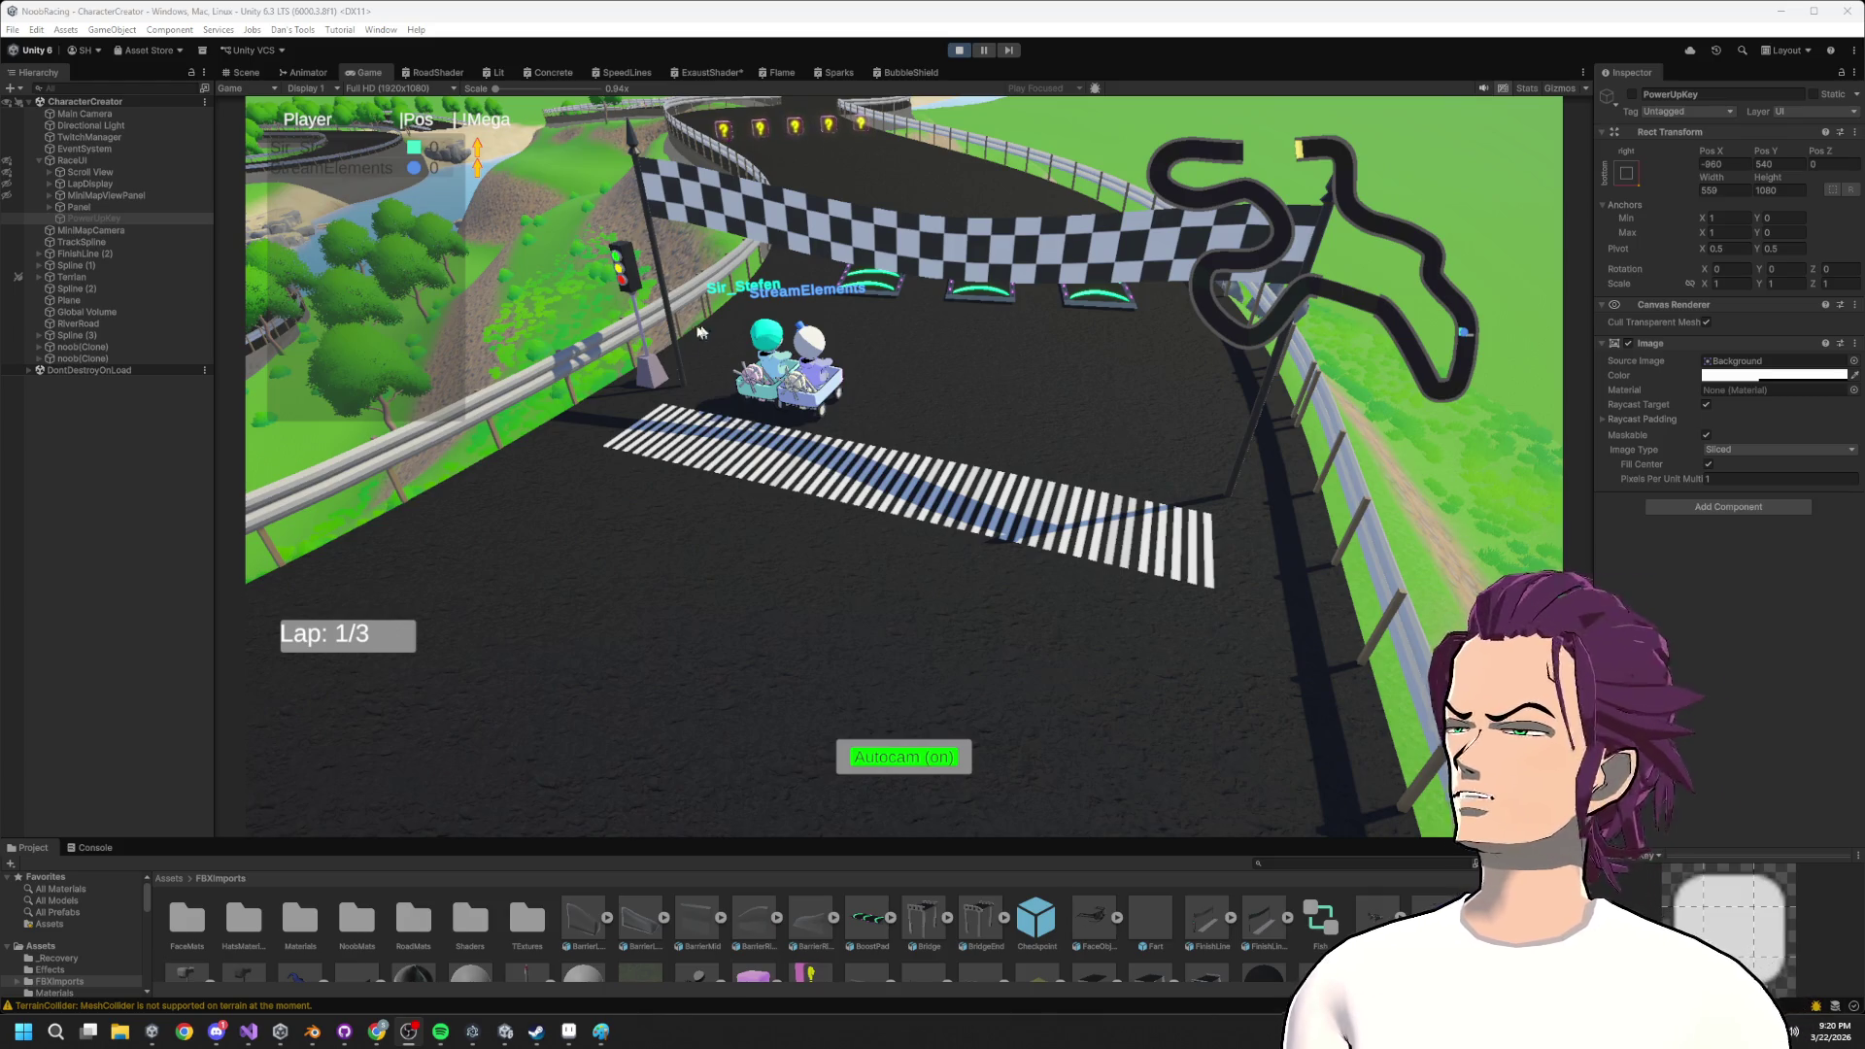
Shrink the Game view and browse the Project panel to the Prefabs folder.
{"action": "mouse_move", "coordinate": [288, 839]}
{"action": "left_mouse_down"}
{"action": "mouse_move", "coordinate": [317, 587]}
{"action": "mouse_move", "coordinate": [292, 575]}
{"action": "left_mouse_up"}
{"action": "left_click", "coordinate": [62, 740]}
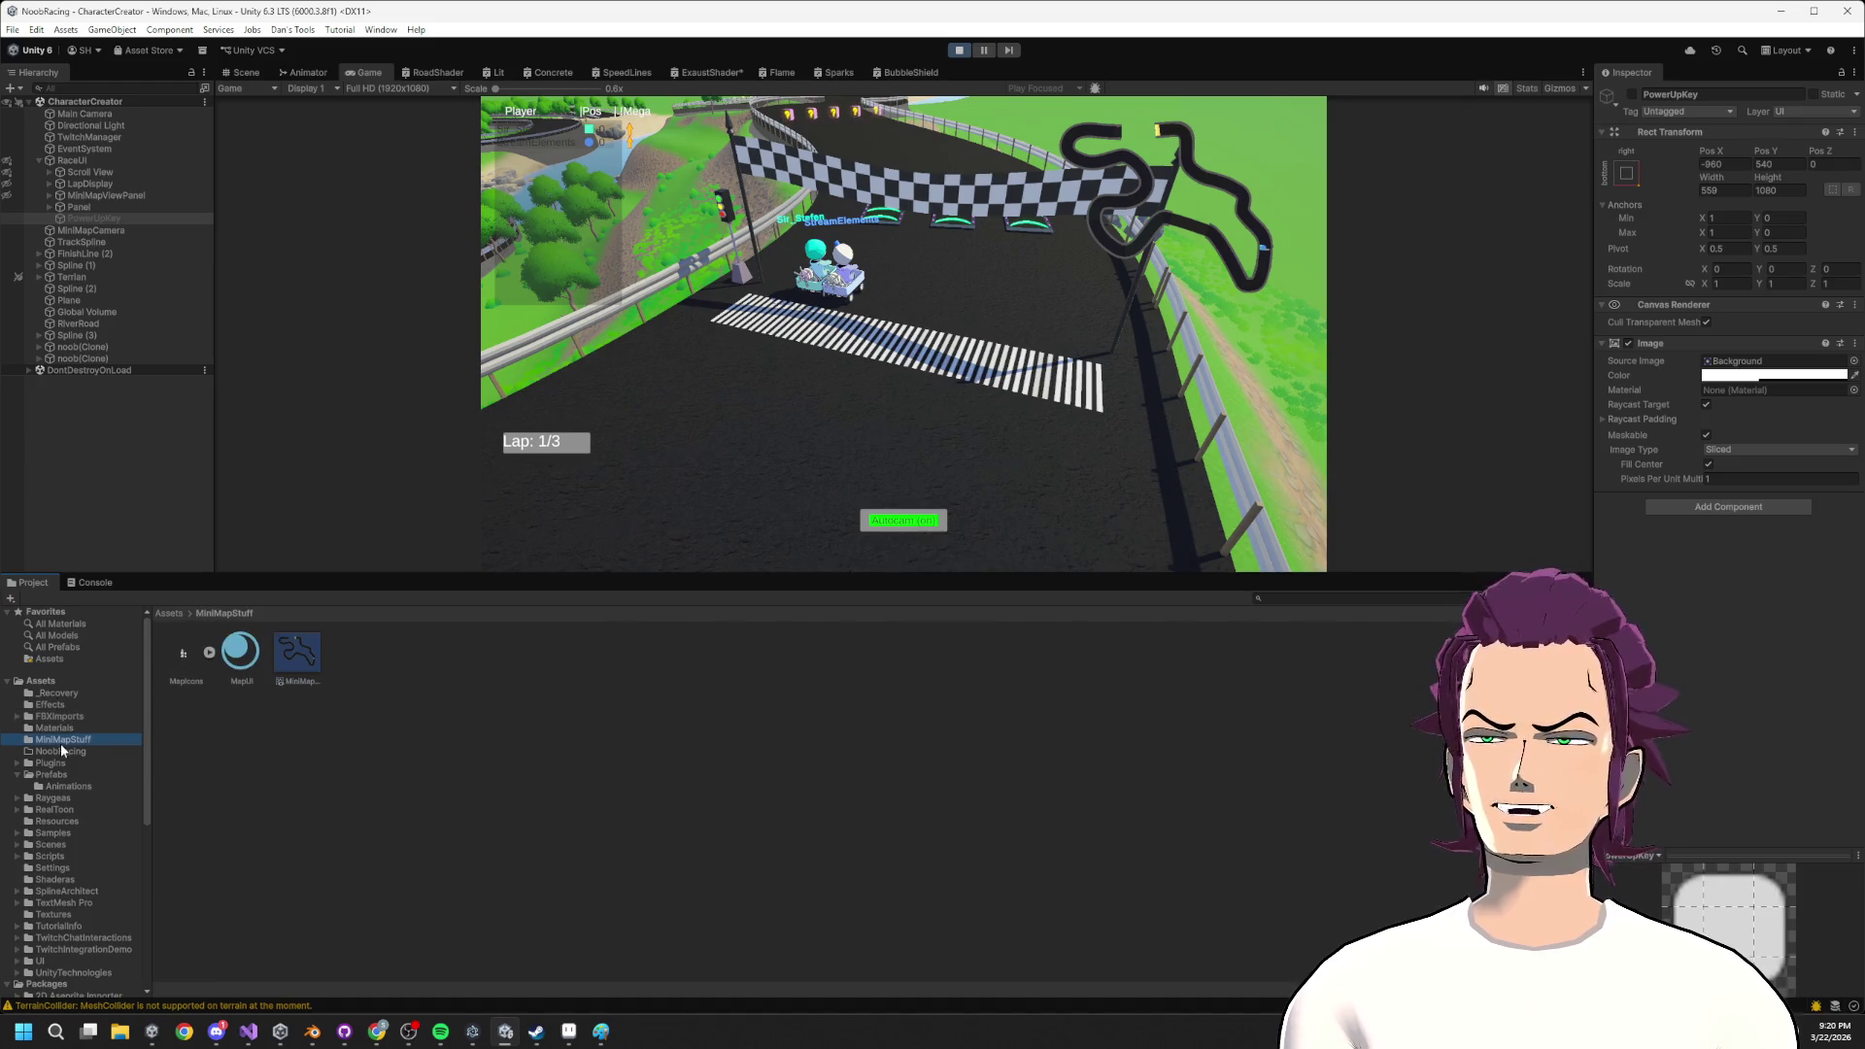
{"action": "left_click", "coordinate": [70, 763]}
{"action": "left_click", "coordinate": [68, 786]}
{"action": "left_click", "coordinate": [74, 760]}
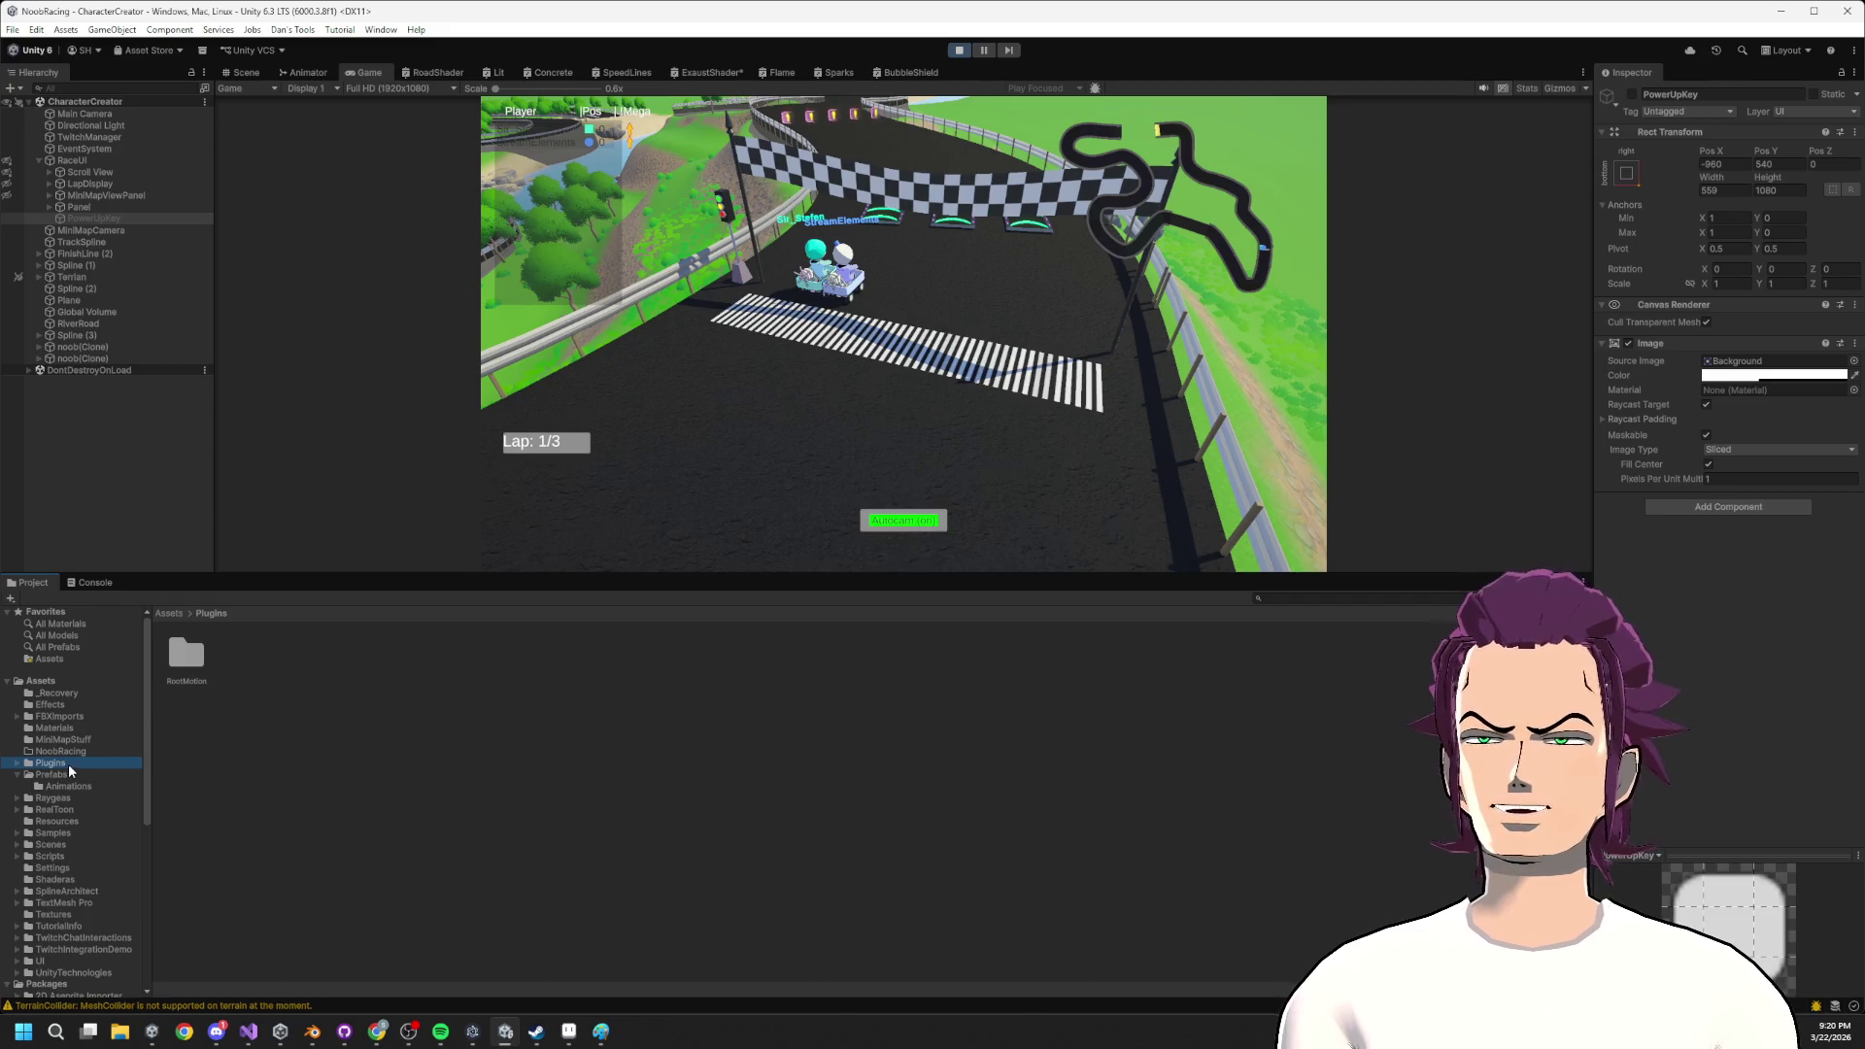
{"action": "left_click", "coordinate": [53, 775]}
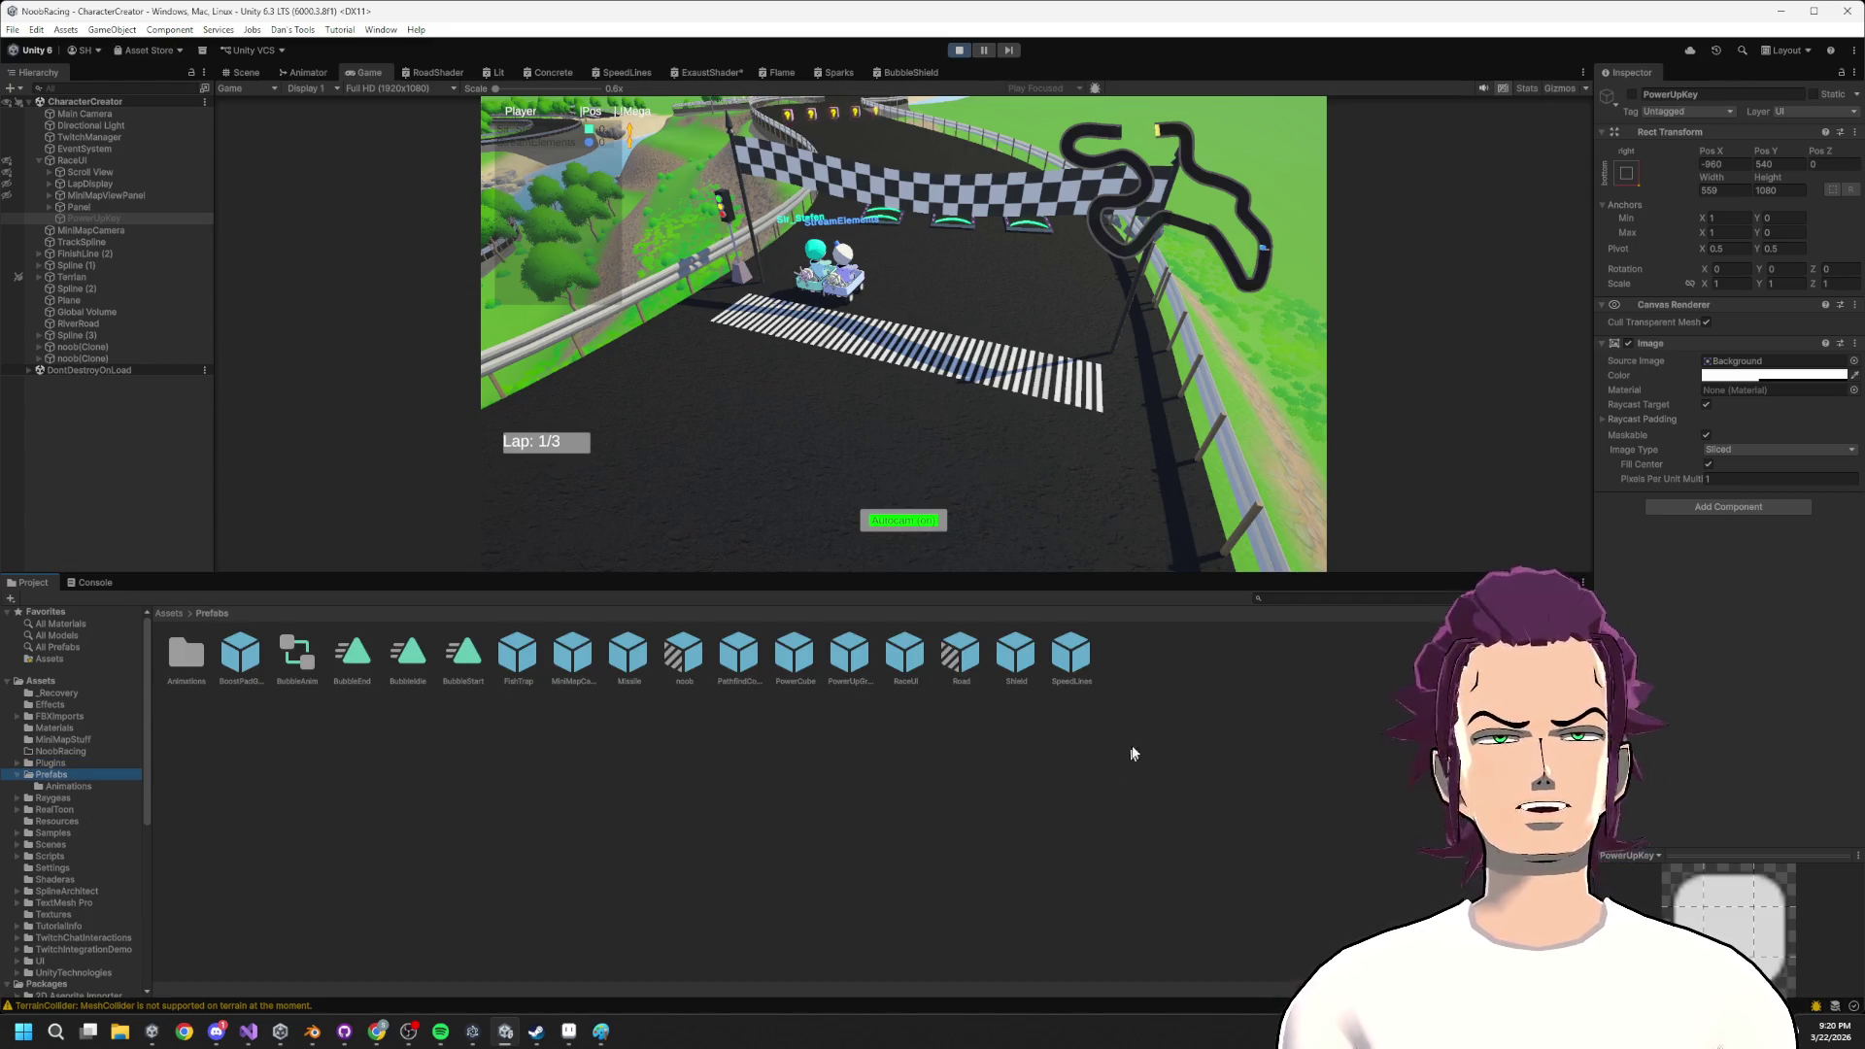
Open the noob prefab, select its EngineFan part, and show it in the Scene view.
{"action": "double_click", "coordinate": [690, 679]}
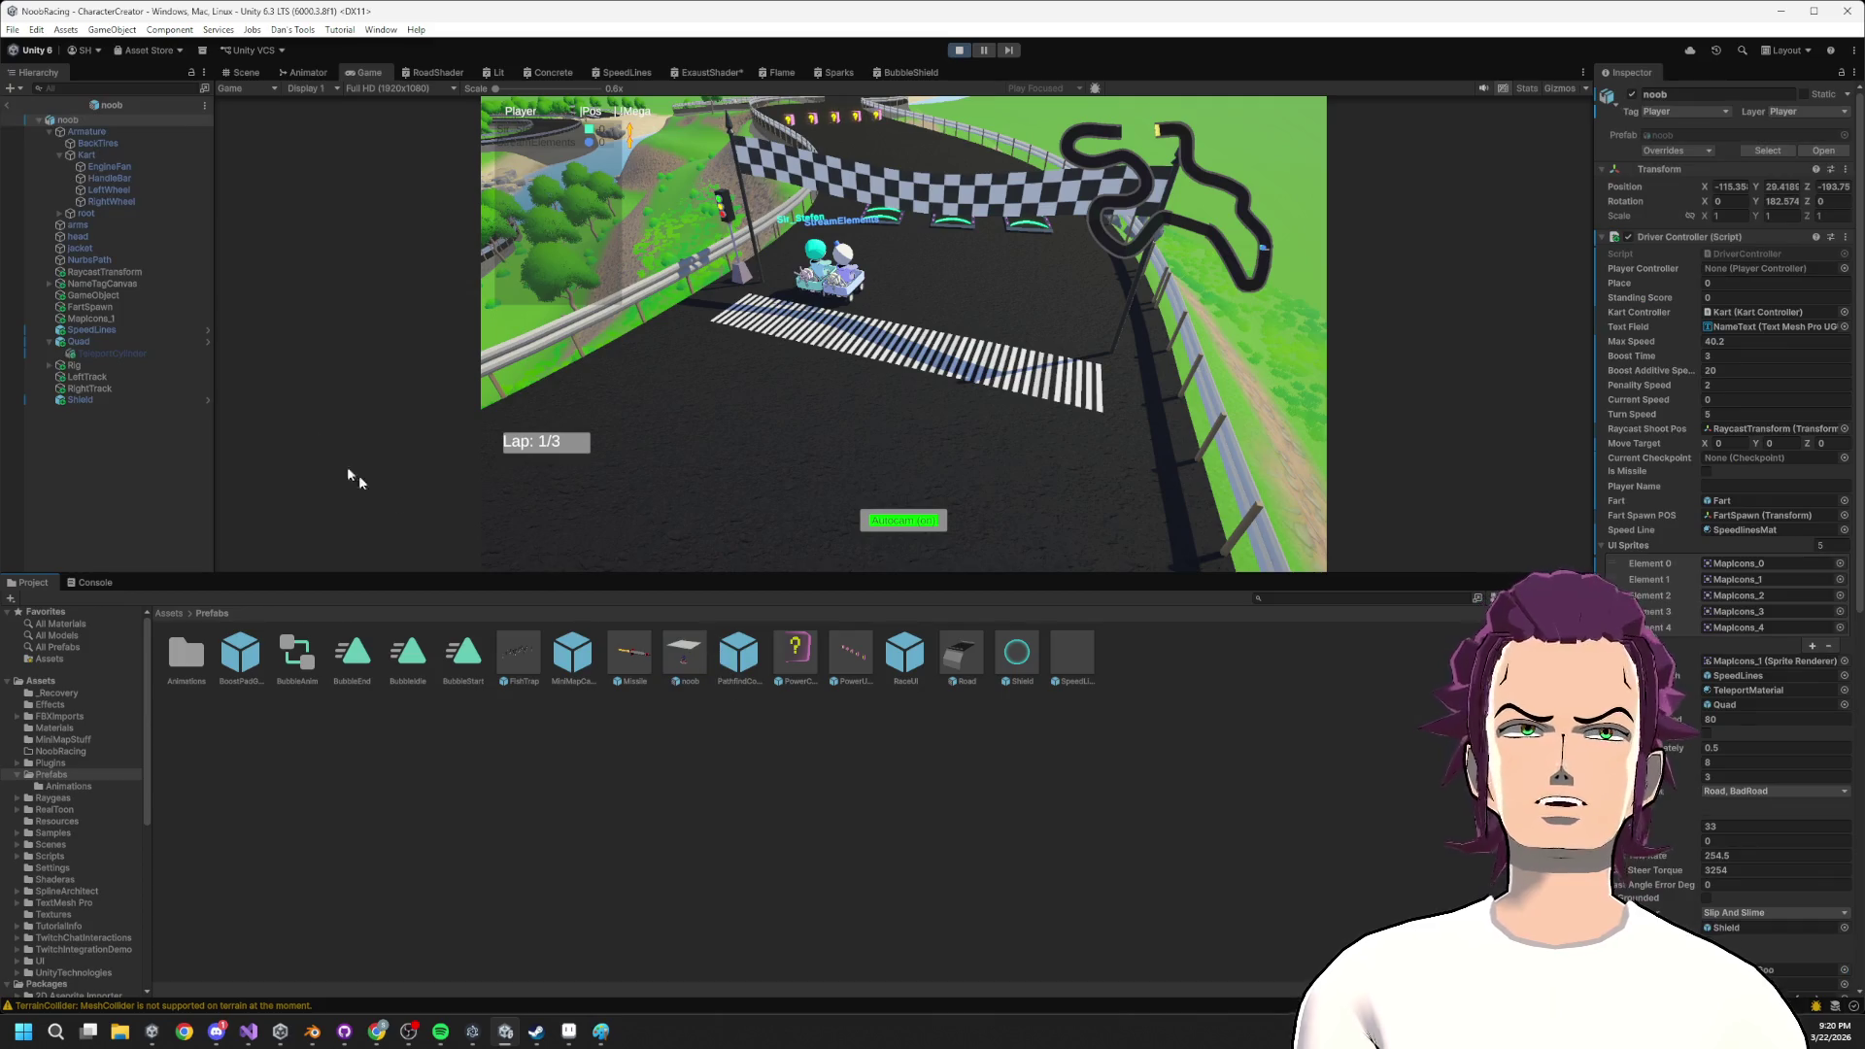
{"action": "left_click", "coordinate": [102, 166]}
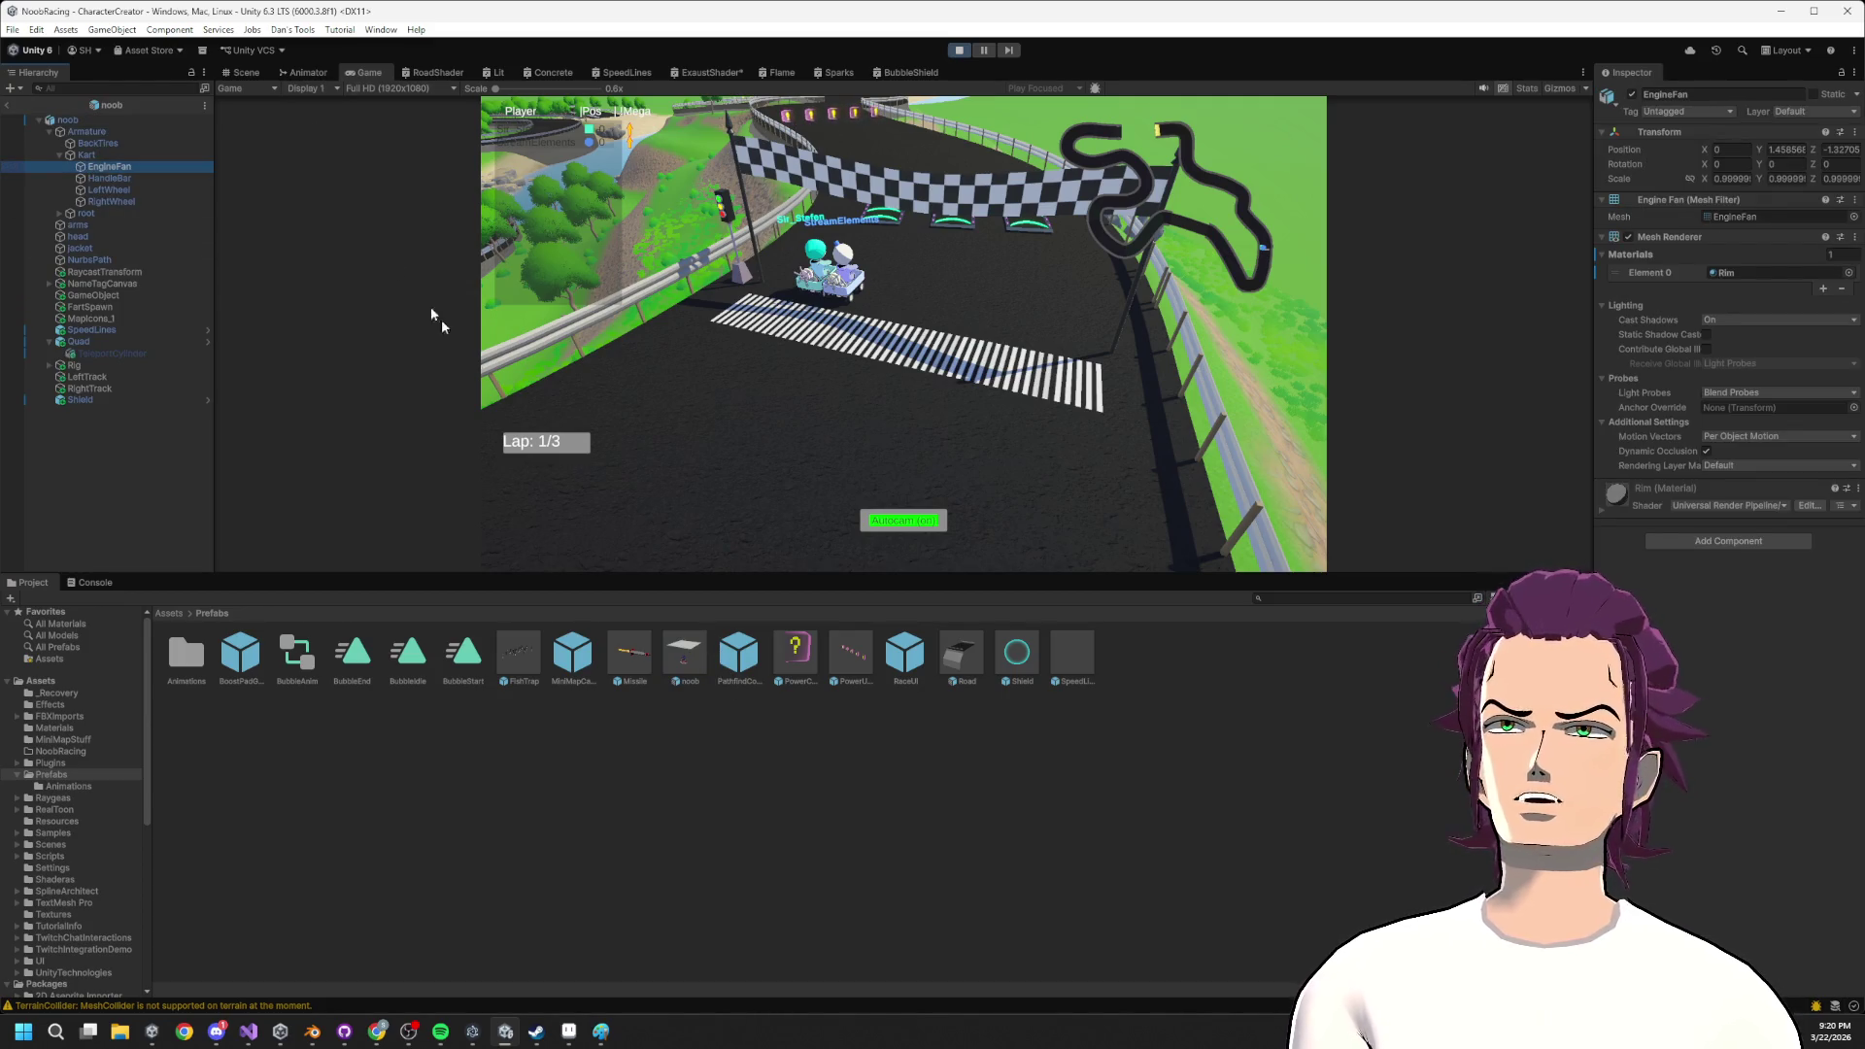
{"action": "left_click", "coordinate": [246, 74]}
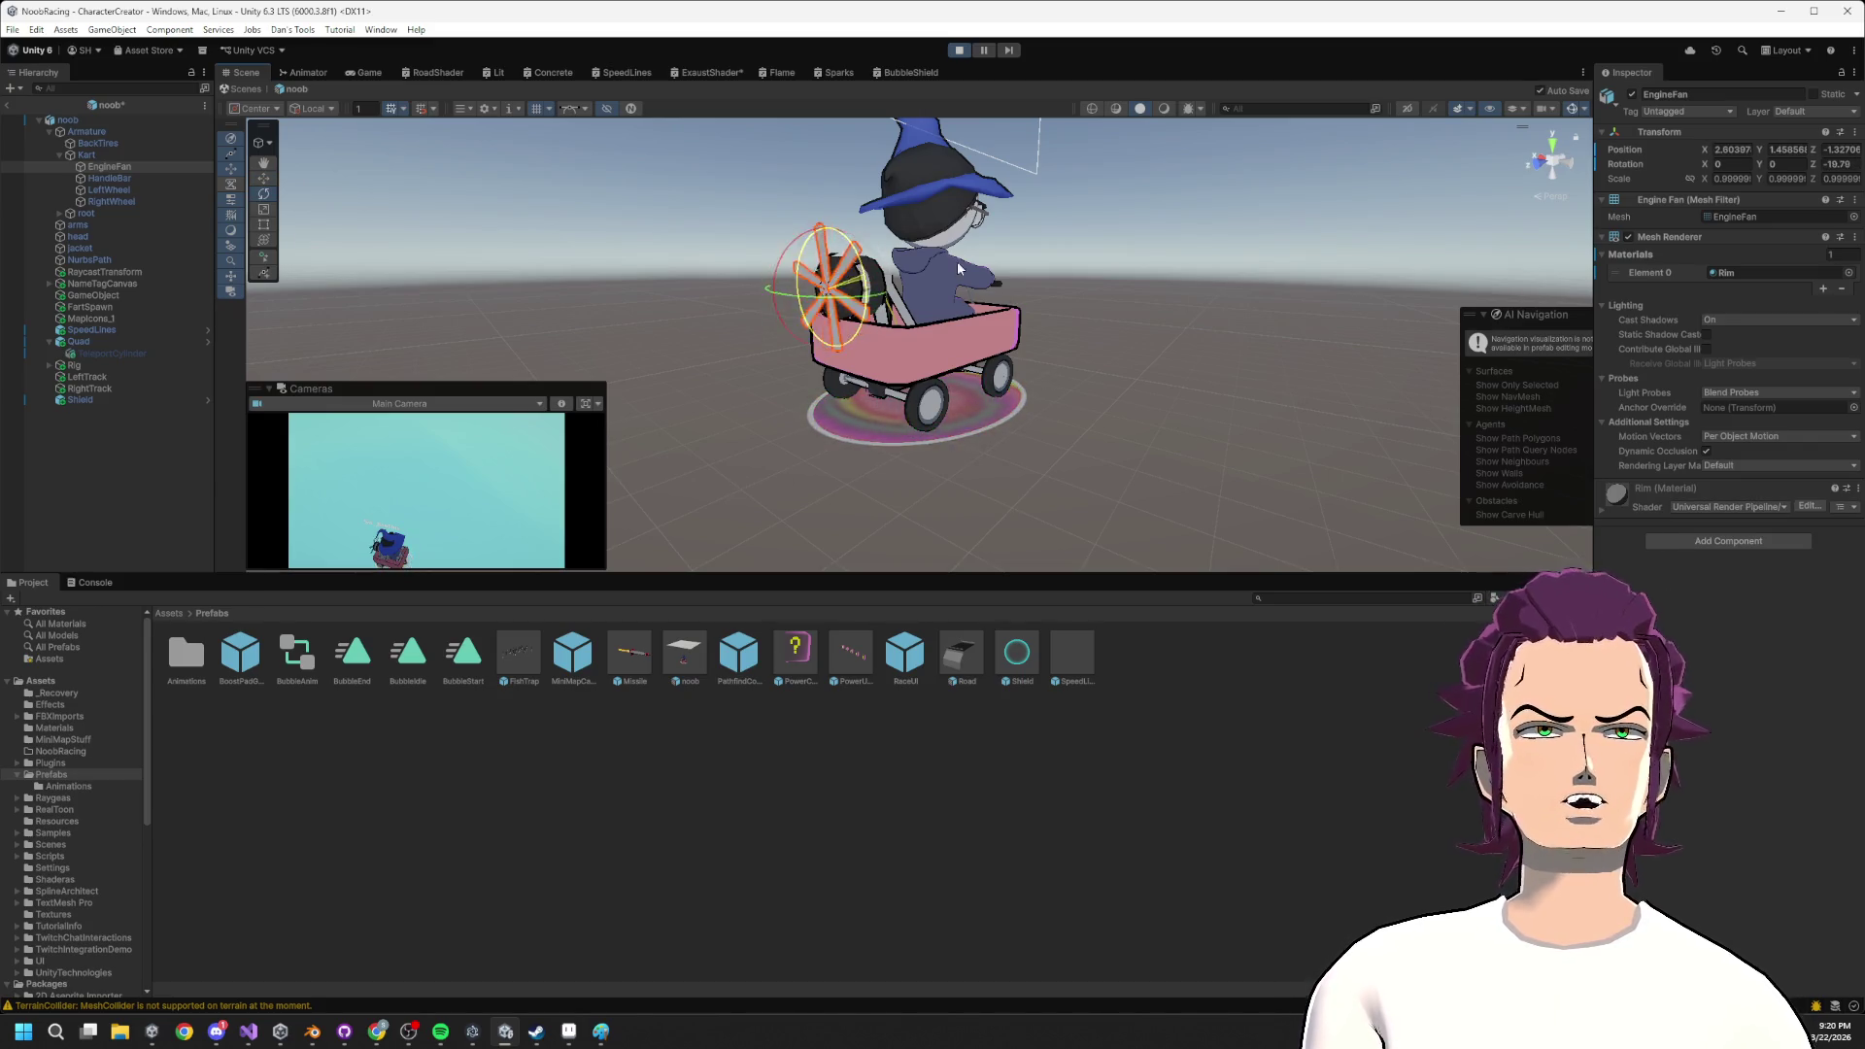
Add a Blade Rotation component to EngineFan with Kart as its Controller, then test in play mode.
{"action": "left_click", "coordinate": [1734, 549]}
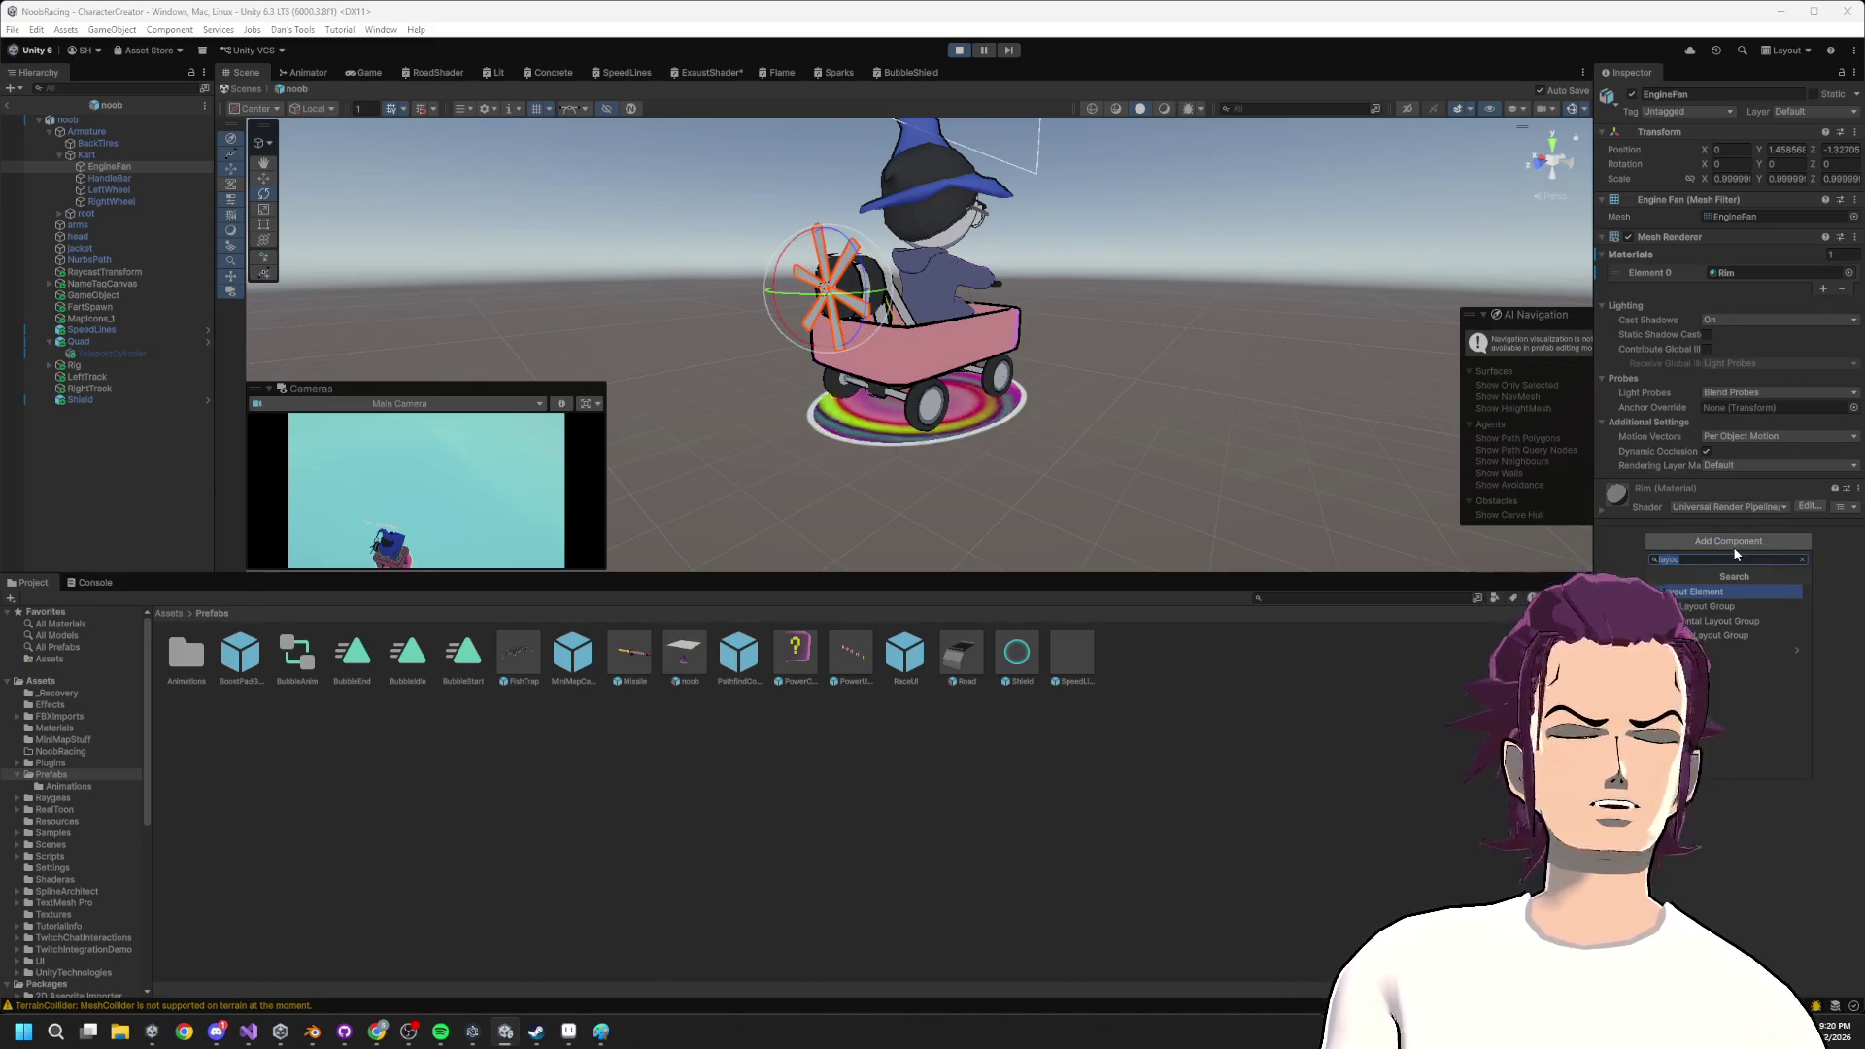
{"action": "type", "text": "bl"}
{"action": "key", "text": "Return"}
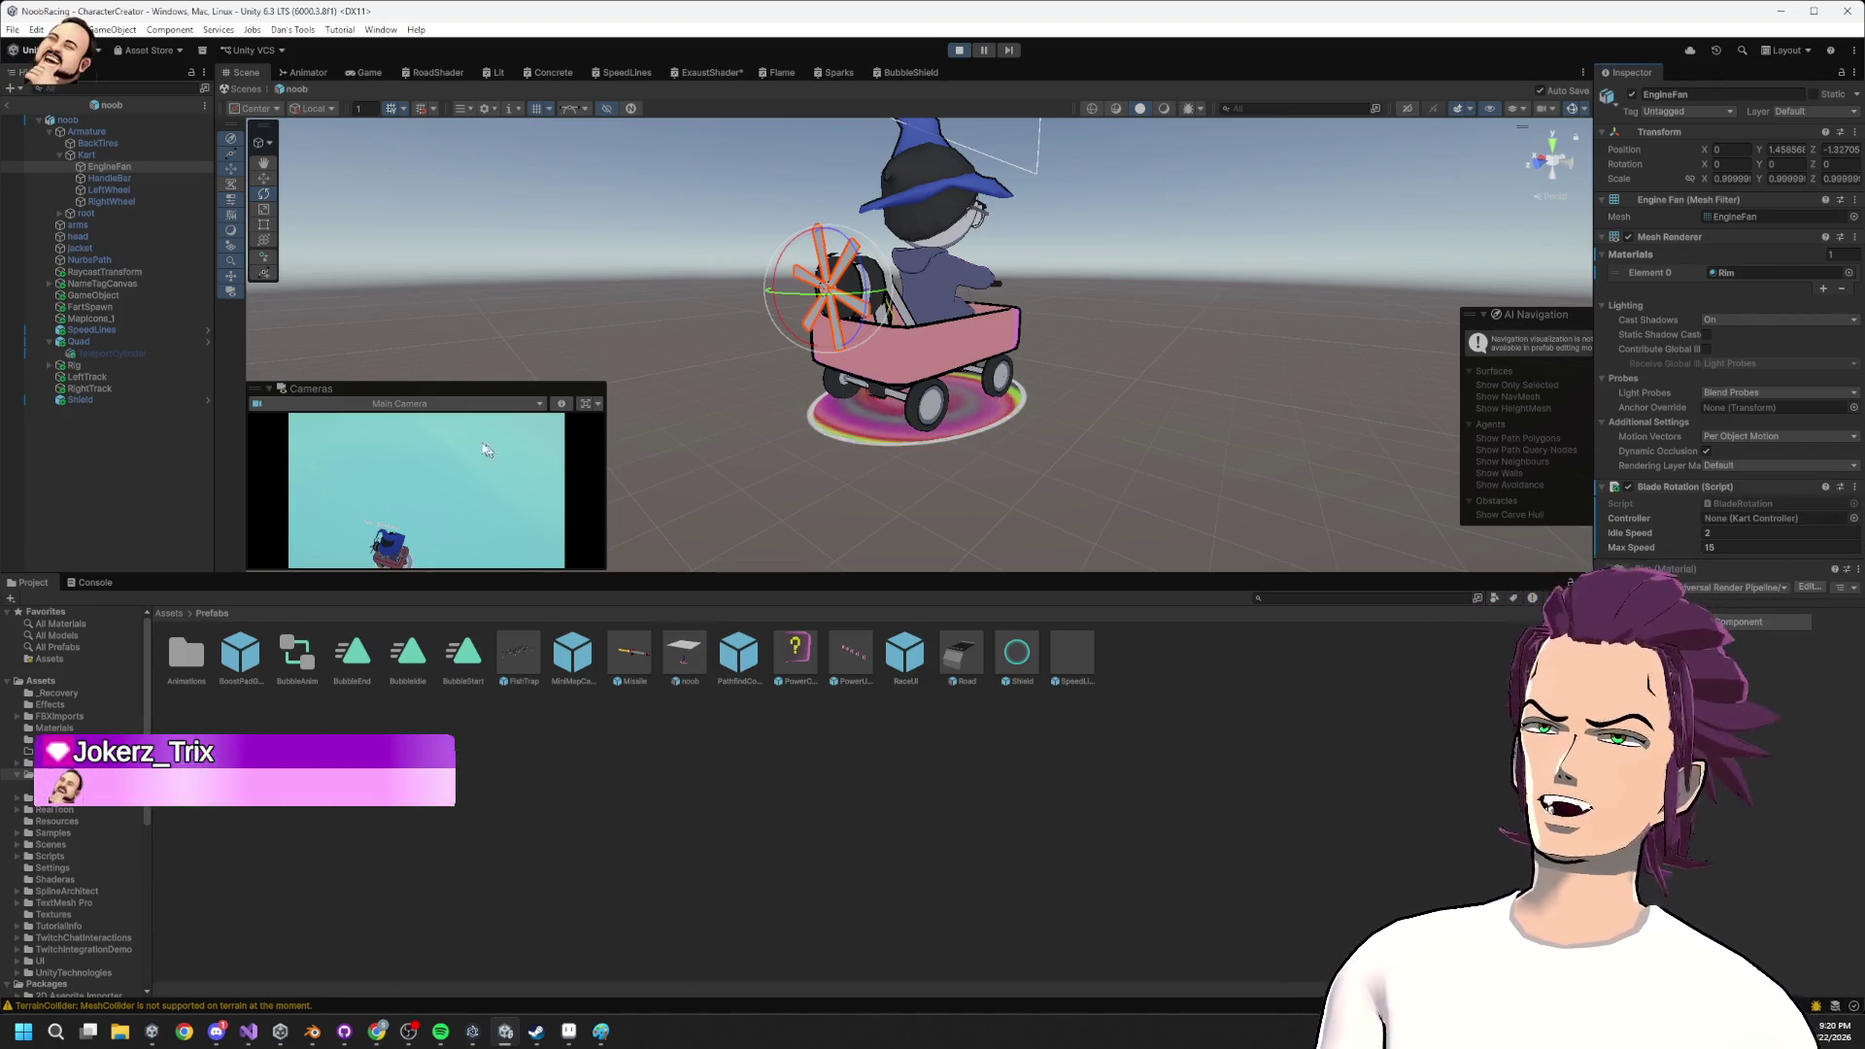
{"action": "left_click_drag", "start_coordinate": [86, 155], "coordinate": [1758, 518]}
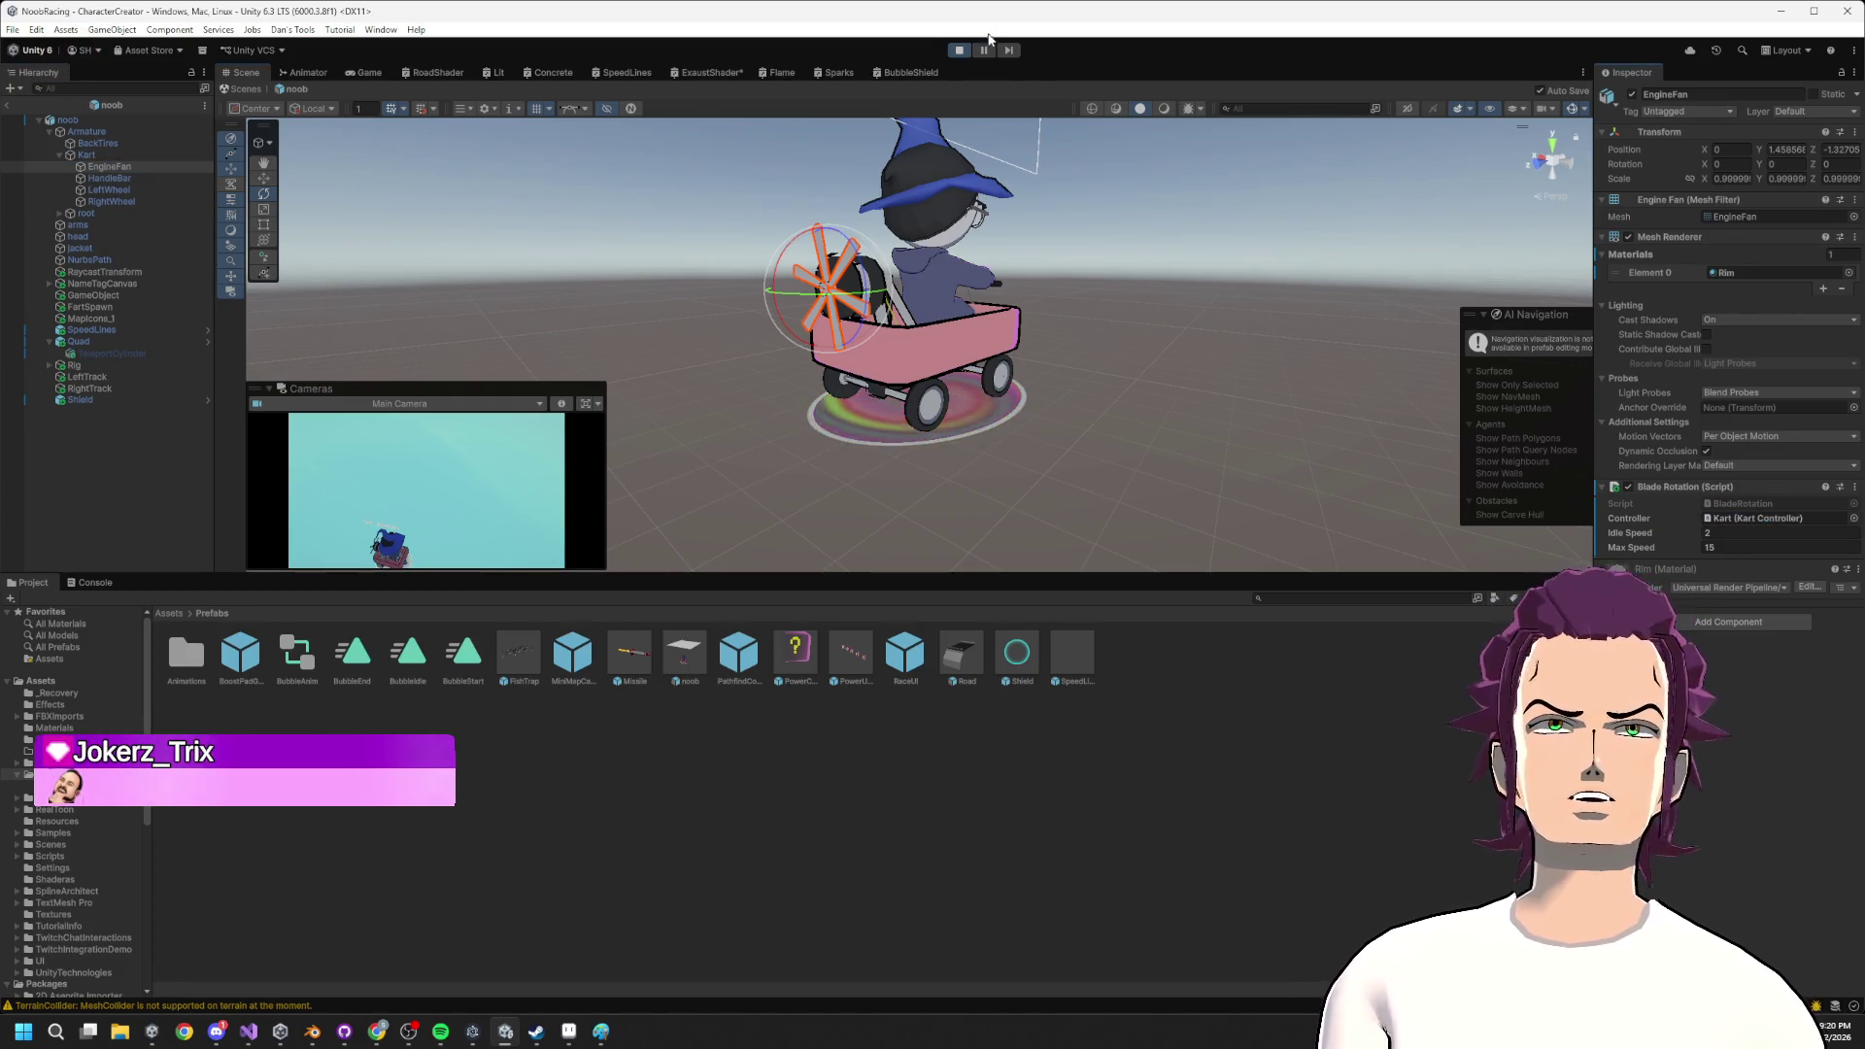
{"action": "left_click", "coordinate": [958, 51]}
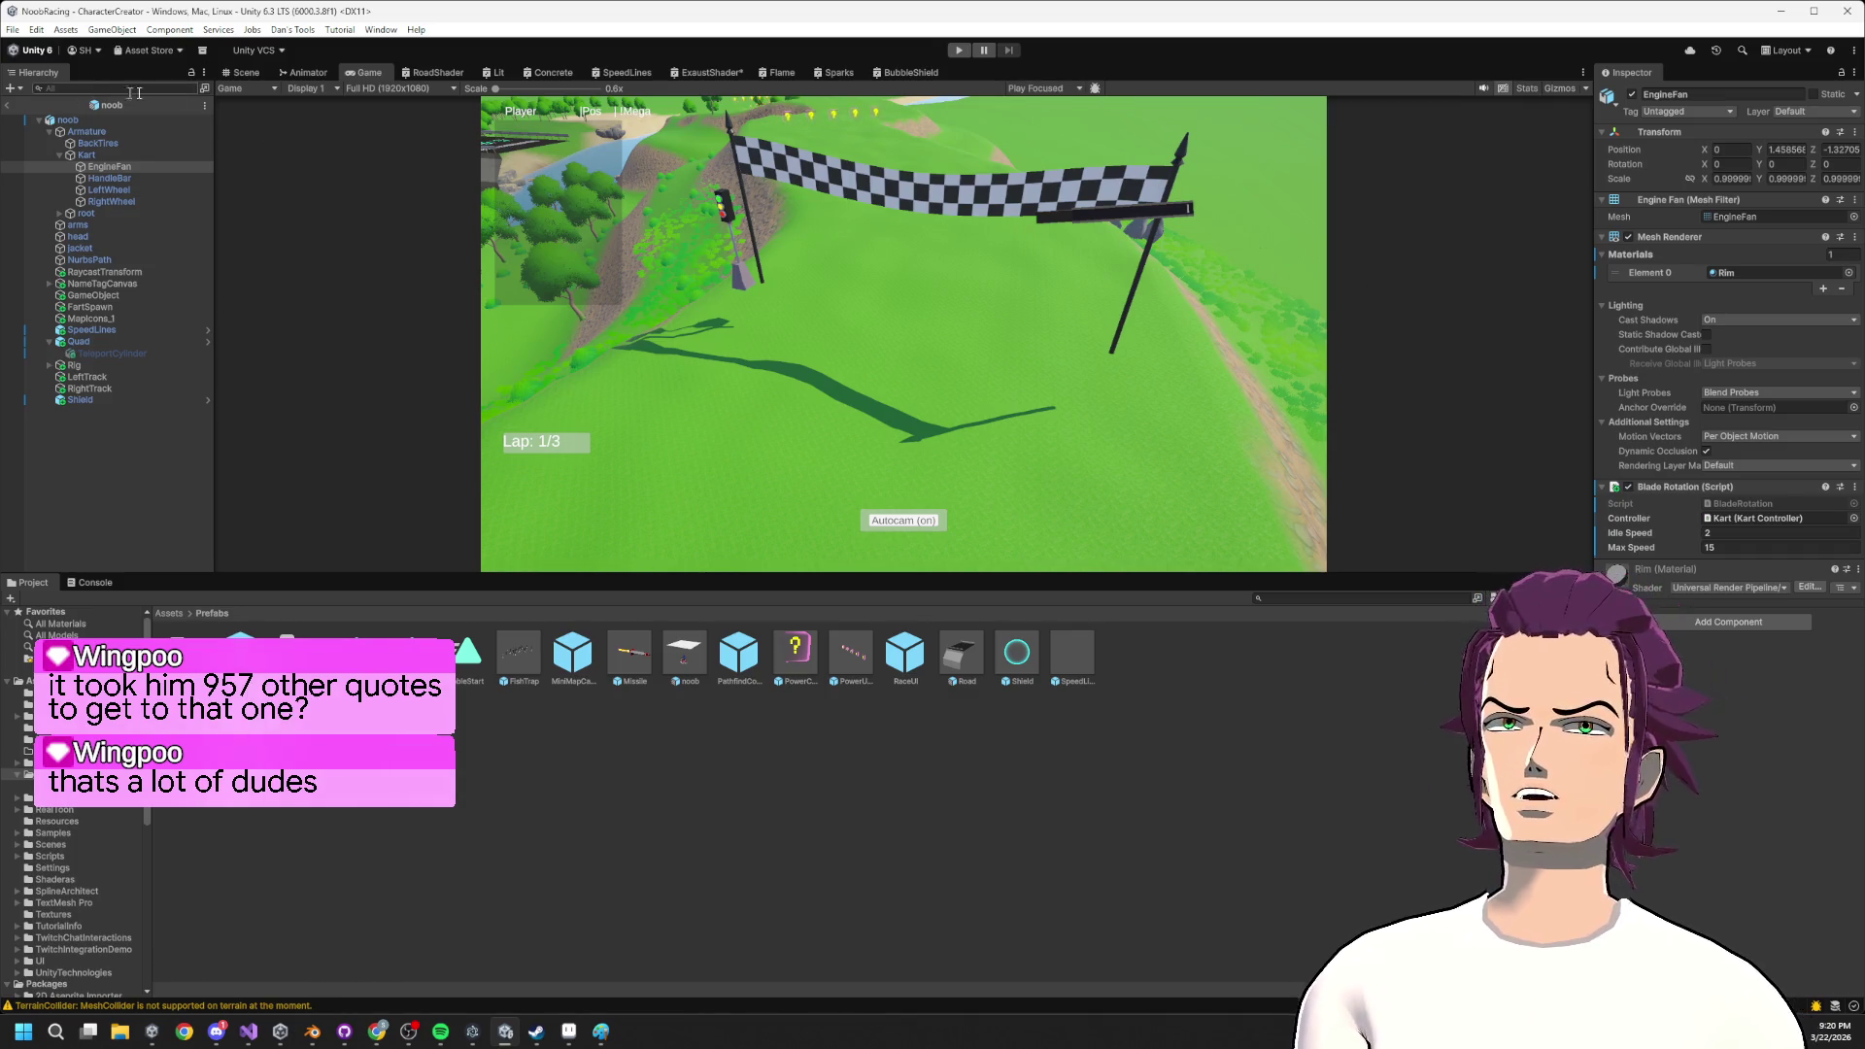
Exit the noob prefab to the CharacterCreator scene, rerun the race, and enlarge the Game view.
{"action": "left_click", "coordinate": [246, 72]}
{"action": "left_click", "coordinate": [367, 72]}
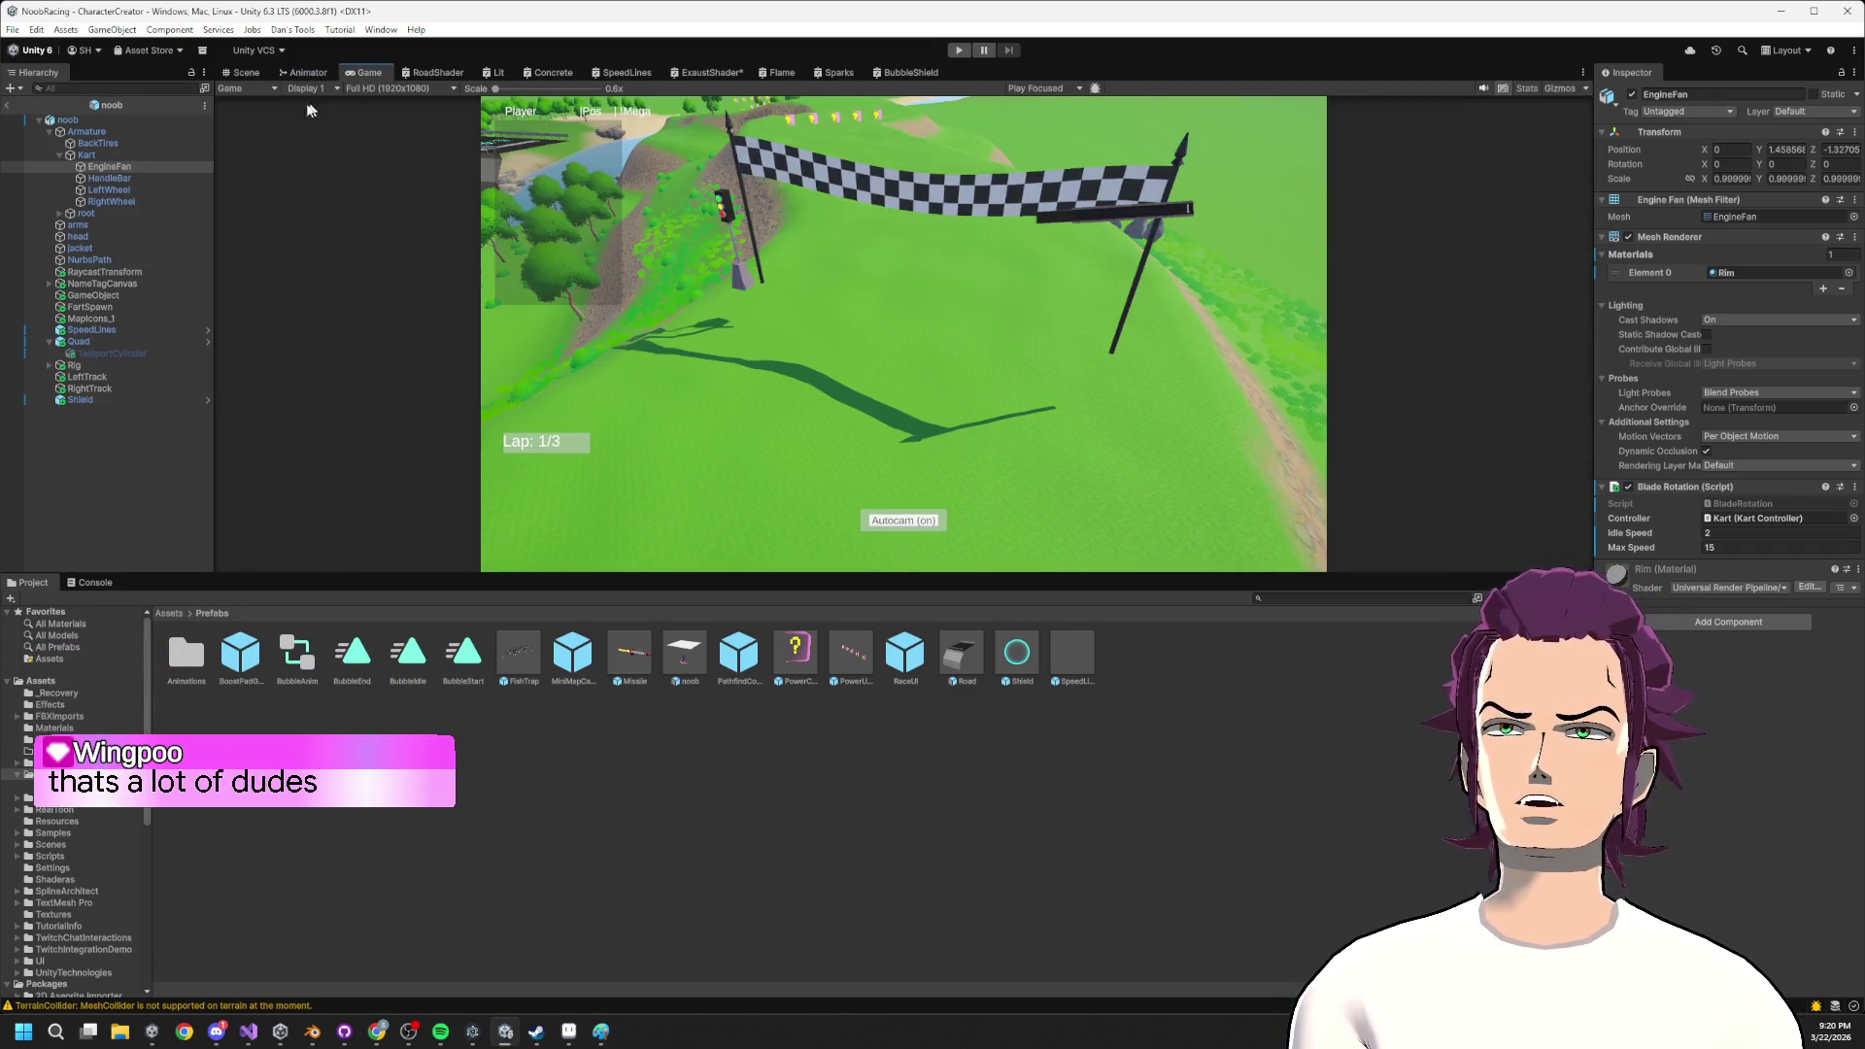
{"action": "left_click", "coordinate": [246, 72]}
{"action": "left_click", "coordinate": [7, 105]}
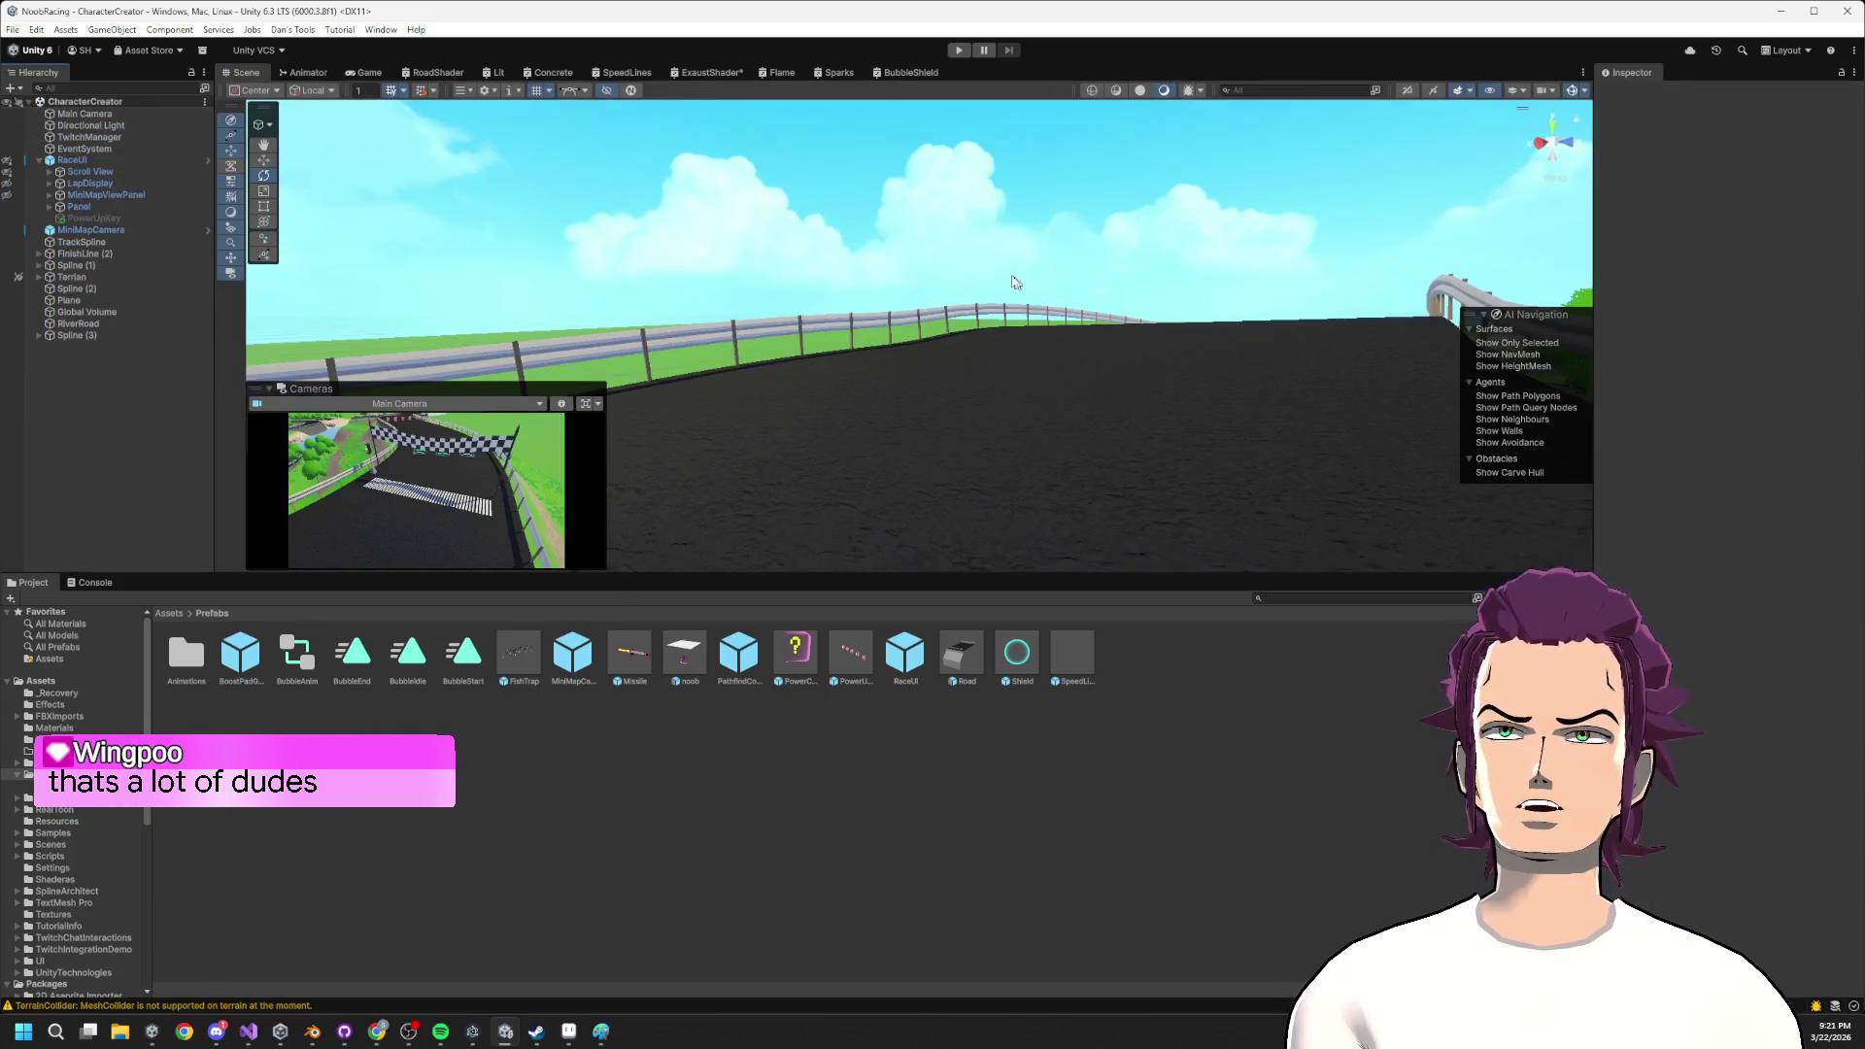
{"action": "left_click", "coordinate": [958, 49]}
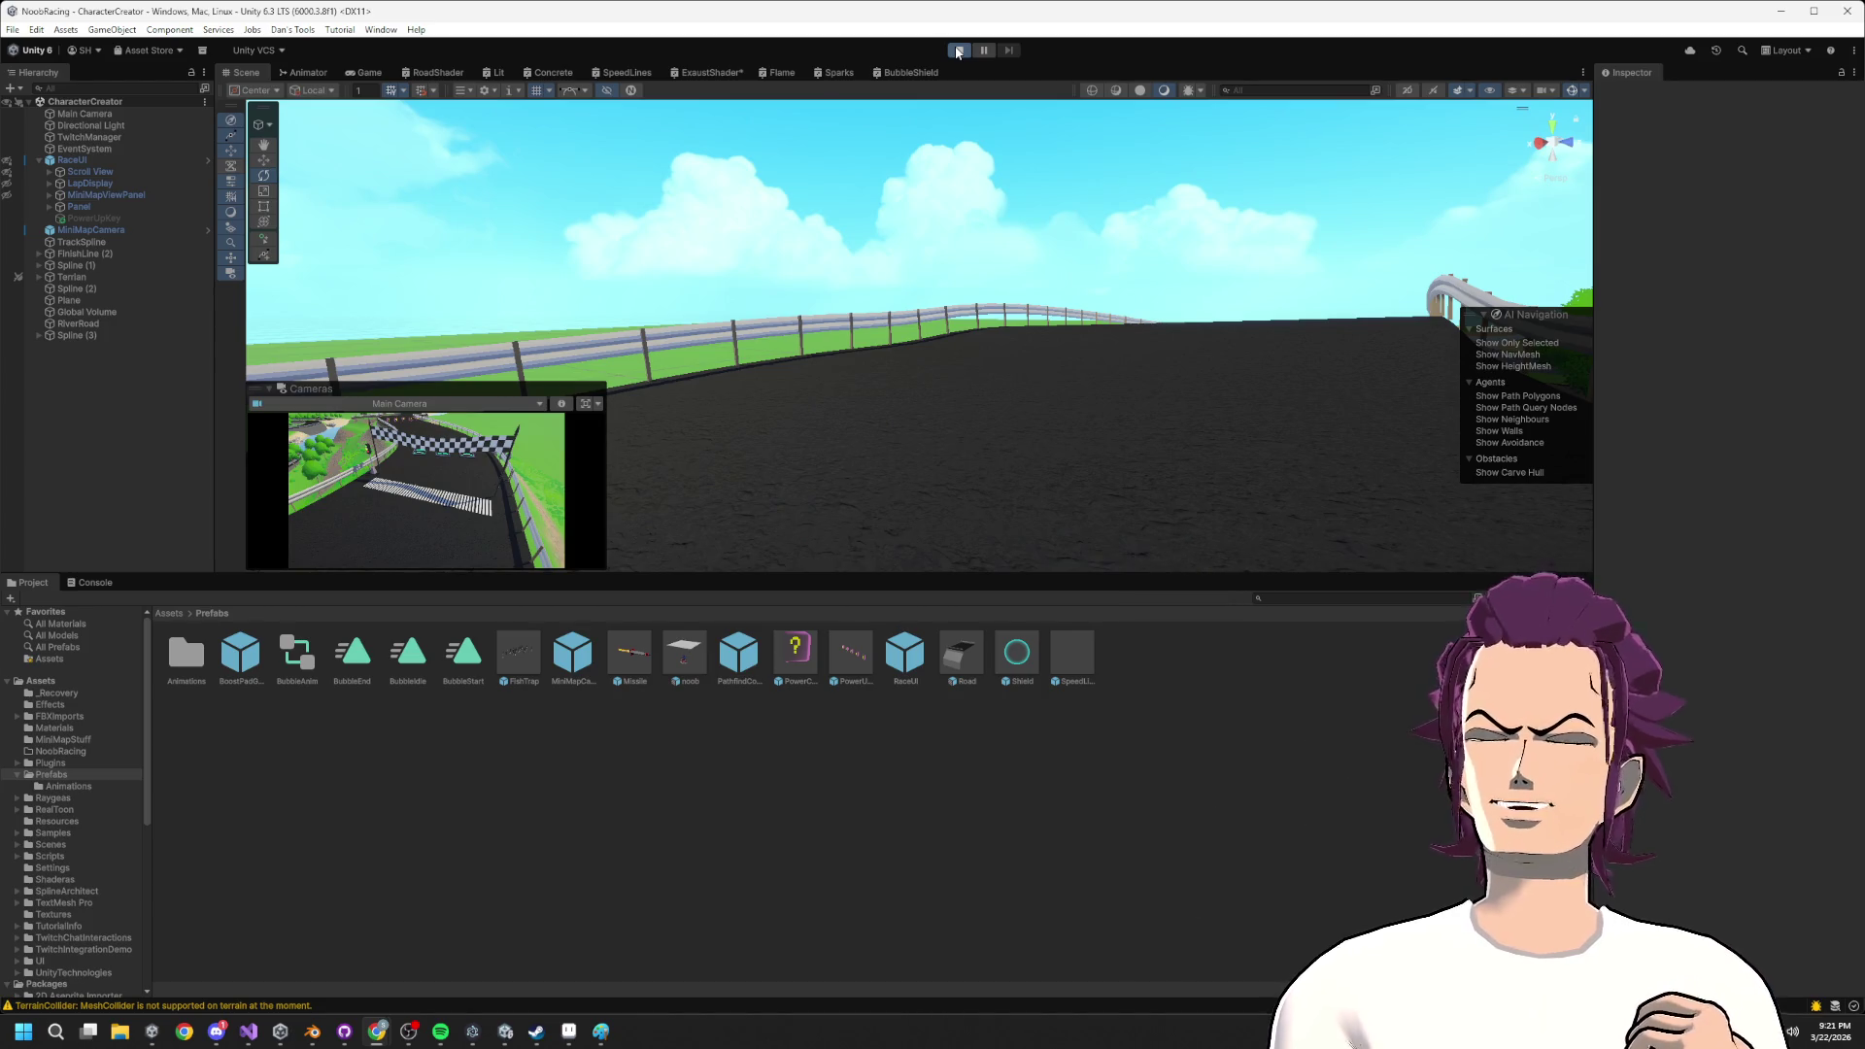
{"action": "mouse_move", "coordinate": [728, 571]}
{"action": "left_mouse_down"}
{"action": "mouse_move", "coordinate": [641, 888]}
{"action": "mouse_move", "coordinate": [556, 822]}
{"action": "left_mouse_up"}
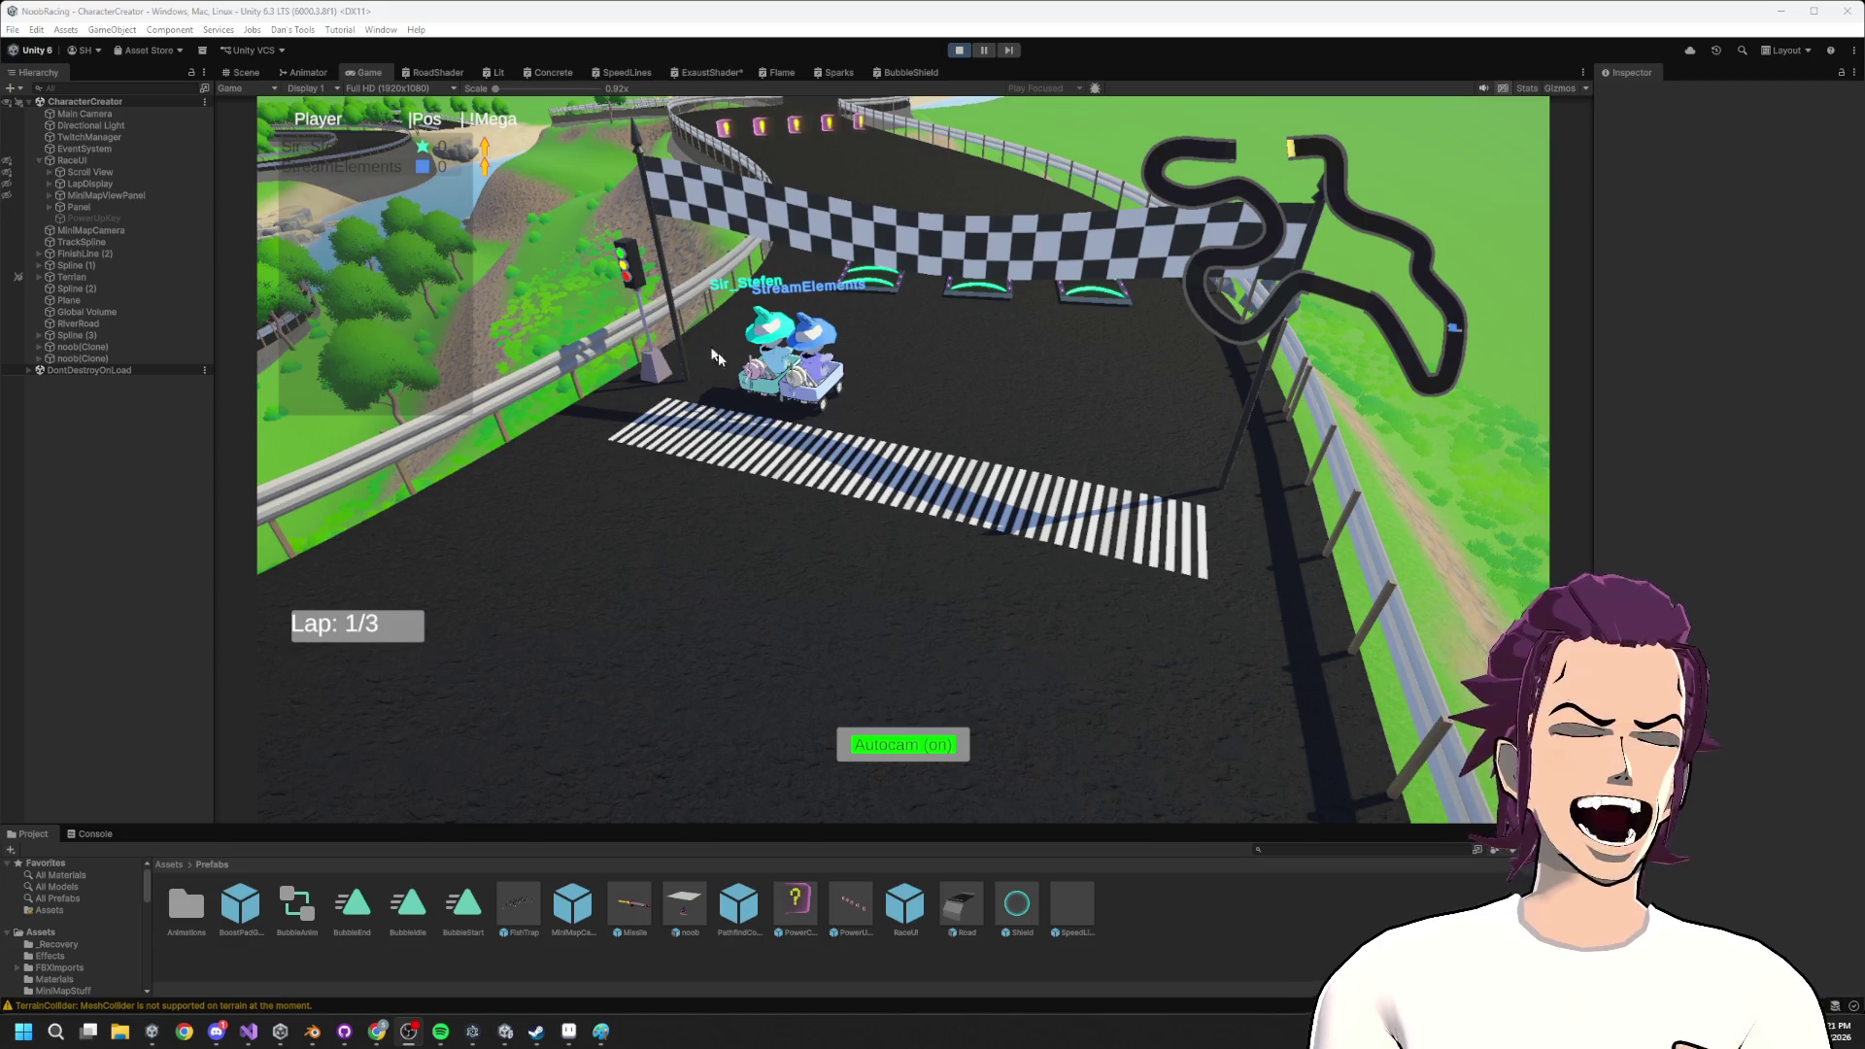
Fly the Scene view along the track to the karts at the start line.
{"action": "left_click", "coordinate": [244, 72]}
{"action": "right_click", "coordinate": [1214, 305]}
{"action": "key", "text": "w"}
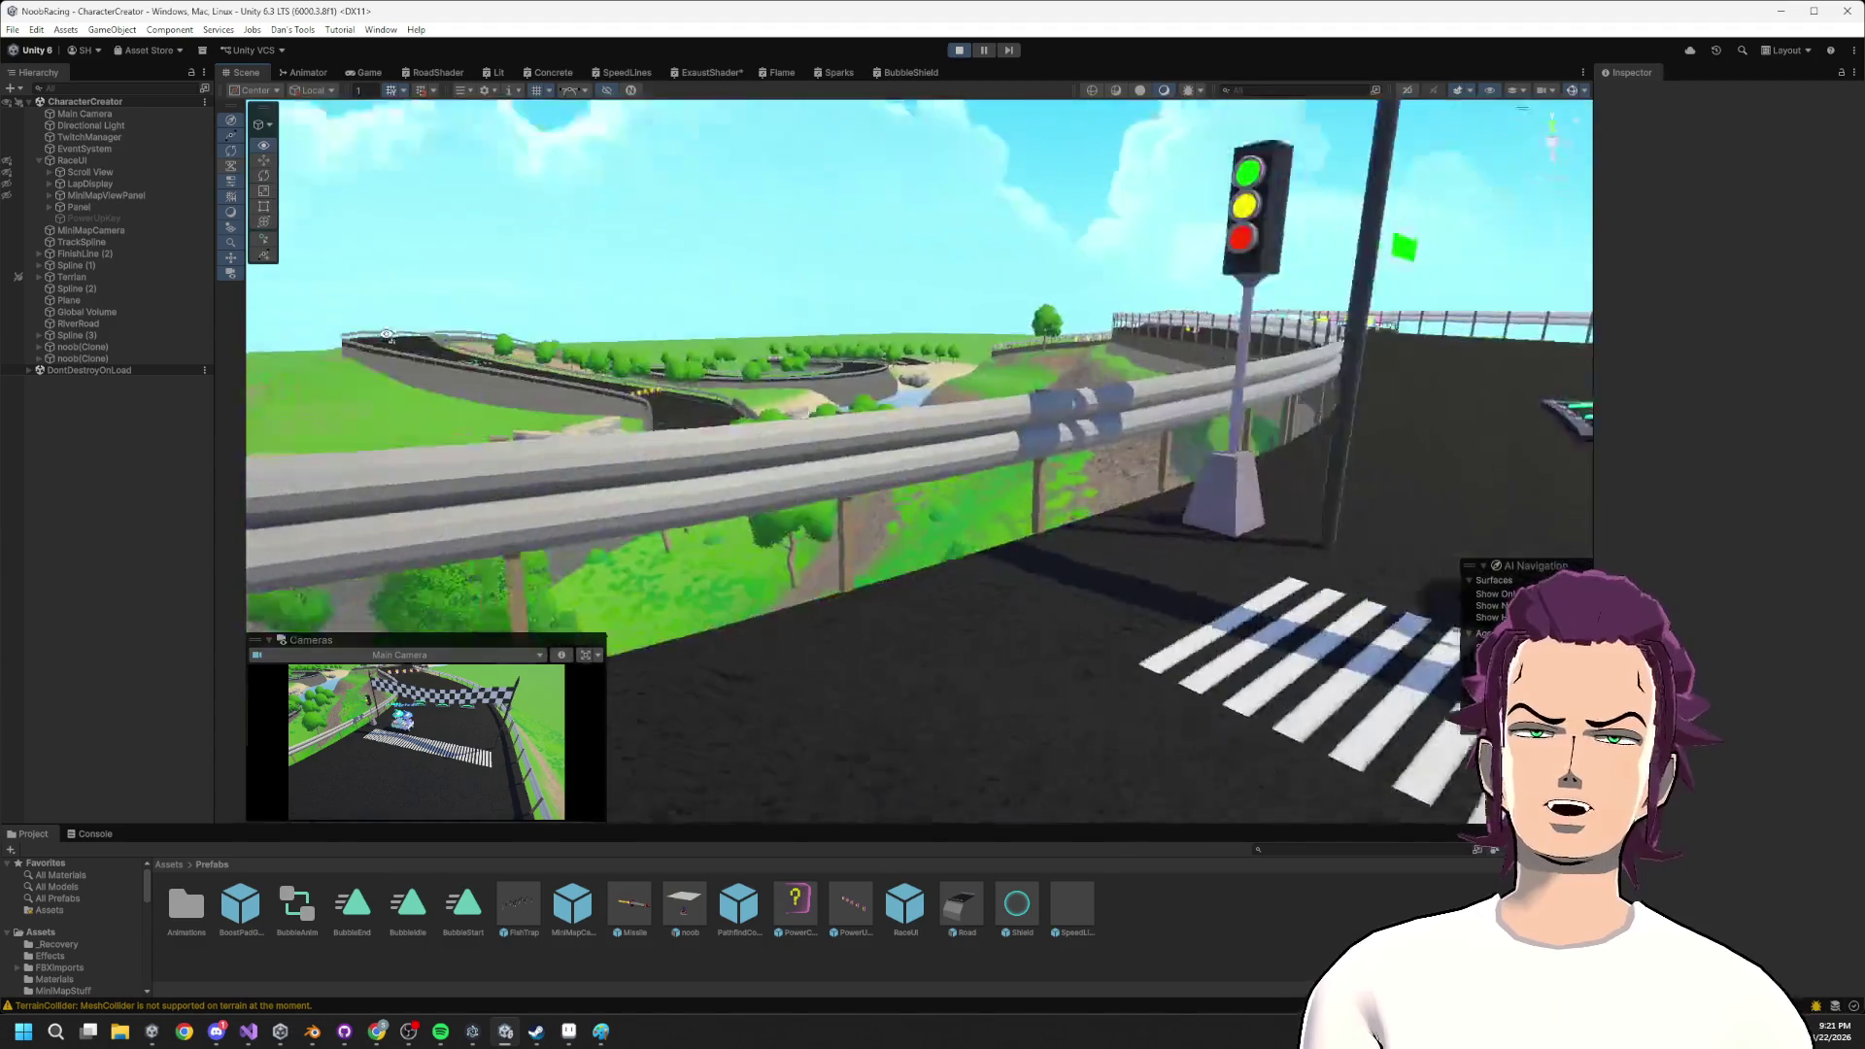
{"action": "key", "text": "w"}
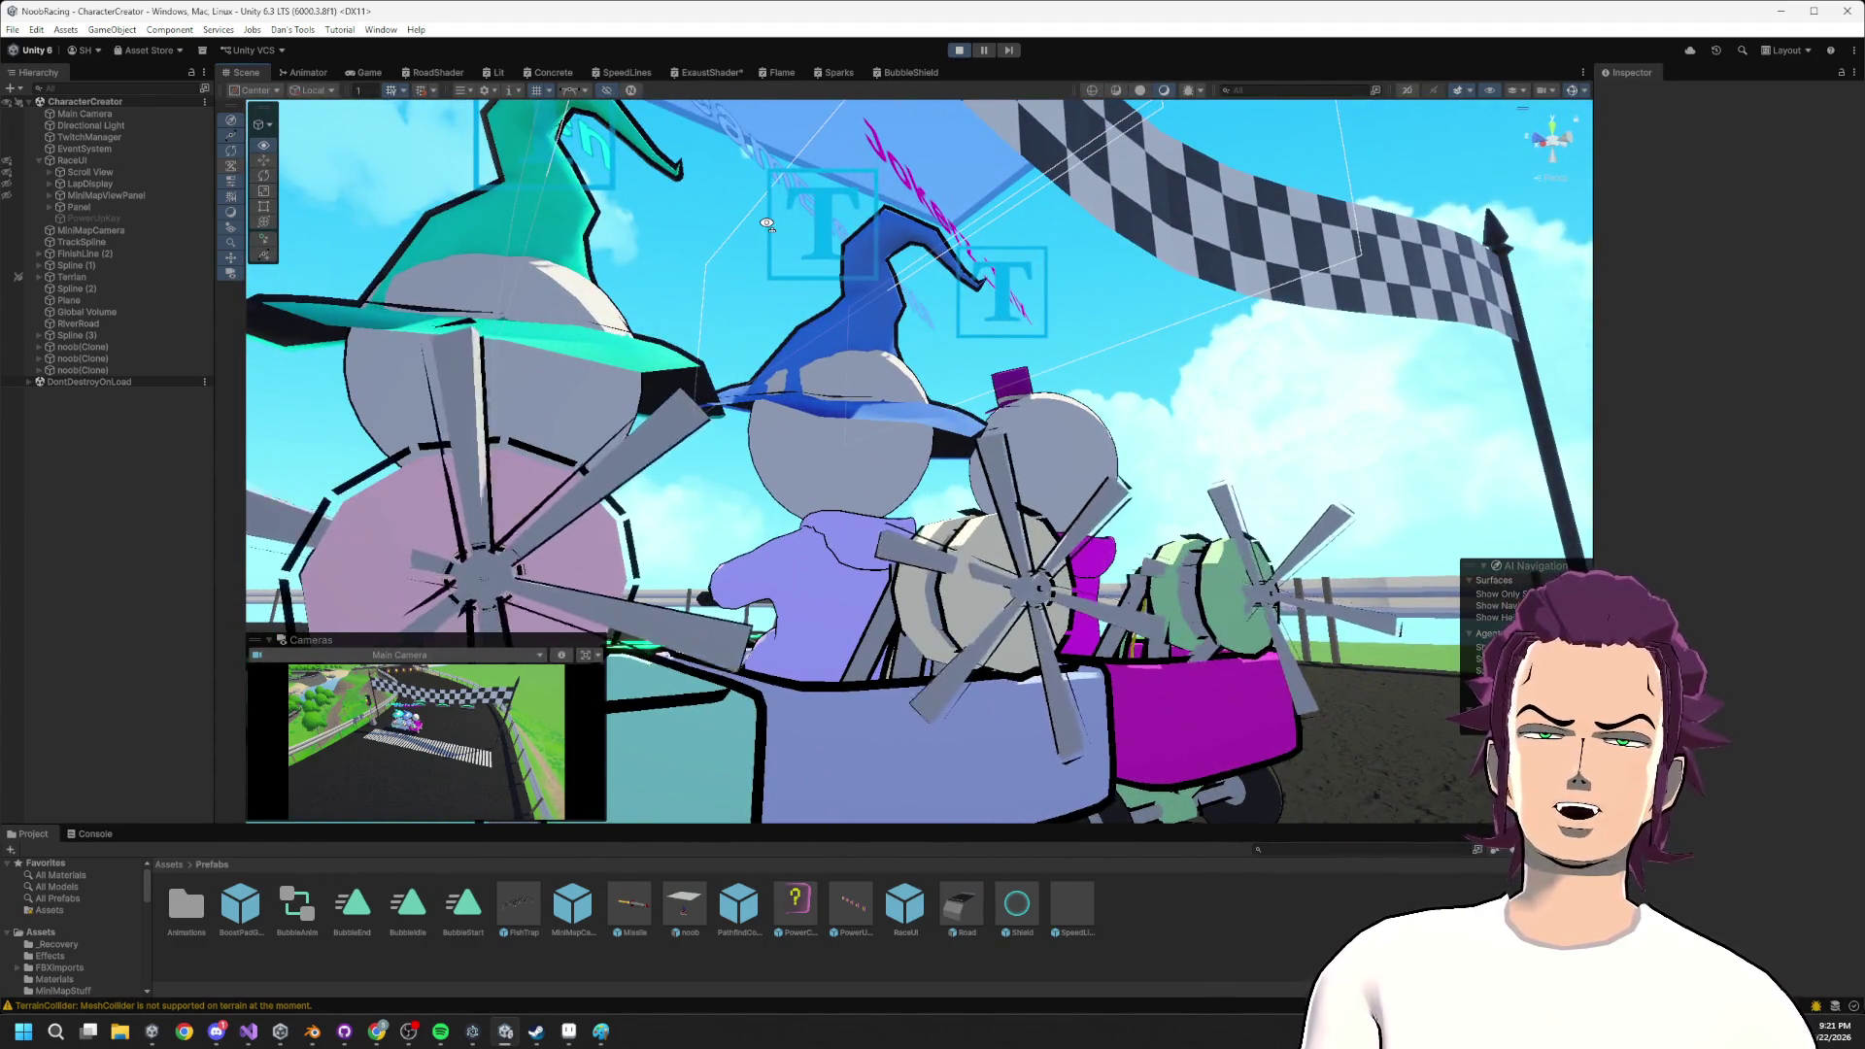
{"action": "key", "text": "w"}
{"action": "key", "text": "w"}
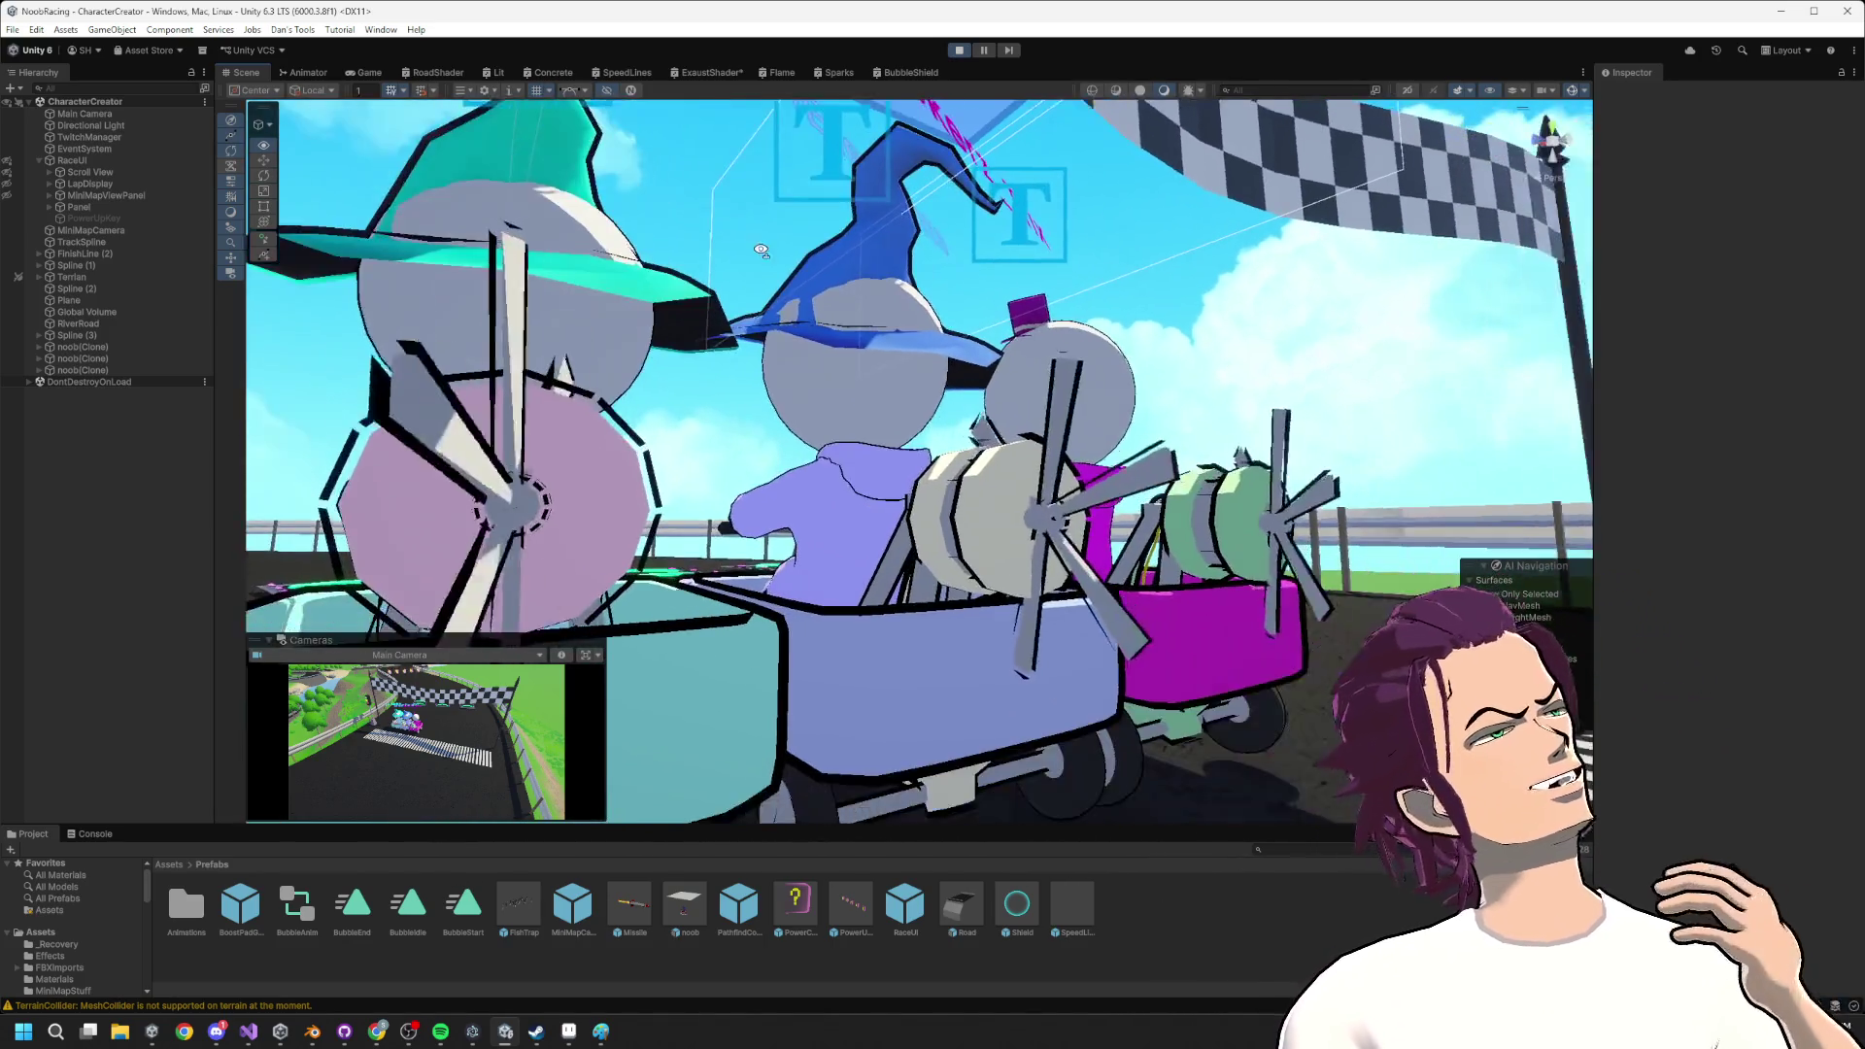
{"action": "key", "text": "w"}
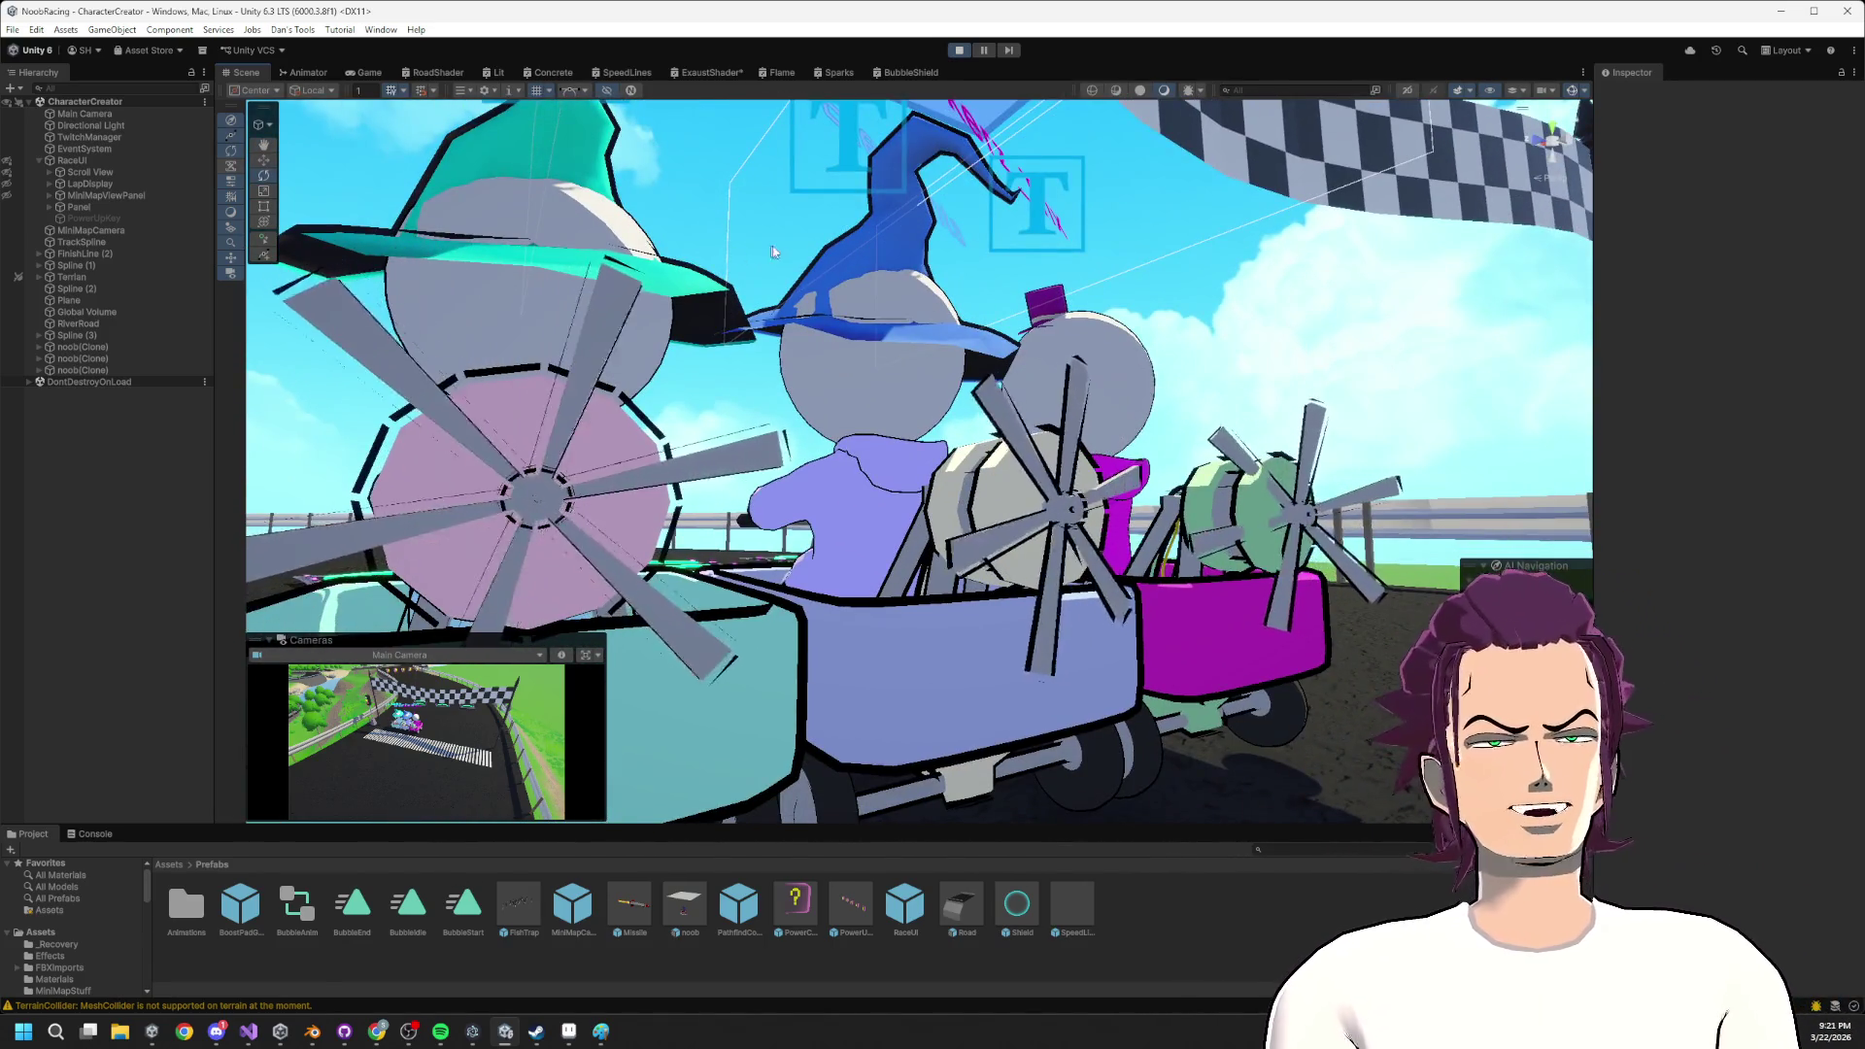
{"action": "scroll", "coordinate": [1140, 255], "scroll_direction": "down", "scroll_amount": 10}
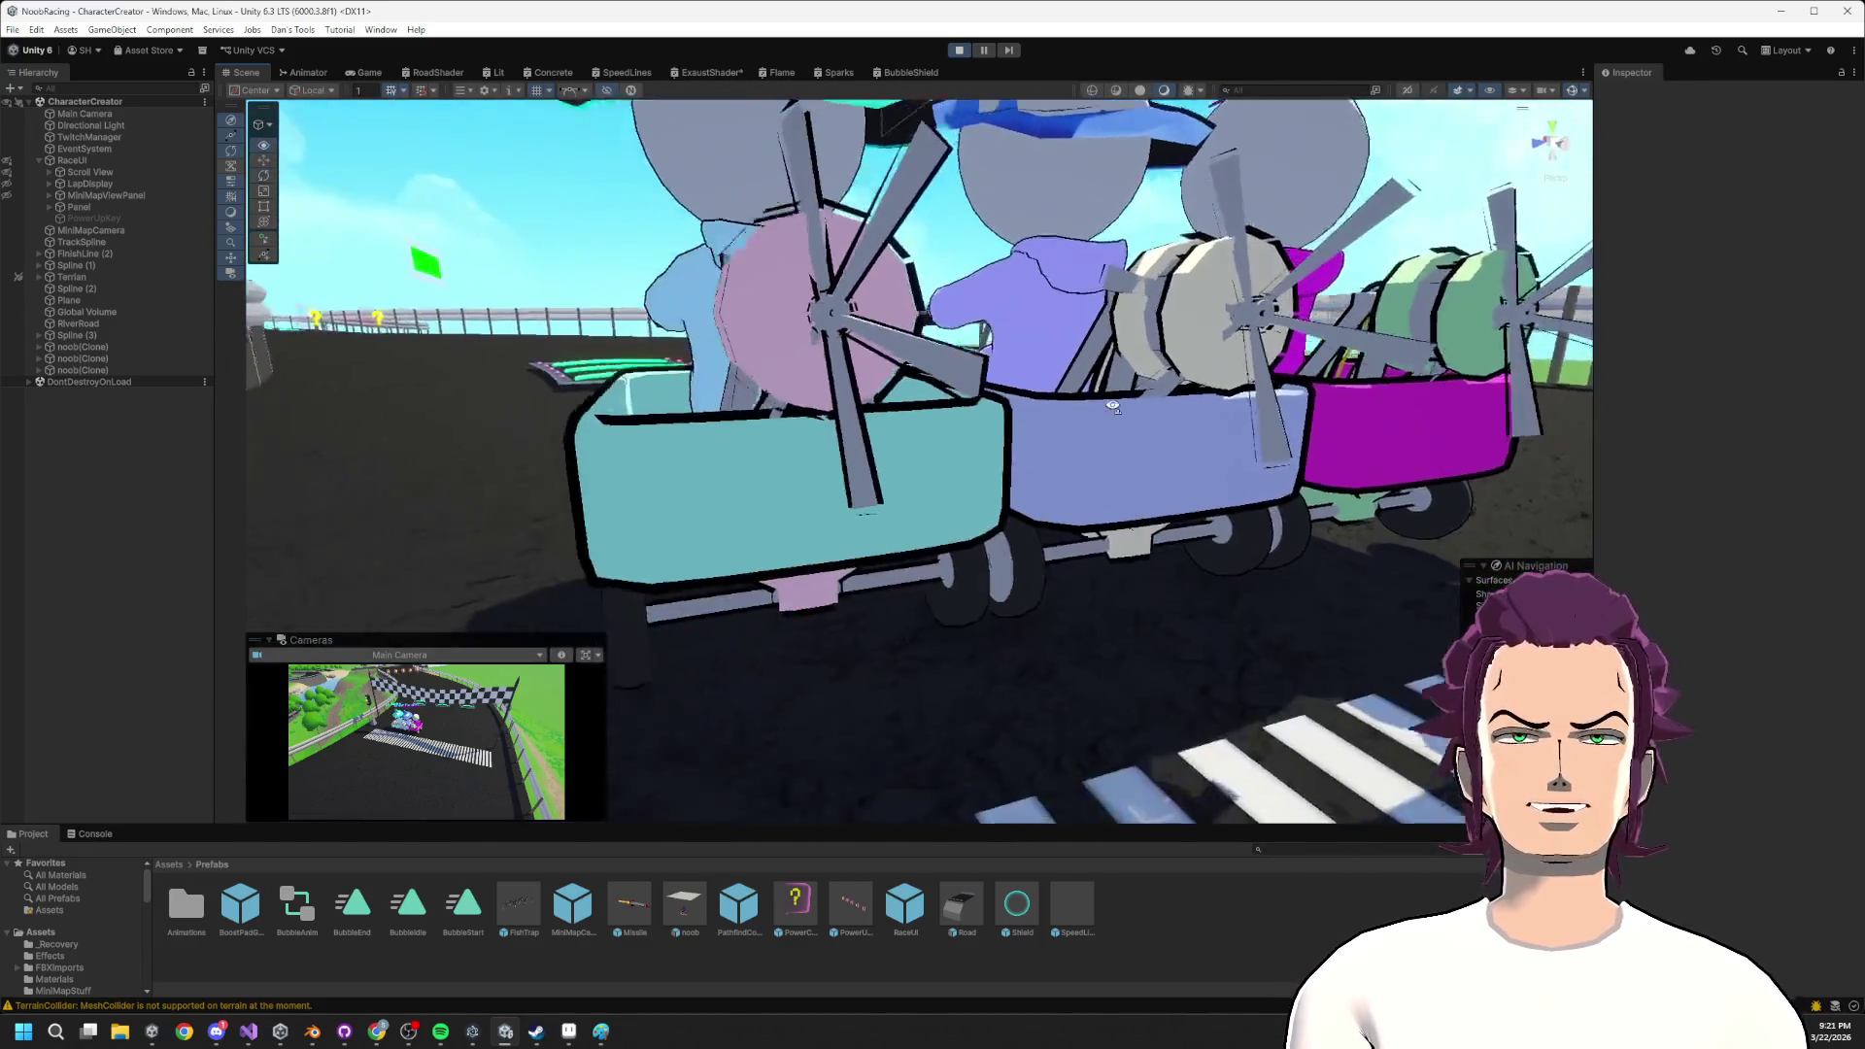
{"action": "left_click_drag", "start_coordinate": [1101, 408], "coordinate": [788, 773]}
{"action": "left_click", "coordinate": [249, 1032]}
{"action": "key", "text": "alt+Tab"}
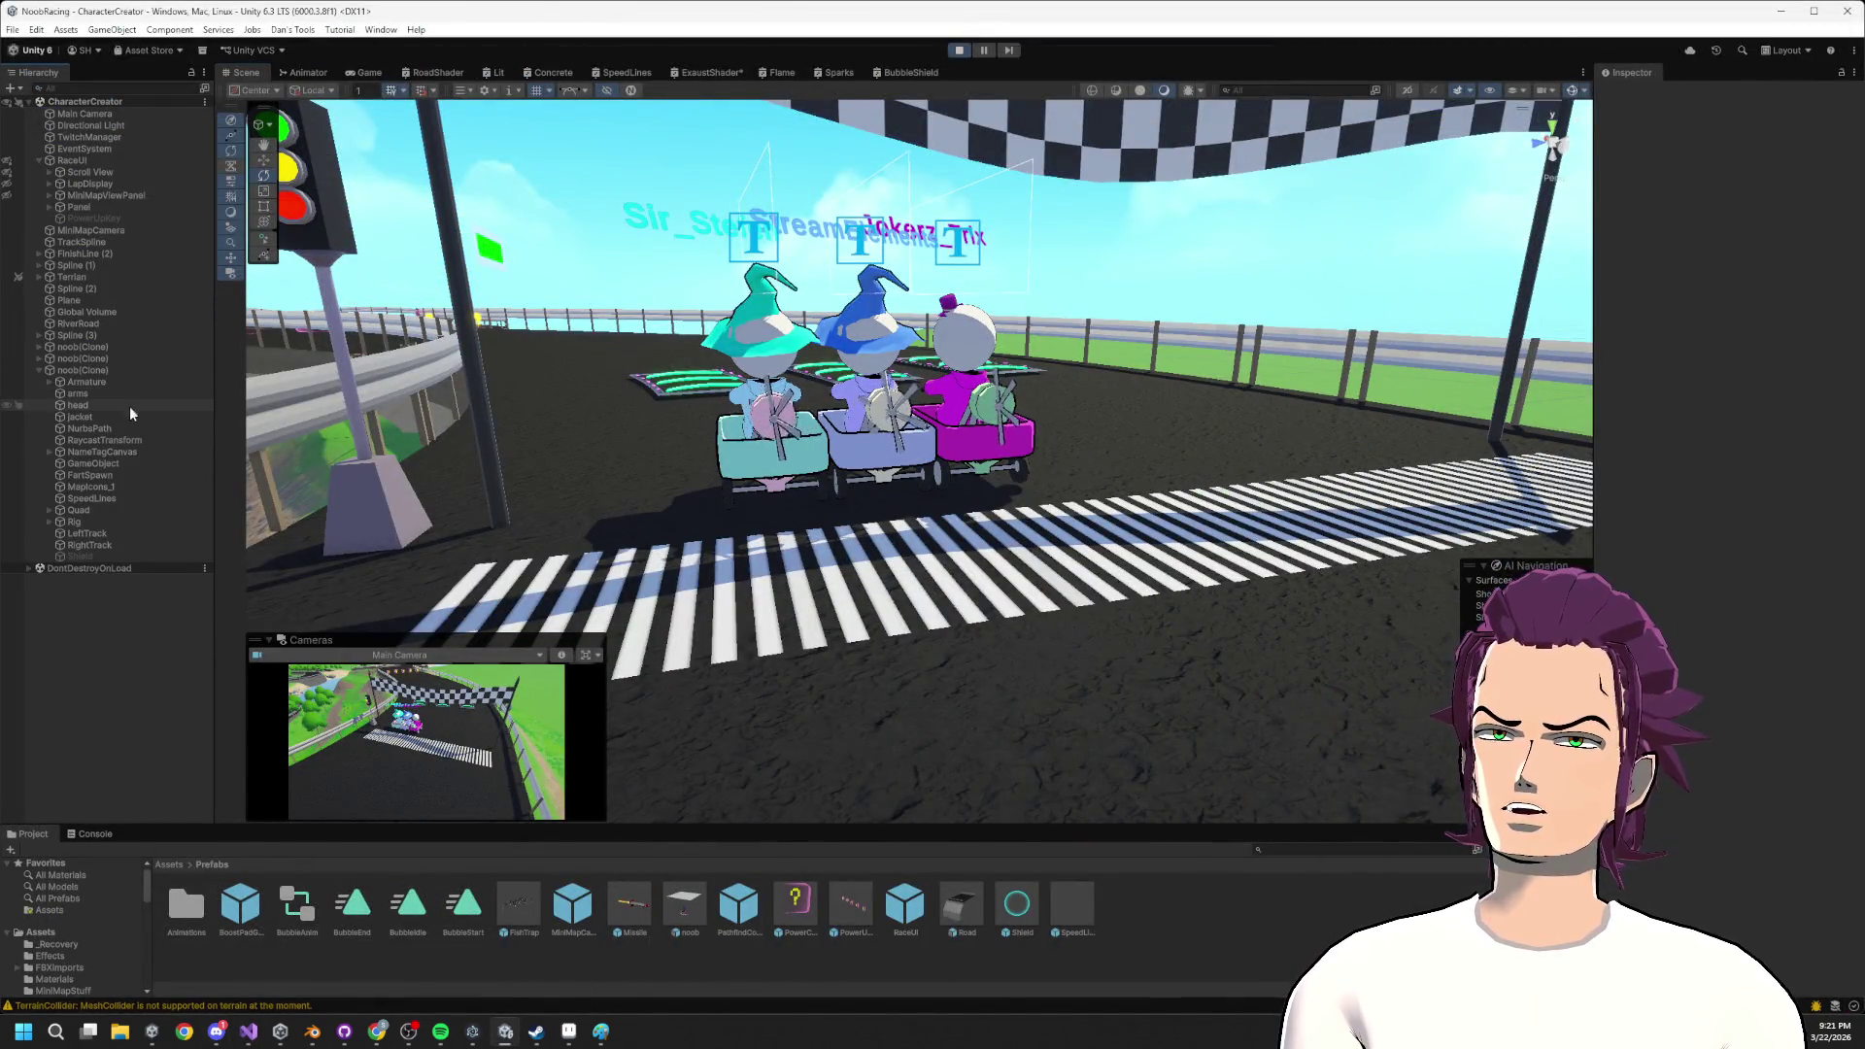
Expand the kart clone's Armature > Kart, select EngineFan, and open its BladeRotation script.
{"action": "left_click", "coordinate": [50, 522]}
{"action": "left_click", "coordinate": [55, 384]}
{"action": "key", "text": "f"}
{"action": "left_click", "coordinate": [49, 382]}
{"action": "left_click", "coordinate": [60, 405]}
{"action": "left_click", "coordinate": [109, 418]}
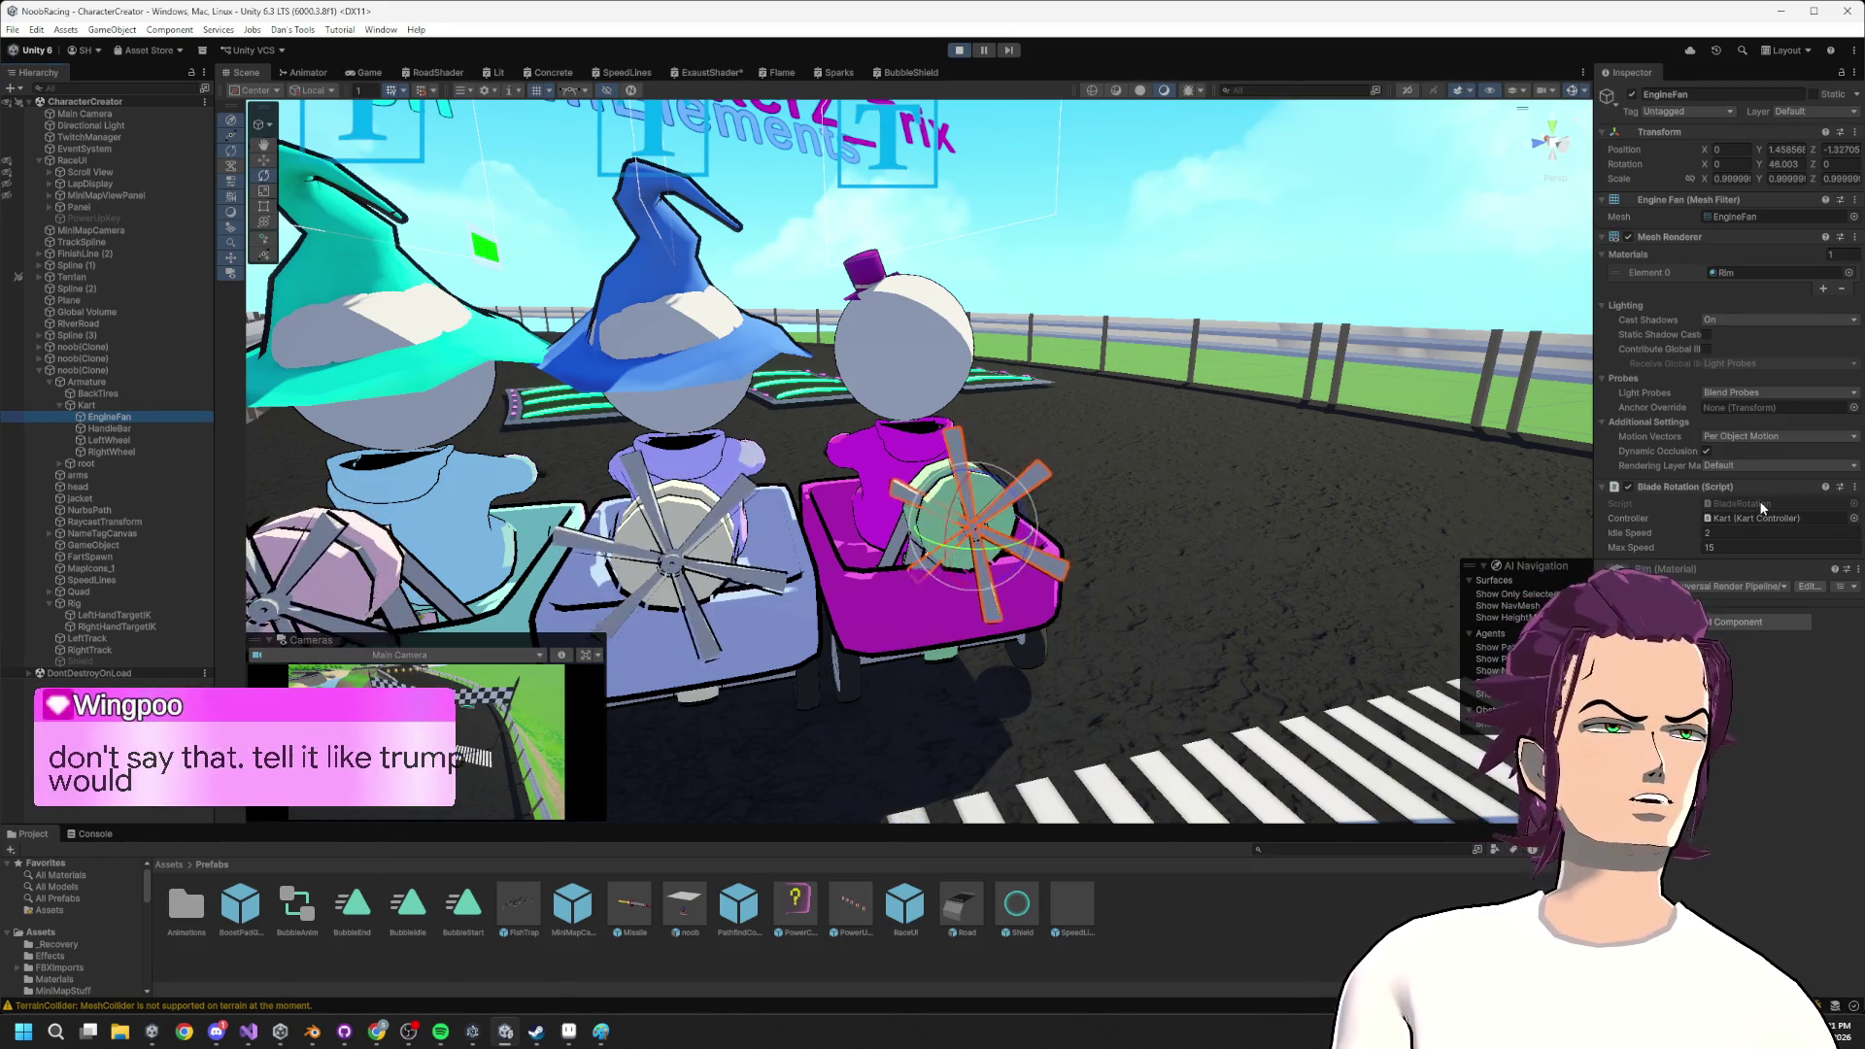
{"action": "left_click", "coordinate": [1763, 503]}
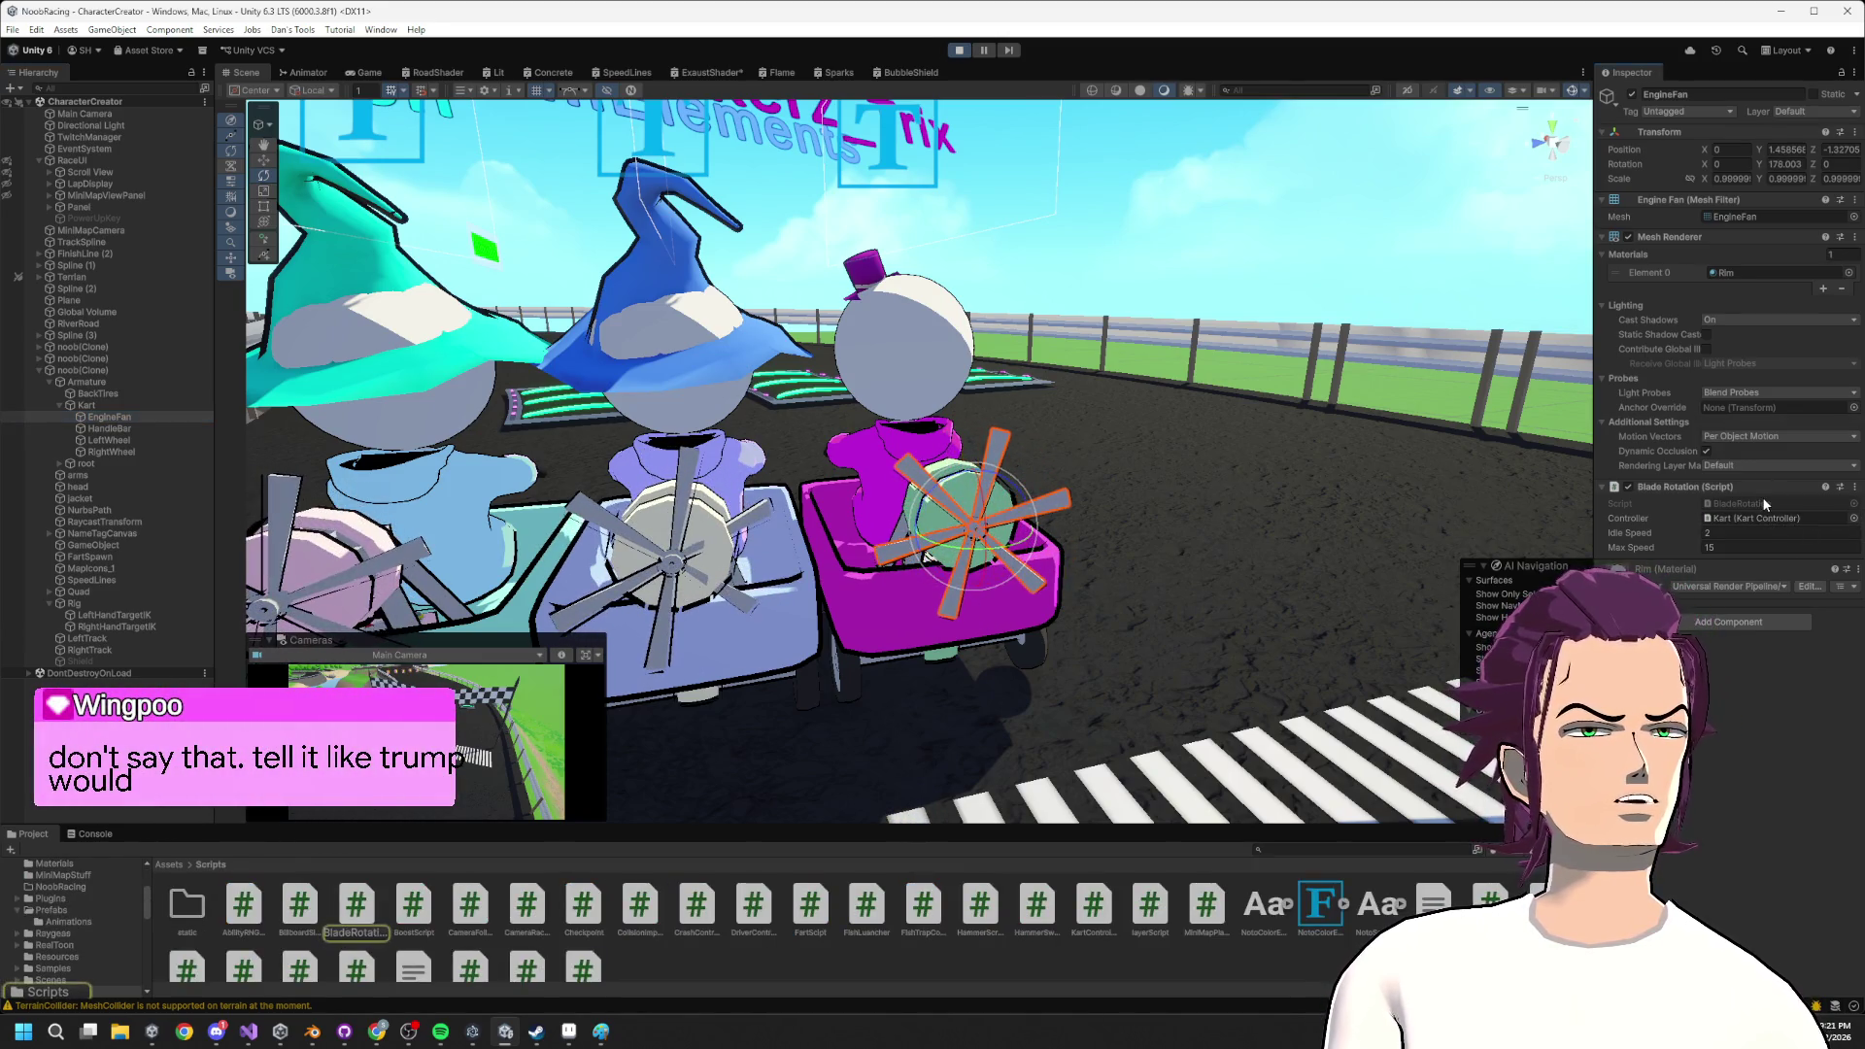
{"action": "double_click", "coordinate": [1763, 498]}
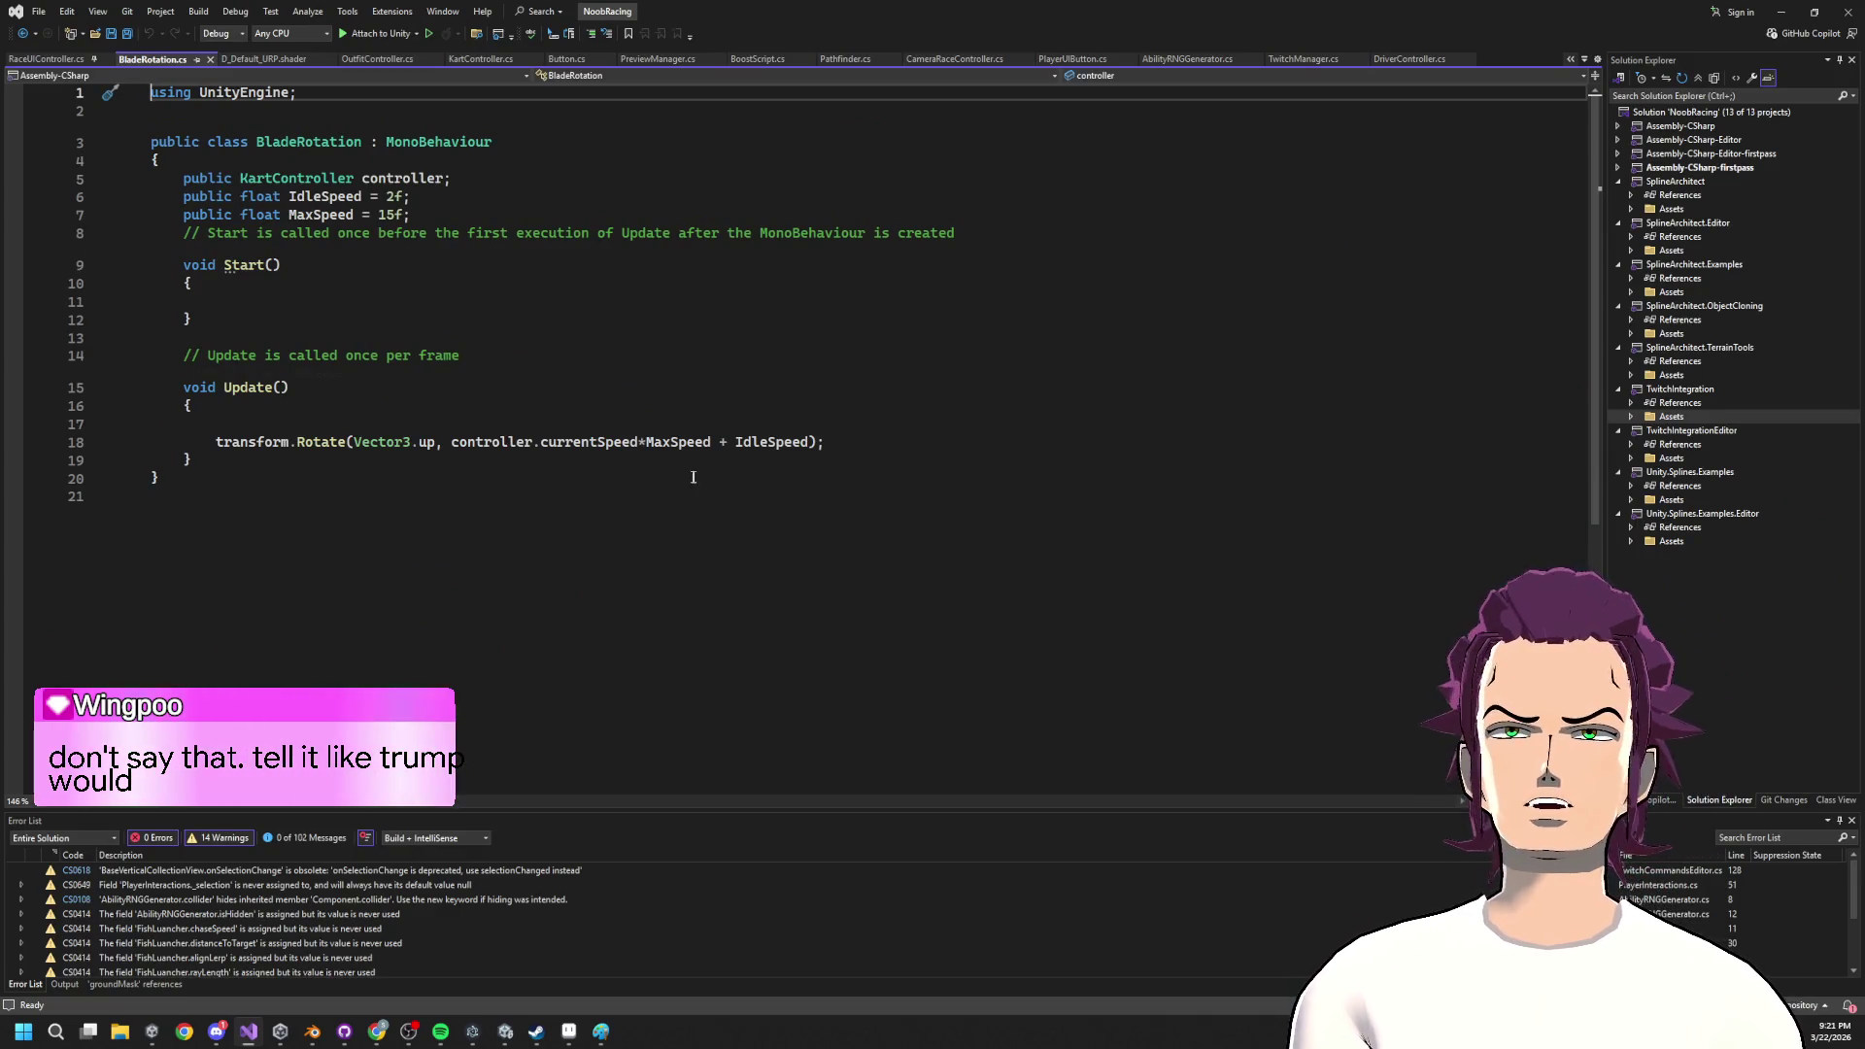
Change Vector3.up to Vector3.forward on line 18 of BladeRotation.cs, save, and return to Unity.
{"action": "left_click", "coordinate": [434, 440]}
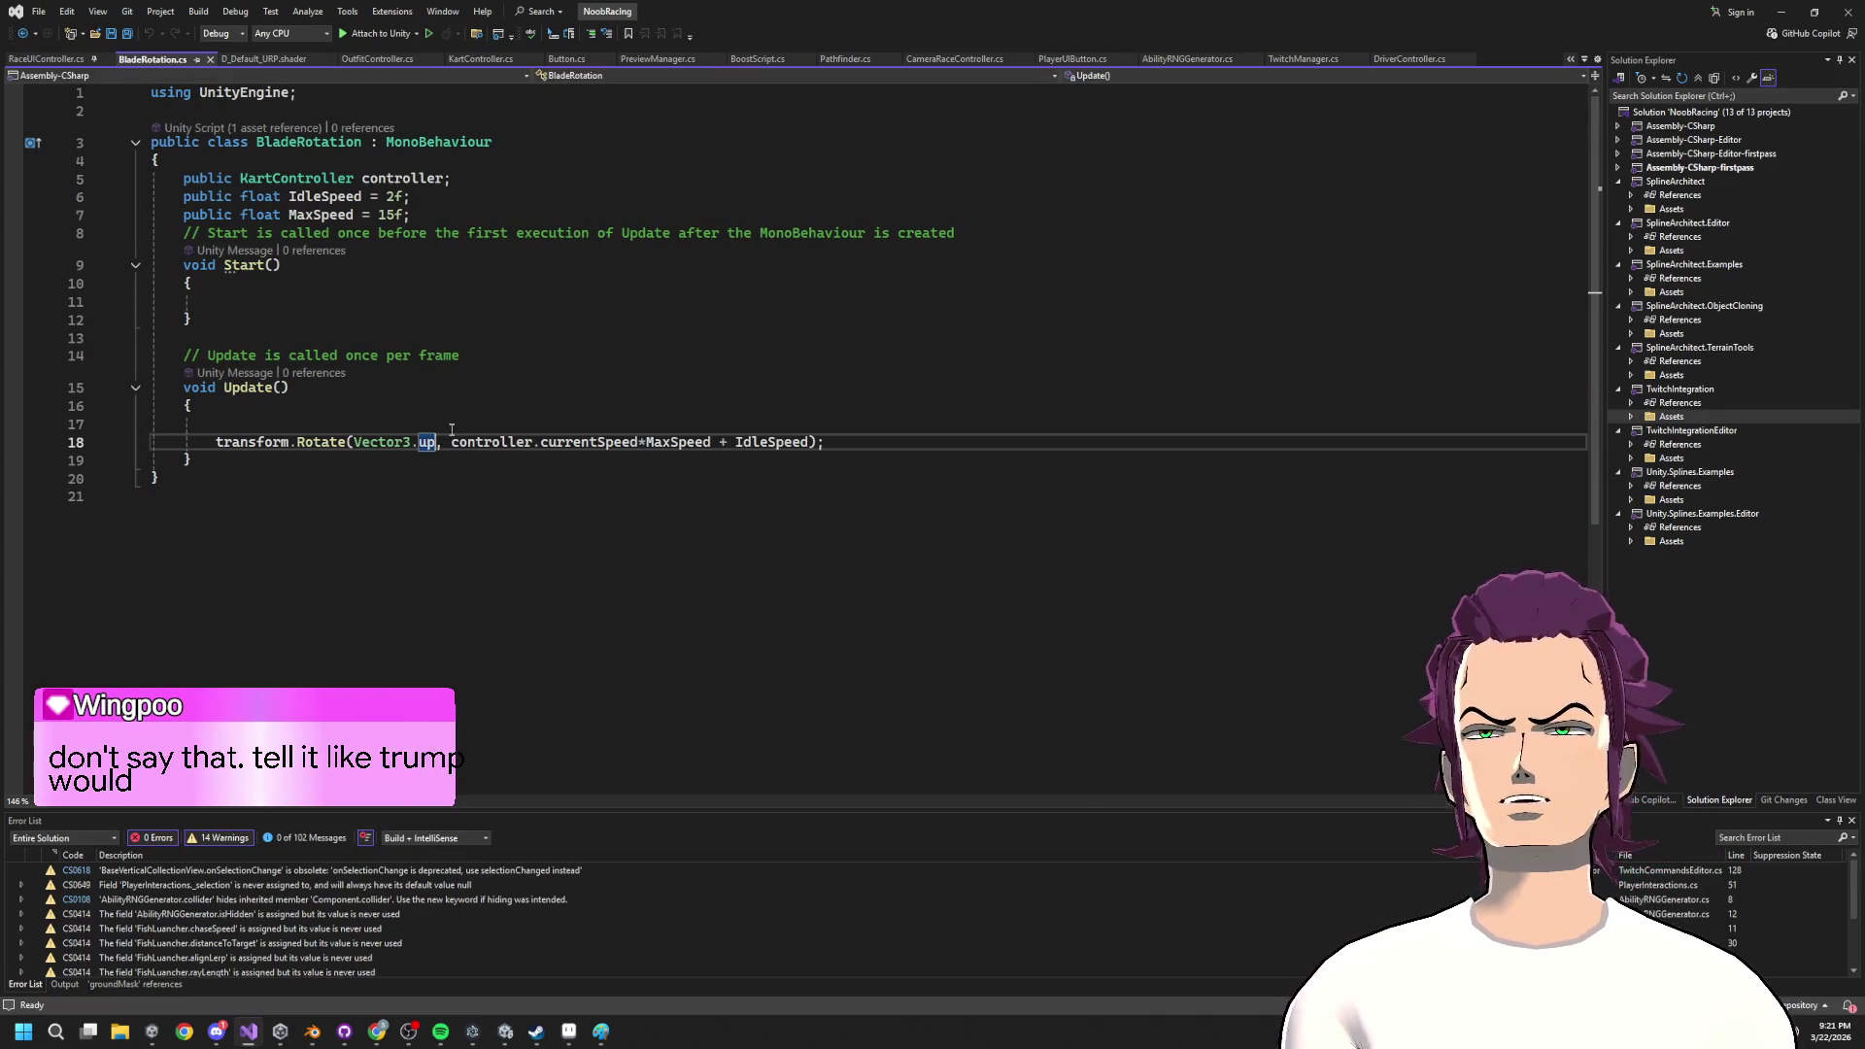
{"action": "key", "text": "BackSpace"}
{"action": "key", "text": "BackSpace"}
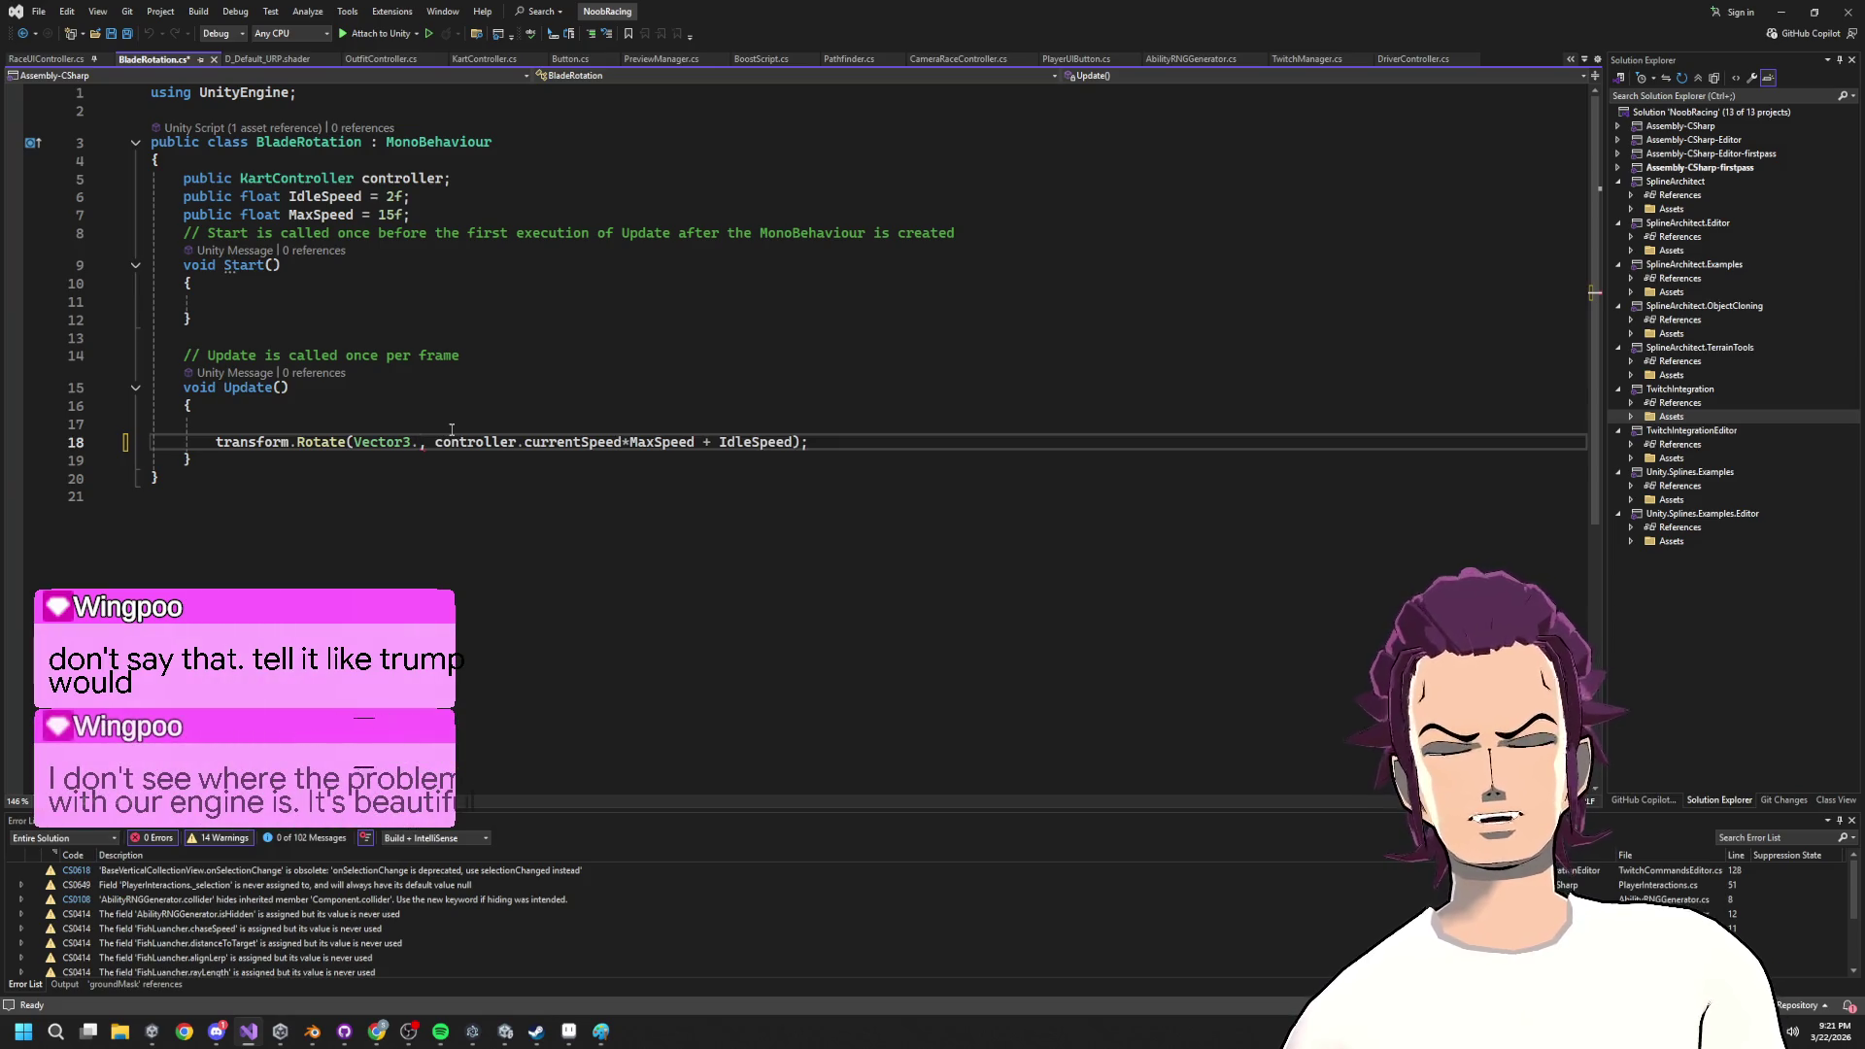
{"action": "type", "text": "fo"}
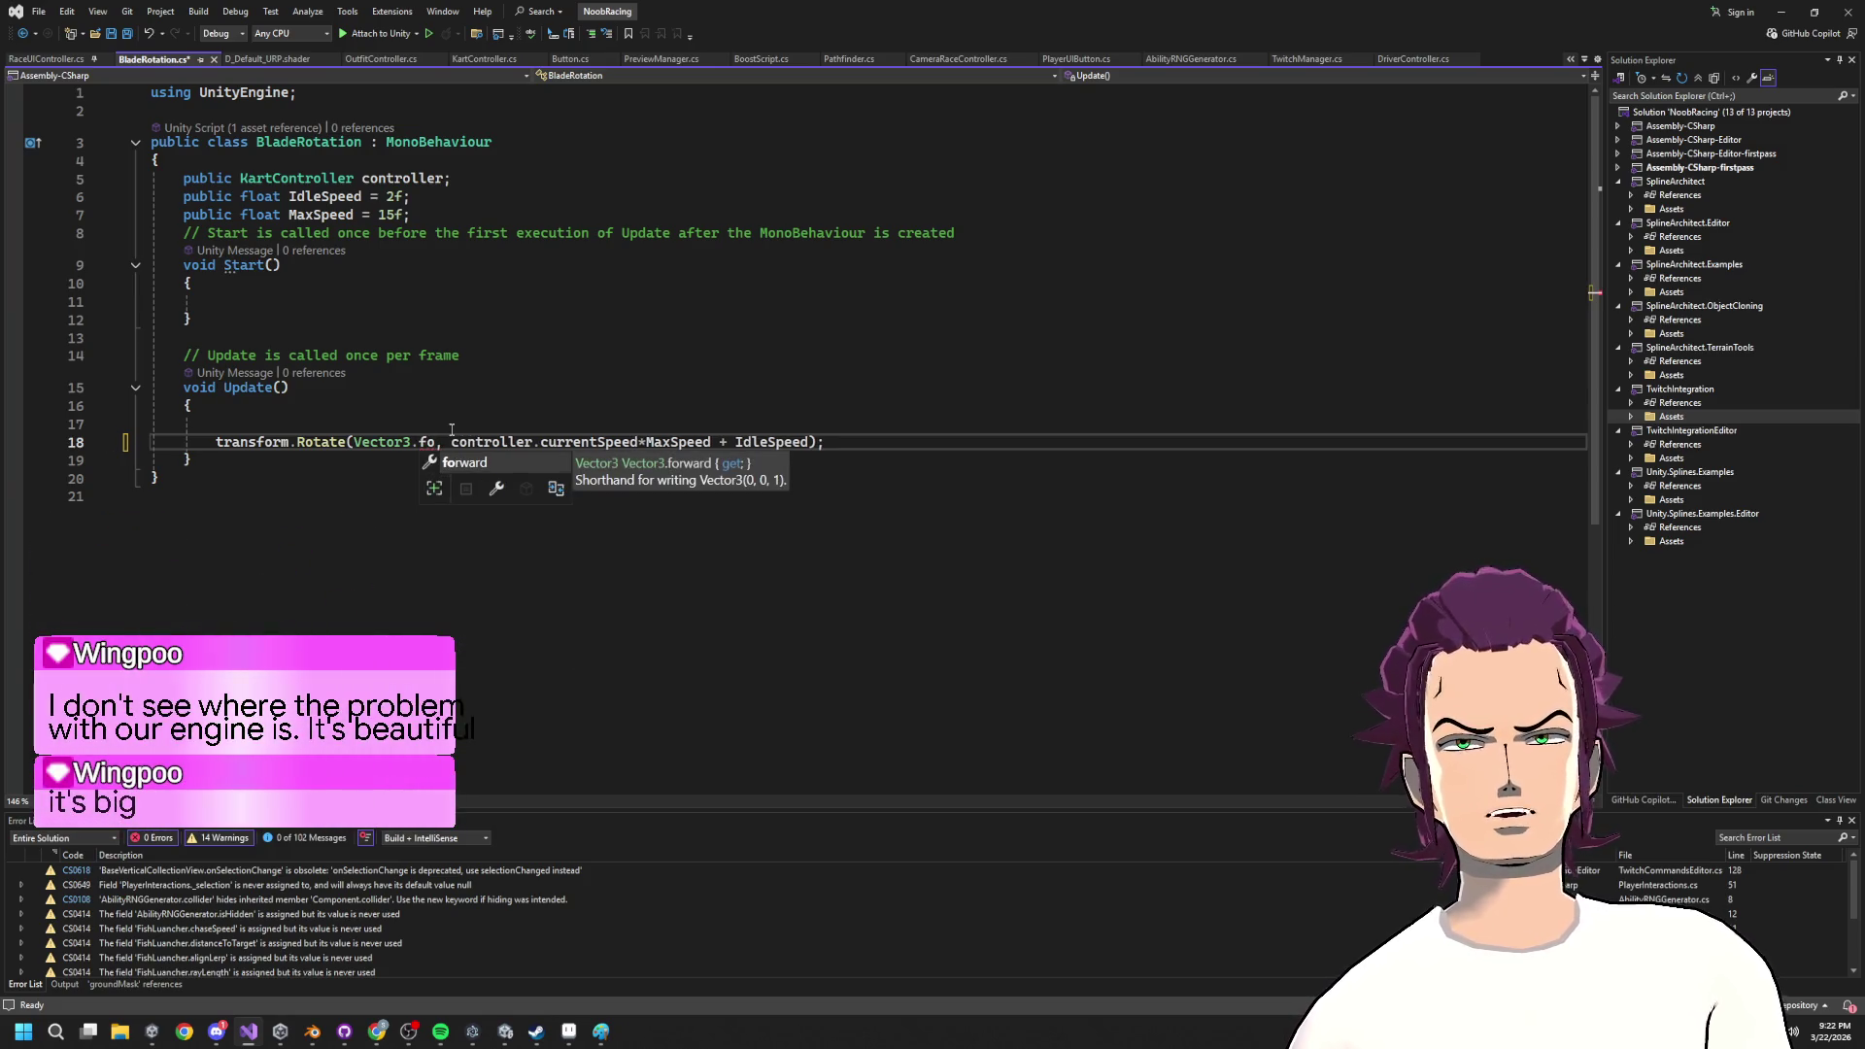
{"action": "type", "text": "rward"}
{"action": "key", "text": "ctrl+s"}
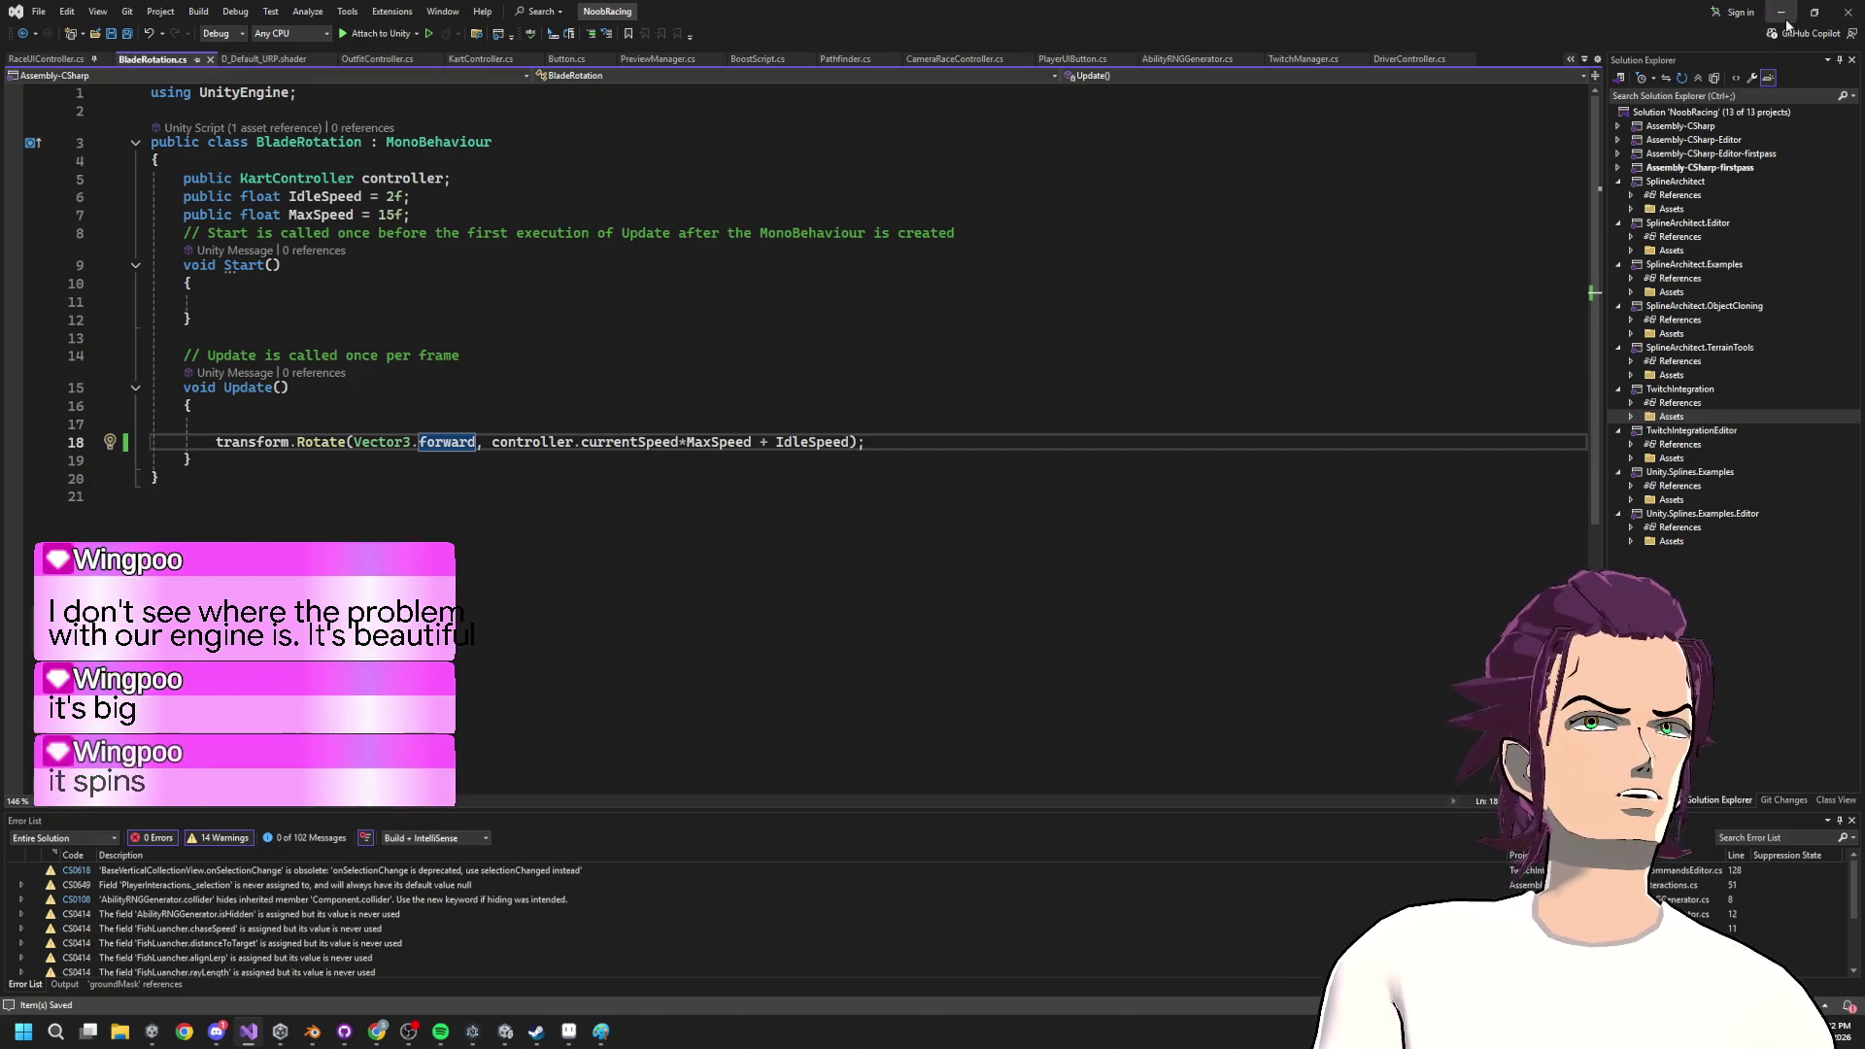
{"action": "left_click", "coordinate": [1783, 13]}
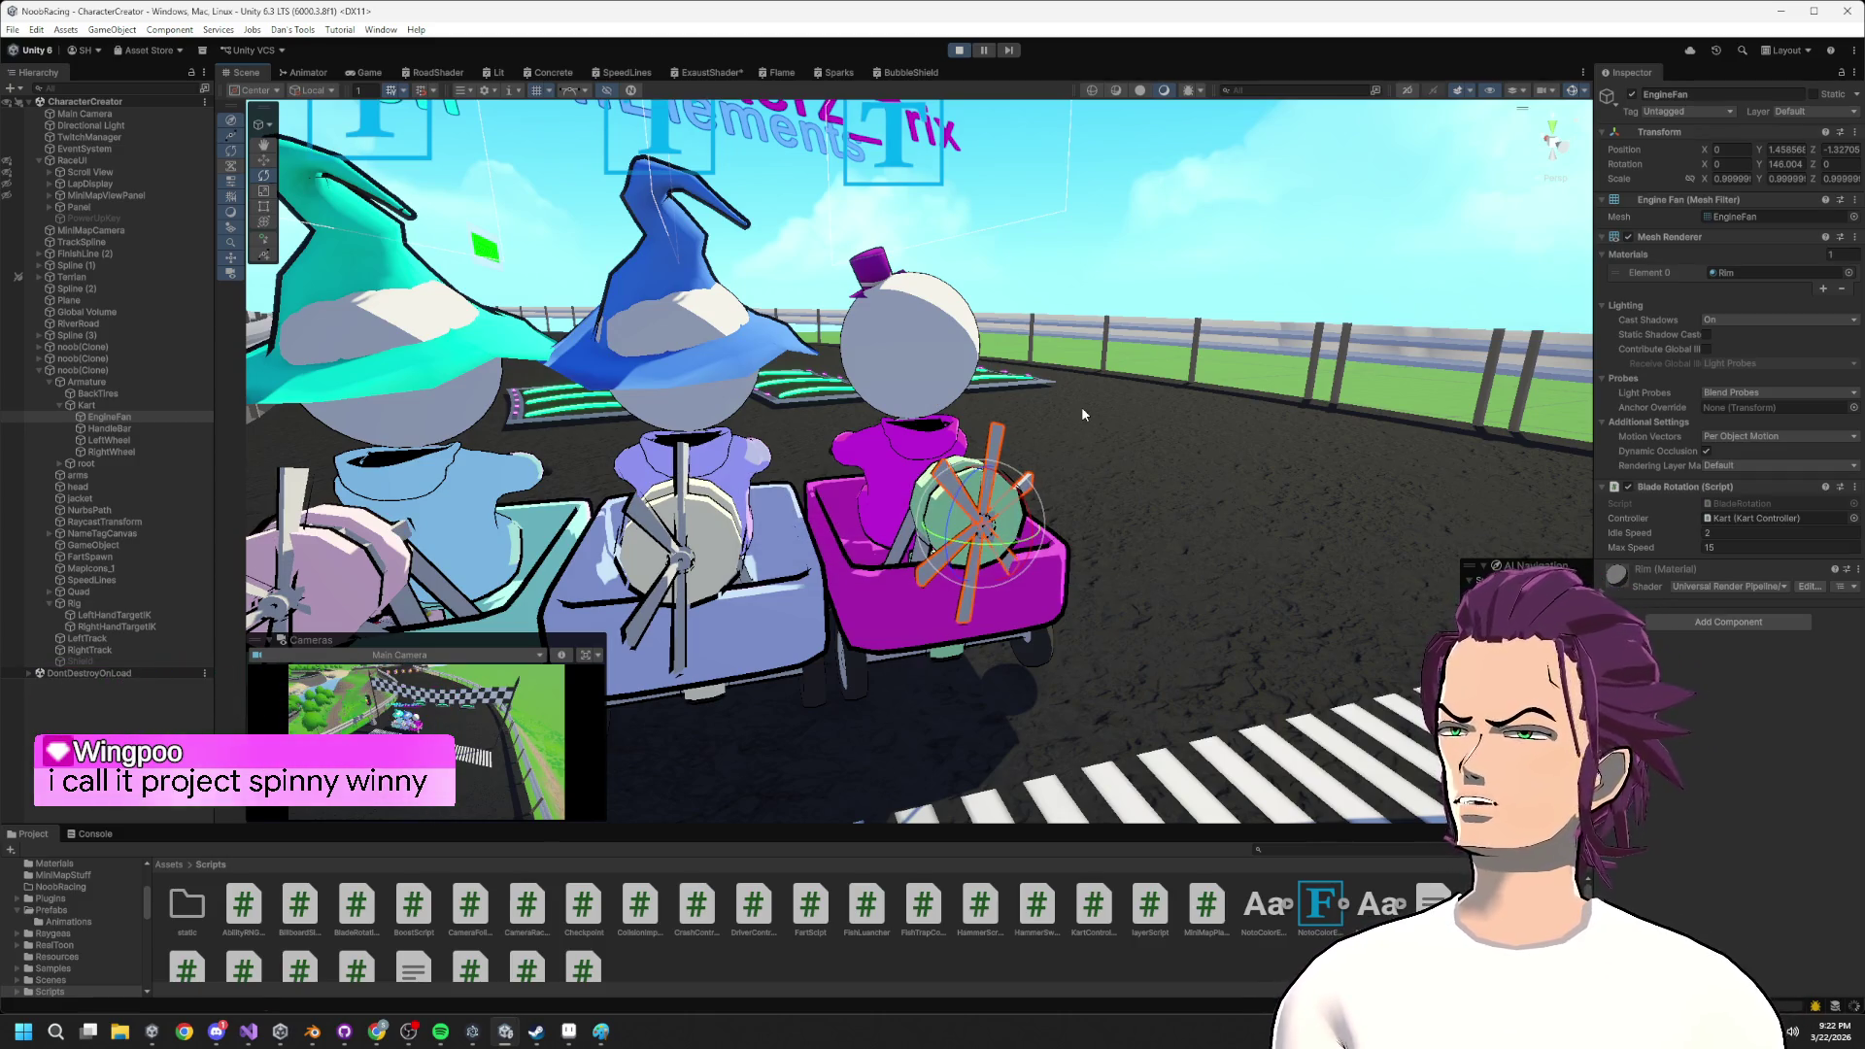
Stop and restart play mode so the karts' fans spin around their forward axis.
{"action": "right_click", "coordinate": [945, 351]}
{"action": "left_click", "coordinate": [1049, 529]}
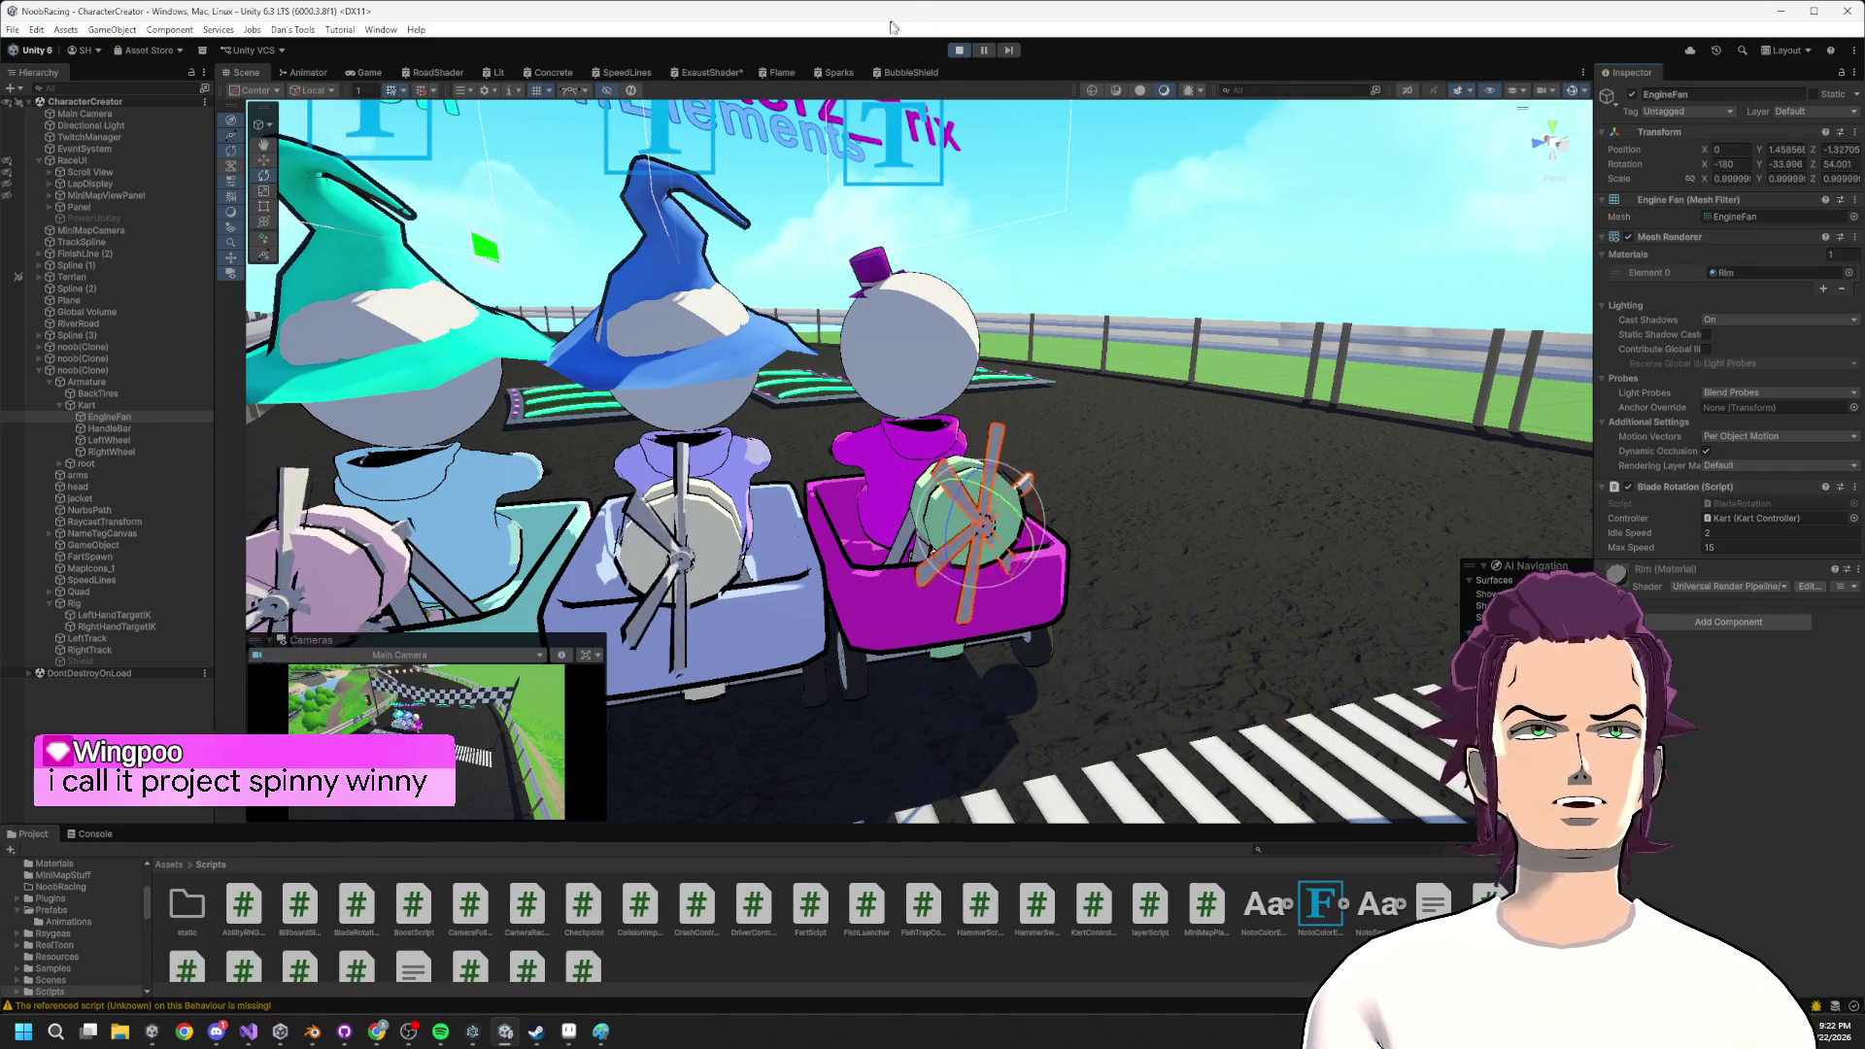
{"action": "left_click", "coordinate": [959, 49]}
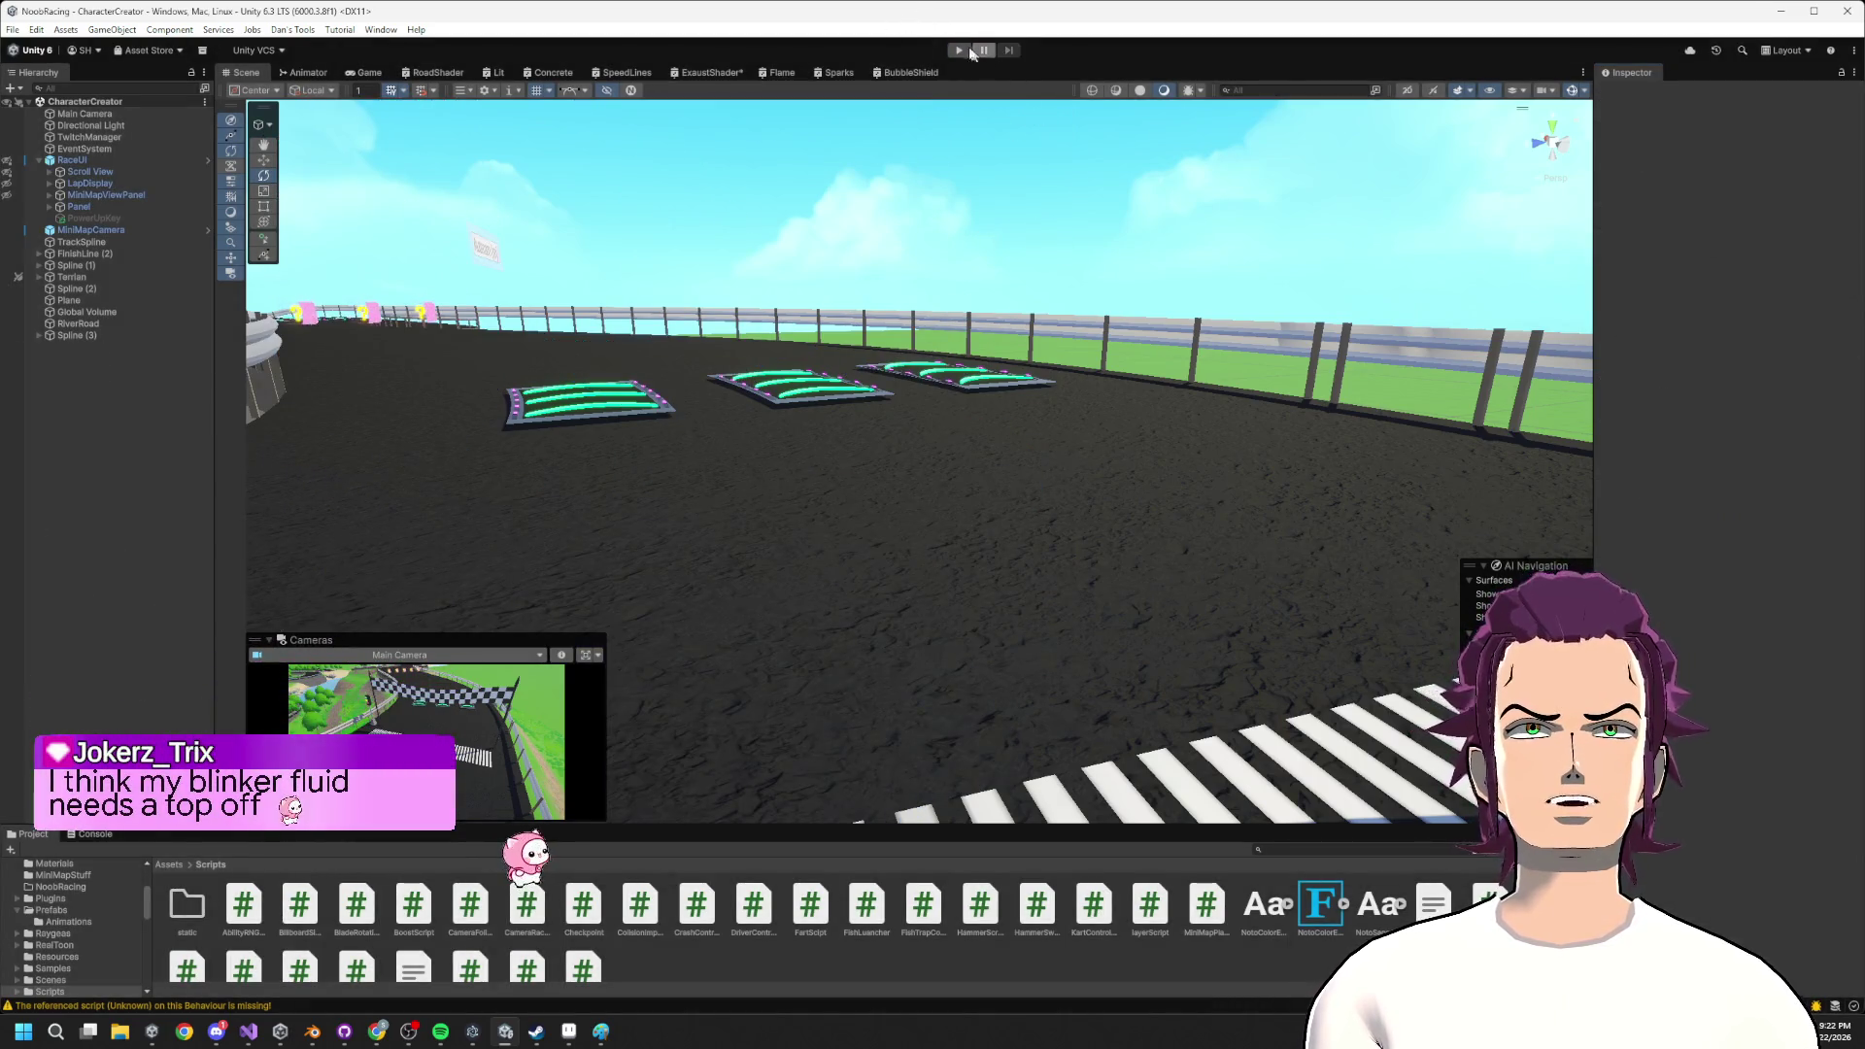
{"action": "left_click", "coordinate": [959, 50]}
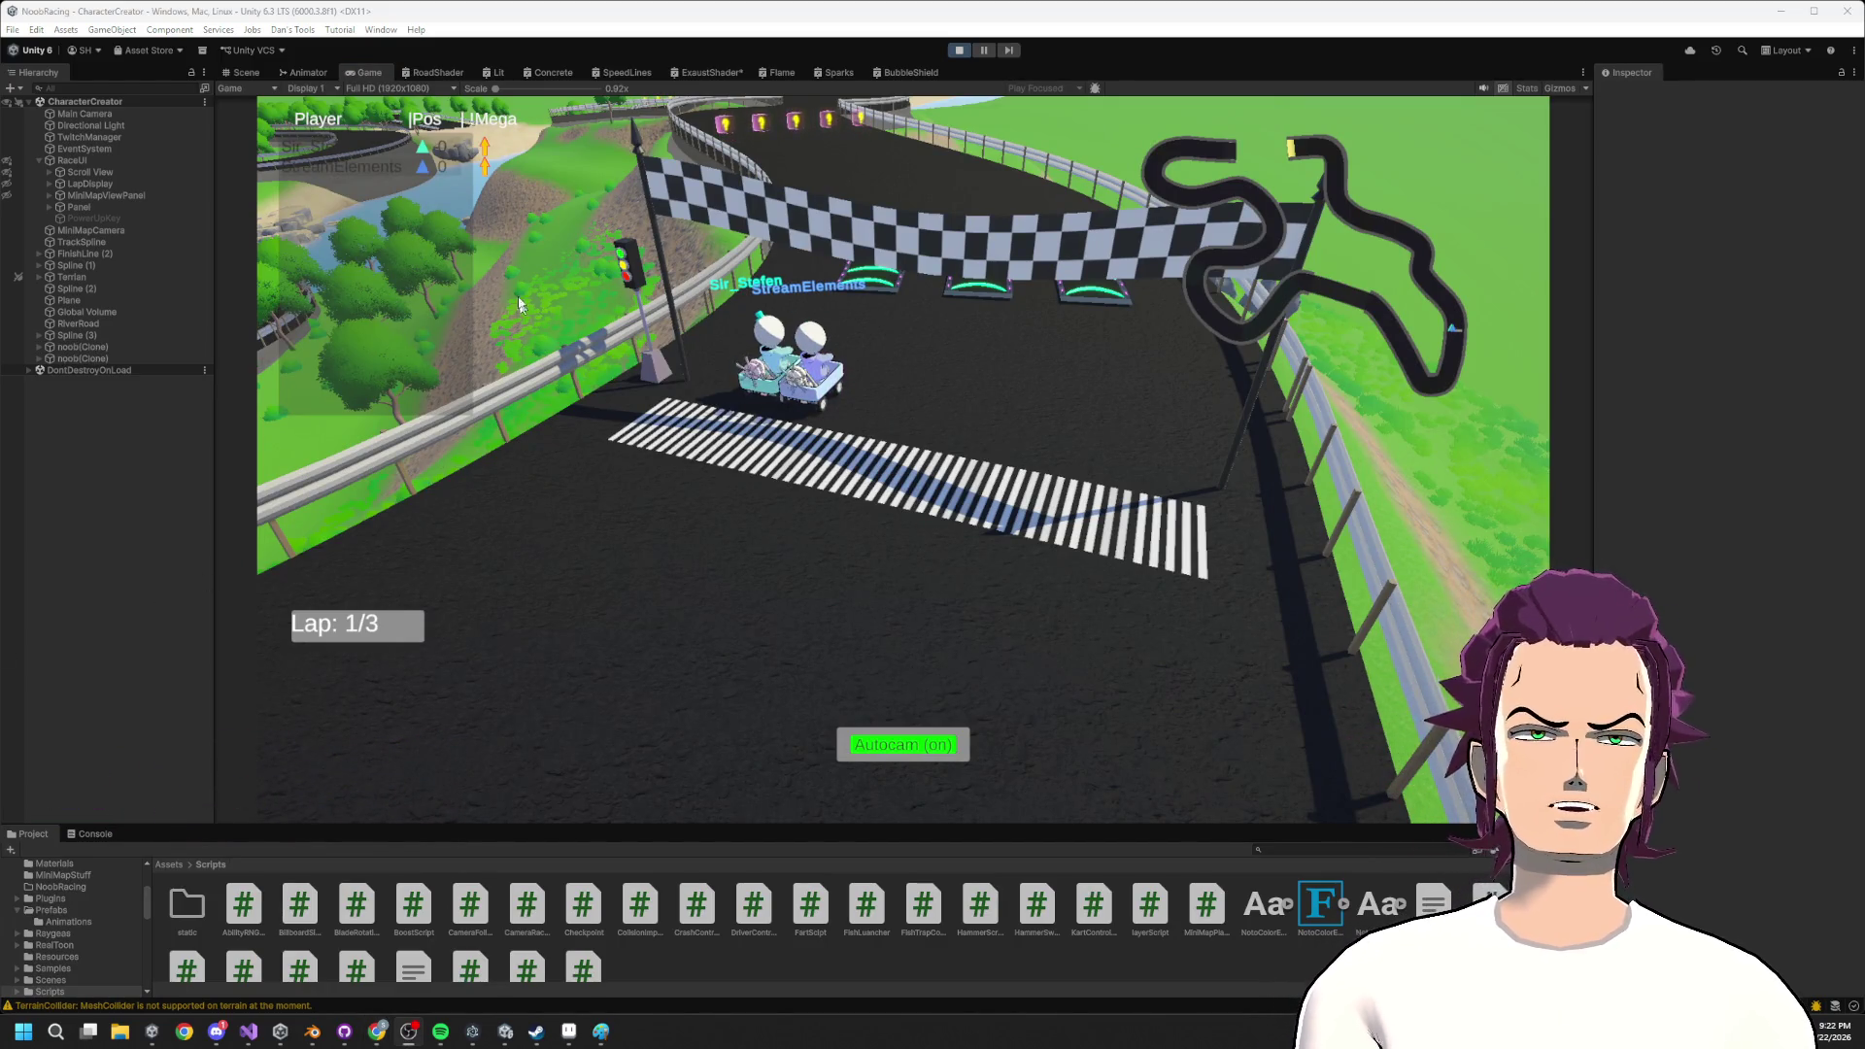
{"action": "left_click", "coordinate": [246, 74]}
{"action": "scroll", "coordinate": [852, 418], "scroll_direction": "up", "scroll_amount": 5}
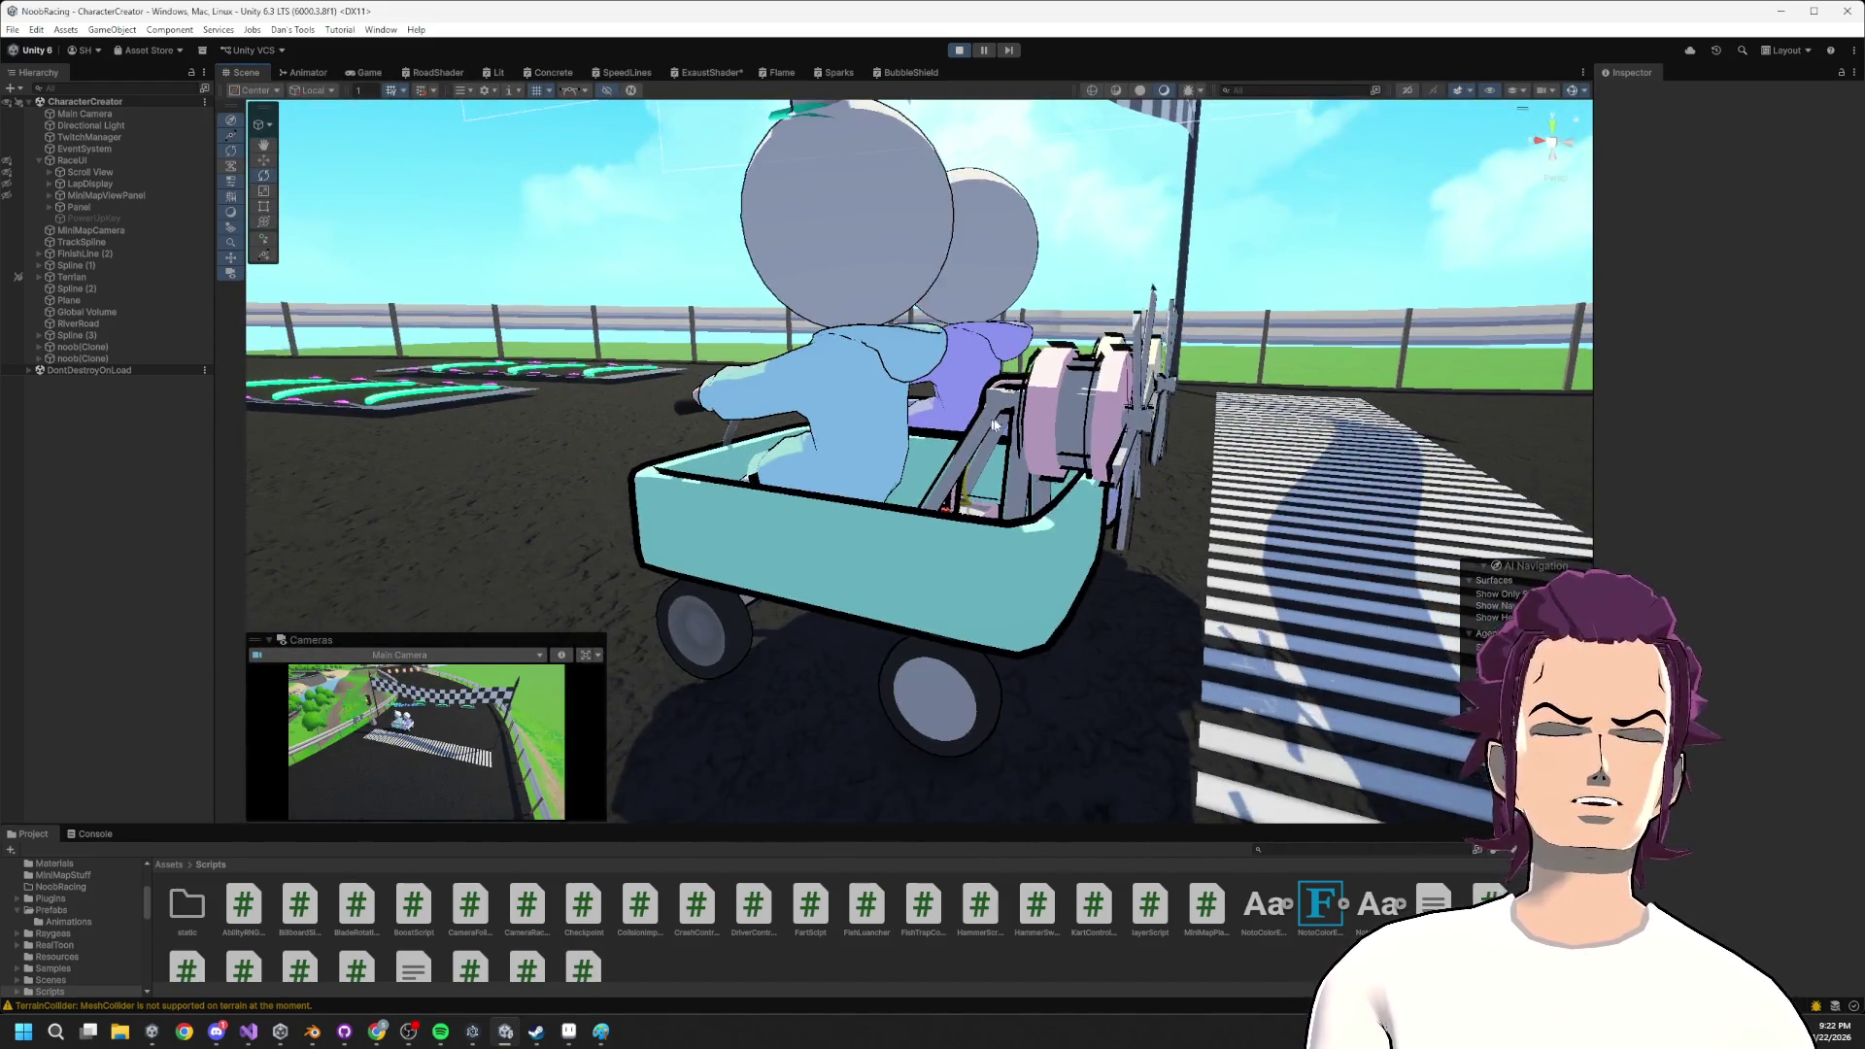
{"action": "mouse_move", "coordinate": [1032, 415]}
{"action": "left_mouse_down"}
{"action": "mouse_move", "coordinate": [1311, 424]}
{"action": "mouse_move", "coordinate": [437, 413]}
{"action": "mouse_move", "coordinate": [1037, 421]}
{"action": "mouse_move", "coordinate": [925, 491]}
{"action": "mouse_move", "coordinate": [1023, 579]}
{"action": "mouse_move", "coordinate": [236, 534]}
{"action": "mouse_move", "coordinate": [804, 382]}
{"action": "left_mouse_up"}
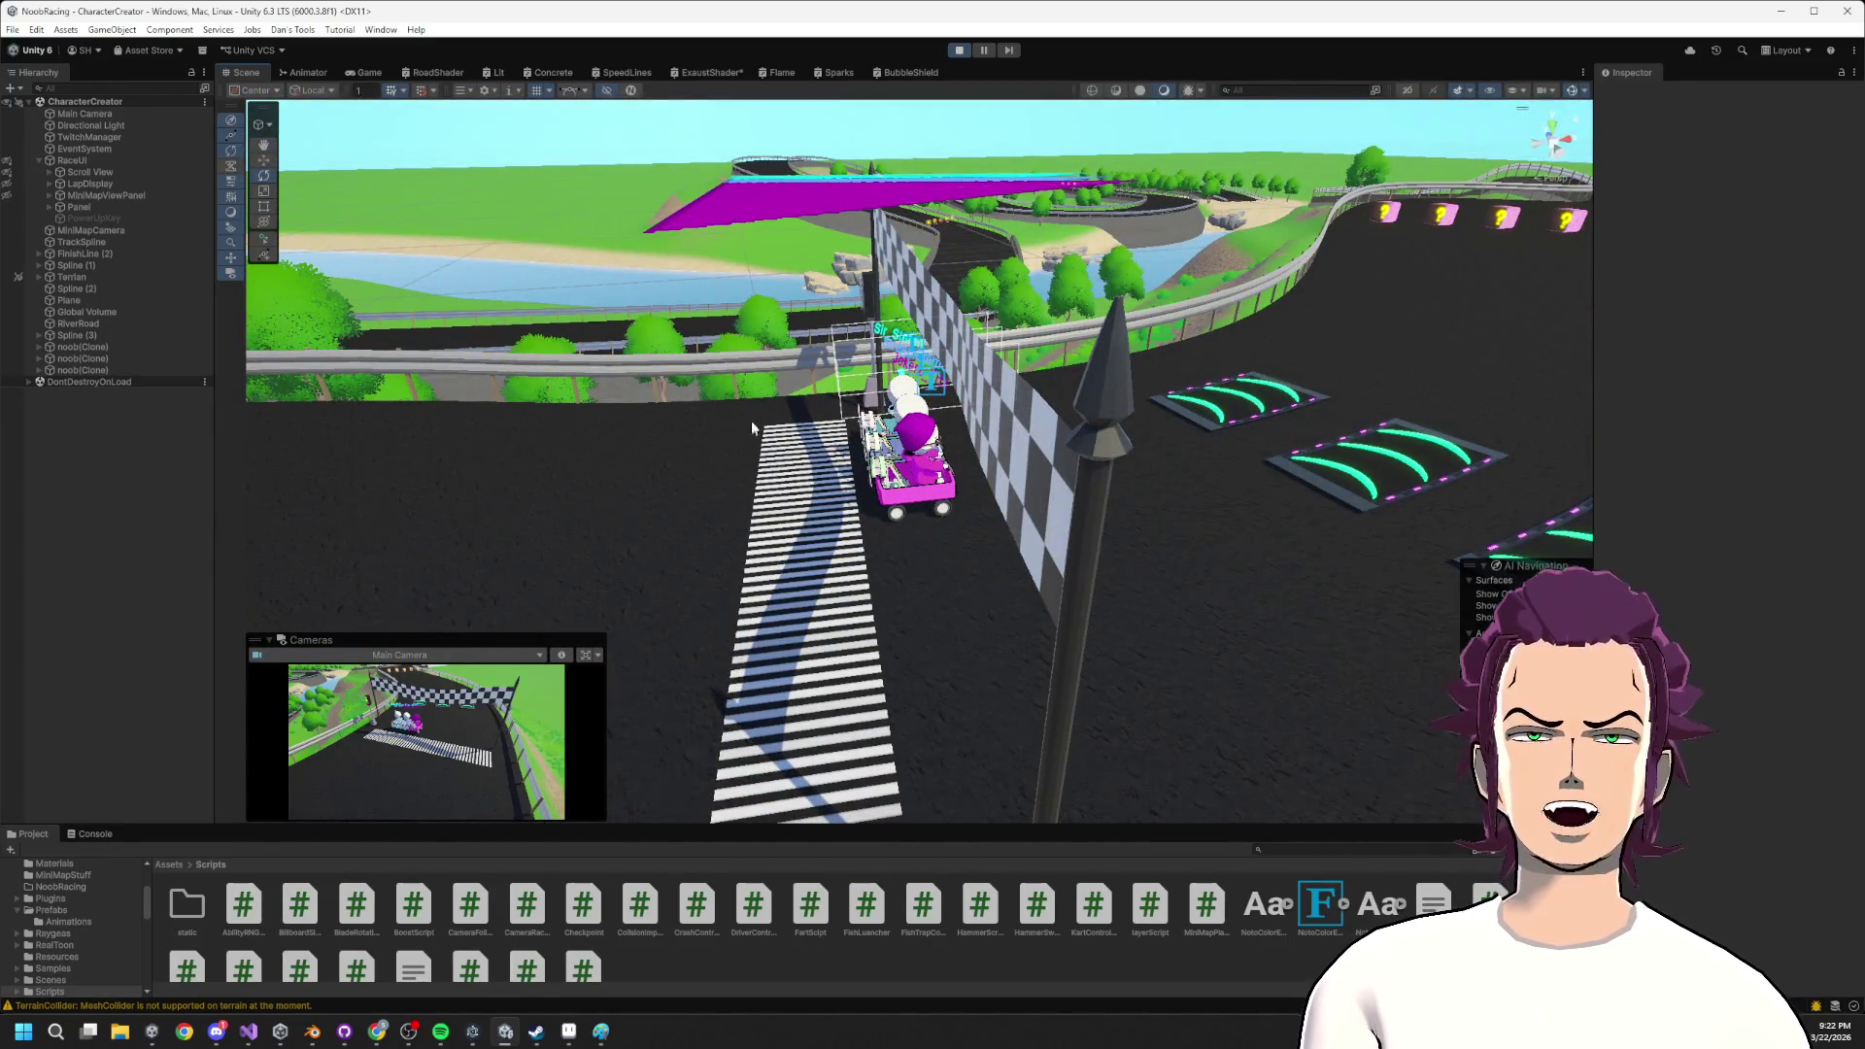
{"action": "left_click_drag", "start_coordinate": [816, 506], "coordinate": [1076, 531]}
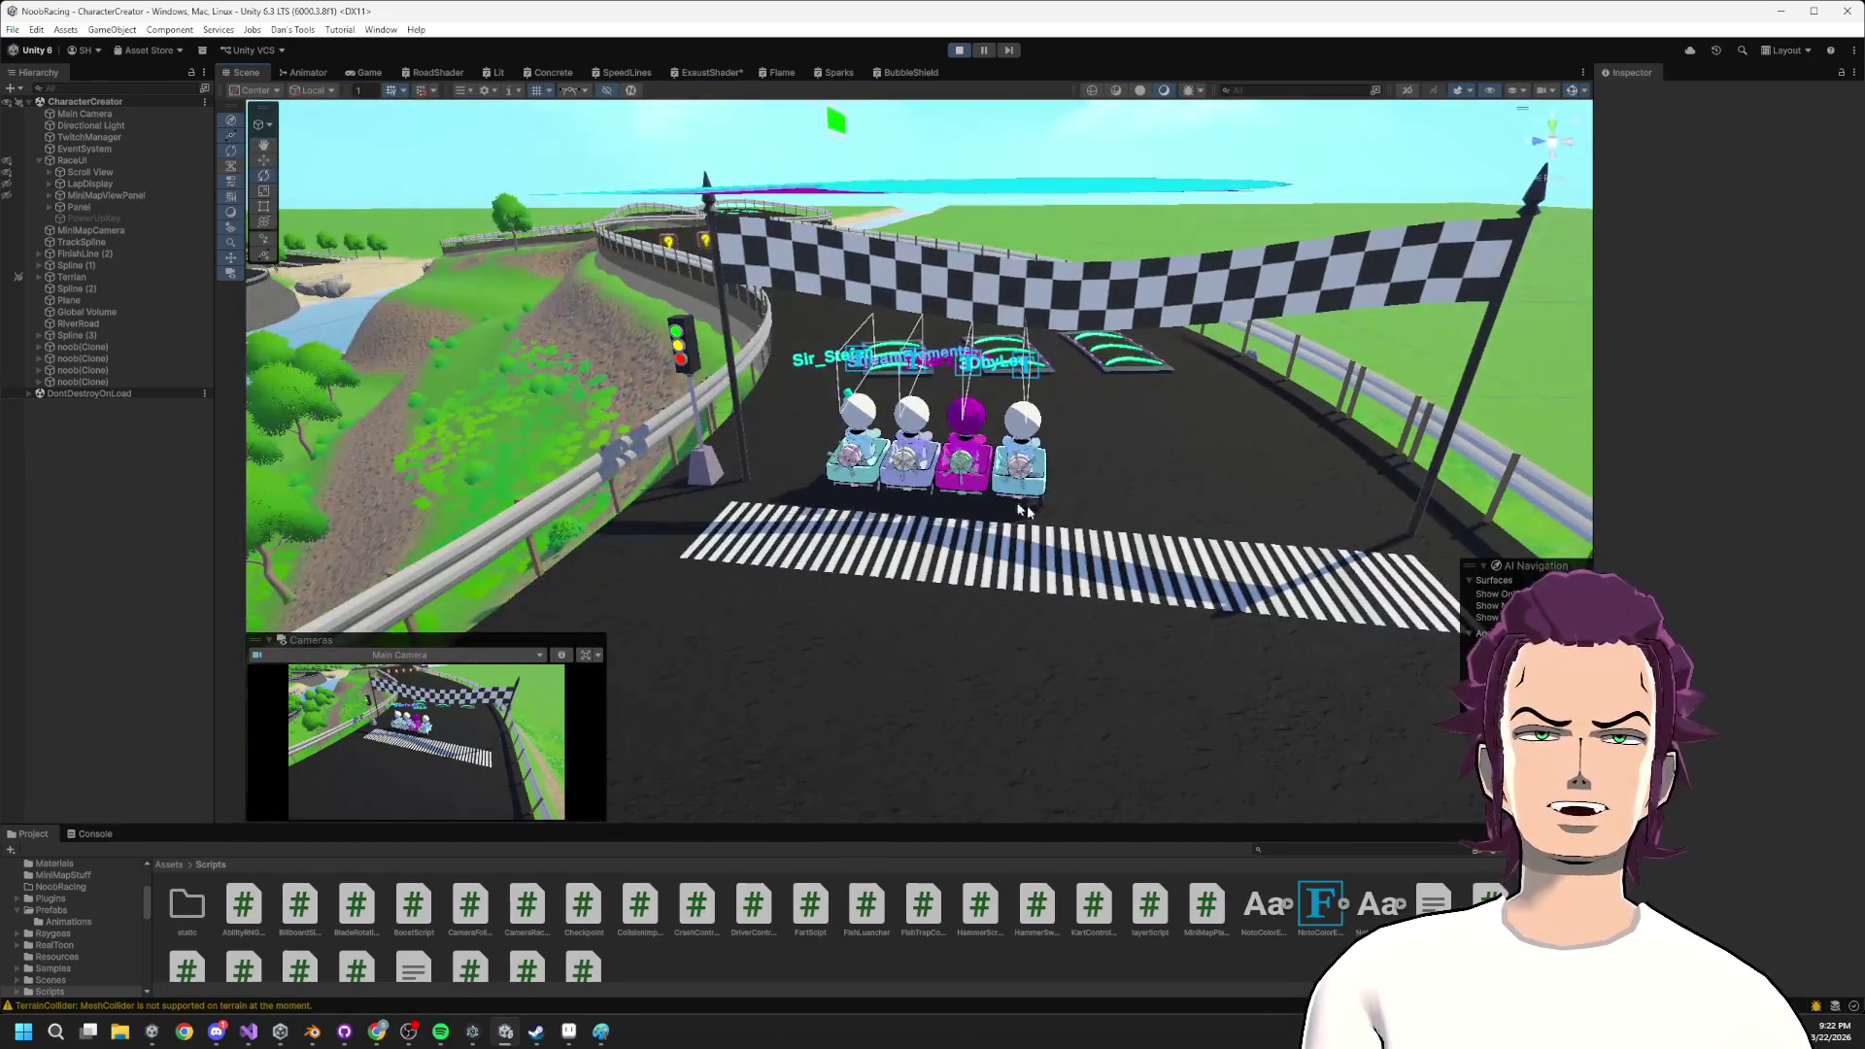
{"action": "left_click_drag", "start_coordinate": [889, 478], "coordinate": [1277, 490]}
{"action": "left_click_drag", "start_coordinate": [930, 538], "coordinate": [1025, 539]}
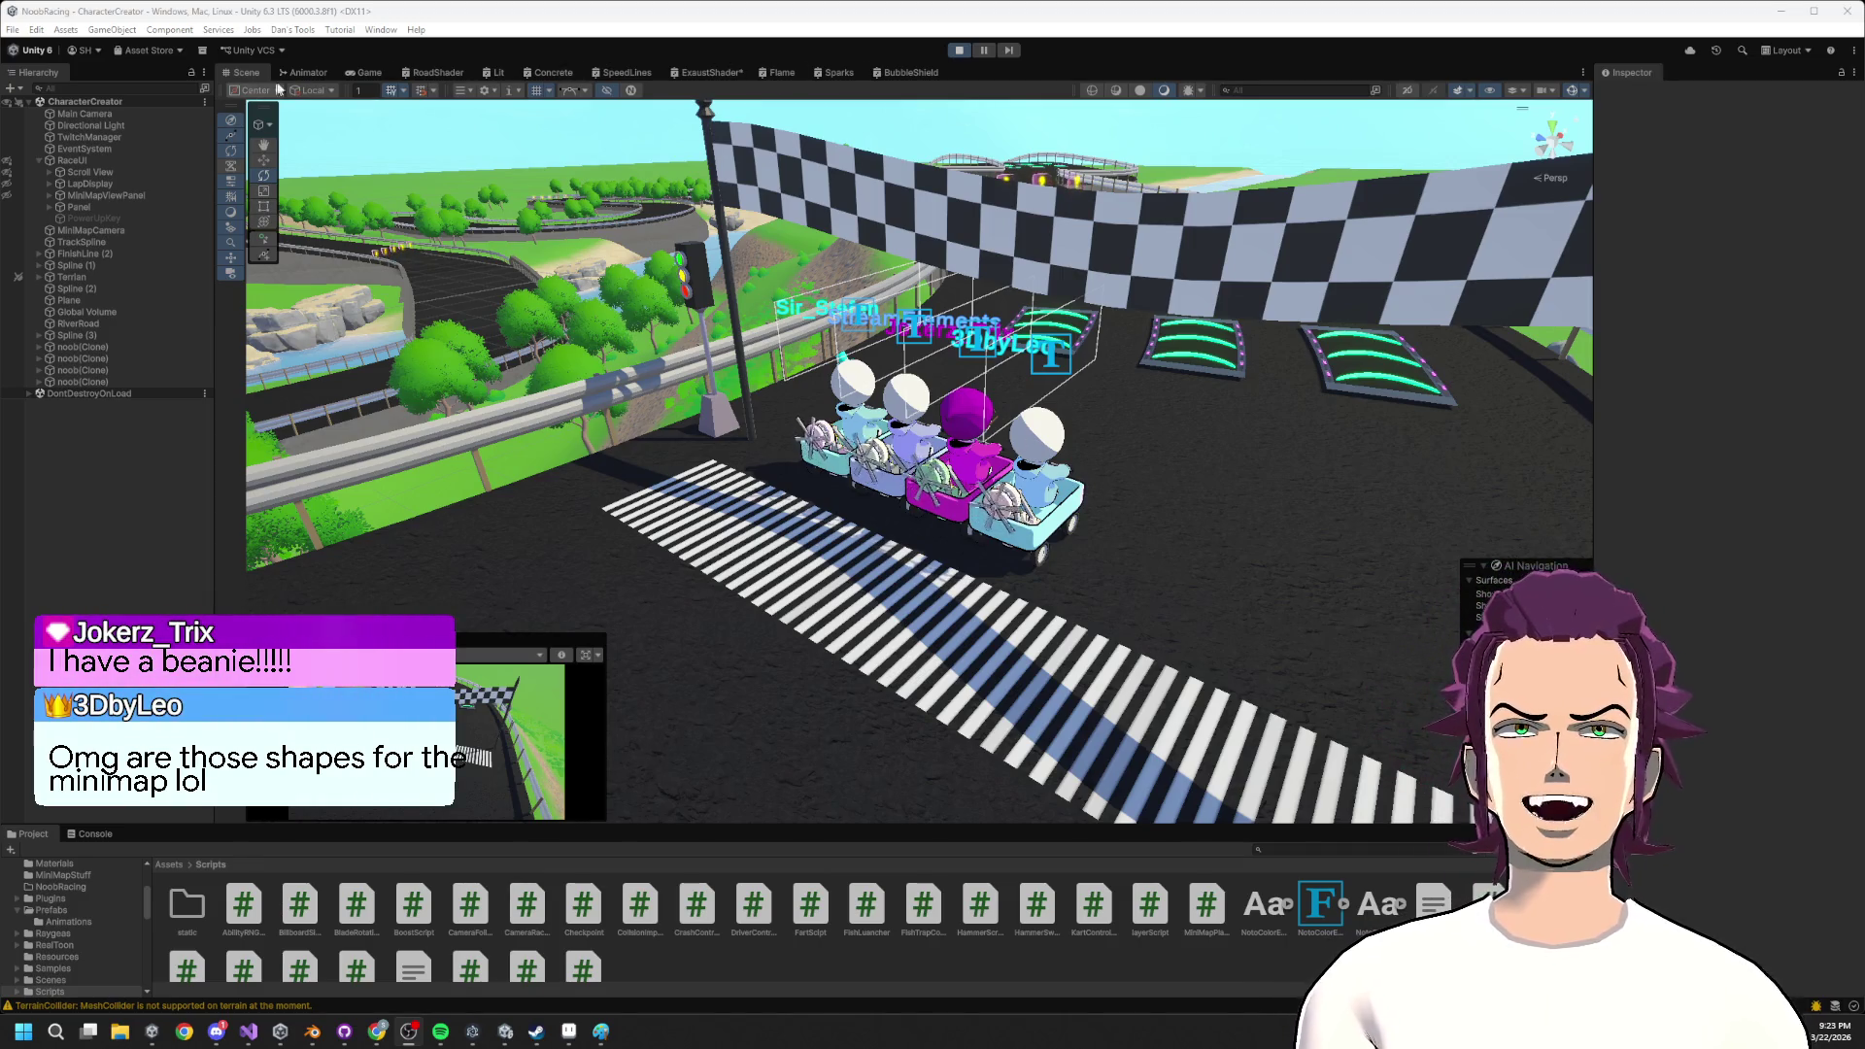
{"action": "mouse_move", "coordinate": [971, 622]}
{"action": "left_mouse_down"}
{"action": "mouse_move", "coordinate": [1016, 608]}
{"action": "mouse_move", "coordinate": [1017, 388]}
{"action": "mouse_move", "coordinate": [1116, 595]}
{"action": "mouse_move", "coordinate": [1166, 574]}
{"action": "mouse_move", "coordinate": [952, 583]}
{"action": "left_mouse_up"}
{"action": "left_click", "coordinate": [348, 72]}
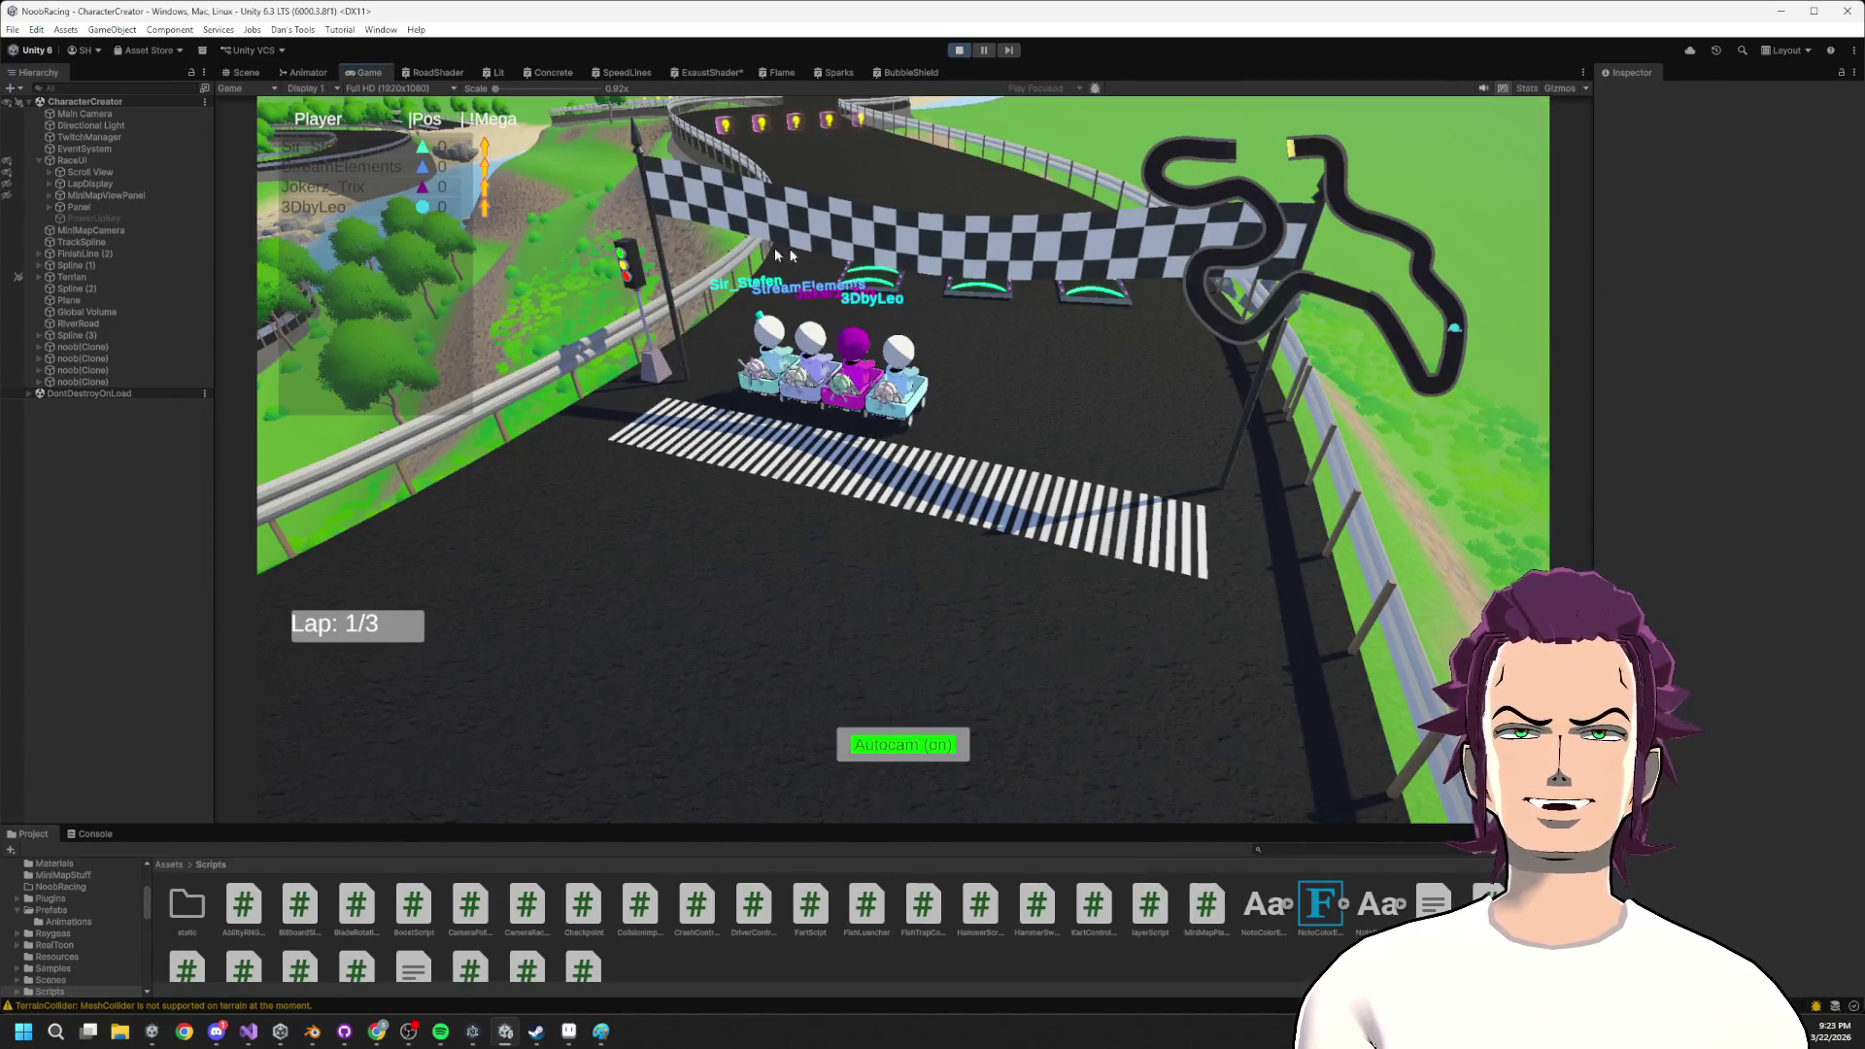
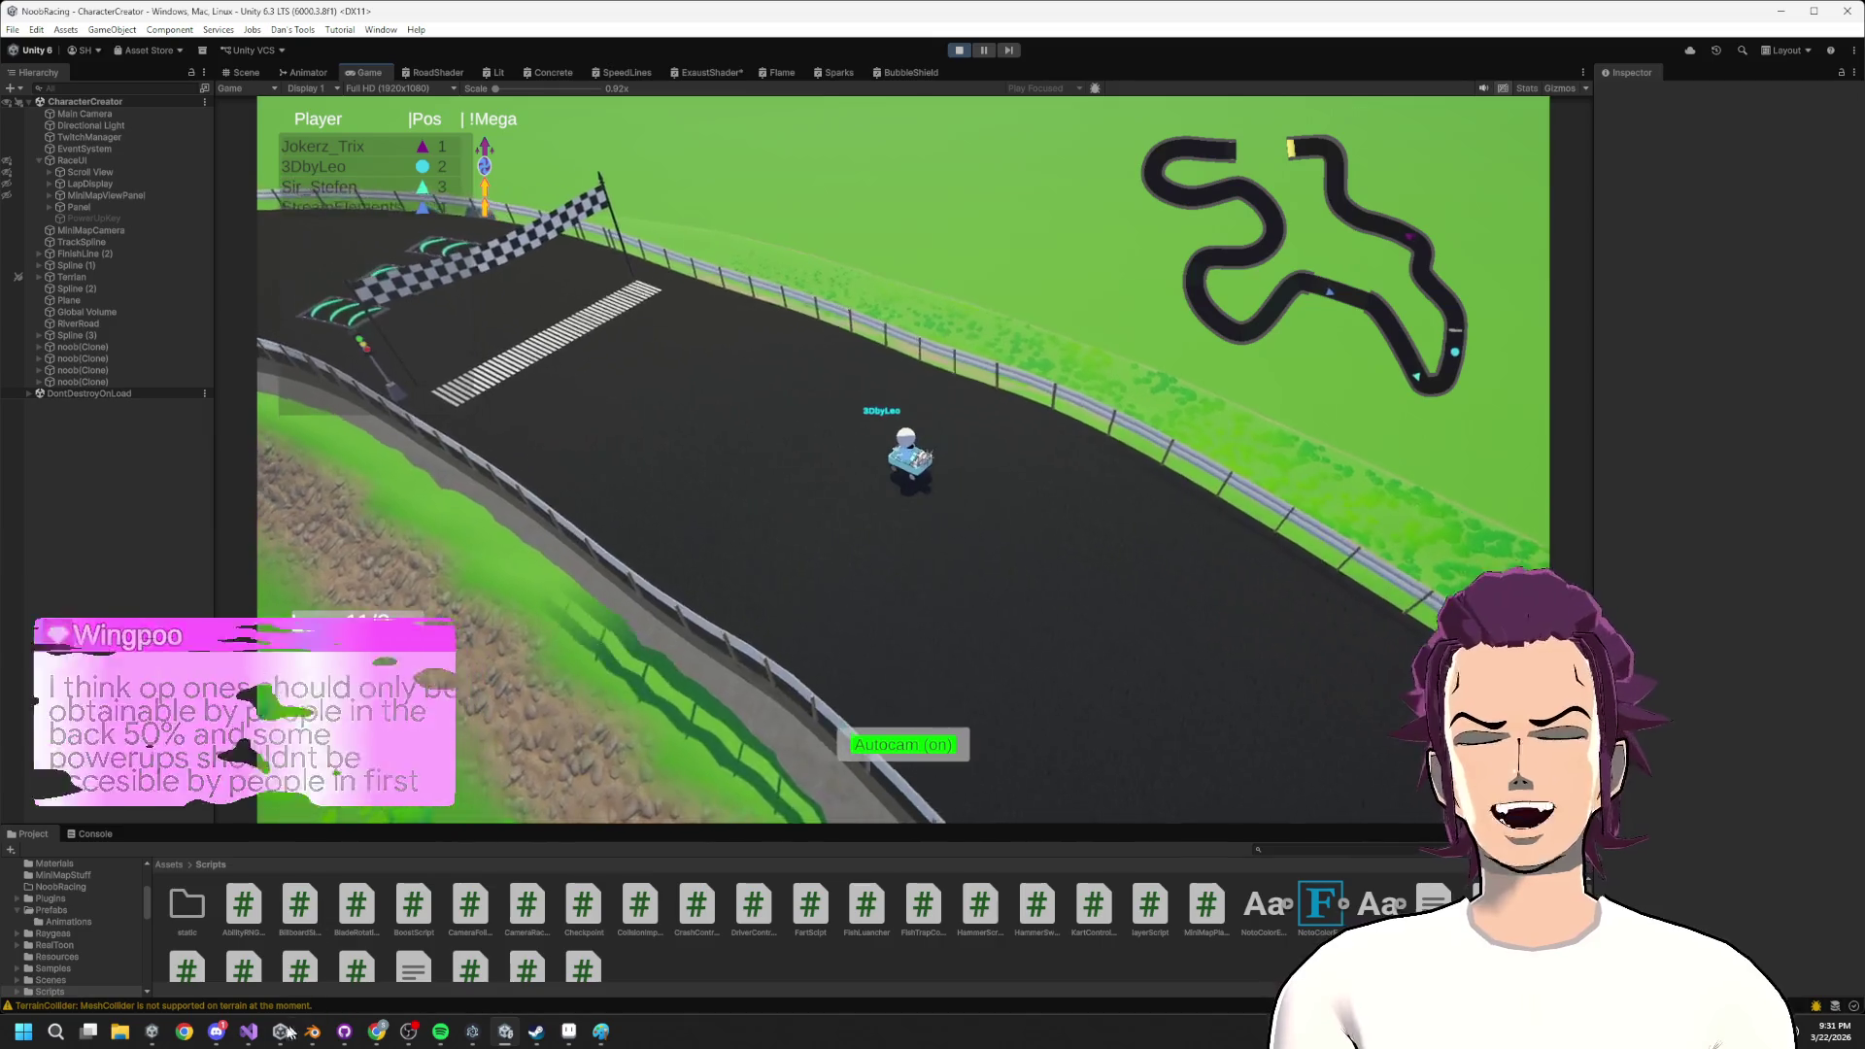
Glance at RaceUIController.cs, then select the start-line boost pad in Unity's Scene view.
{"action": "left_click", "coordinate": [251, 1032]}
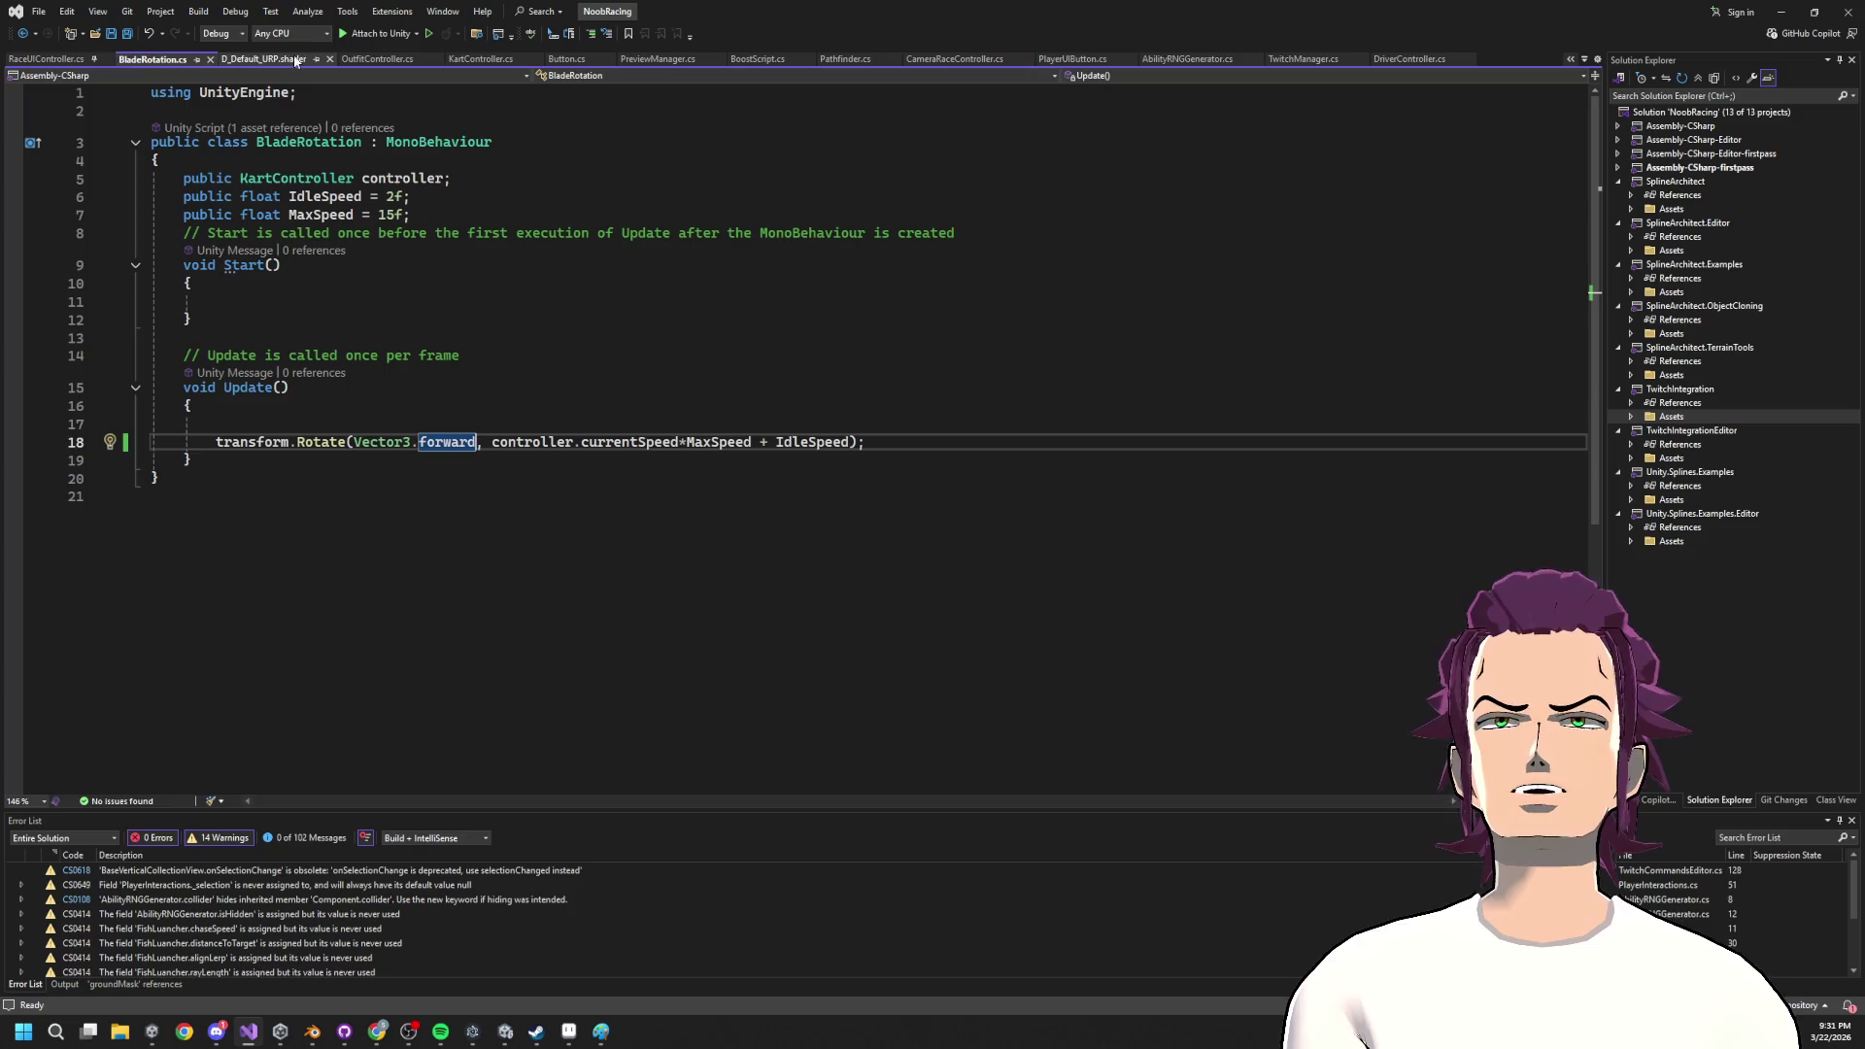
{"action": "left_click", "coordinate": [32, 60]}
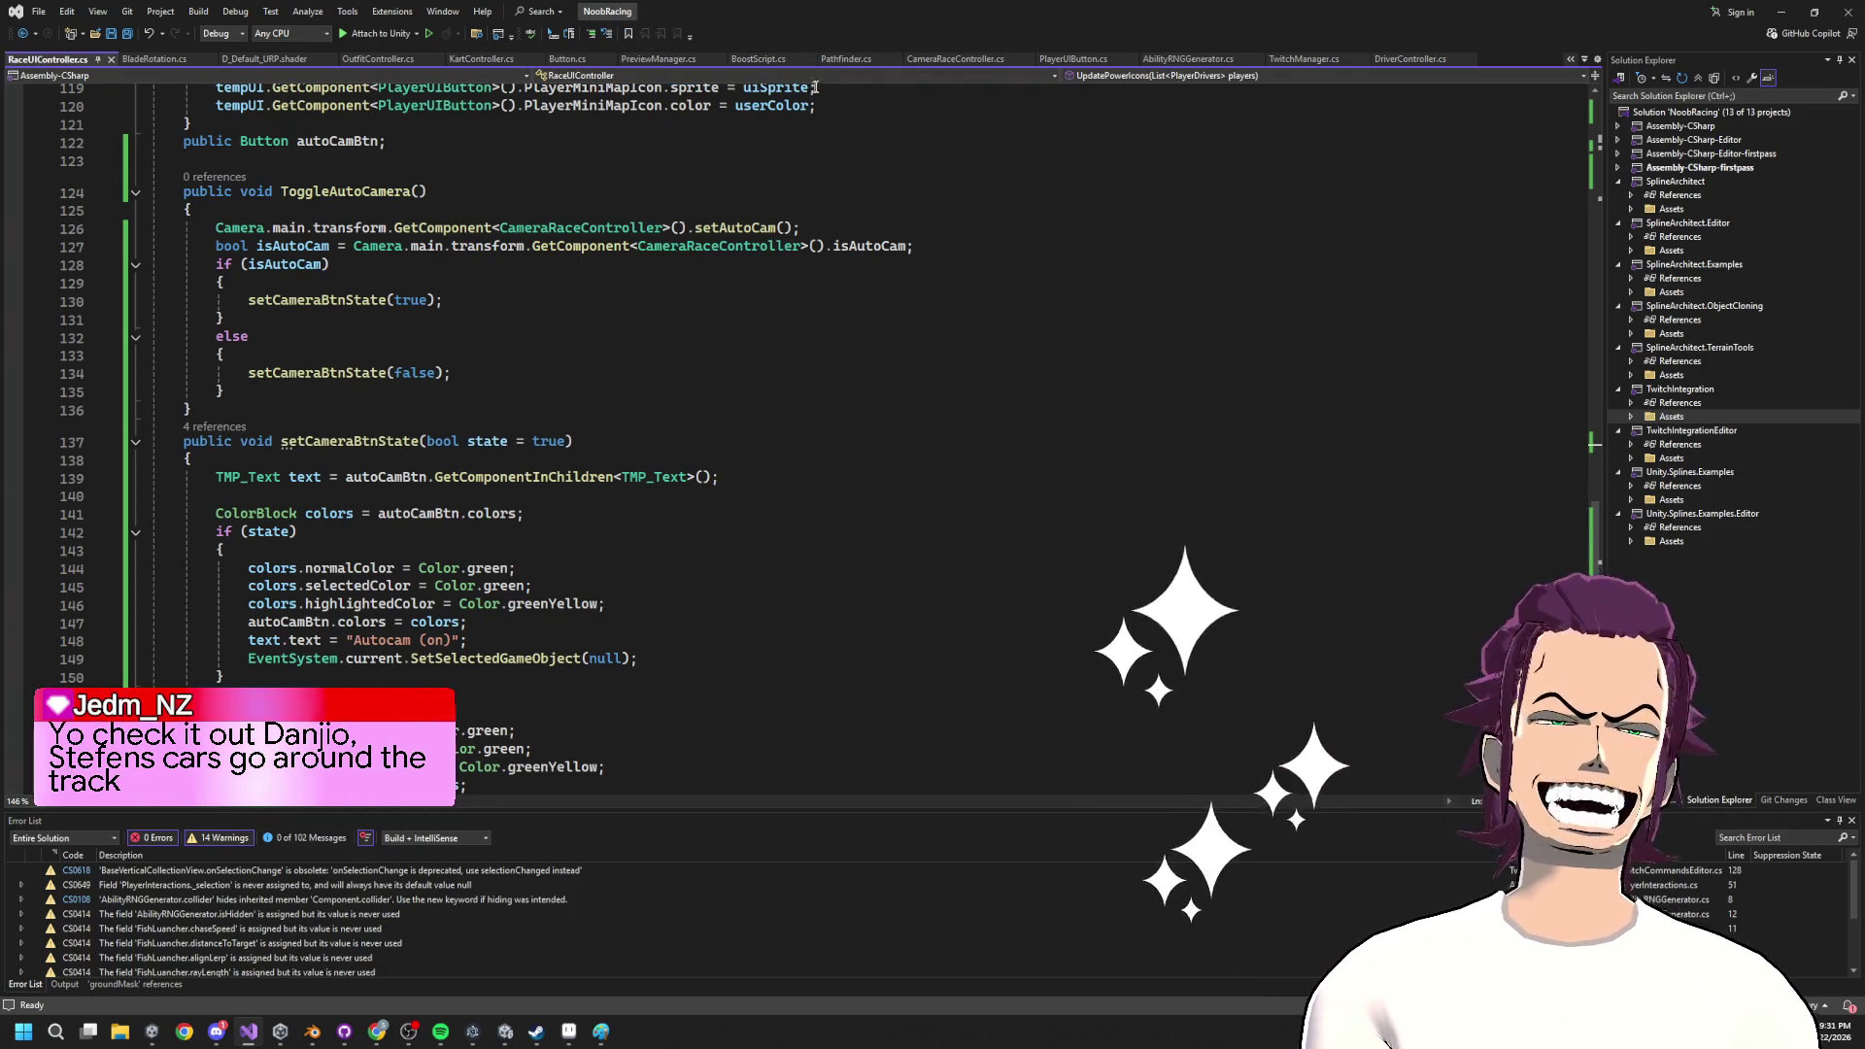
{"action": "left_click", "coordinate": [1766, 5]}
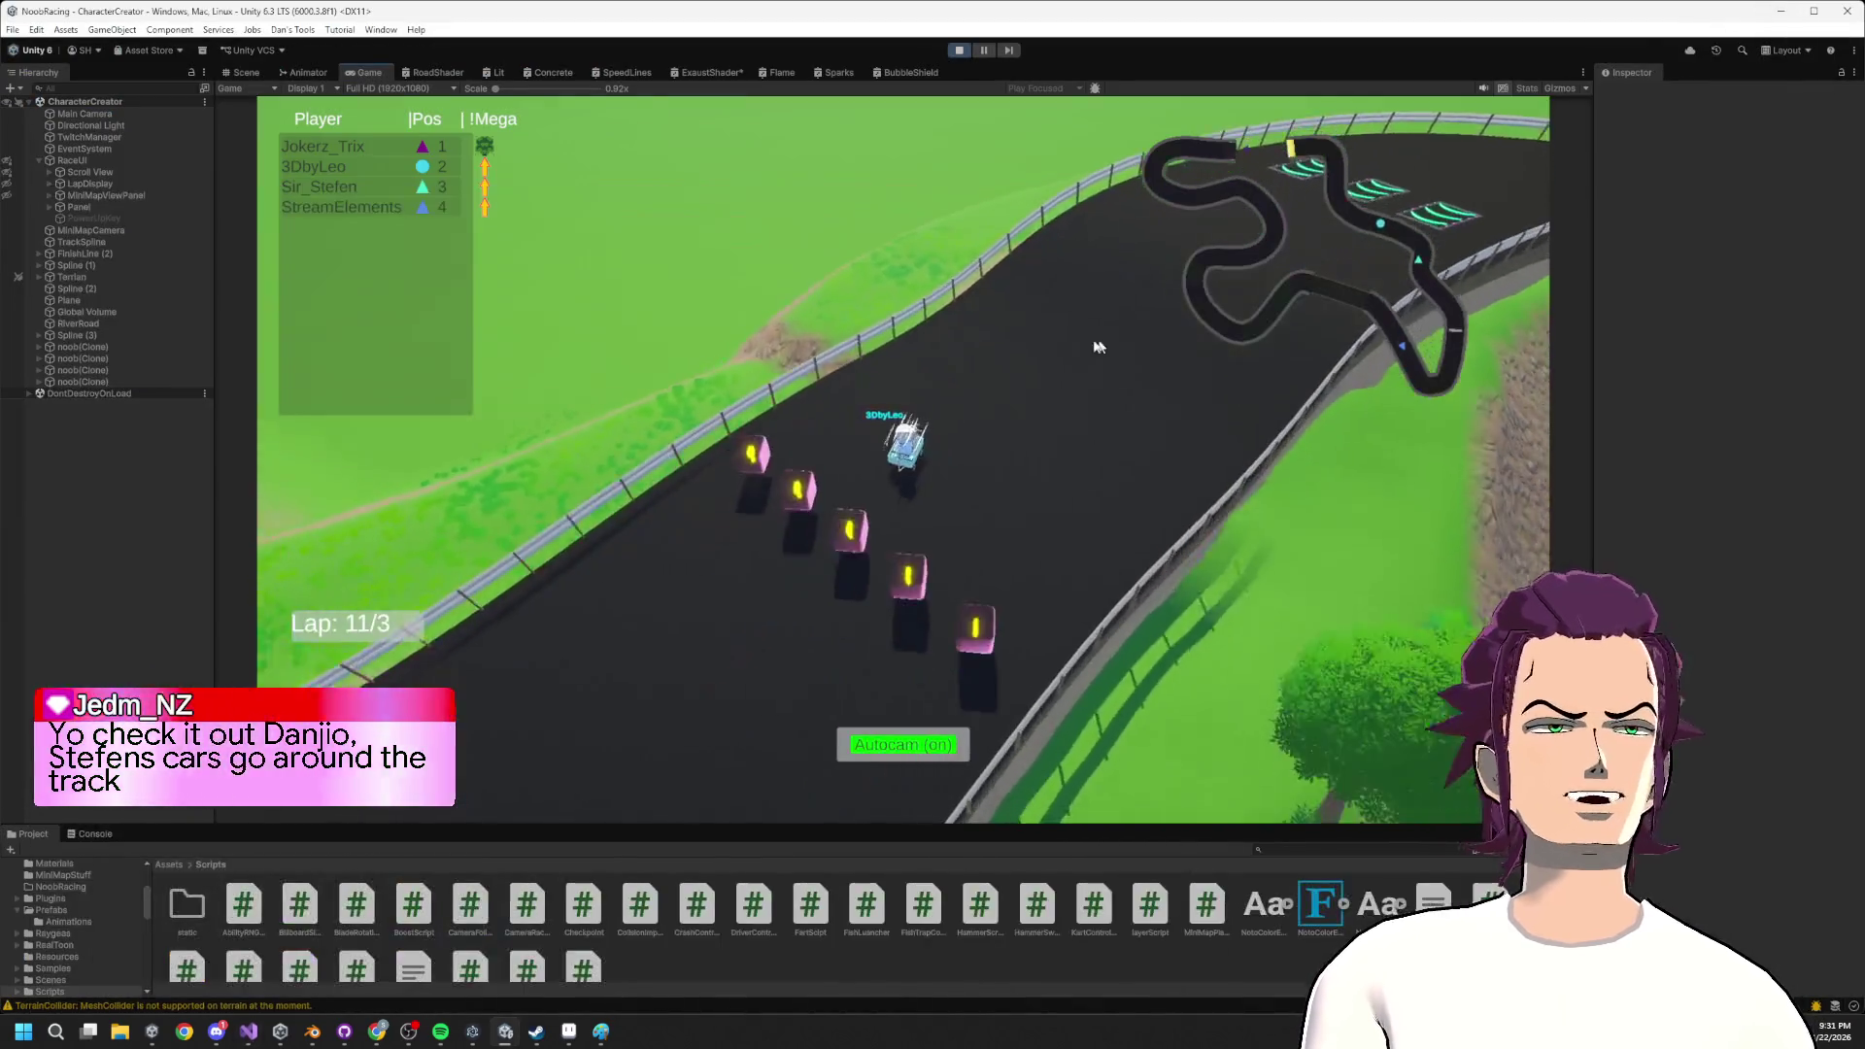
{"action": "left_click", "coordinate": [246, 72]}
{"action": "scroll", "coordinate": [1267, 661], "scroll_direction": "down", "scroll_amount": 5}
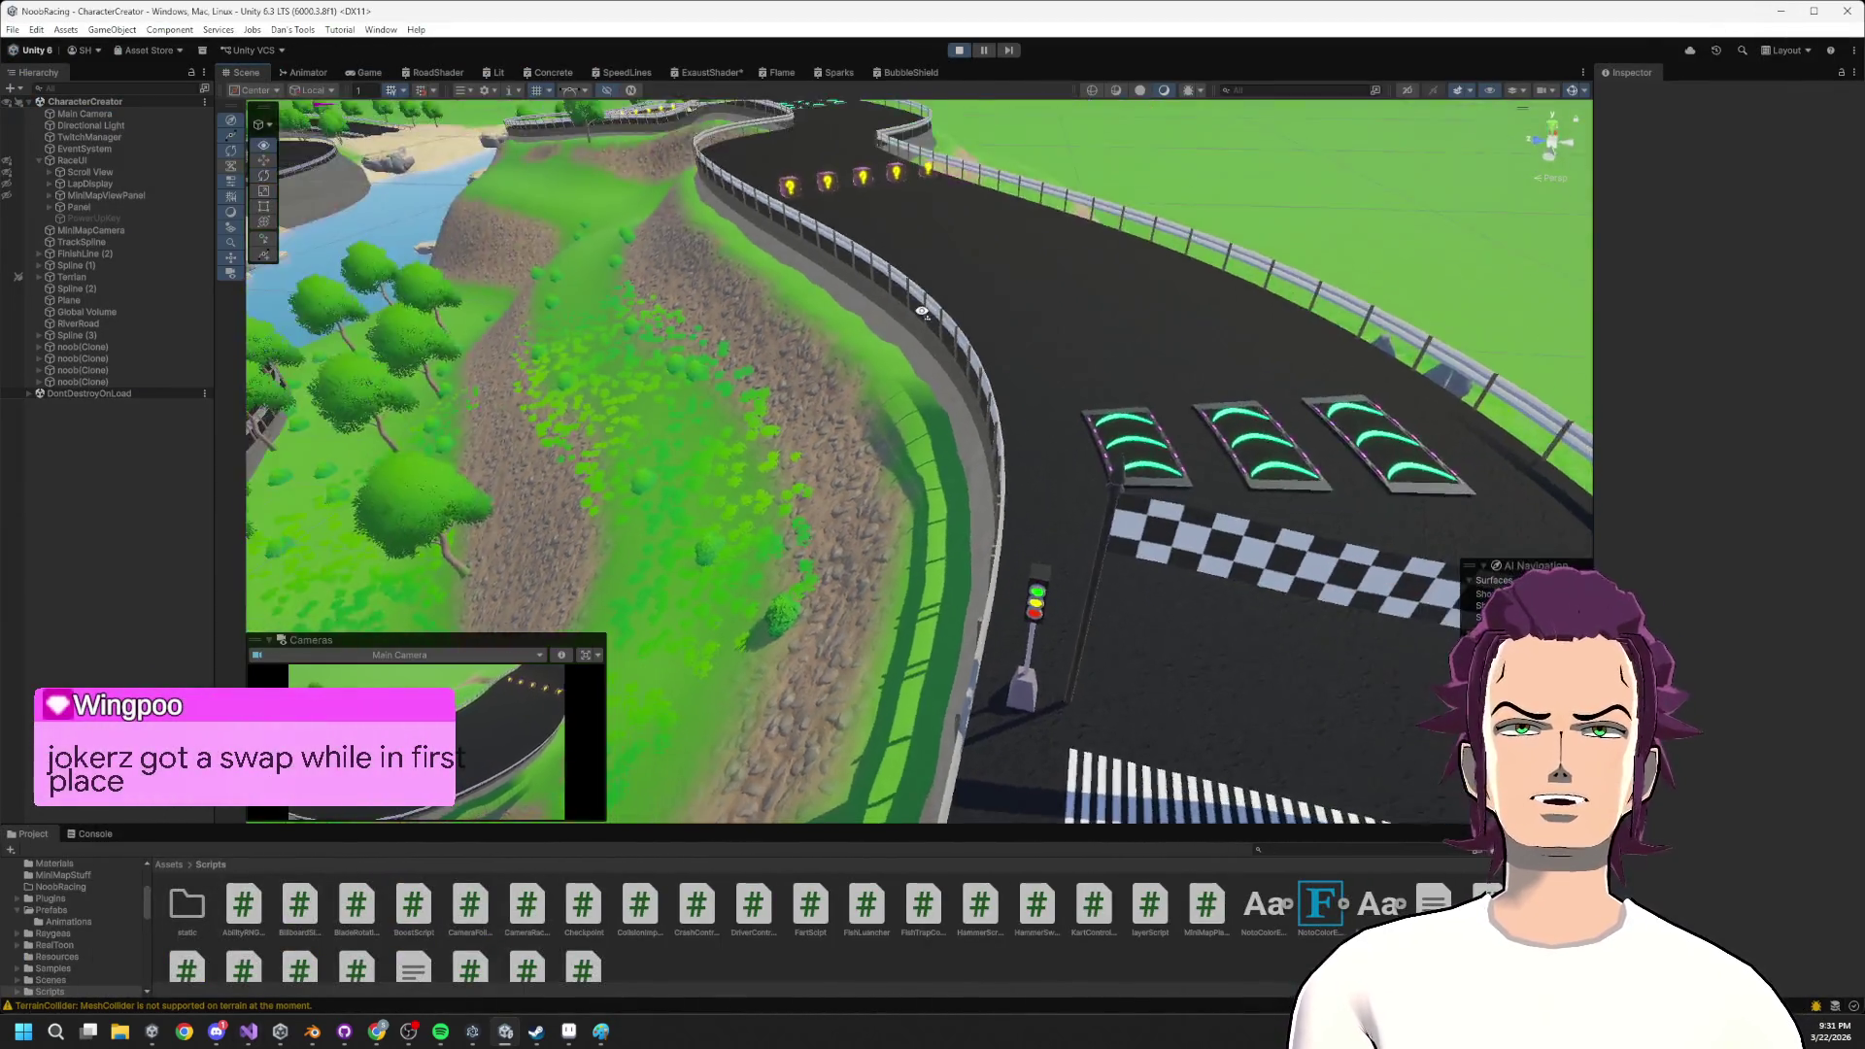
{"action": "left_click_drag", "start_coordinate": [1267, 660], "coordinate": [1200, 564]}
{"action": "left_click", "coordinate": [1192, 550]}
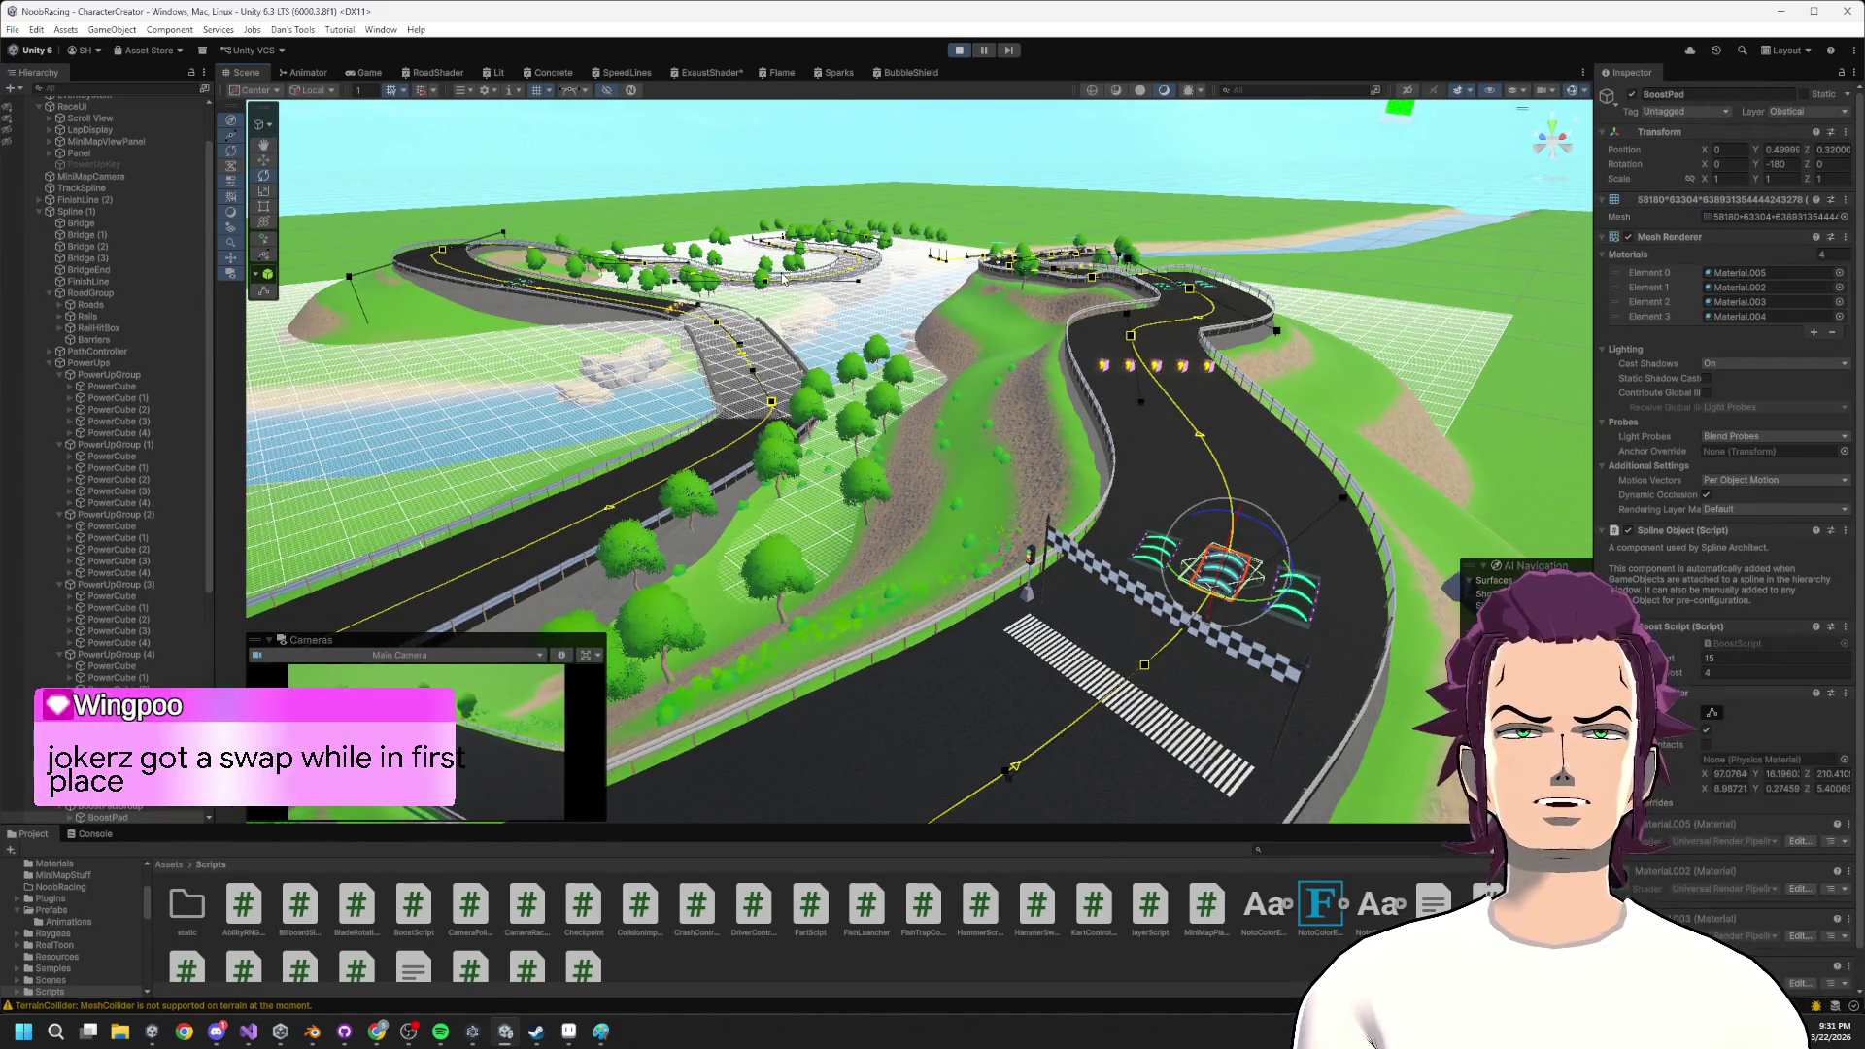
Frame PathController and orbit over the finish line and infield, then return to Visual Studio.
{"action": "double_click", "coordinate": [92, 351]}
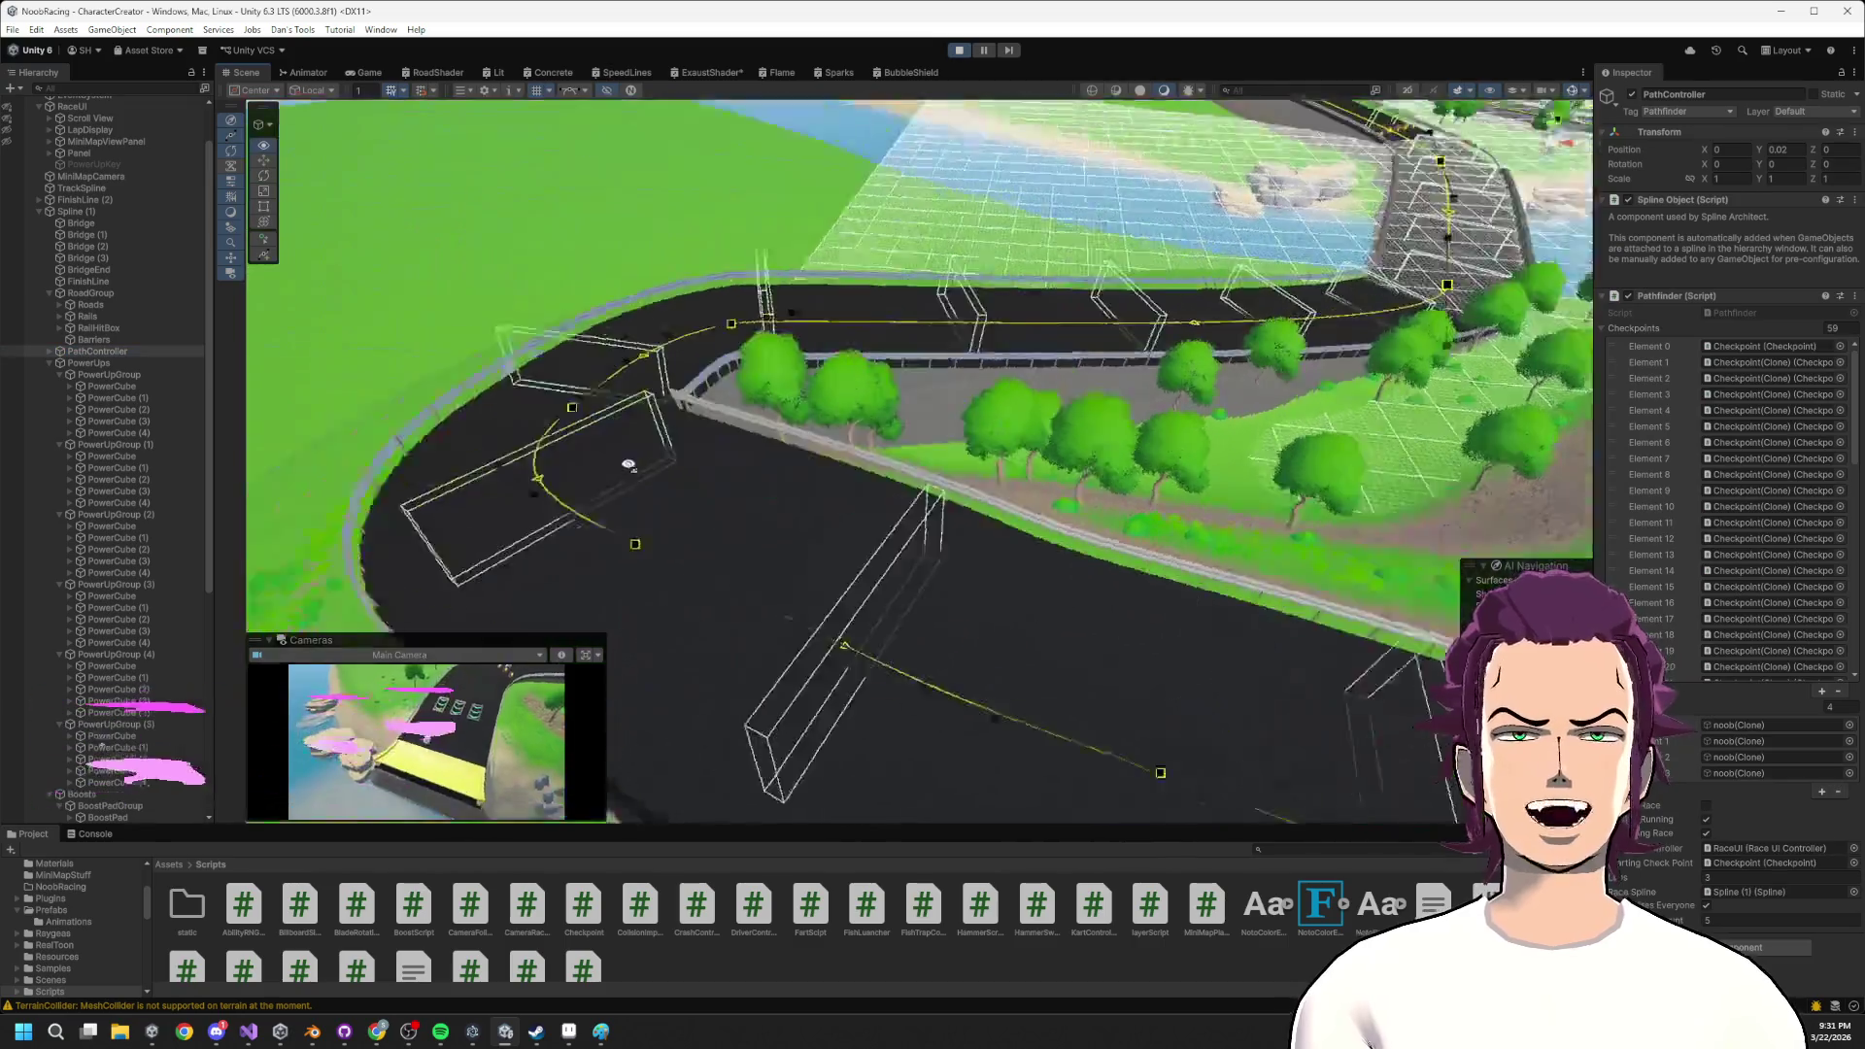
{"action": "mouse_move", "coordinate": [628, 465]}
{"action": "left_mouse_down"}
{"action": "mouse_move", "coordinate": [949, 424]}
{"action": "mouse_move", "coordinate": [1101, 322]}
{"action": "mouse_move", "coordinate": [898, 279]}
{"action": "mouse_move", "coordinate": [958, 278]}
{"action": "mouse_move", "coordinate": [908, 317]}
{"action": "mouse_move", "coordinate": [749, 324]}
{"action": "mouse_move", "coordinate": [737, 300]}
{"action": "mouse_move", "coordinate": [646, 283]}
{"action": "mouse_move", "coordinate": [365, 281]}
{"action": "mouse_move", "coordinate": [437, 258]}
{"action": "mouse_move", "coordinate": [49, 252]}
{"action": "mouse_move", "coordinate": [220, 379]}
{"action": "mouse_move", "coordinate": [620, 93]}
{"action": "left_mouse_up"}
{"action": "mouse_move", "coordinate": [661, 195]}
{"action": "left_mouse_down"}
{"action": "mouse_move", "coordinate": [383, 403]}
{"action": "mouse_move", "coordinate": [382, 386]}
{"action": "mouse_move", "coordinate": [516, 369]}
{"action": "left_mouse_up"}
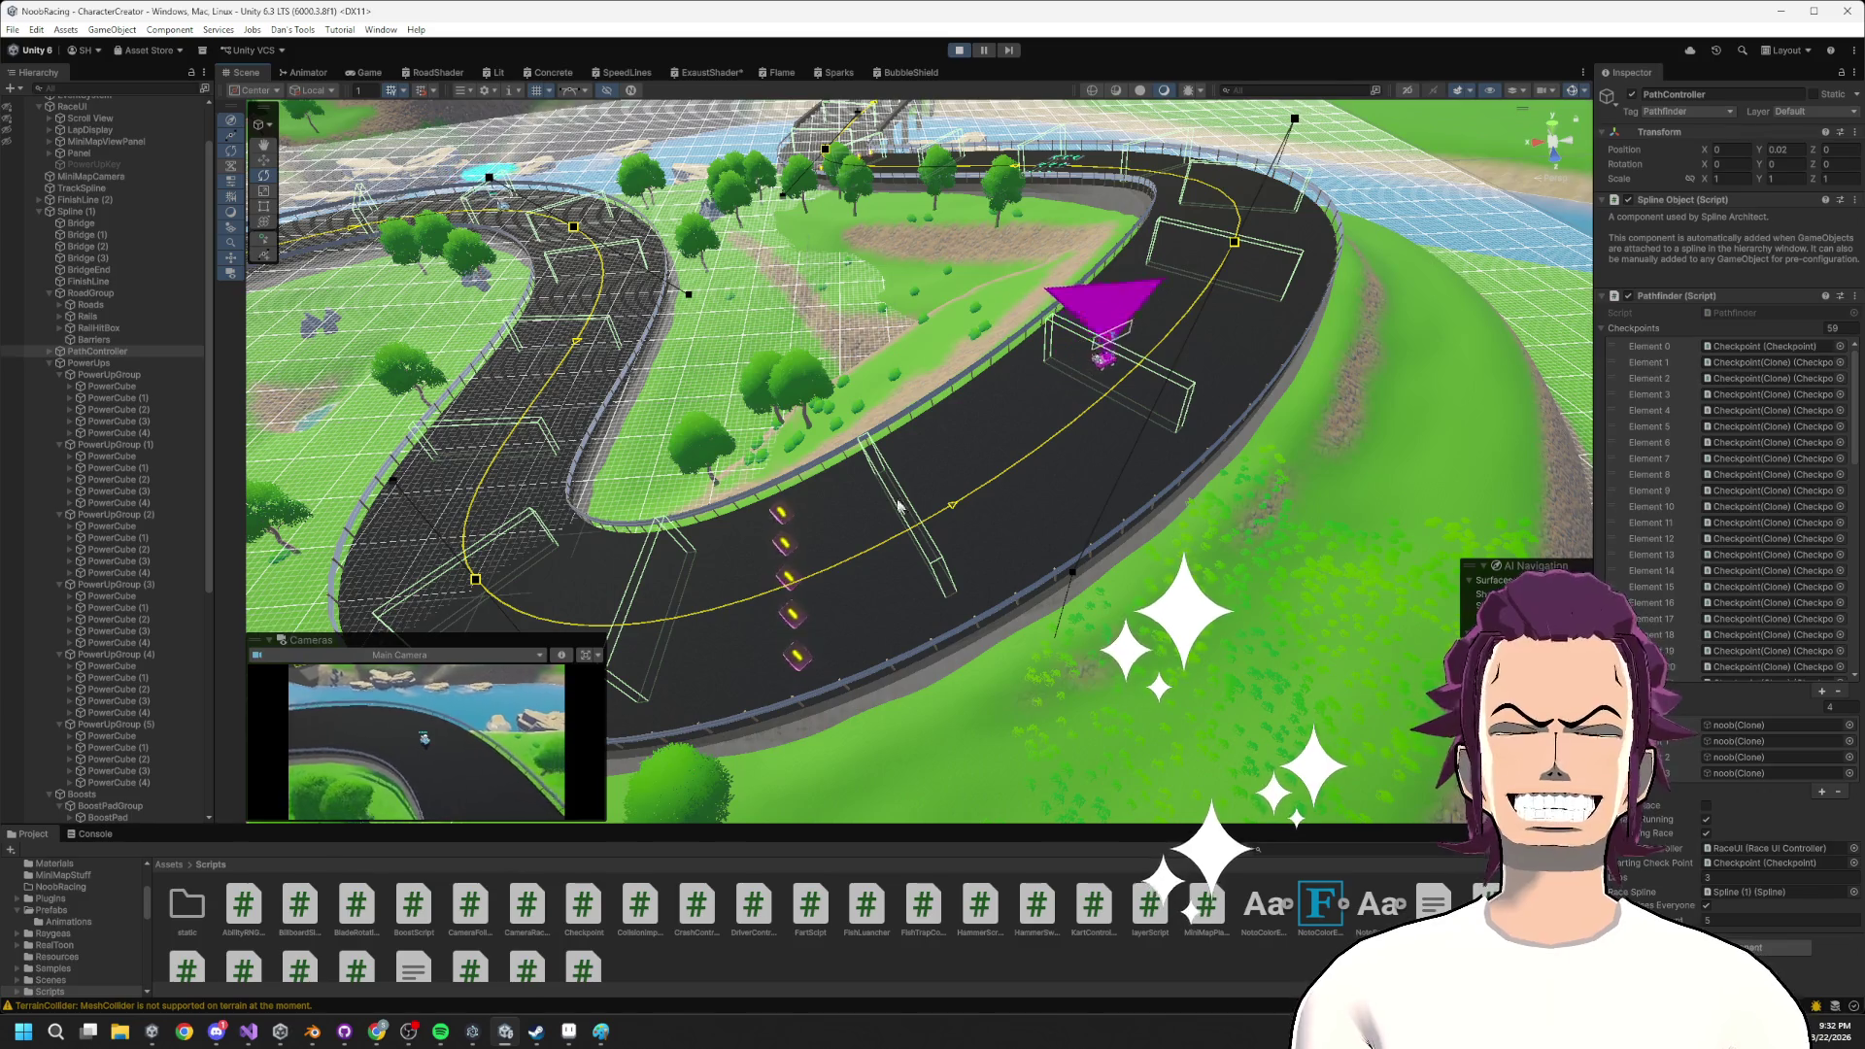
{"action": "scroll", "coordinate": [969, 418], "scroll_direction": "down", "scroll_amount": 5}
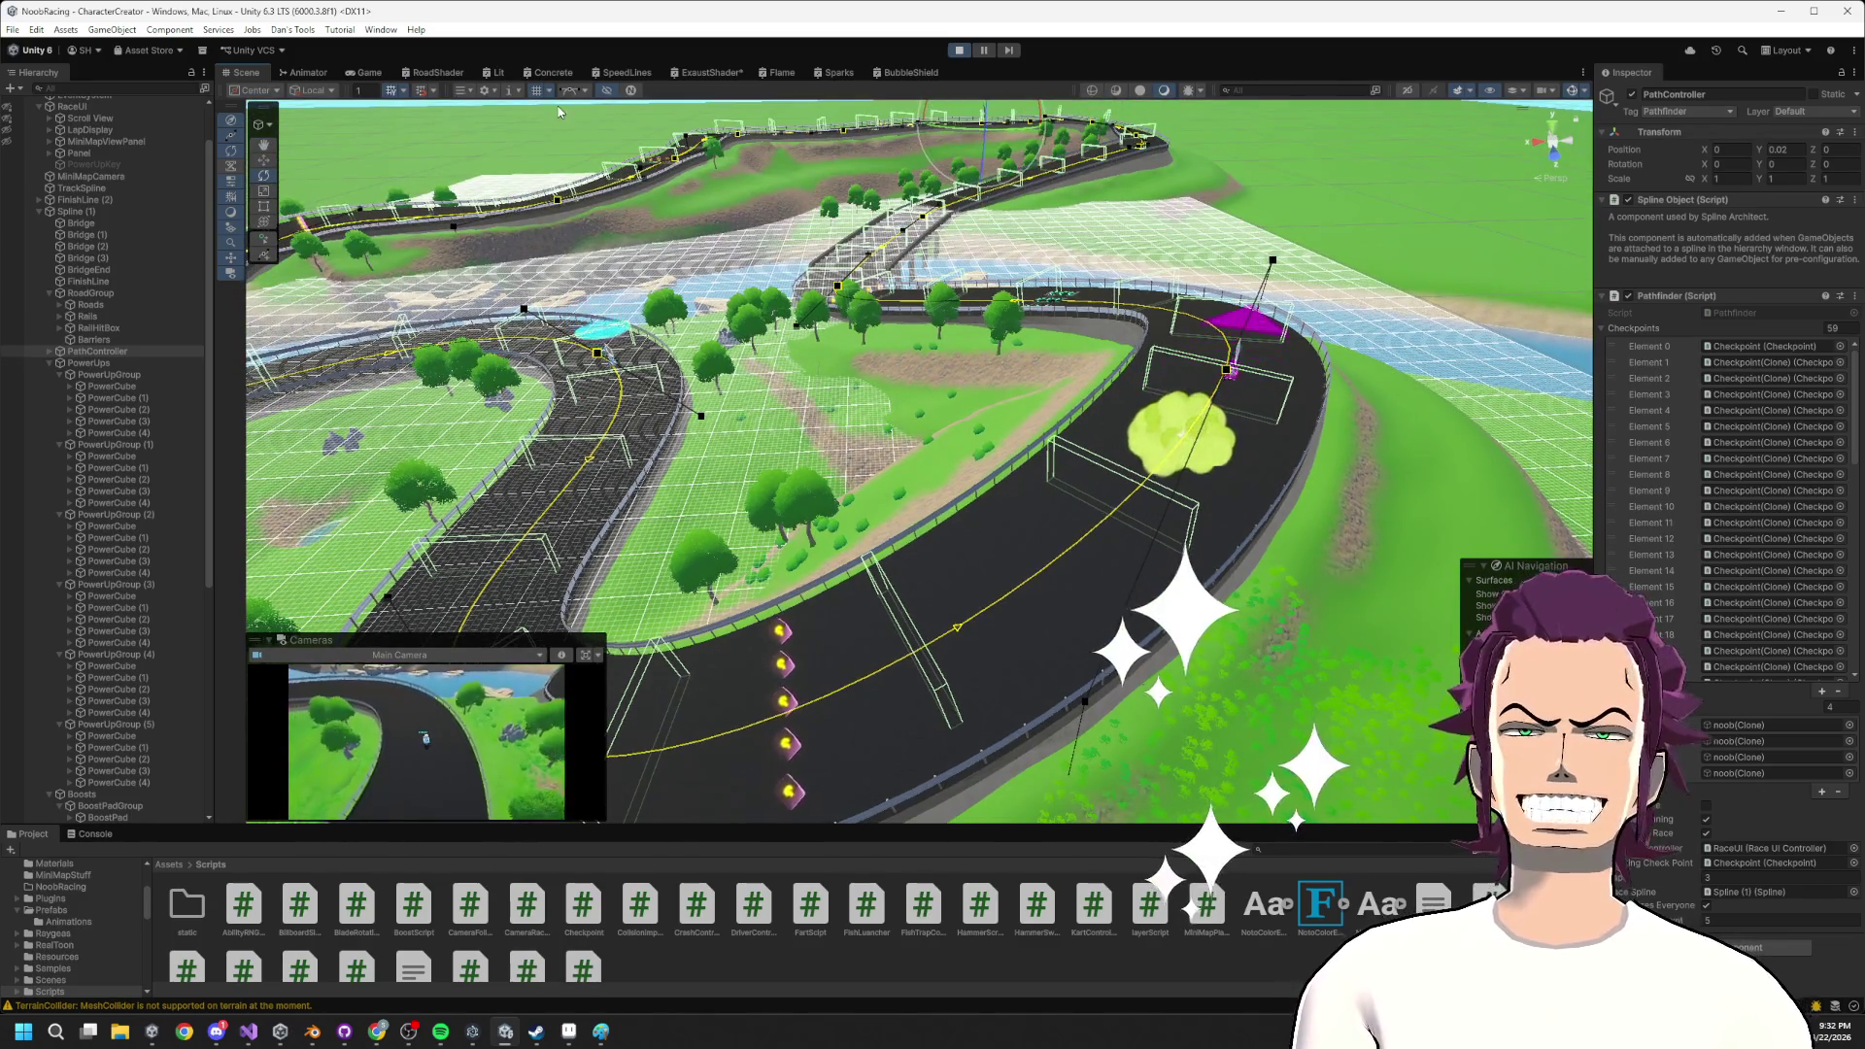
{"action": "key", "text": "alt+Tab"}
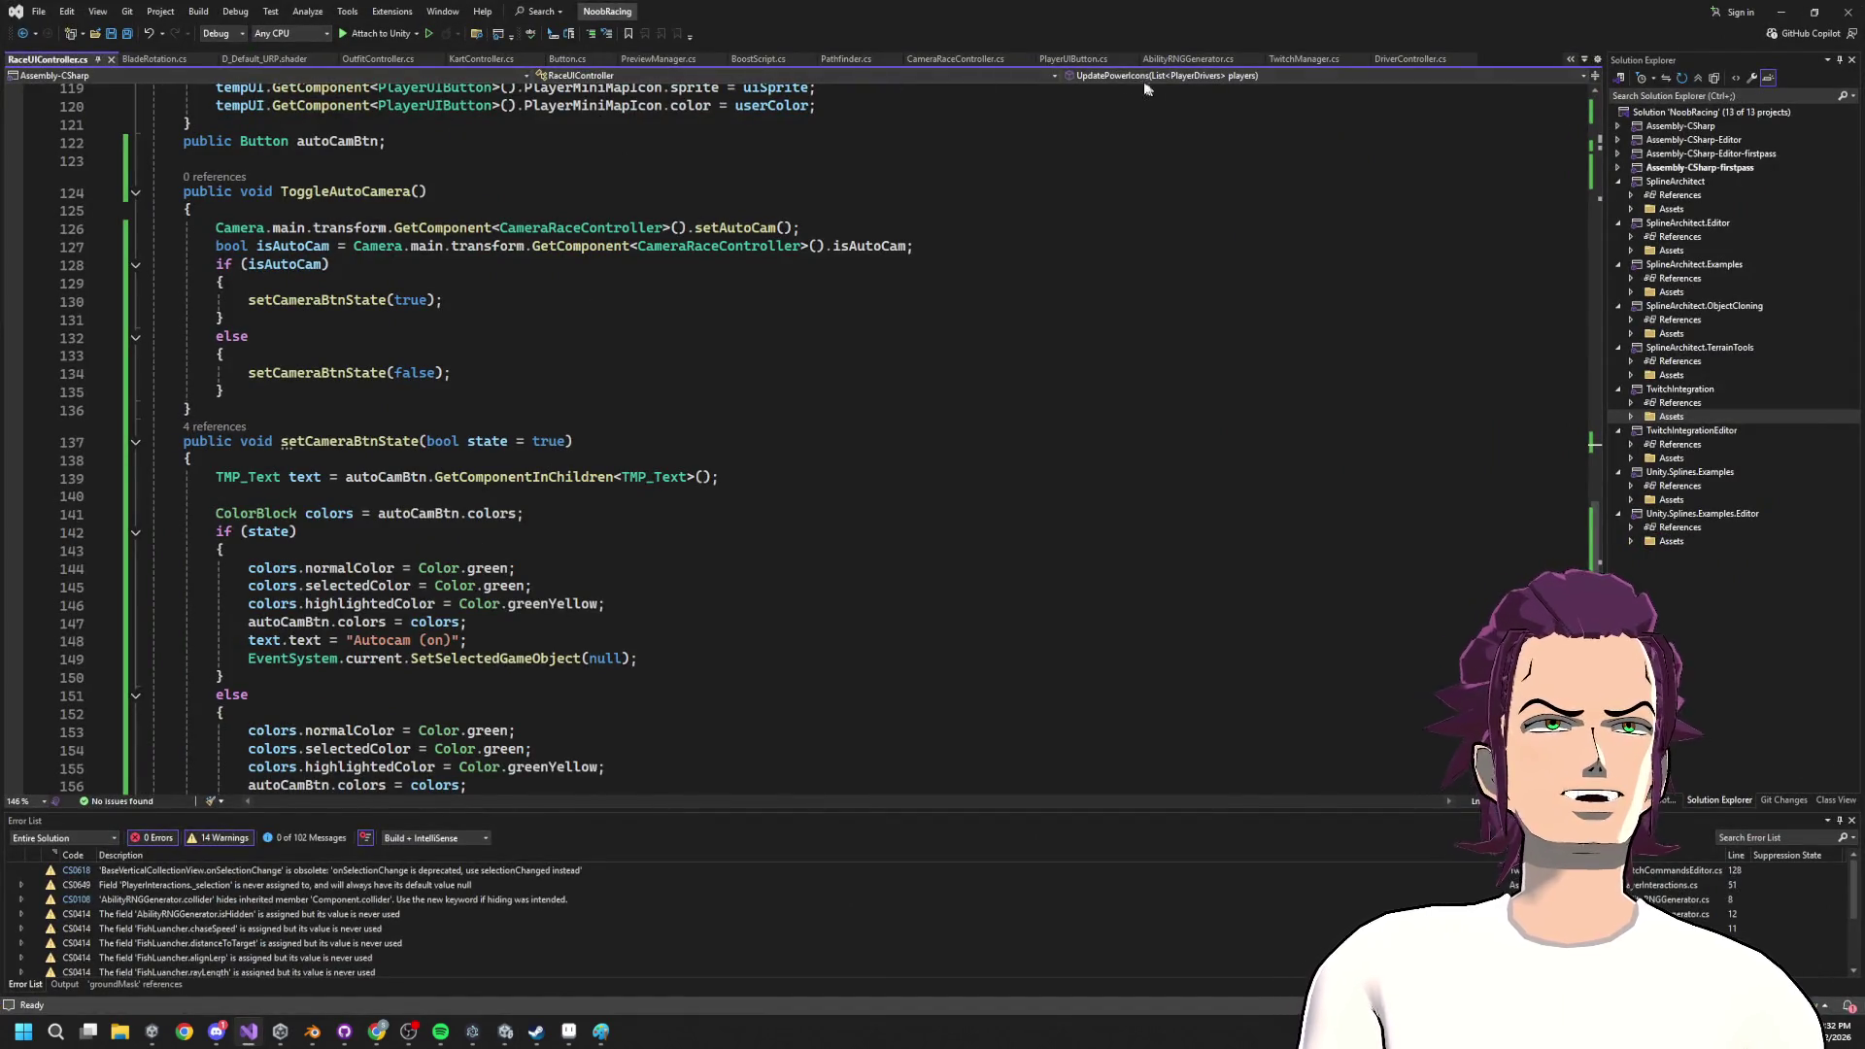
In AbilityRNGGenerator.cs, change == to != in line 38's playerDrivers[0].PlayerName check and save.
{"action": "left_click", "coordinate": [1194, 60]}
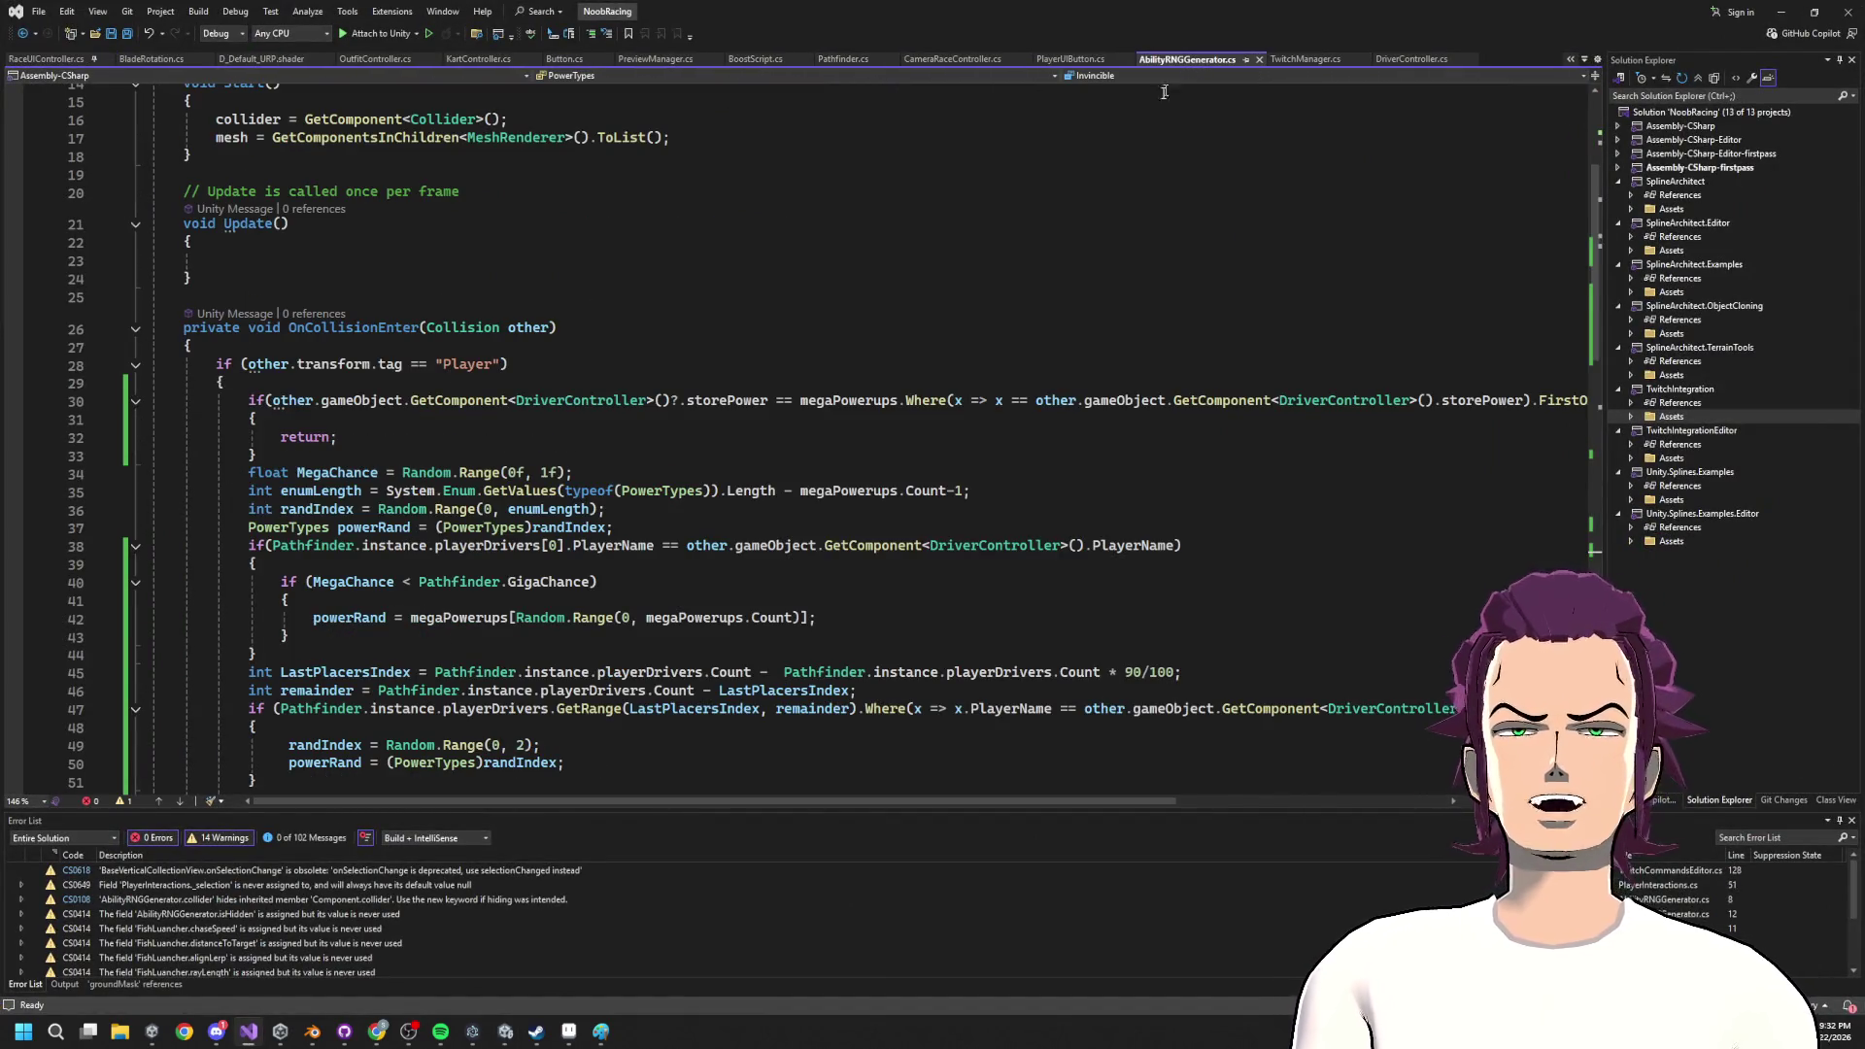
{"action": "scroll", "coordinate": [836, 438], "scroll_direction": "down", "scroll_amount": 3}
{"action": "mouse_move", "coordinate": [235, 383]}
{"action": "left_mouse_down"}
{"action": "mouse_move", "coordinate": [913, 428]}
{"action": "mouse_move", "coordinate": [937, 480]}
{"action": "left_mouse_up"}
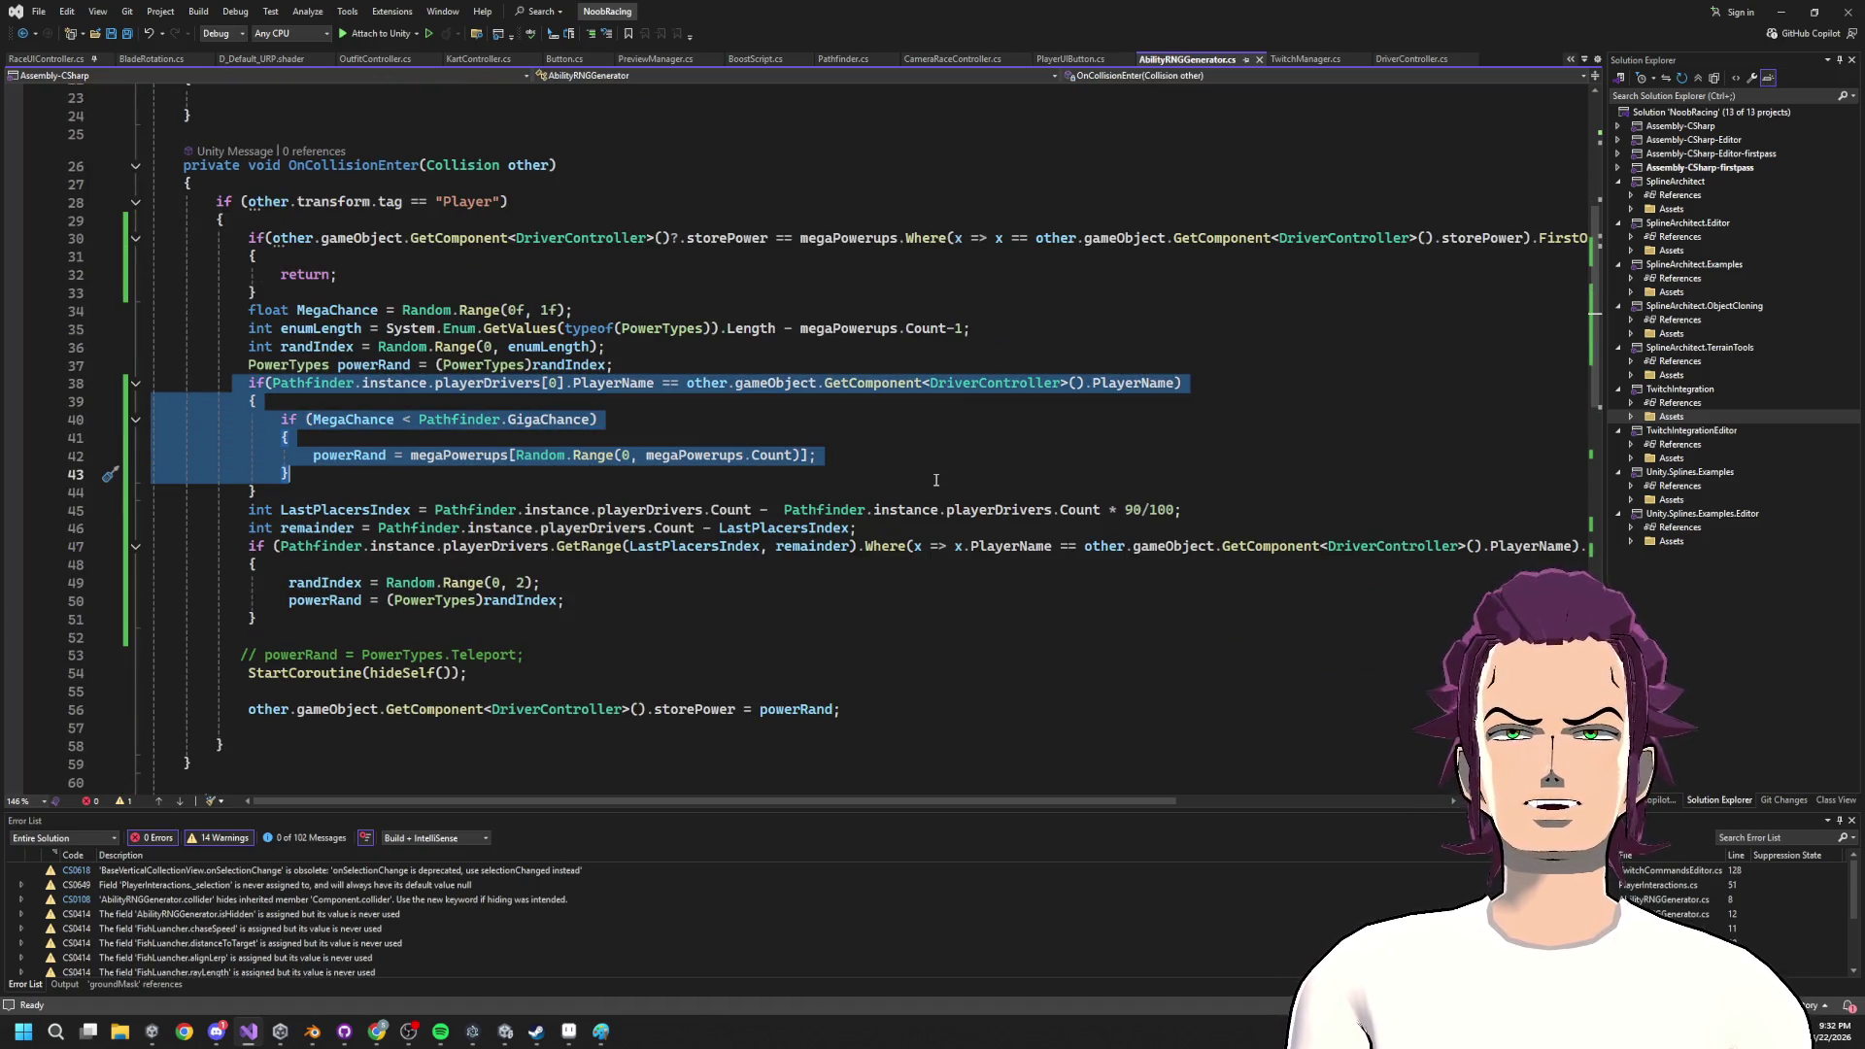
{"action": "left_click", "coordinate": [368, 386]}
{"action": "left_click", "coordinate": [610, 382]}
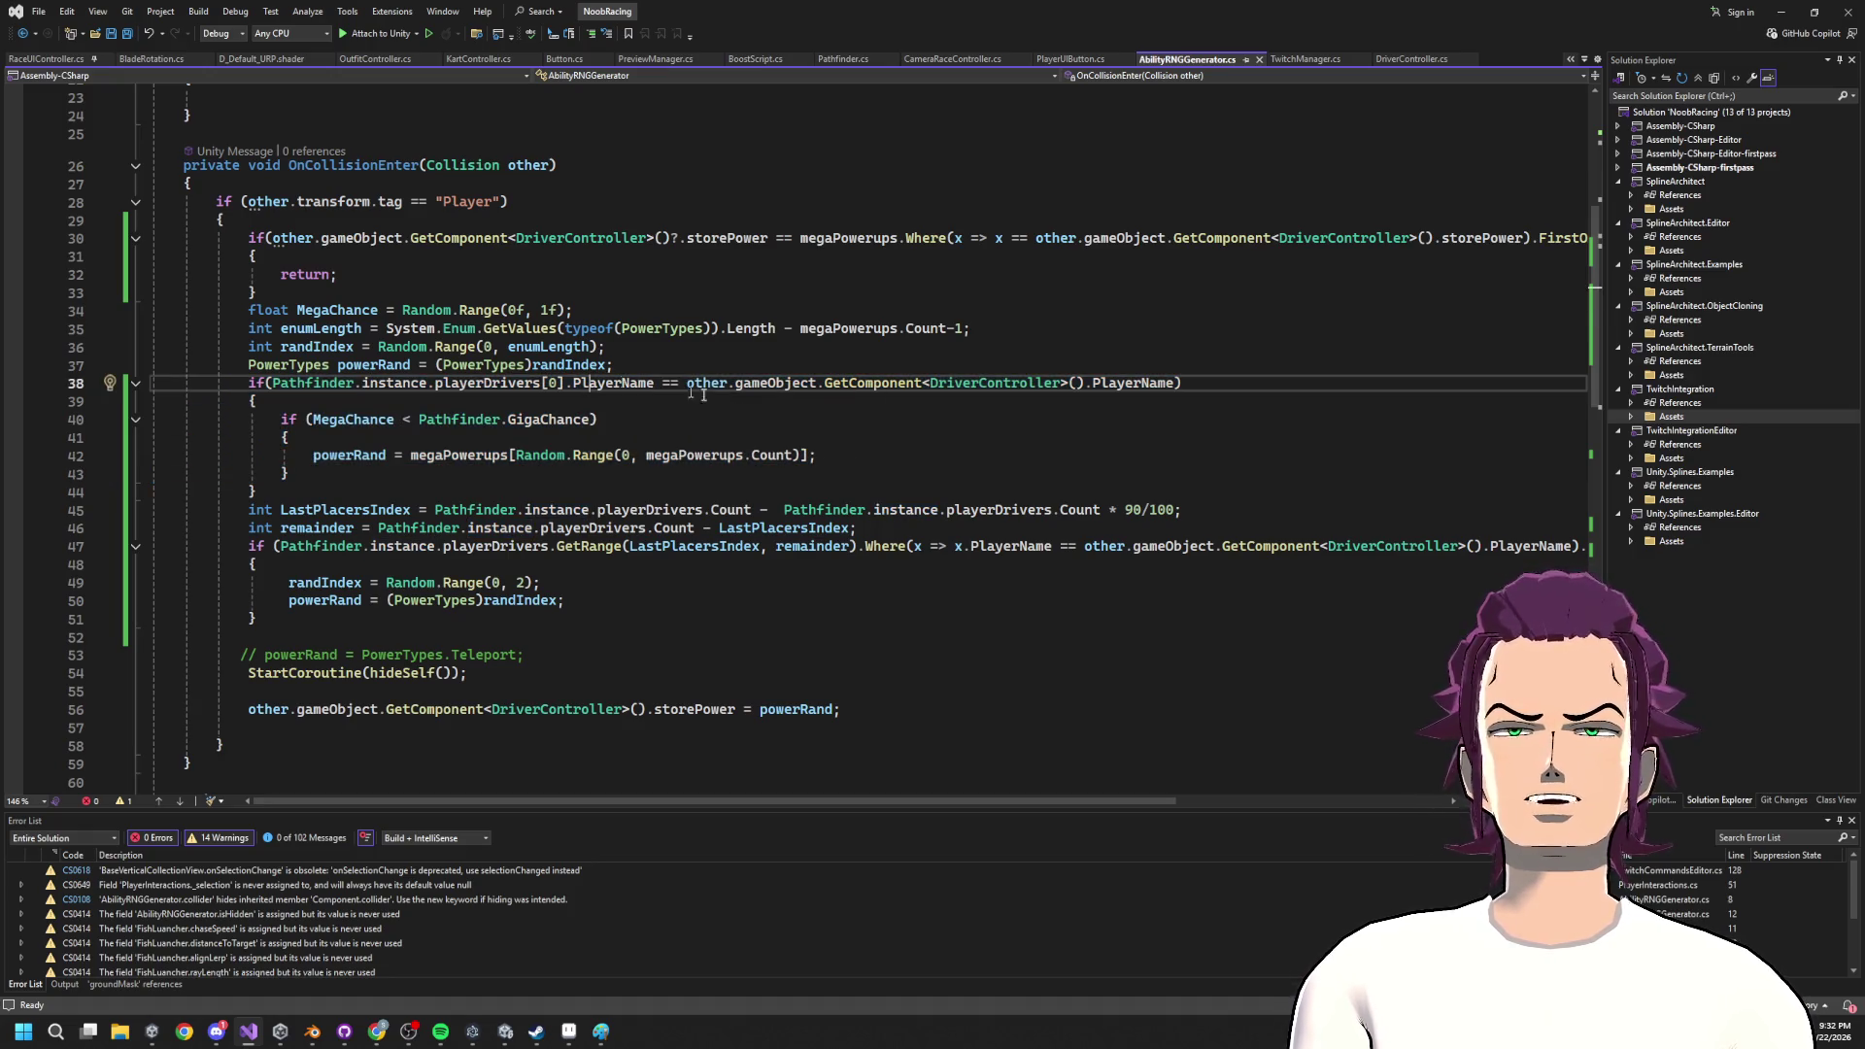
{"action": "left_click_drag", "start_coordinate": [1185, 383], "coordinate": [307, 388]}
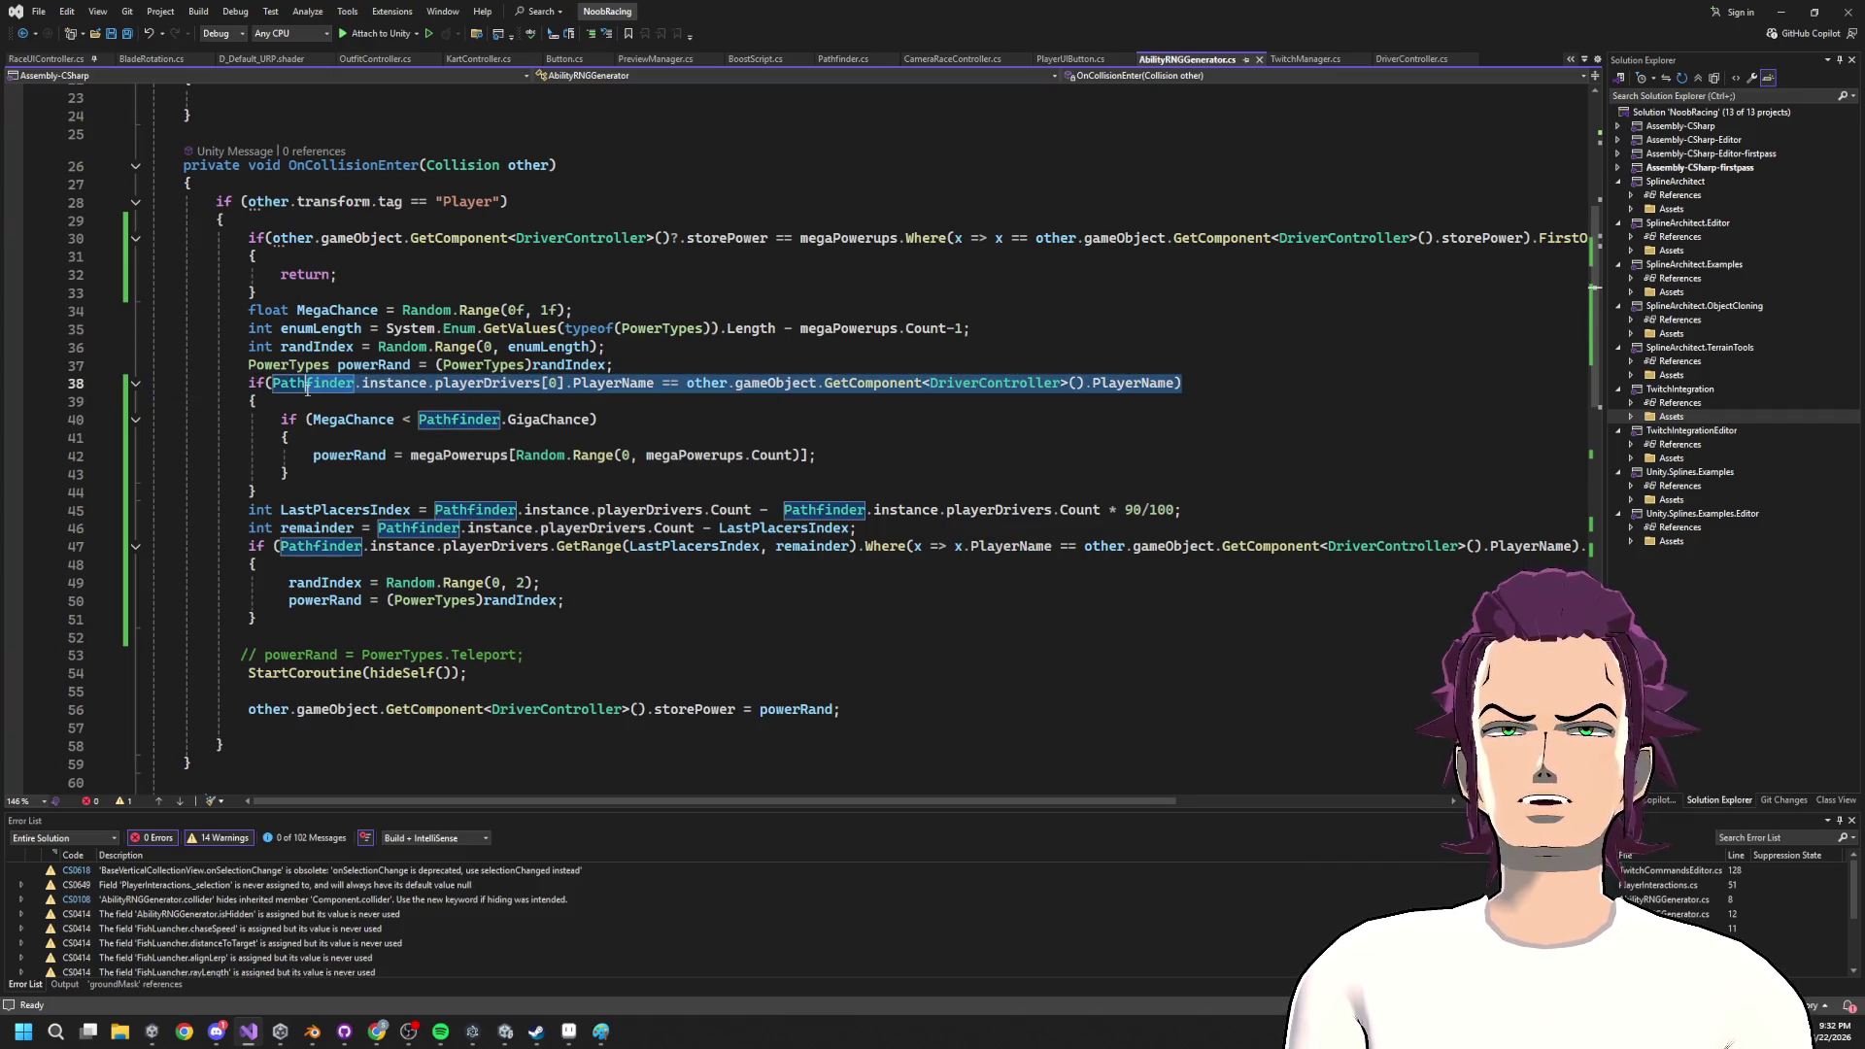
{"action": "left_click", "coordinate": [670, 383]}
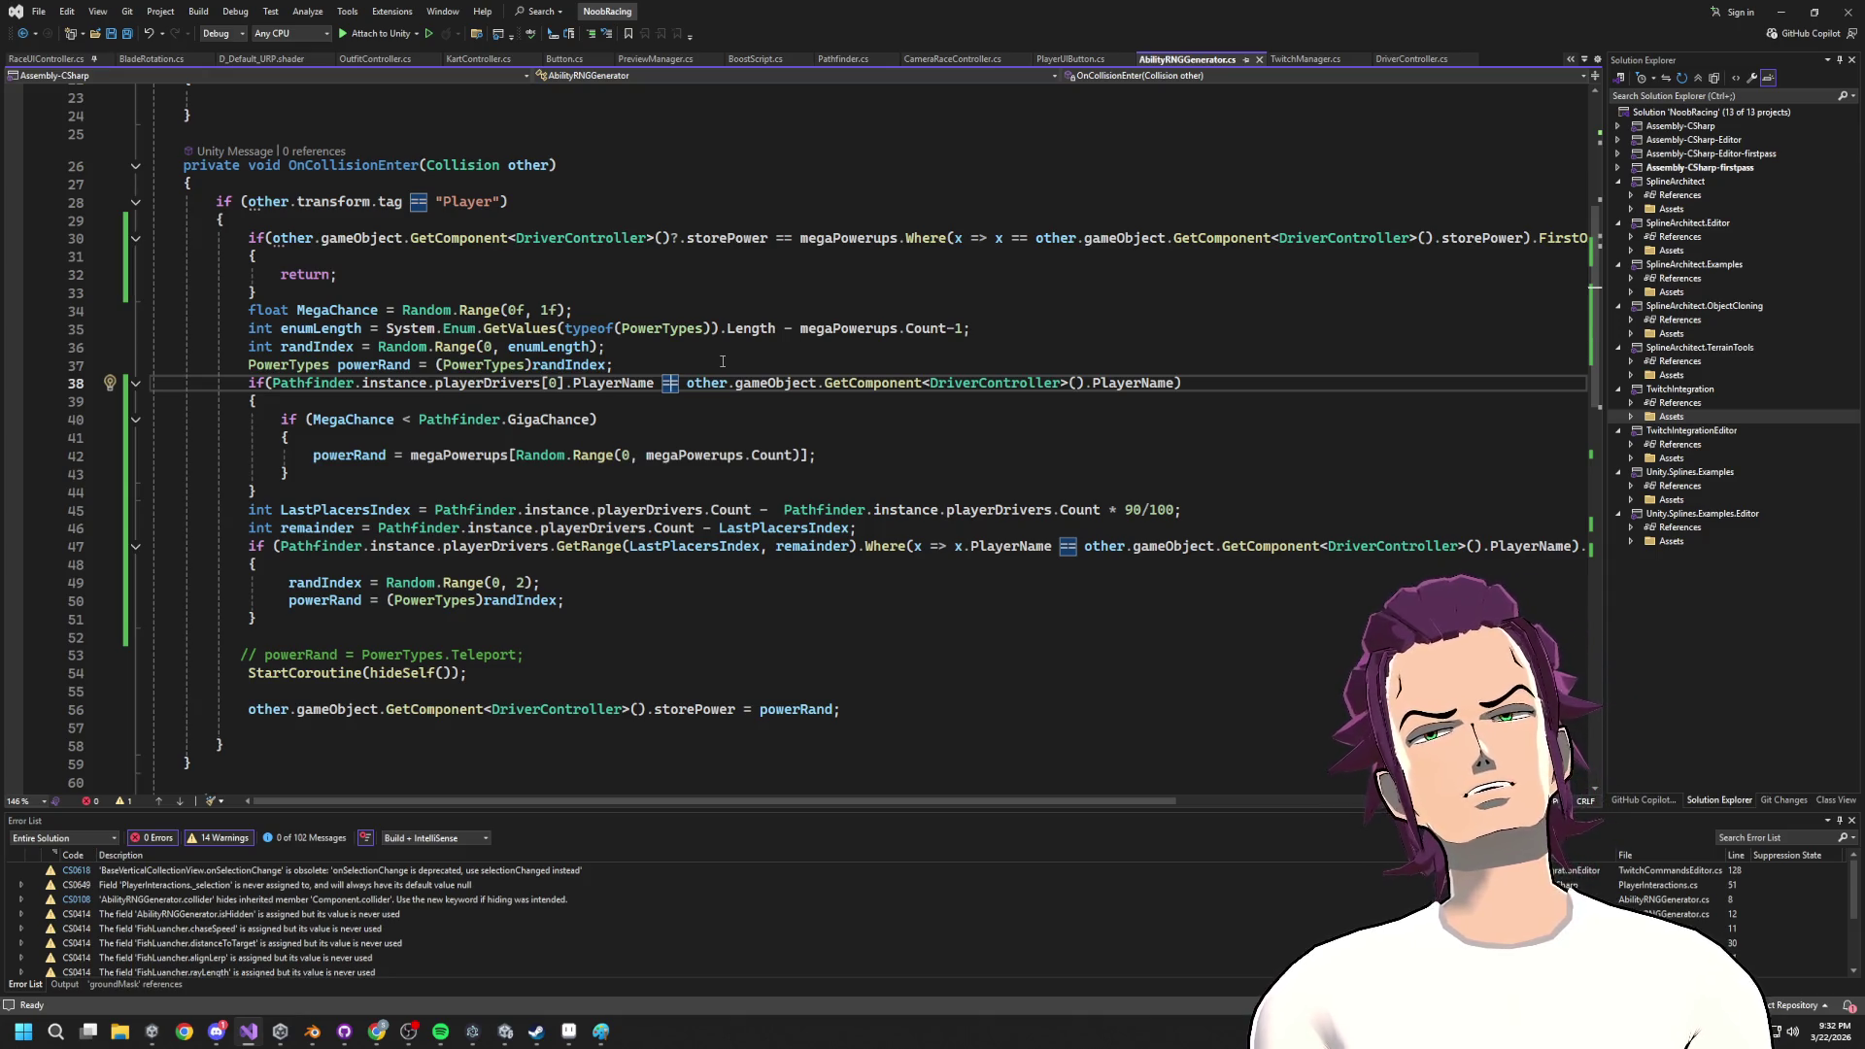
{"action": "key", "text": "BackSpace"}
{"action": "type", "text": "!"}
{"action": "key", "text": "ctrl+s"}
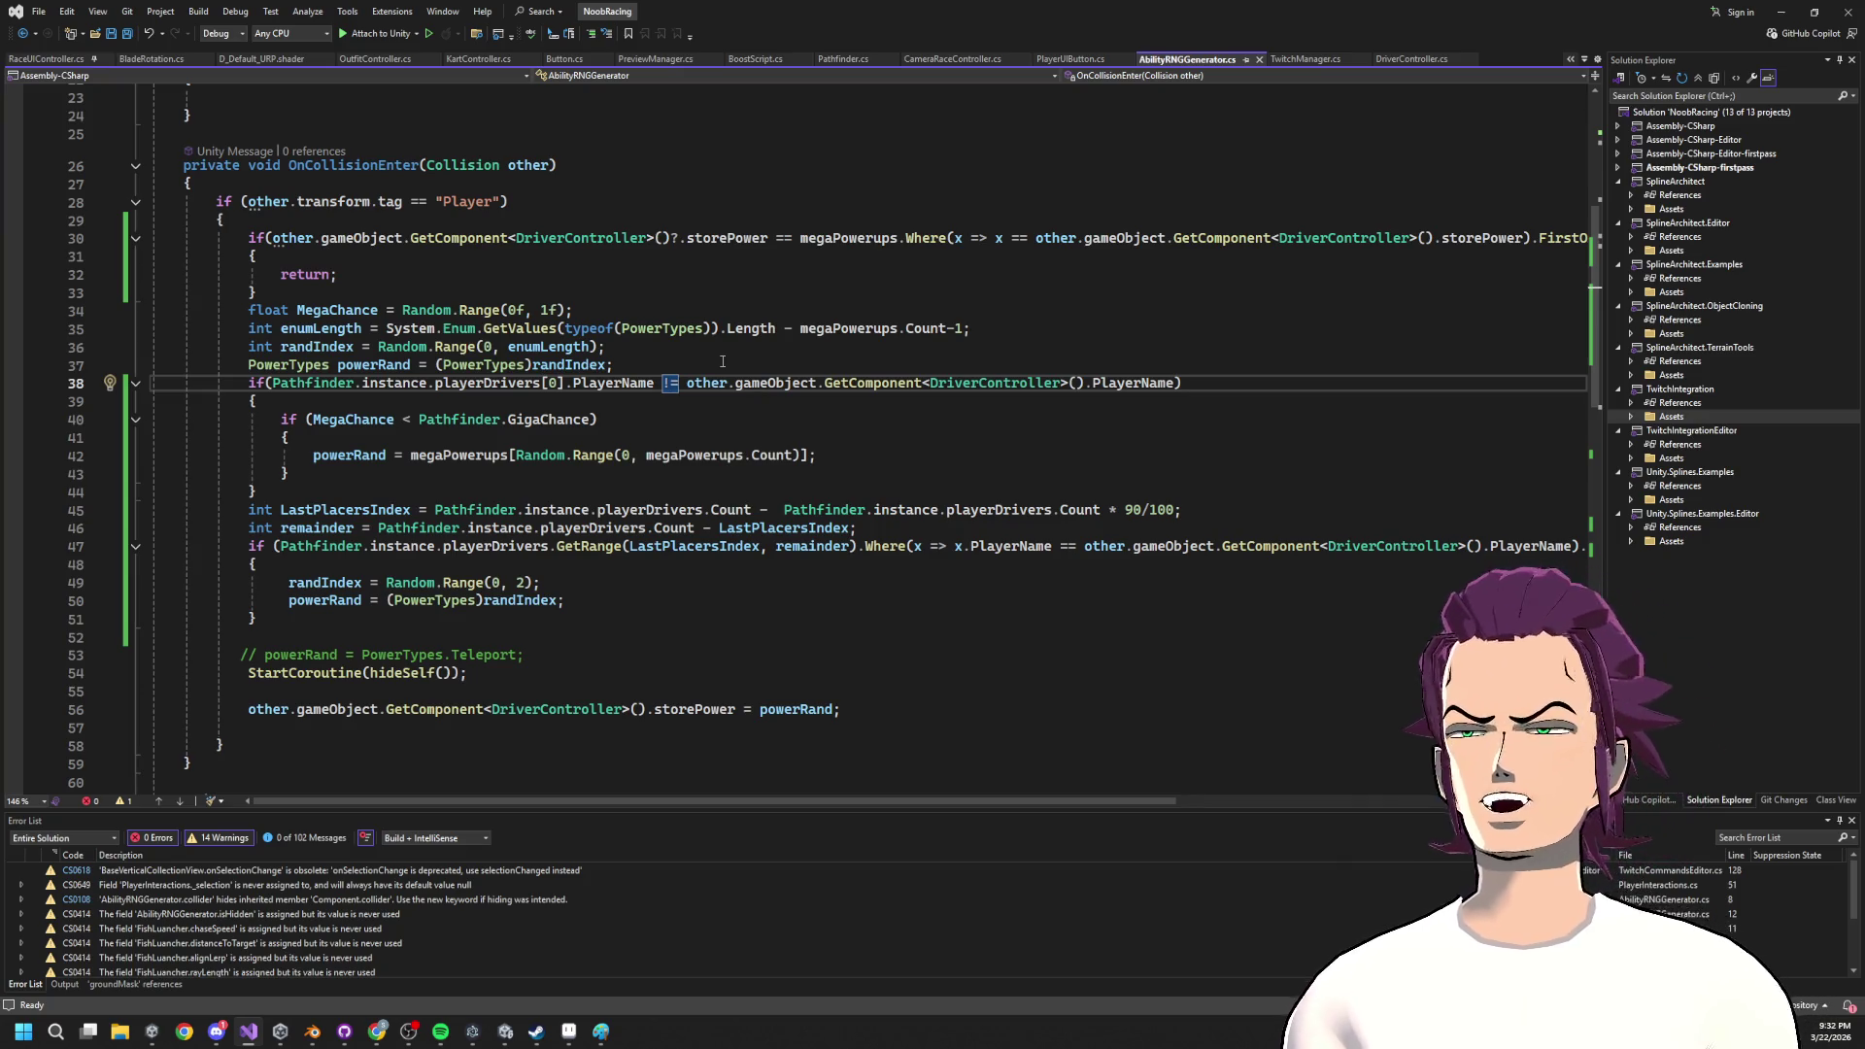
Inspect line 38's comparison and select [0].PlayerName for replacement.
{"action": "left_click", "coordinate": [872, 415]}
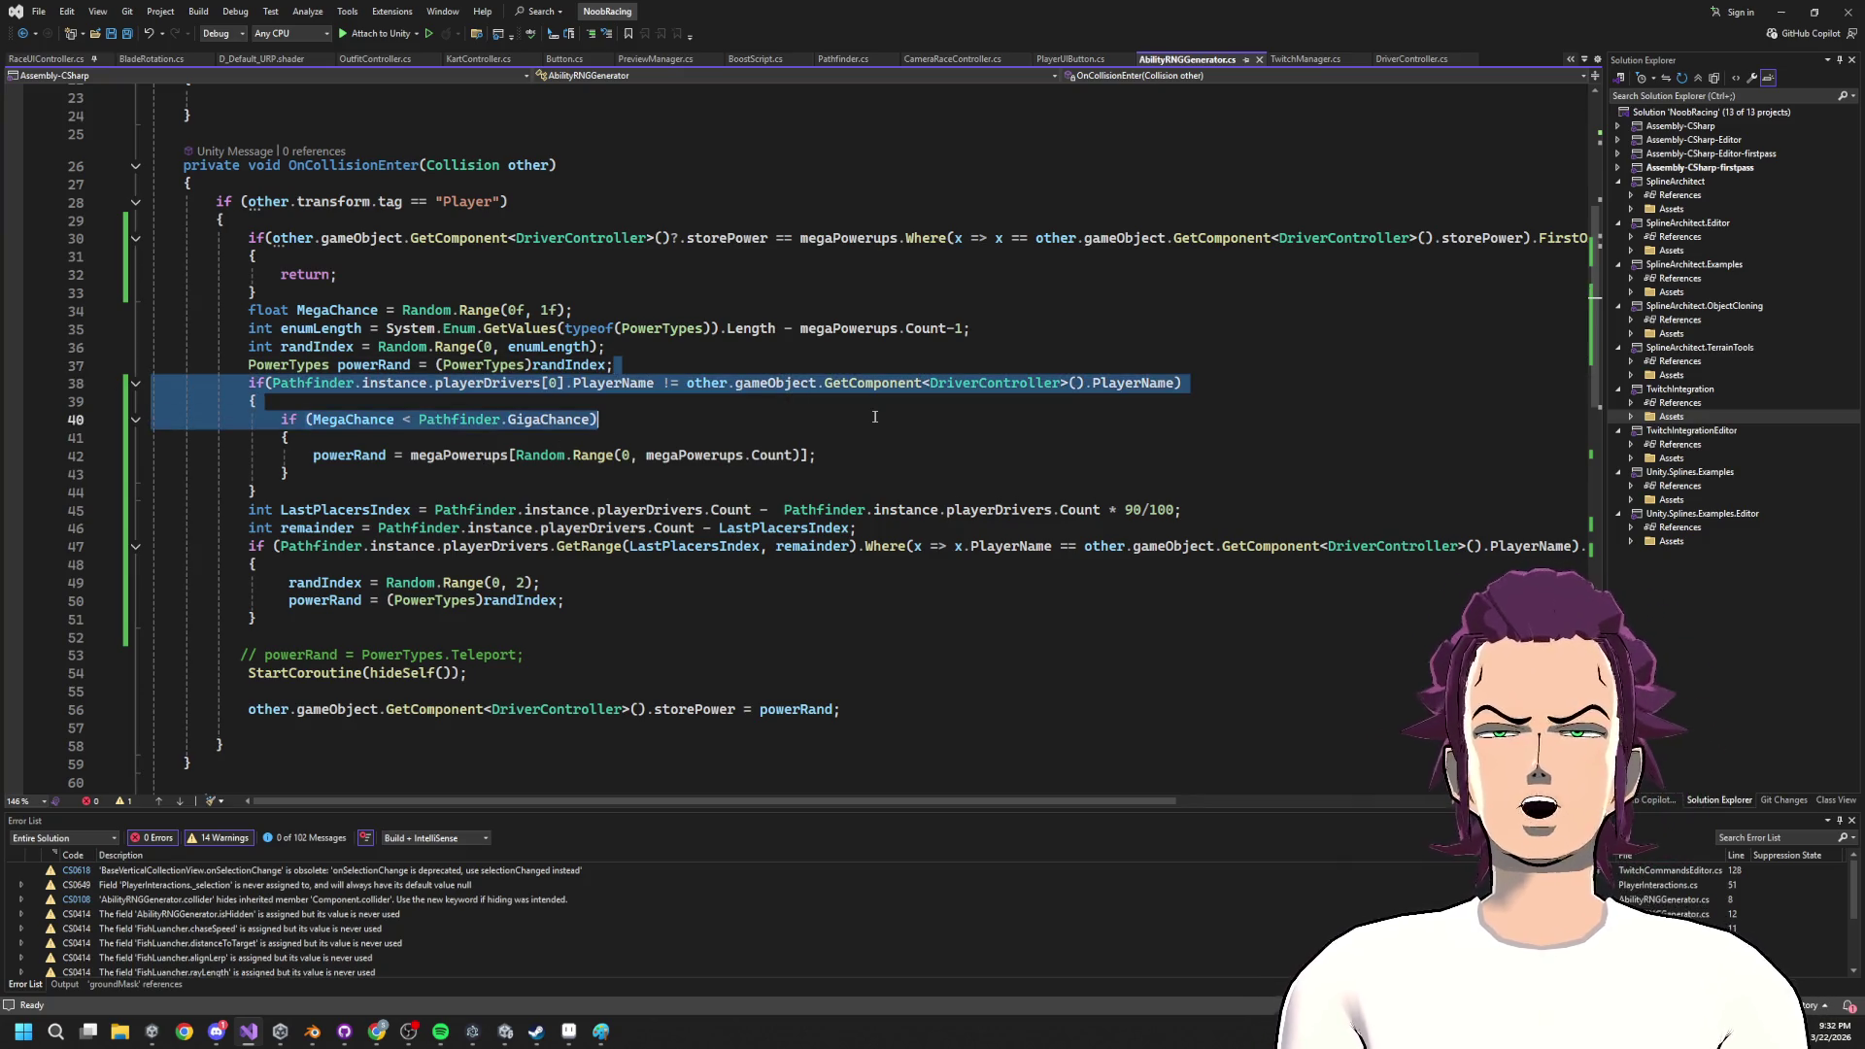
{"action": "left_click", "coordinate": [572, 383]}
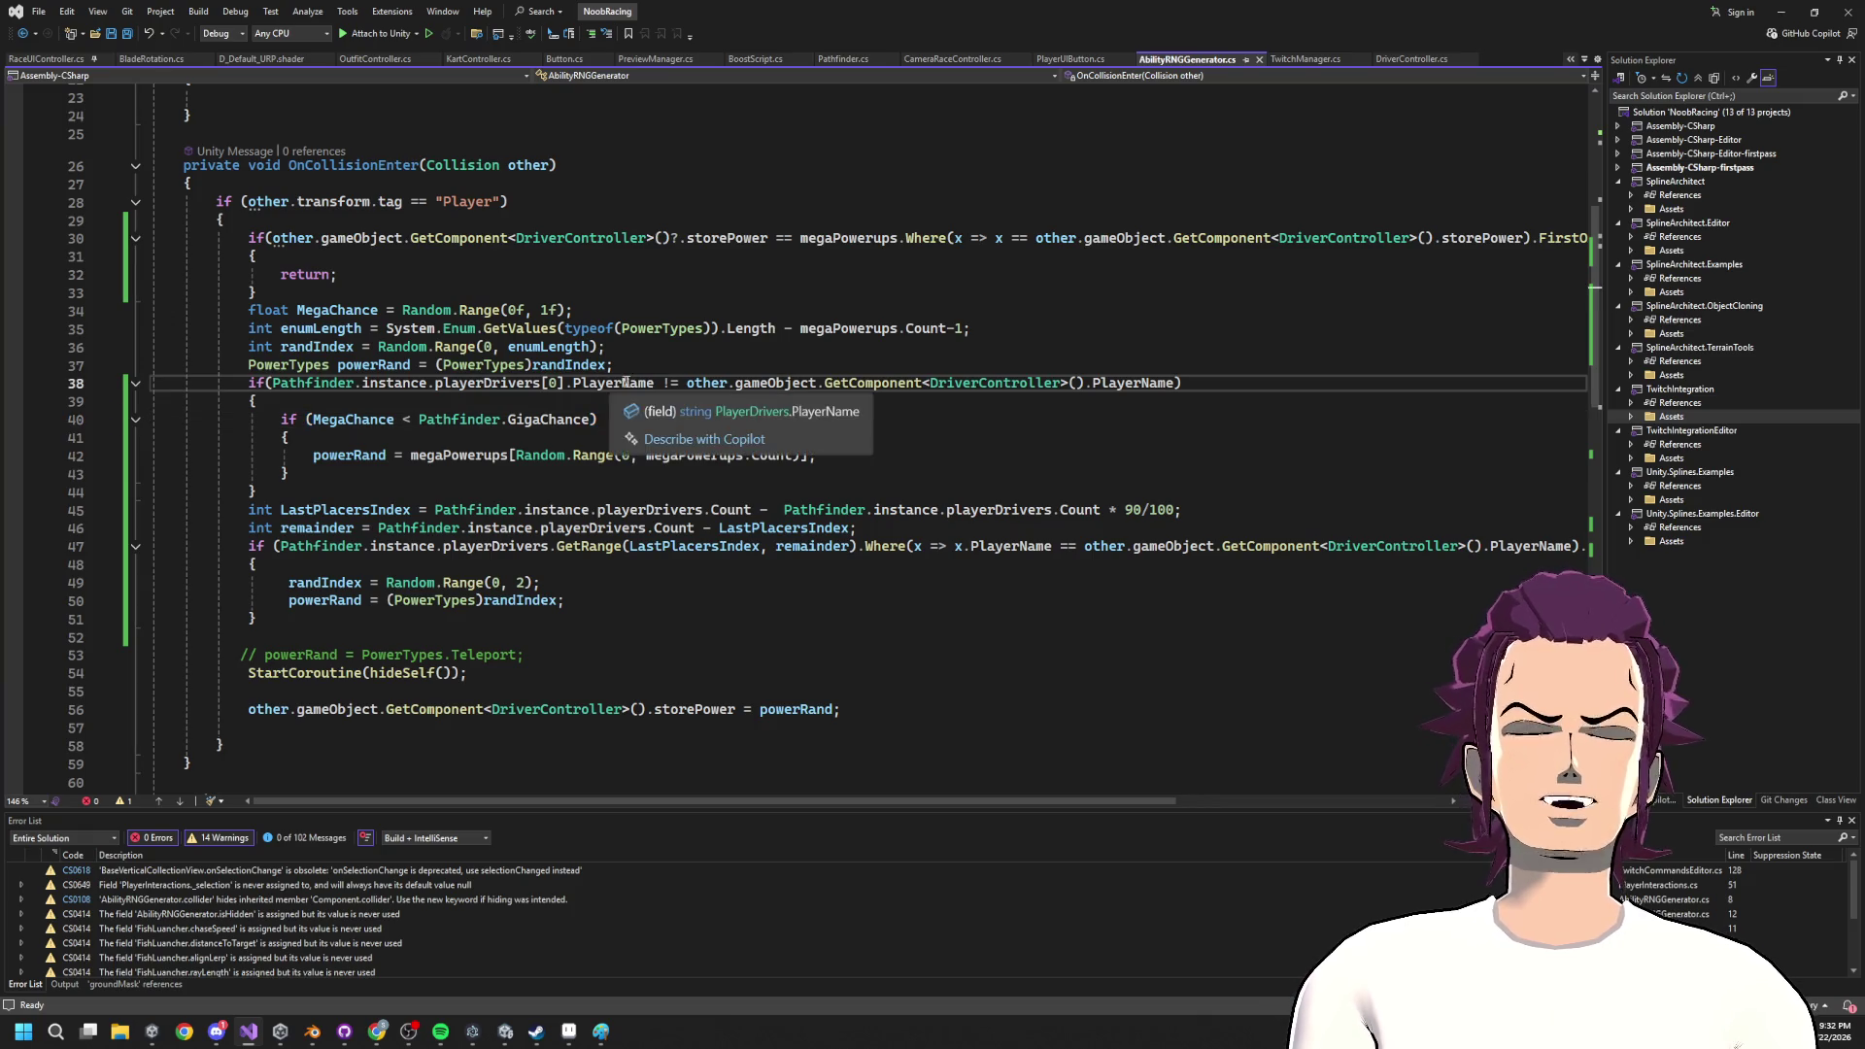
{"action": "left_click", "coordinate": [550, 383]}
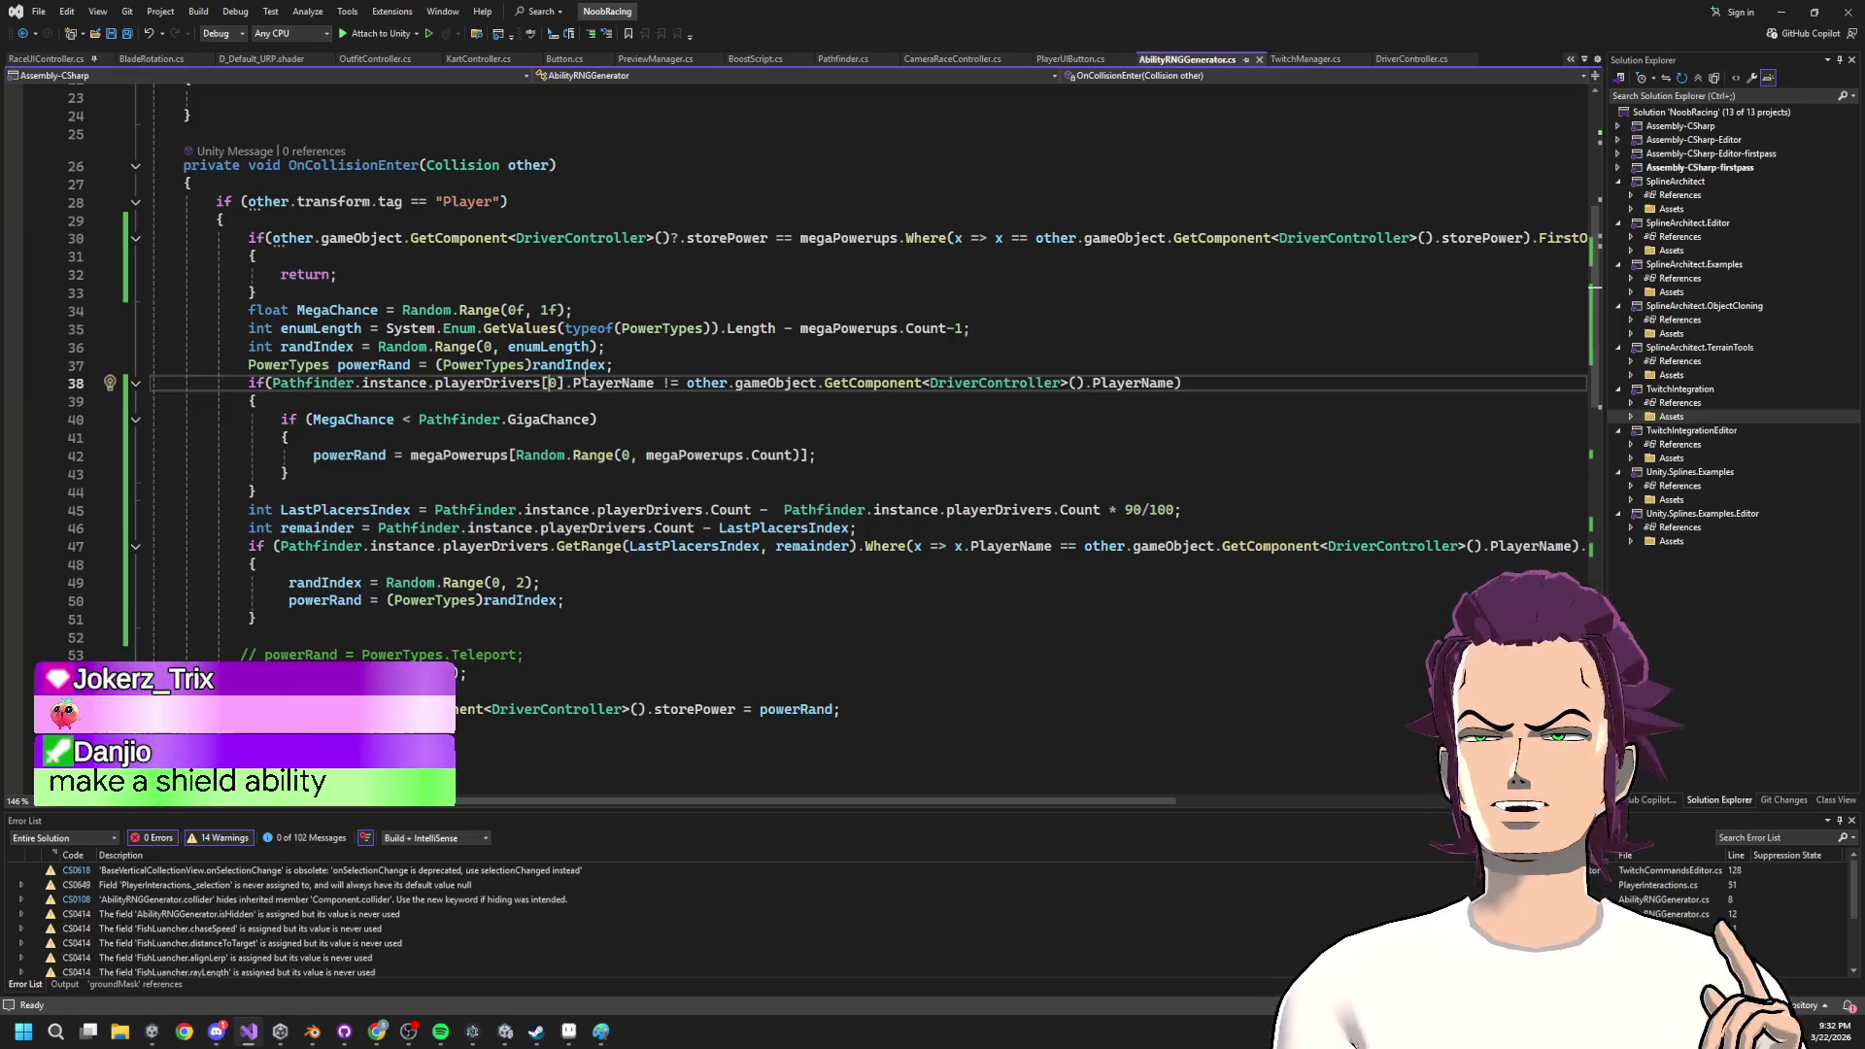
{"action": "left_click", "coordinate": [667, 383]}
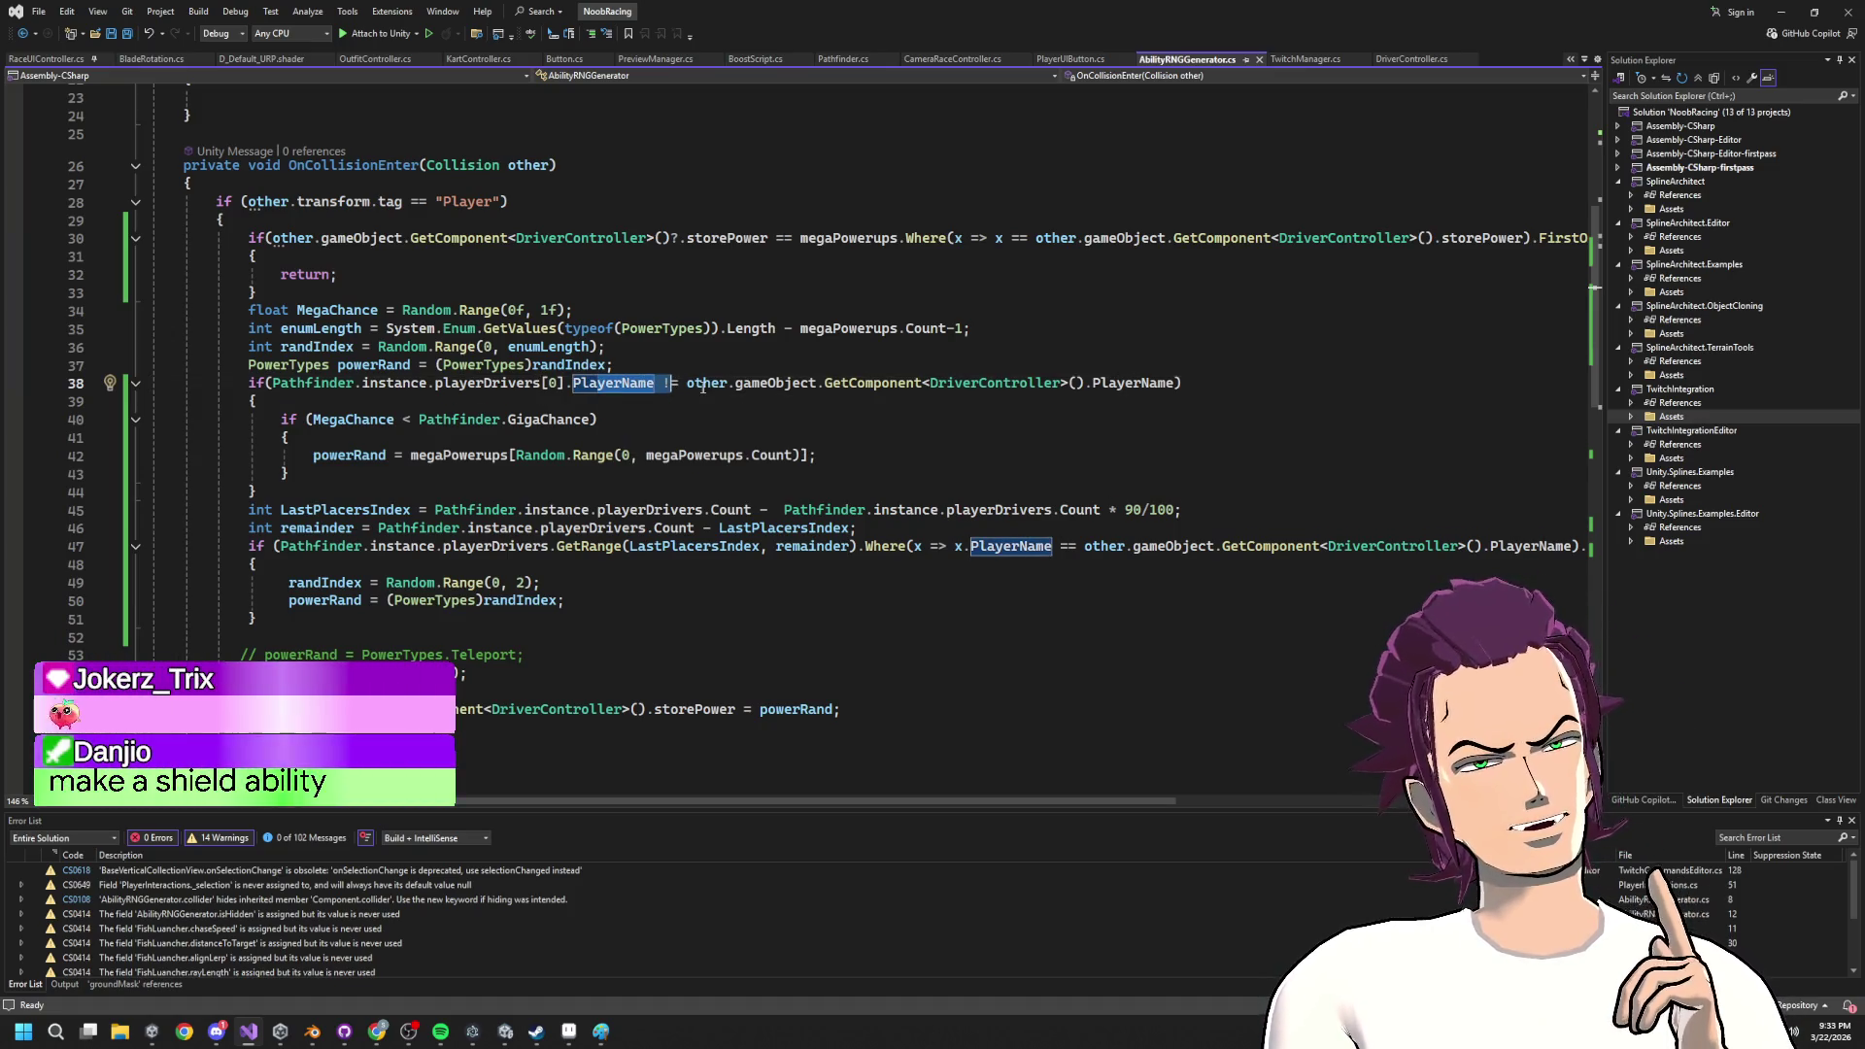
{"action": "left_click", "coordinate": [584, 381]}
{"action": "left_click", "coordinate": [570, 381]}
{"action": "left_click", "coordinate": [657, 385]}
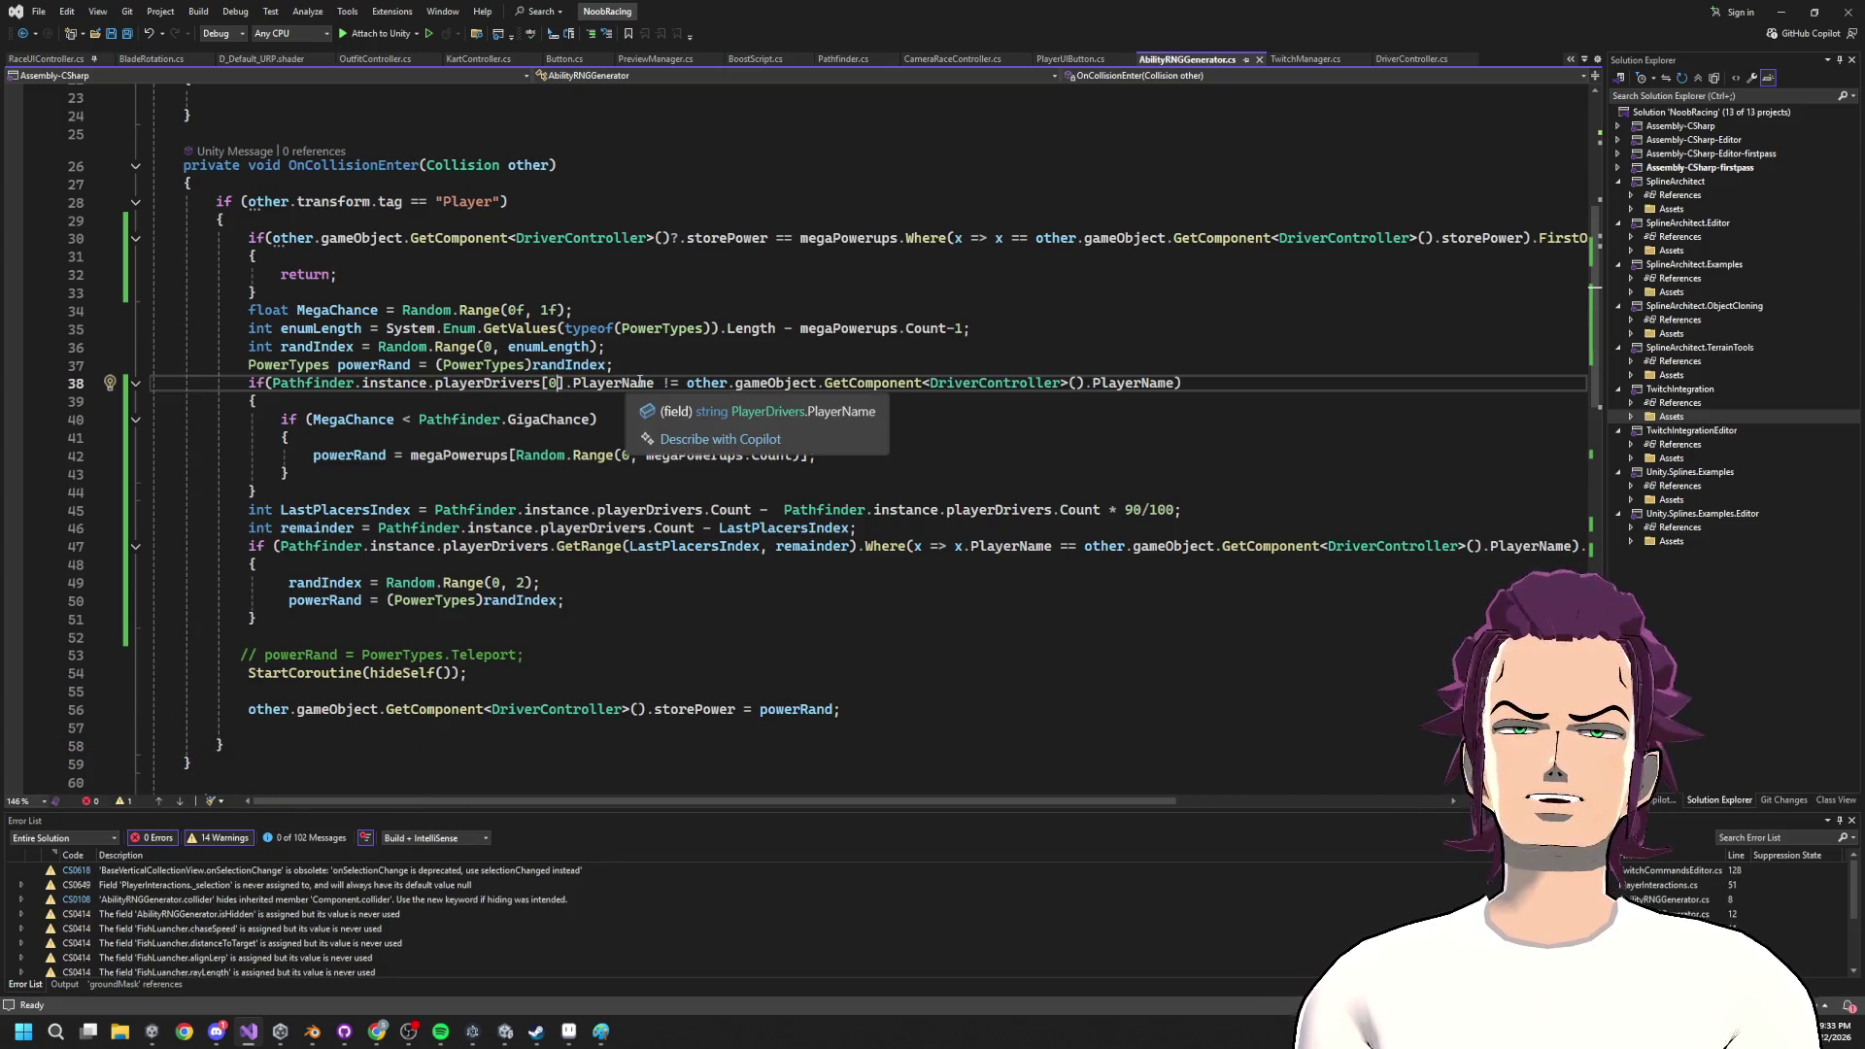
{"action": "mouse_move", "coordinate": [658, 383]}
{"action": "left_mouse_down"}
{"action": "mouse_move", "coordinate": [408, 384]}
{"action": "mouse_move", "coordinate": [533, 387]}
{"action": "left_mouse_up"}
{"action": "left_click", "coordinate": [534, 385]}
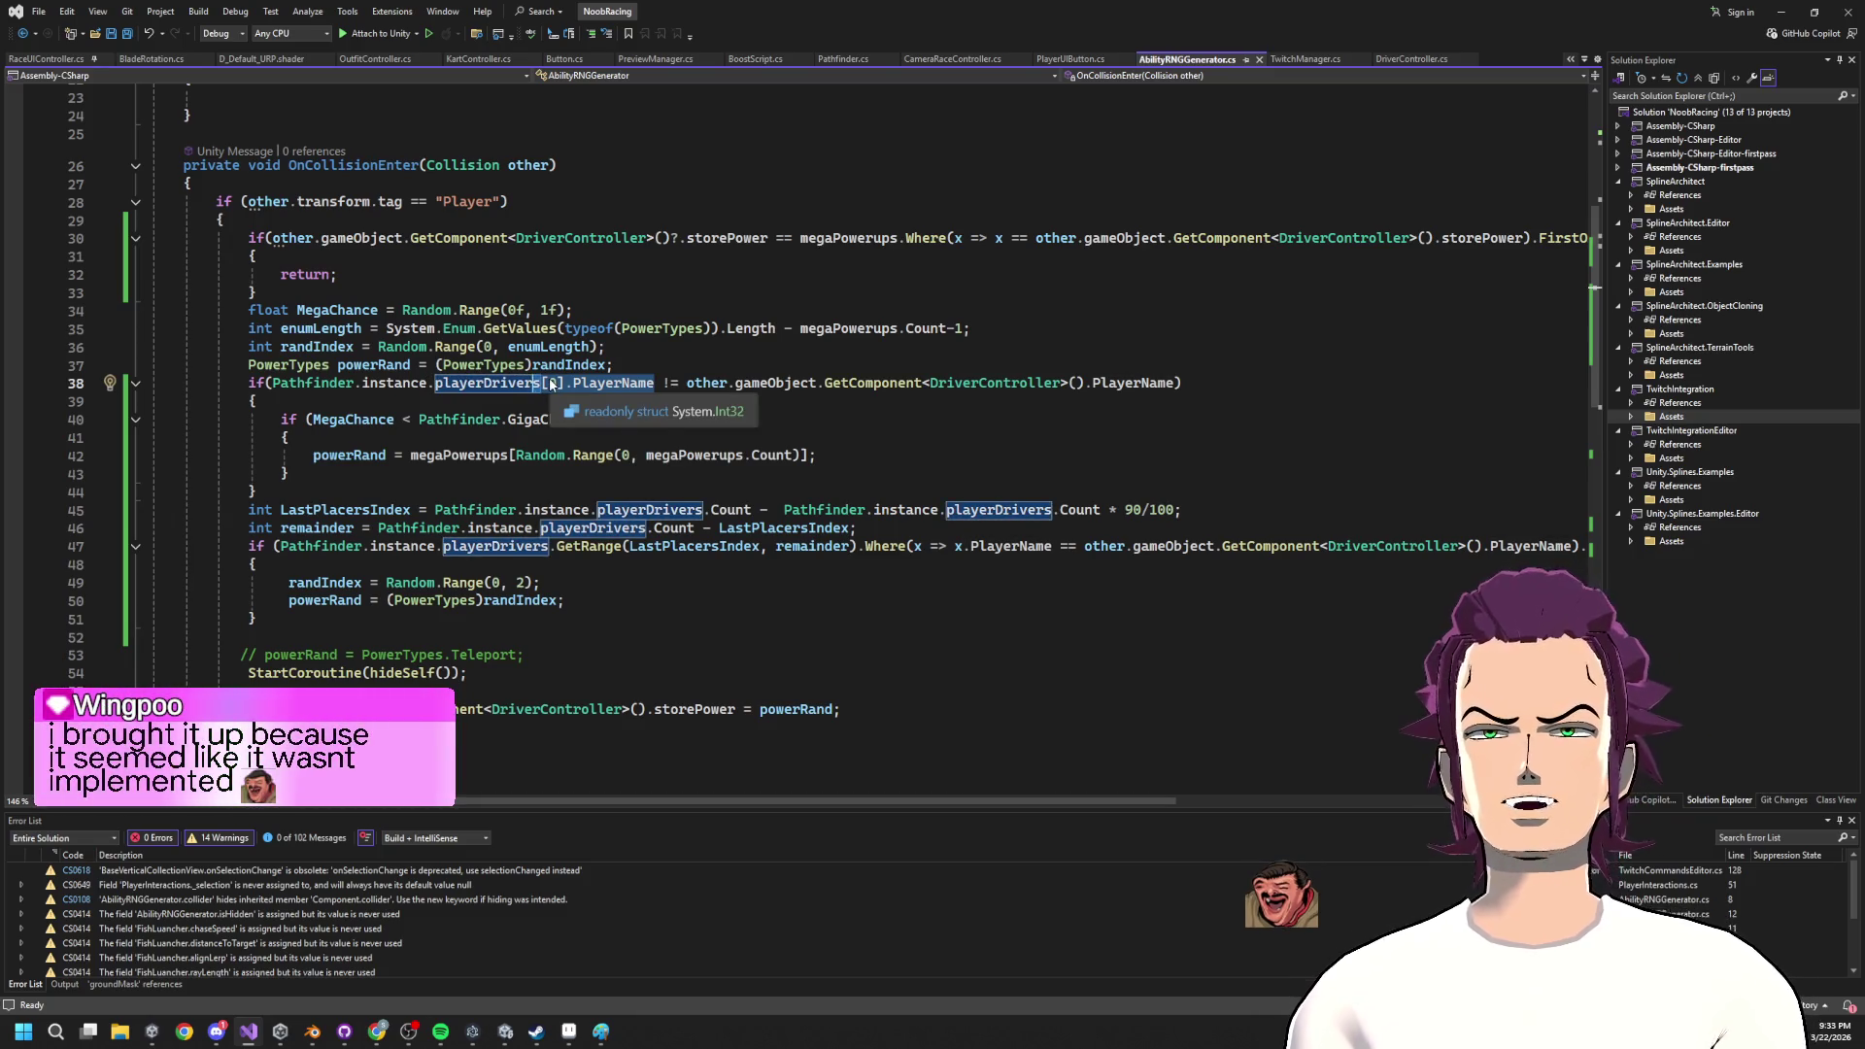
Replace it with .GetRange(0,5).Where(x => x.PlayerName on line 38.
{"action": "type", "text": "."}
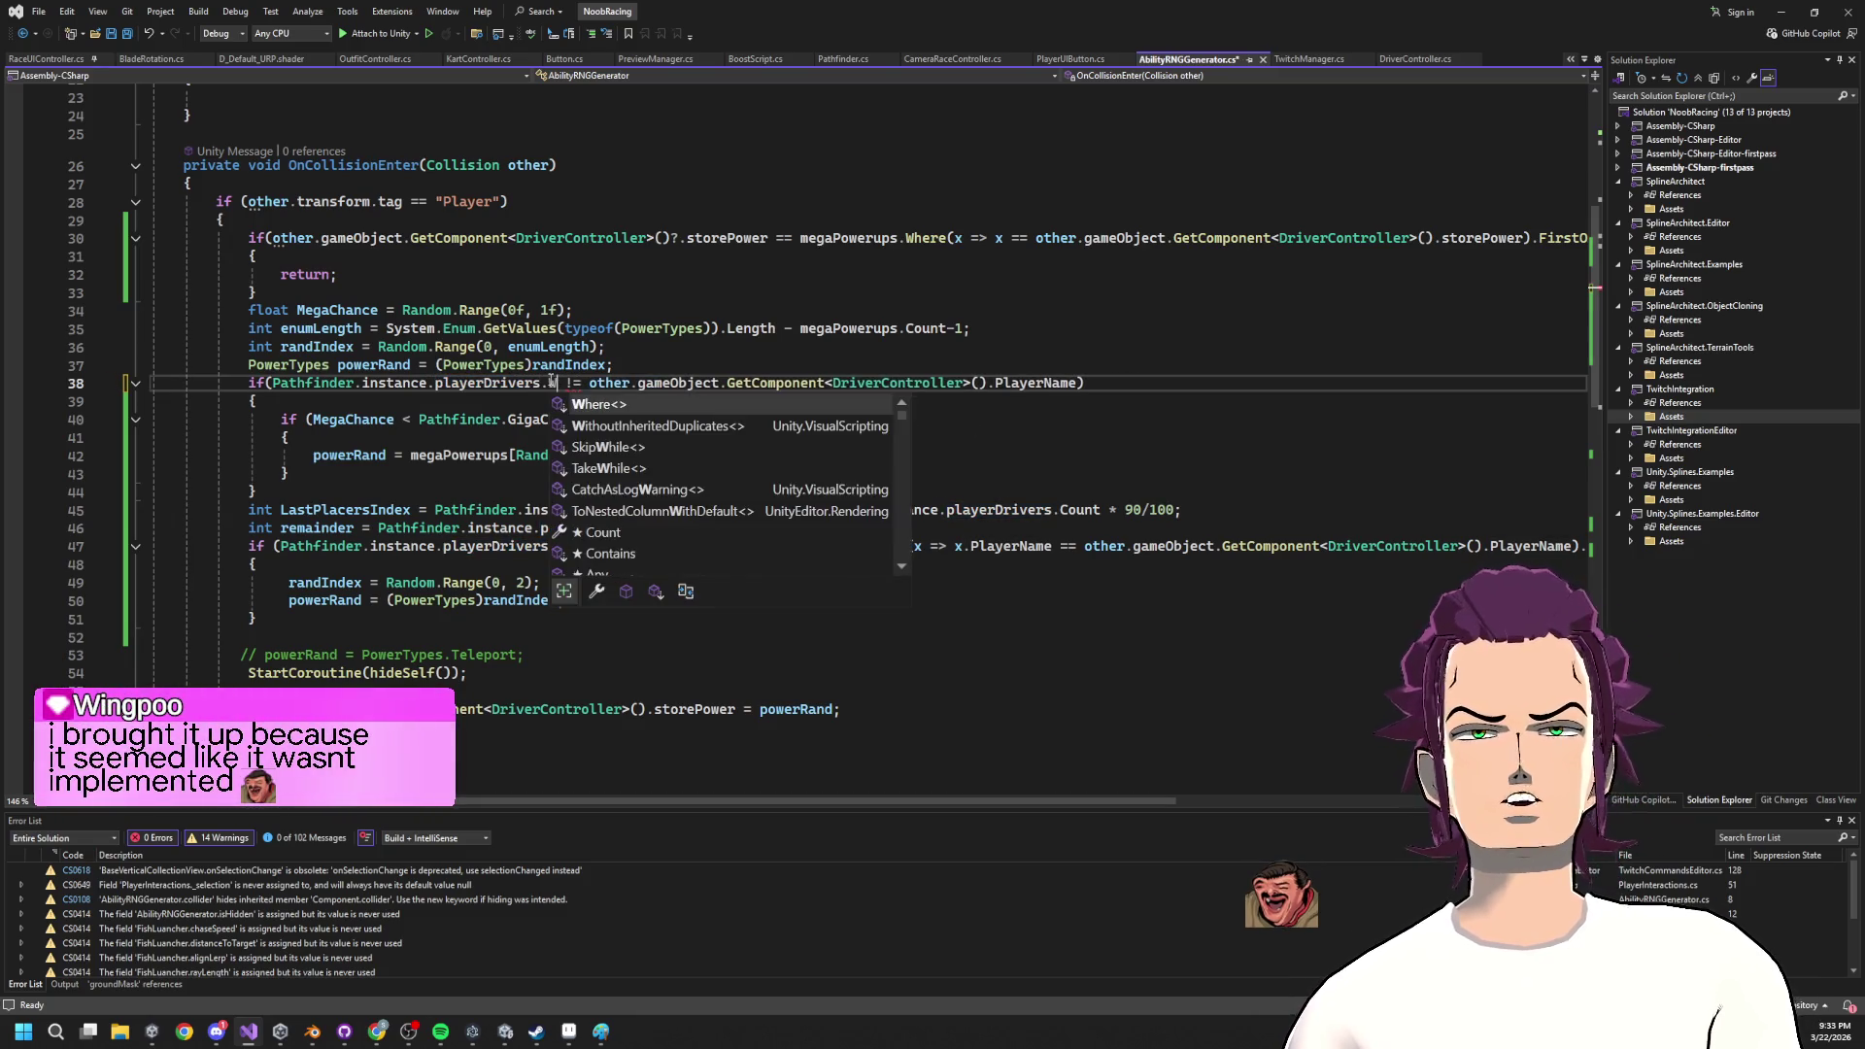
{"action": "type", "text": "get"}
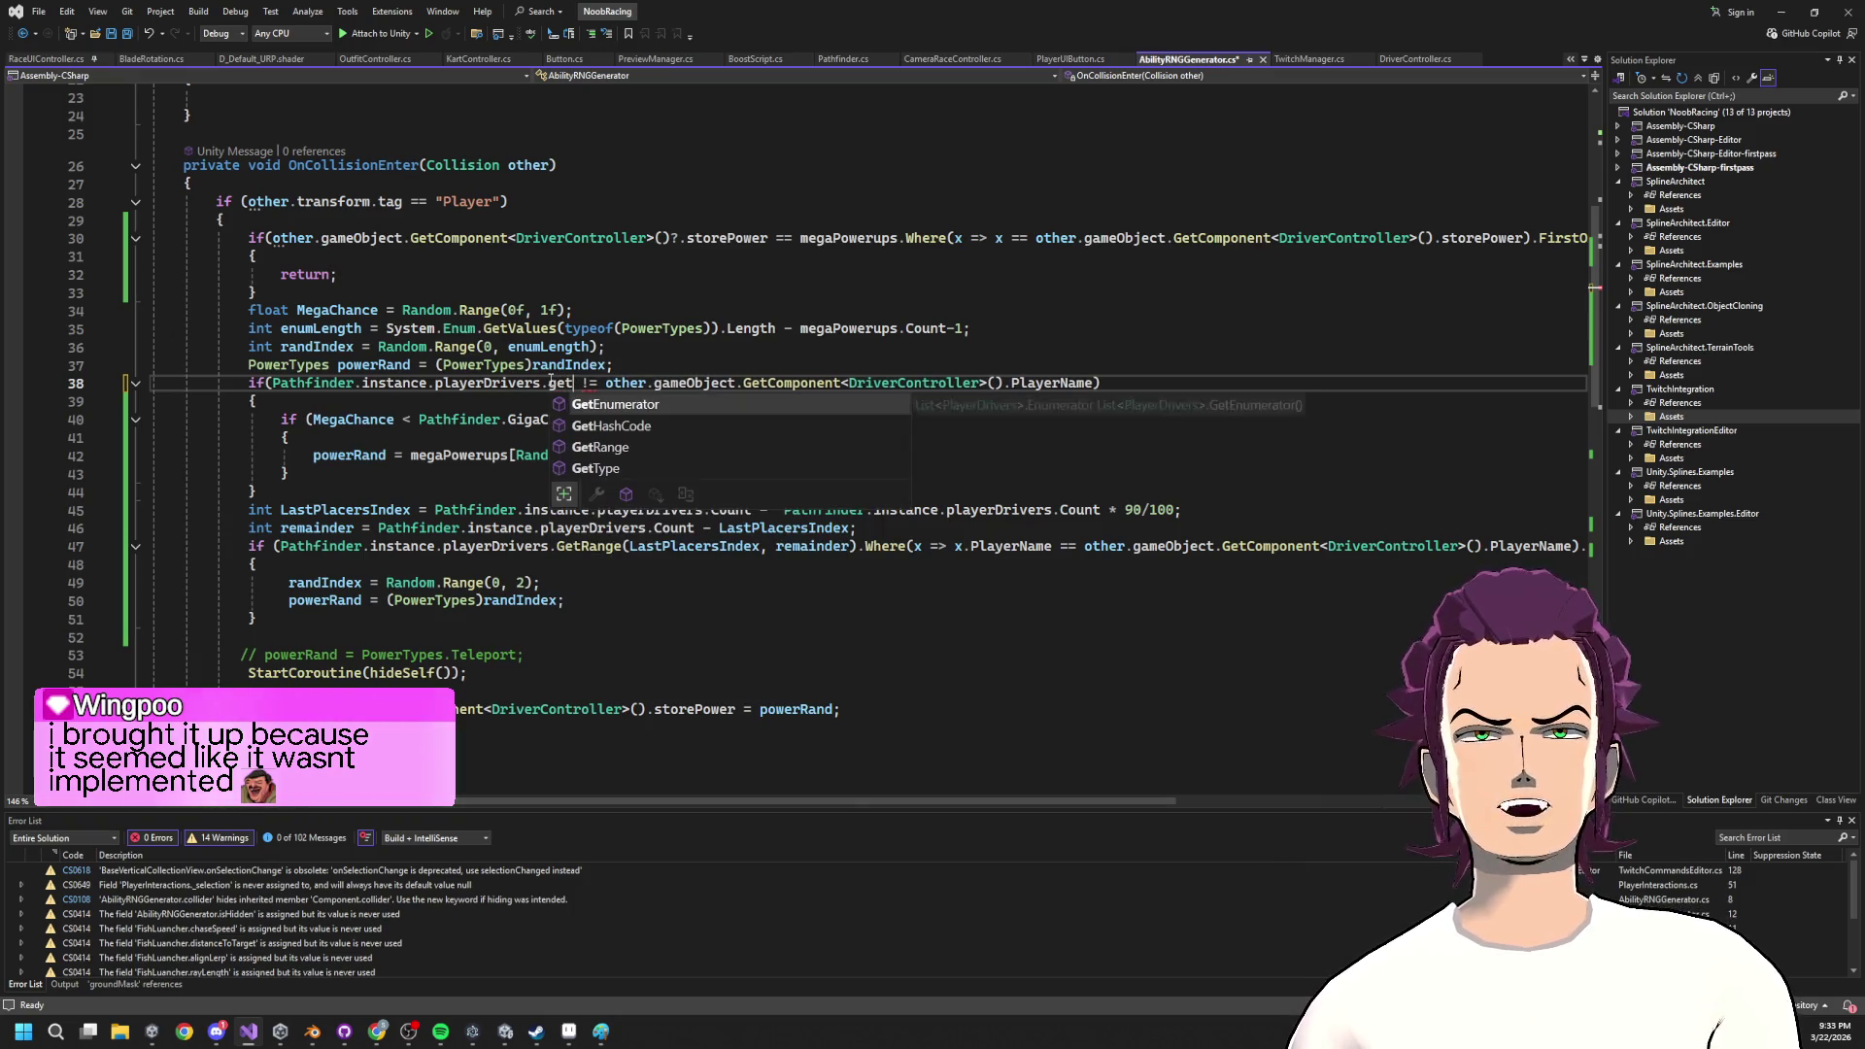
{"action": "key", "text": "Down"}
{"action": "key", "text": "Down"}
{"action": "key", "text": "Tab"}
{"action": "type", "text": "(0,5)"}
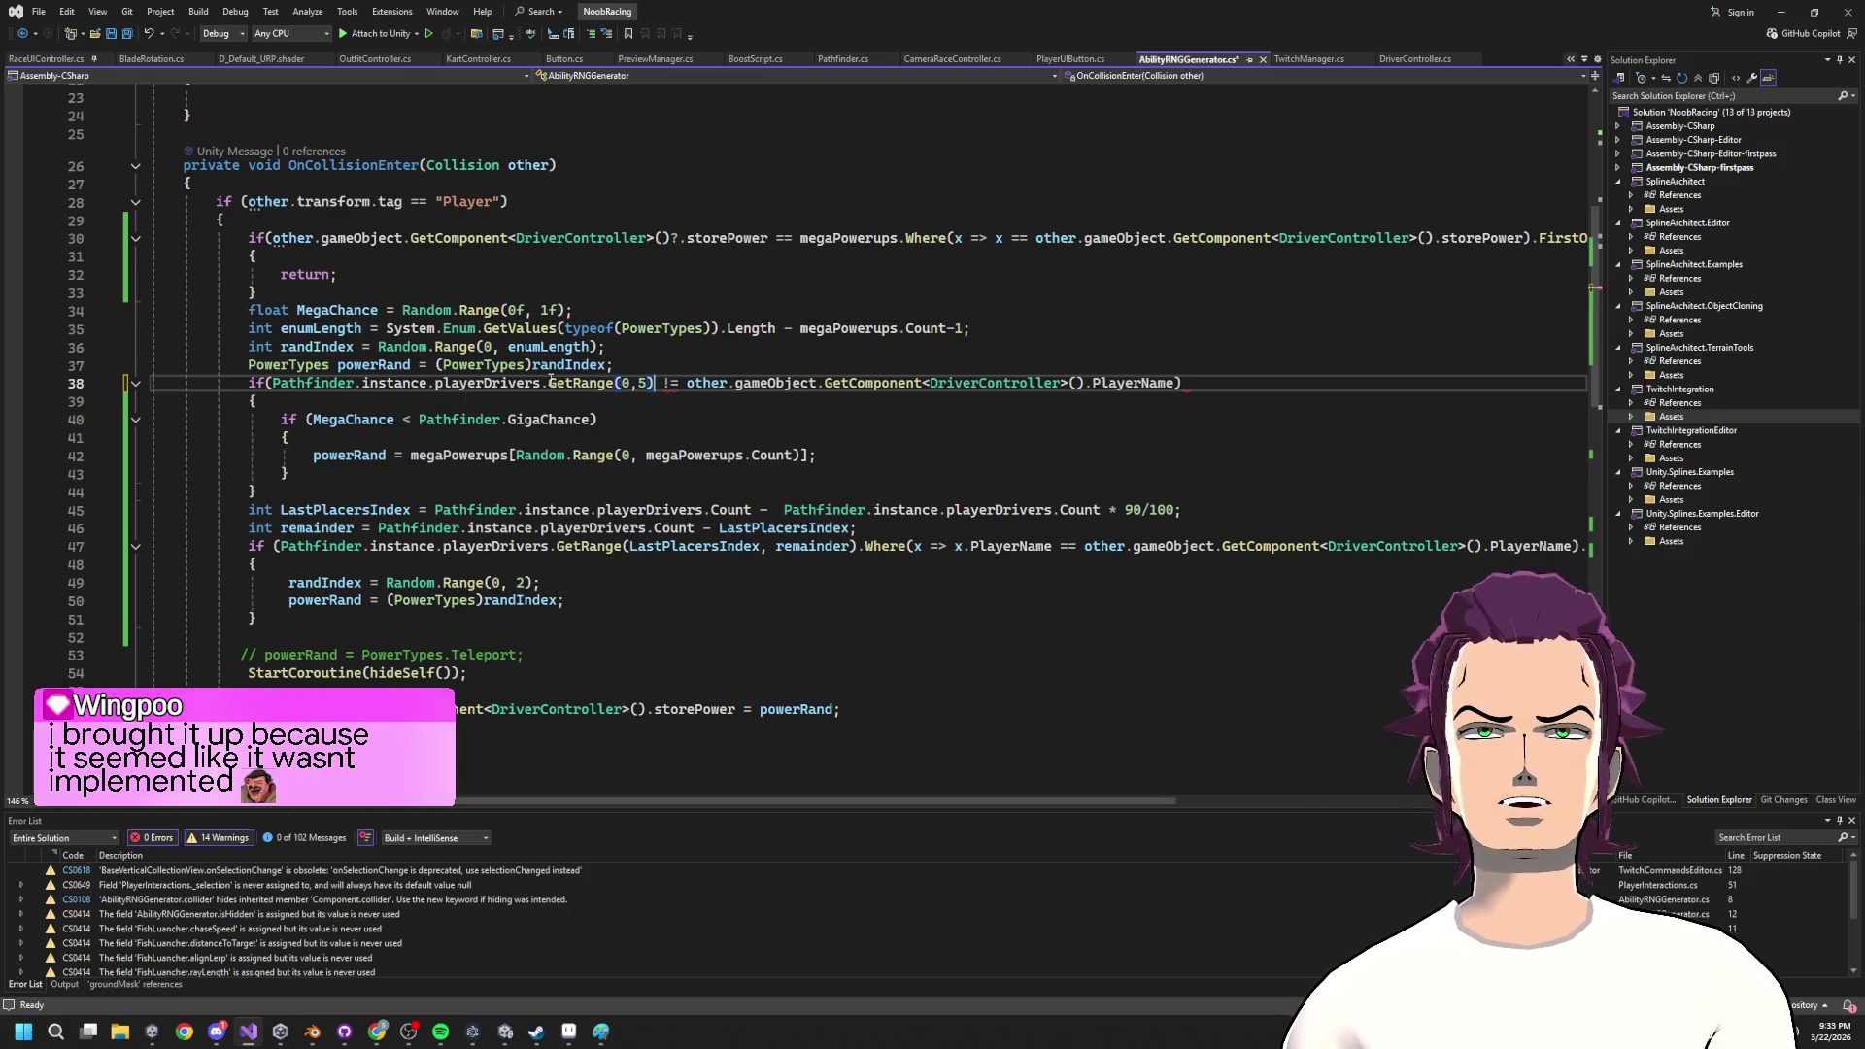
{"action": "type", "text": ".where"}
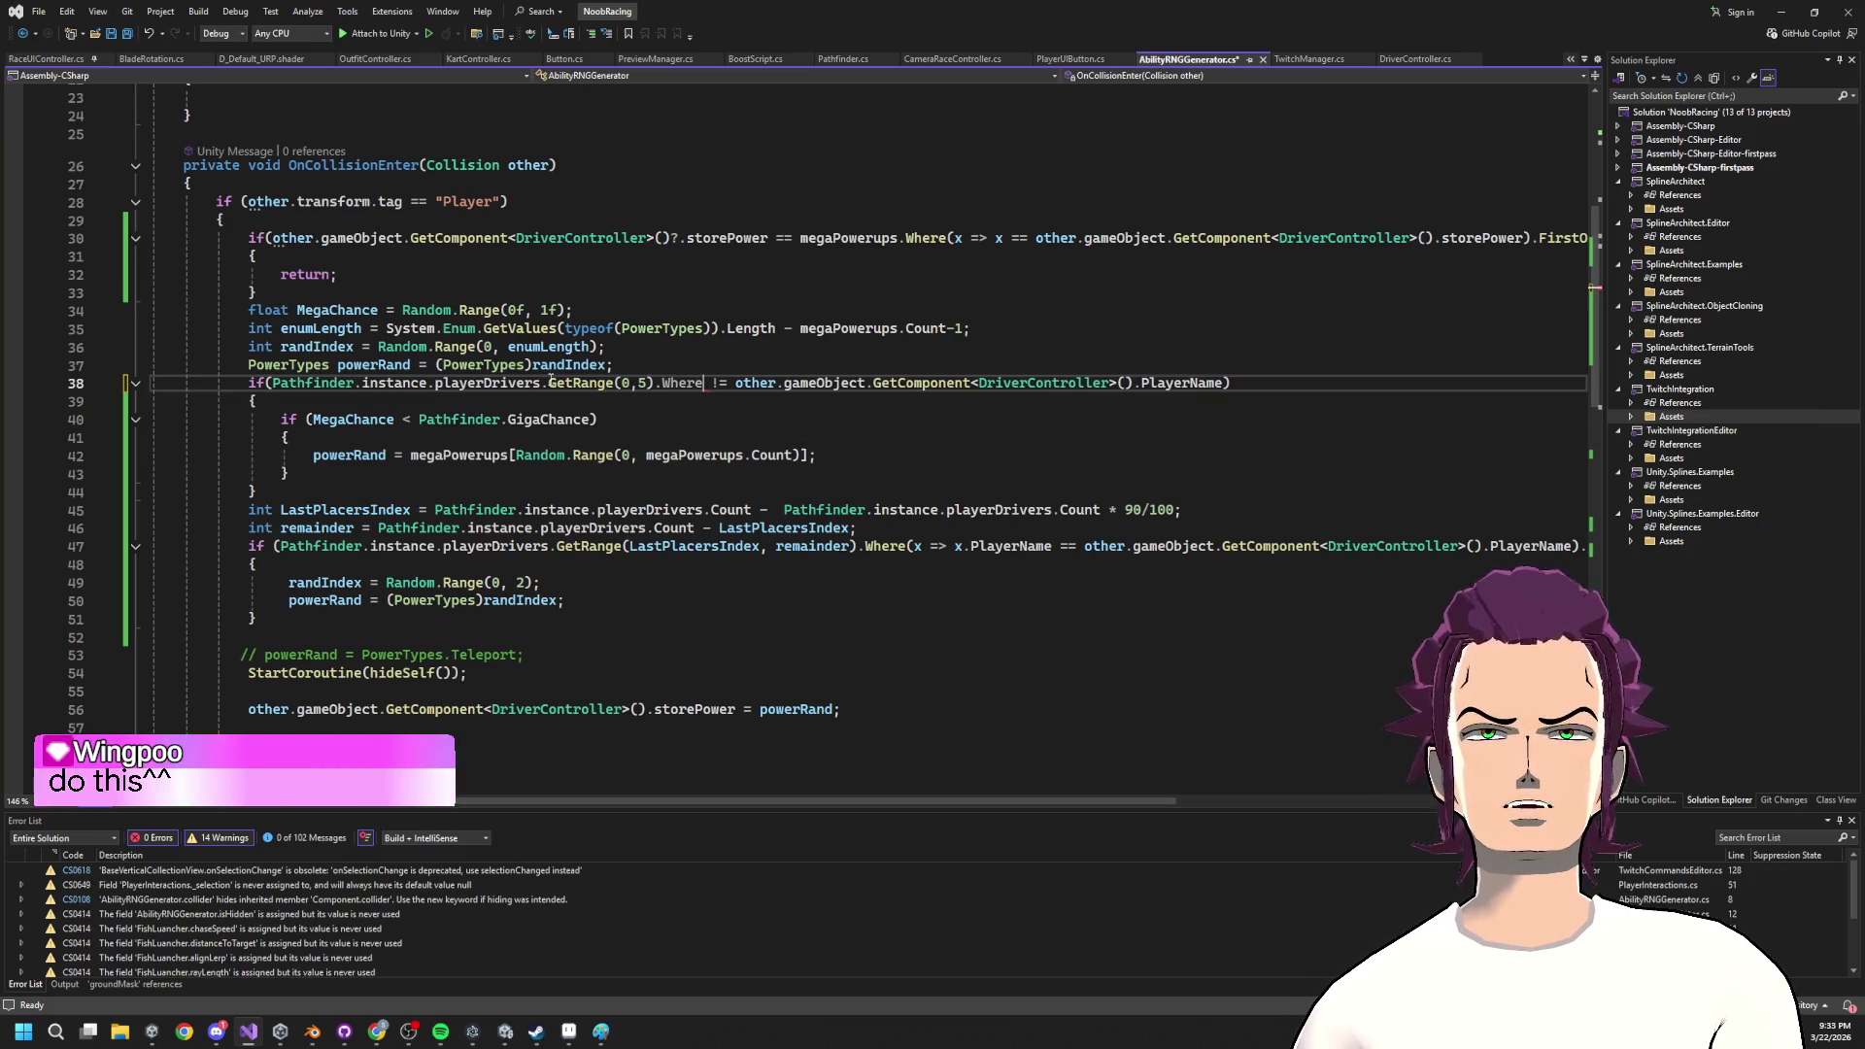
{"action": "type", "text": "(x => "}
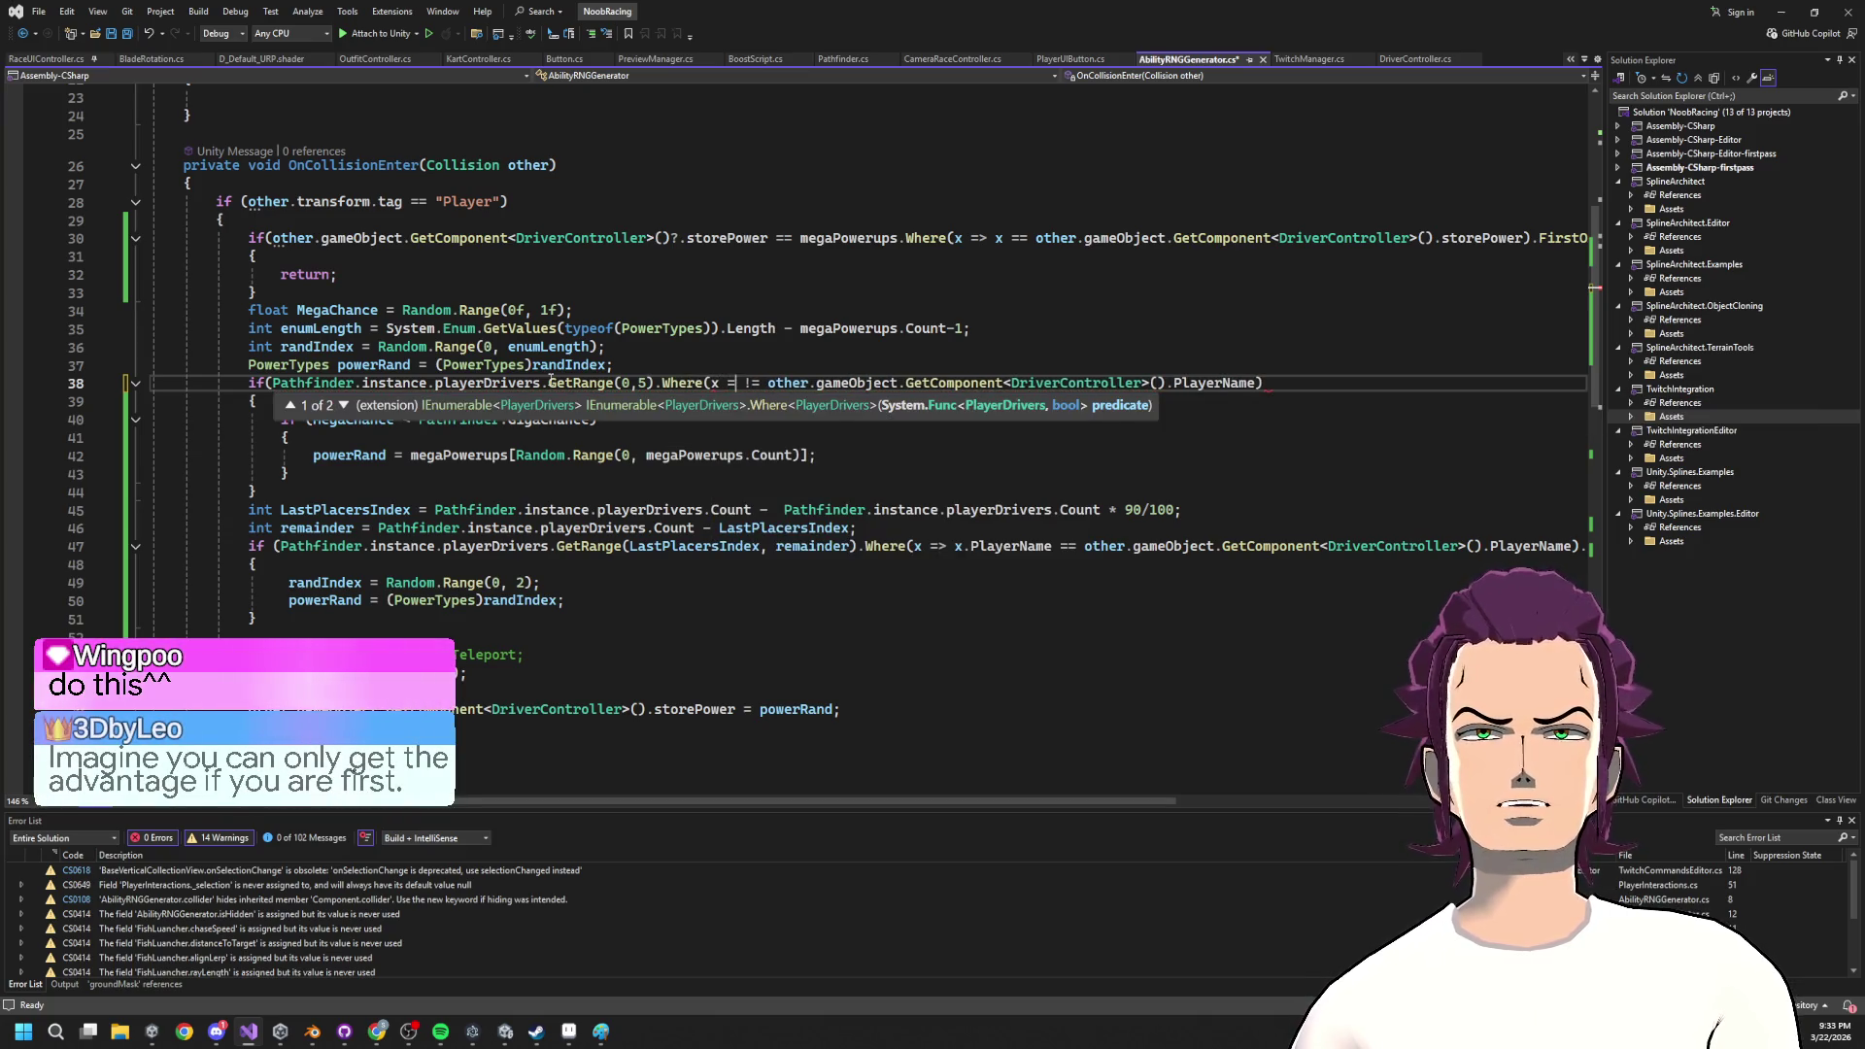
{"action": "type", "text": "x."}
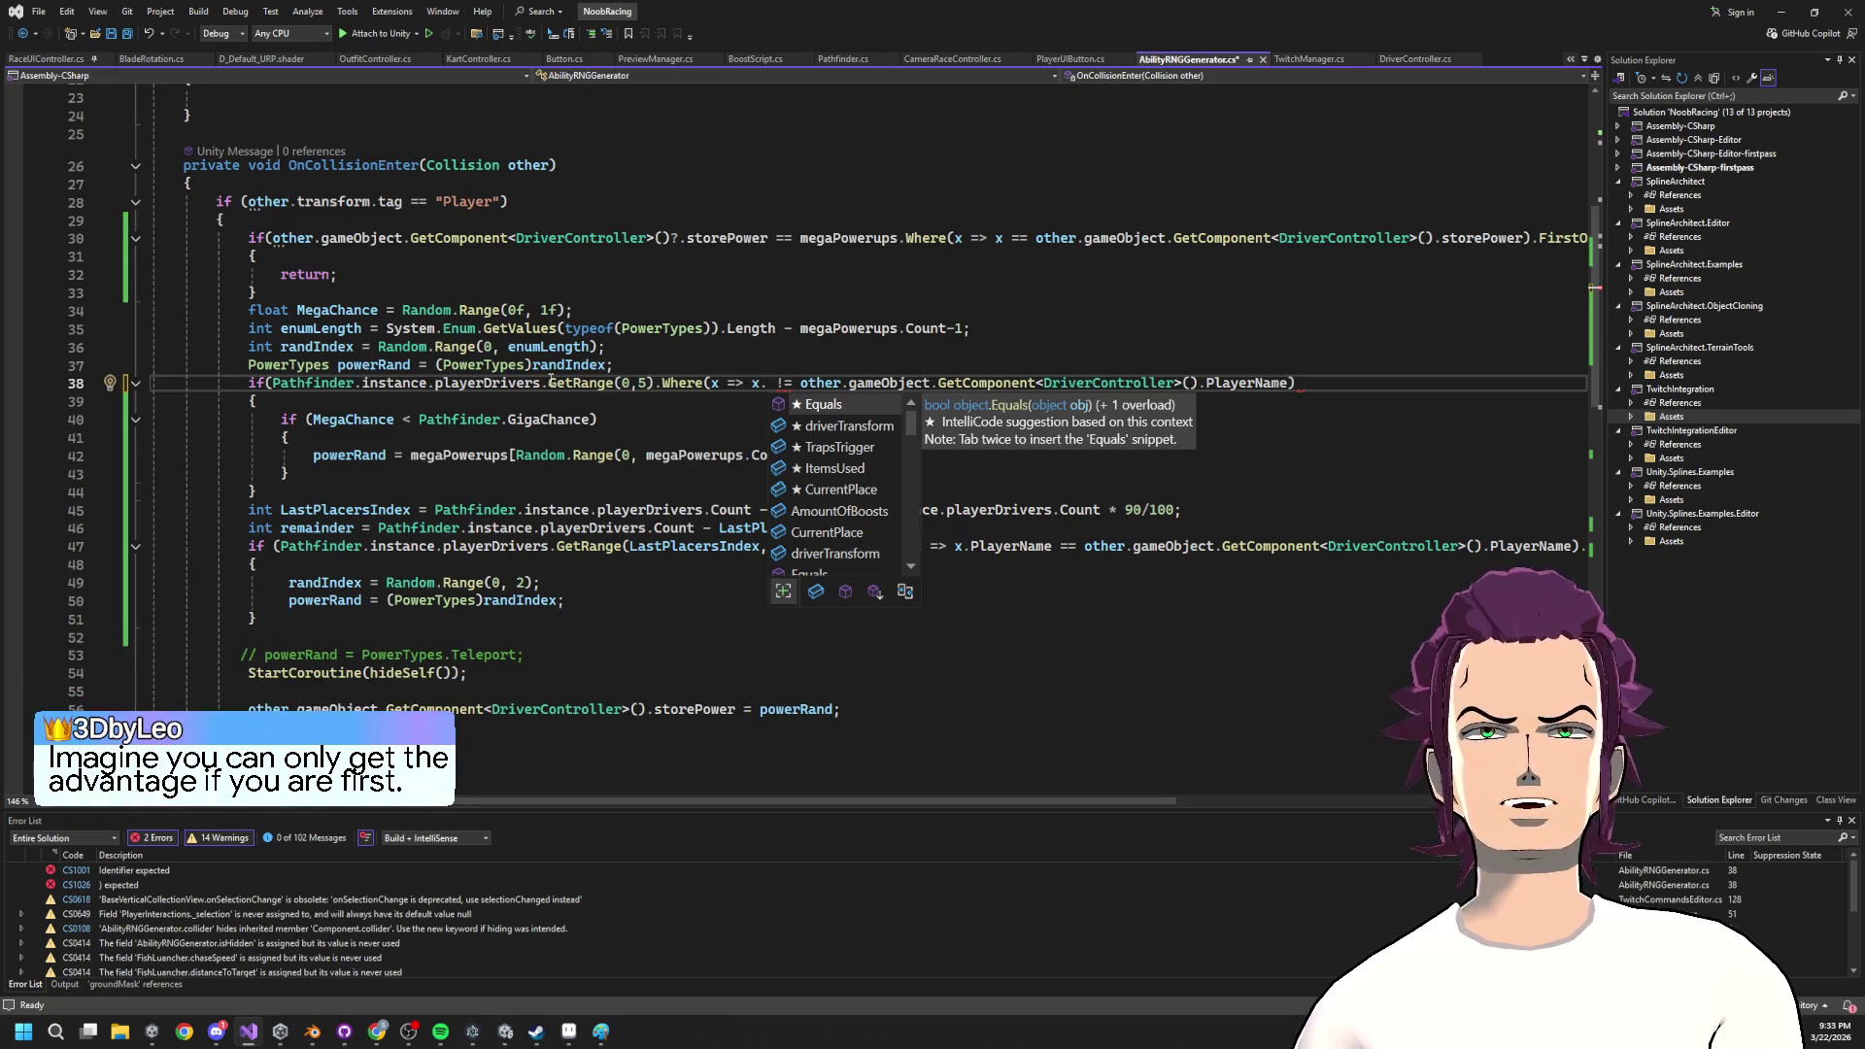
{"action": "type", "text": "pr"}
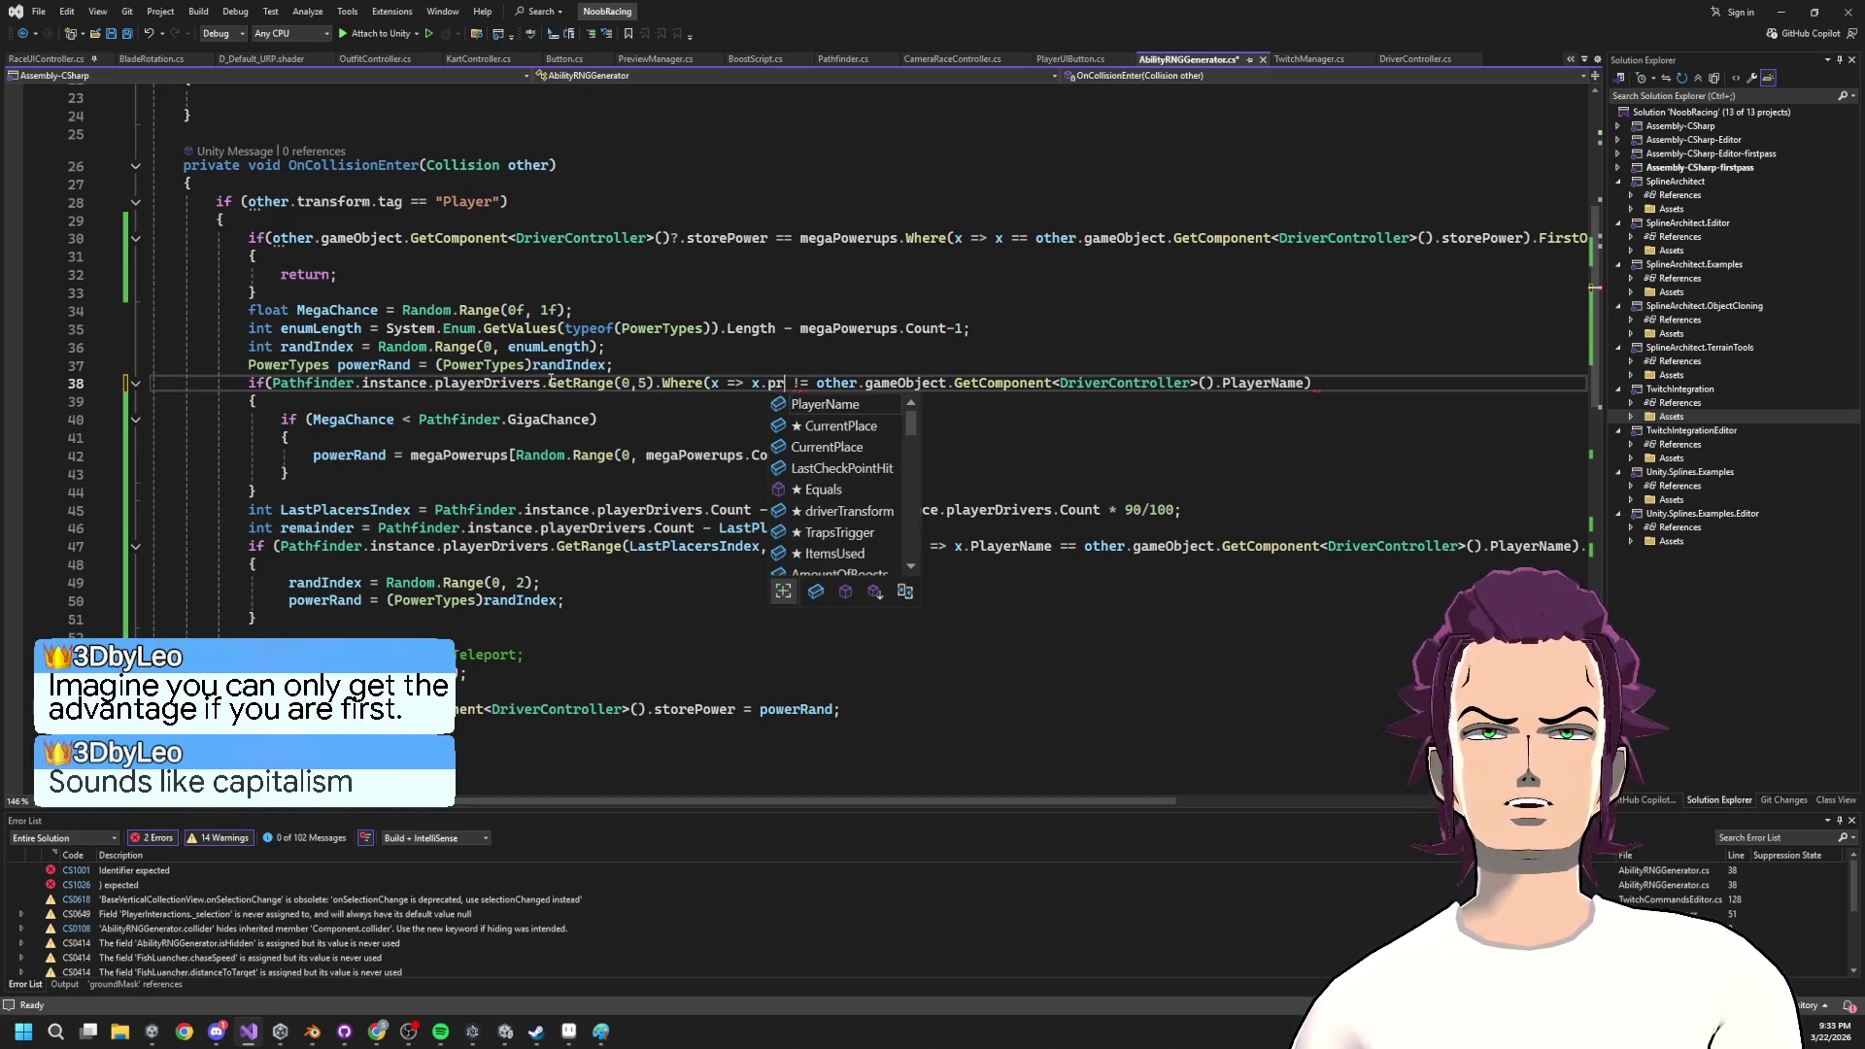
{"action": "key", "text": "Return"}
{"action": "key", "text": "ctrl+z"}
{"action": "key", "text": "ctrl+z"}
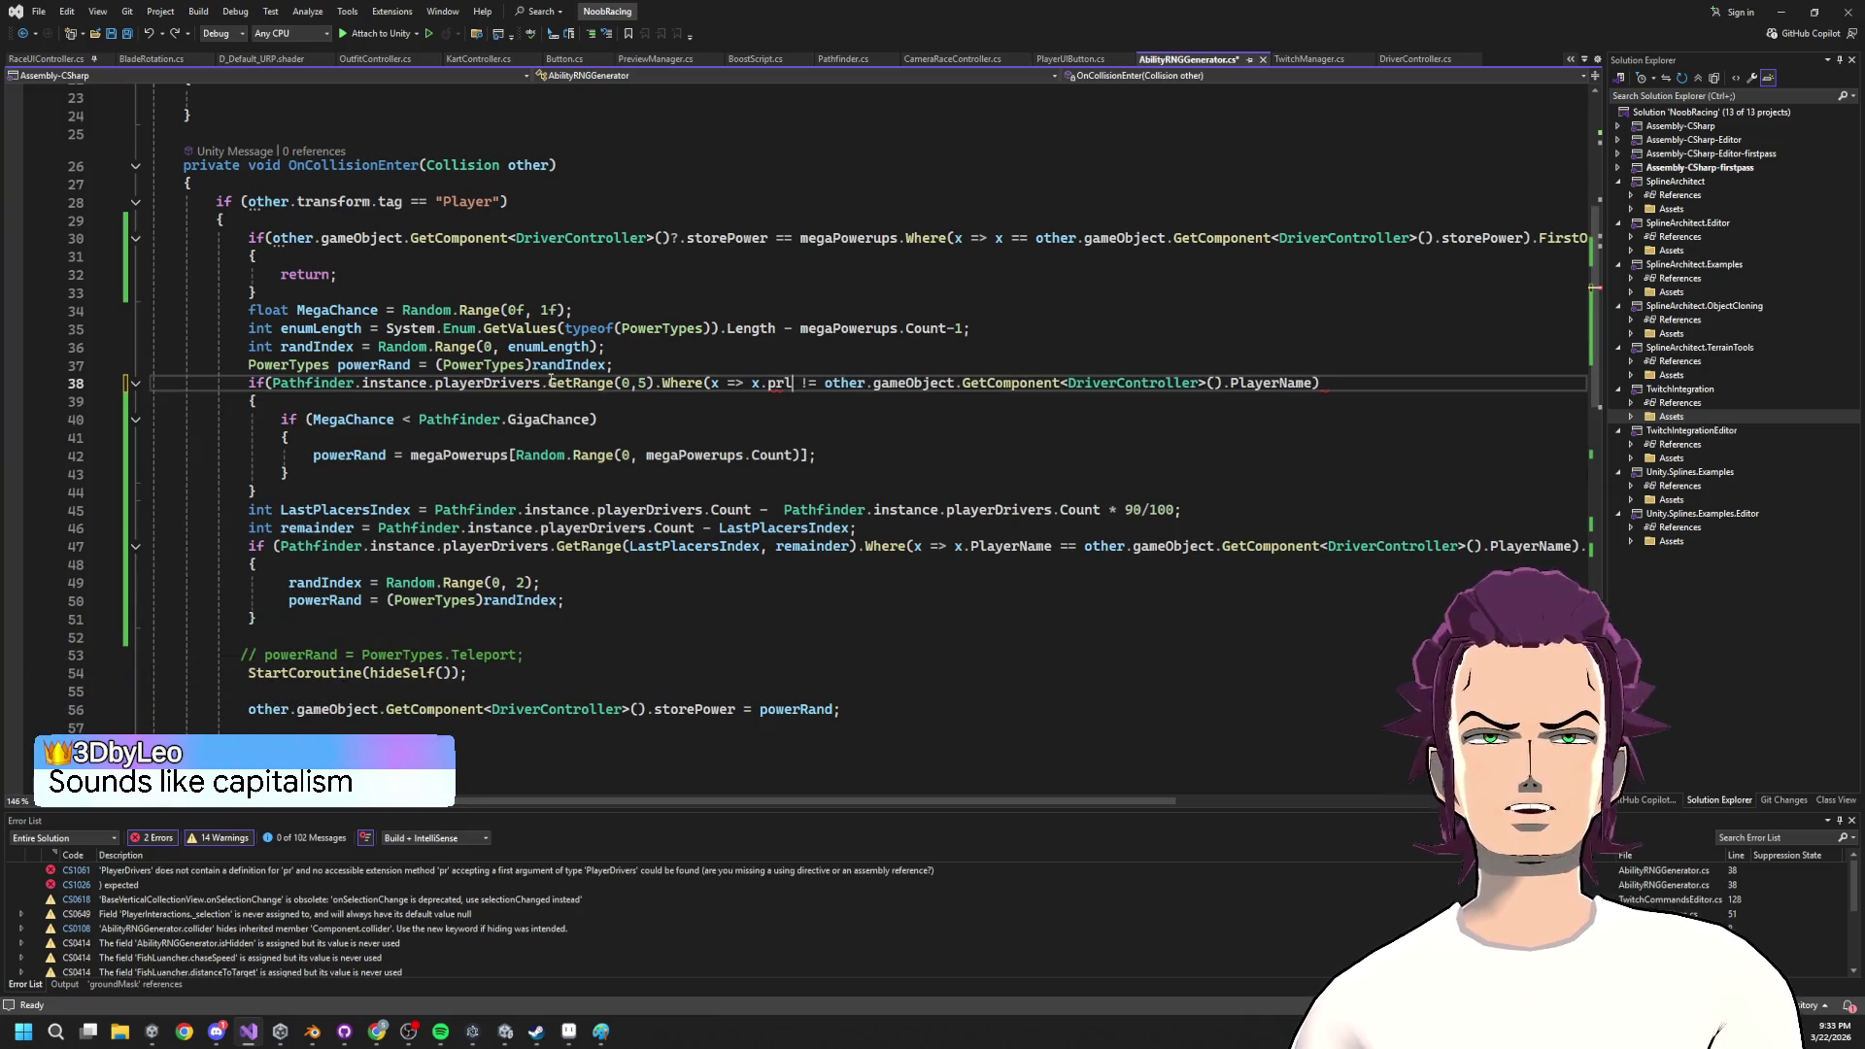
{"action": "type", "text": "pla"}
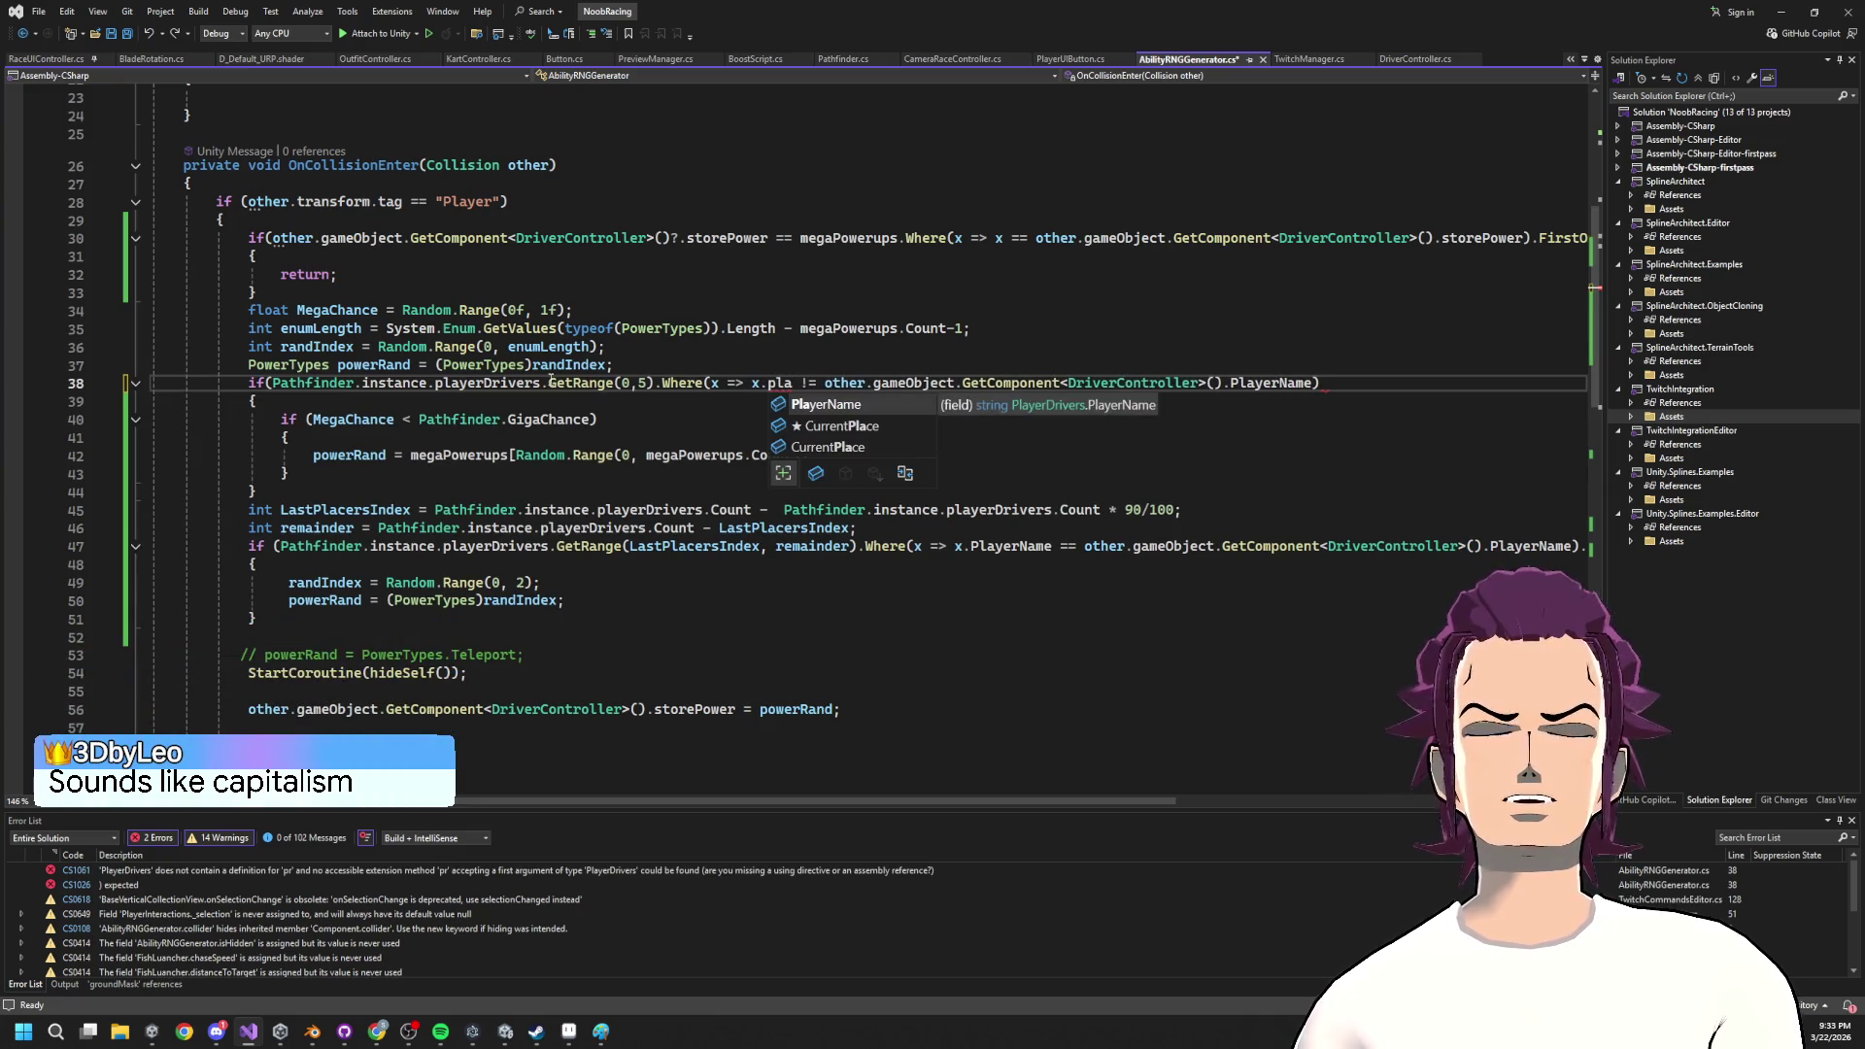
{"action": "key", "text": "Tab"}
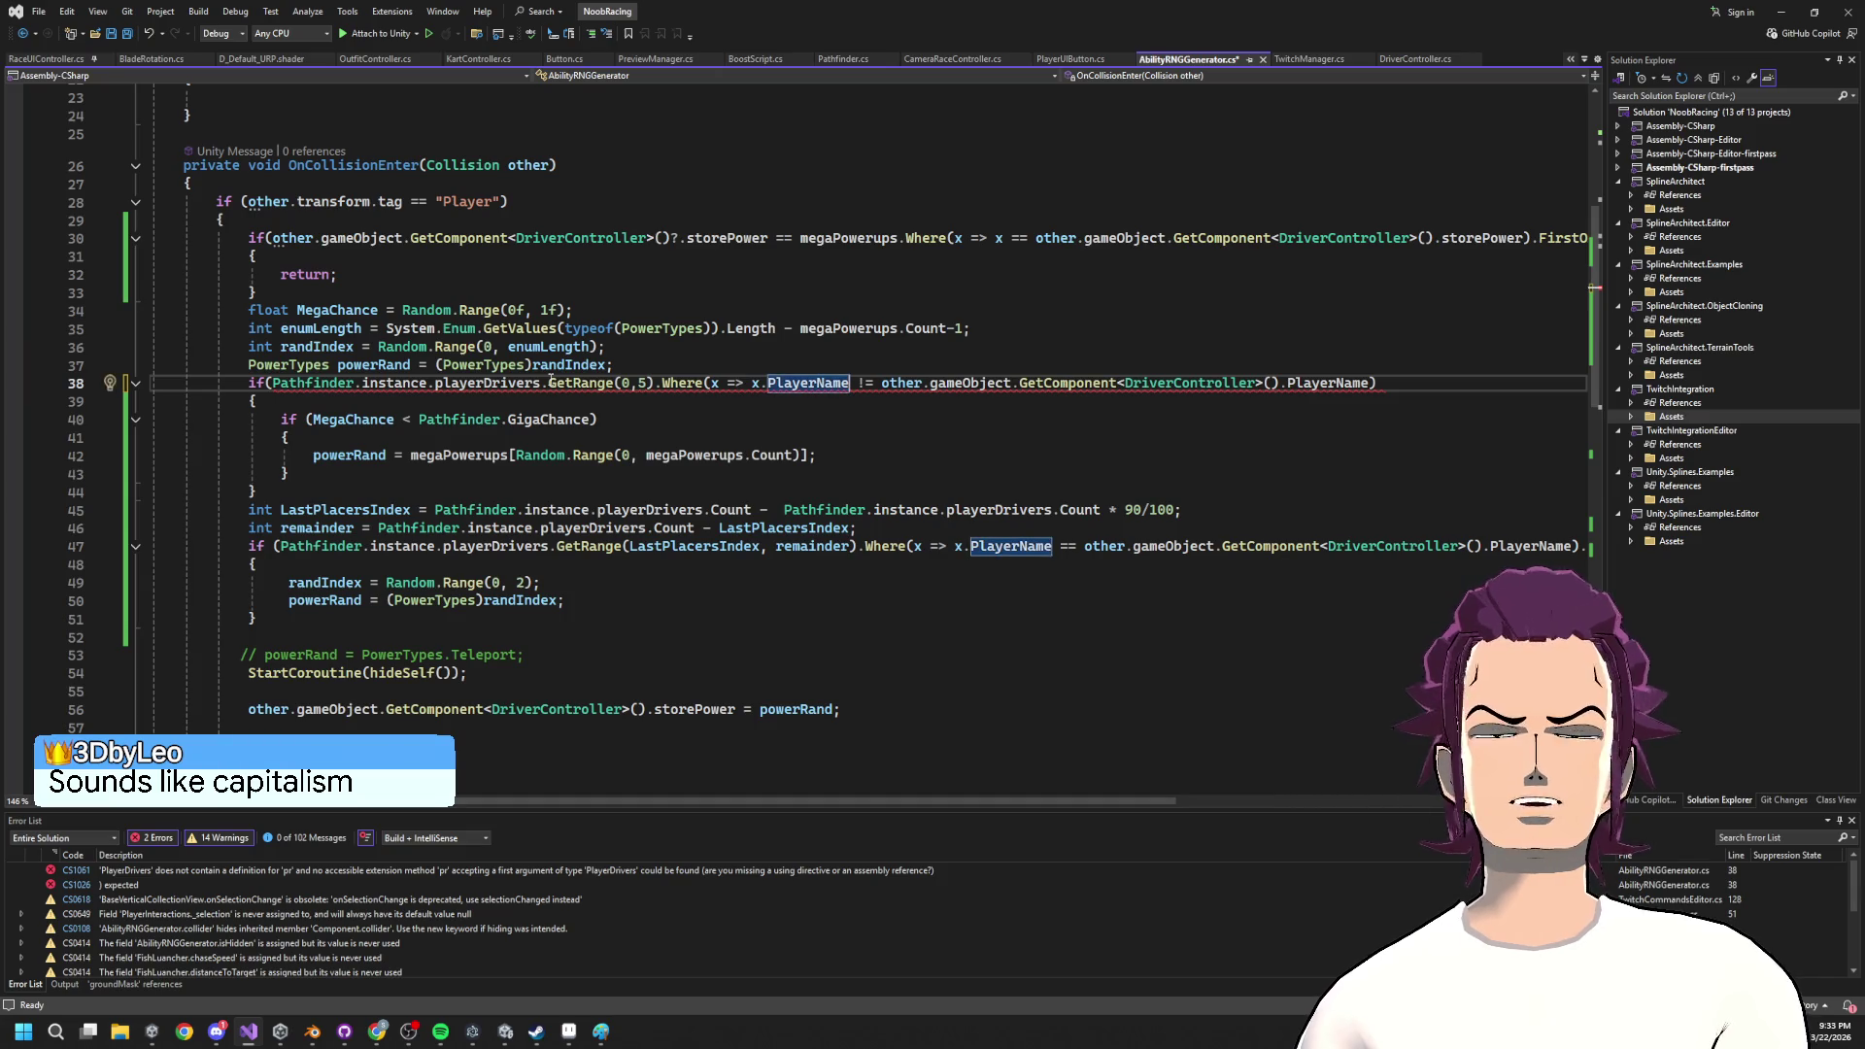
Turn the lambda's comparison into an == equality check, removing stray .Get text.
{"action": "key", "text": "Right"}
{"action": "key", "text": "Right"}
{"action": "key", "text": "BackSpace"}
{"action": "type", "text": "="}
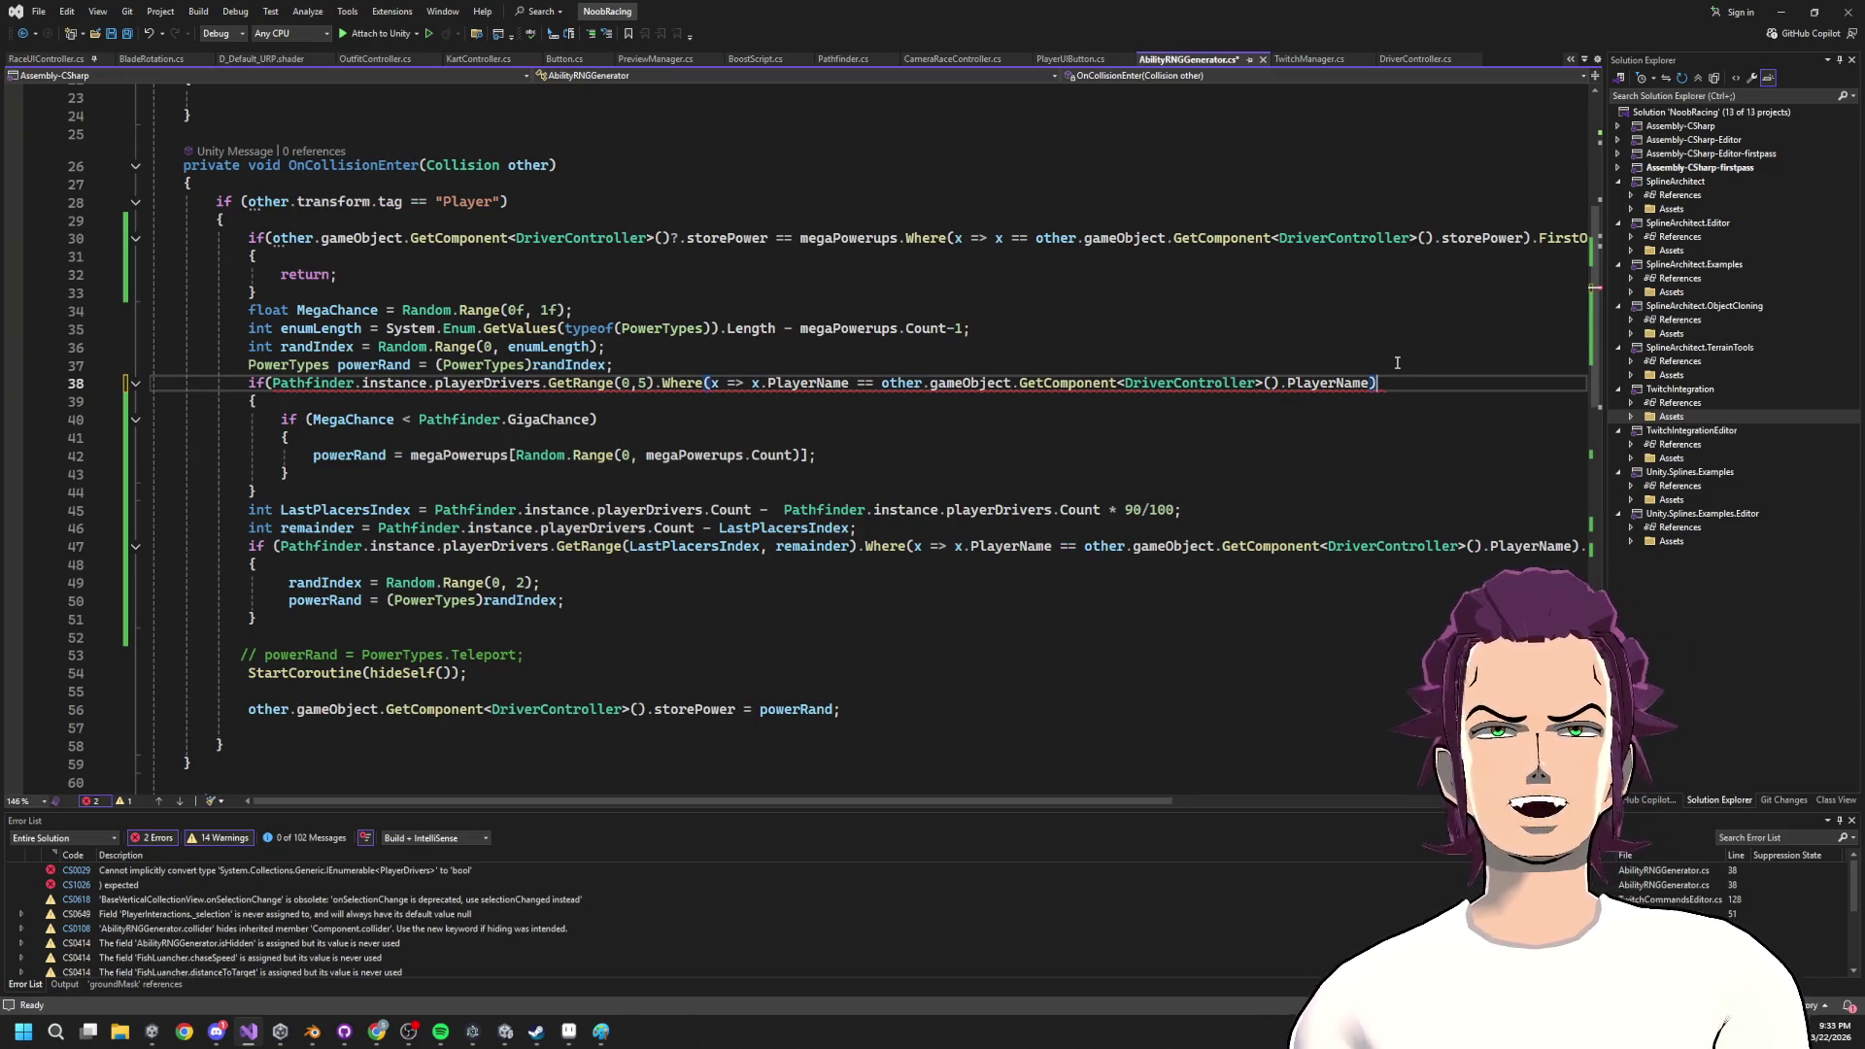
{"action": "type", "text": ".Get"}
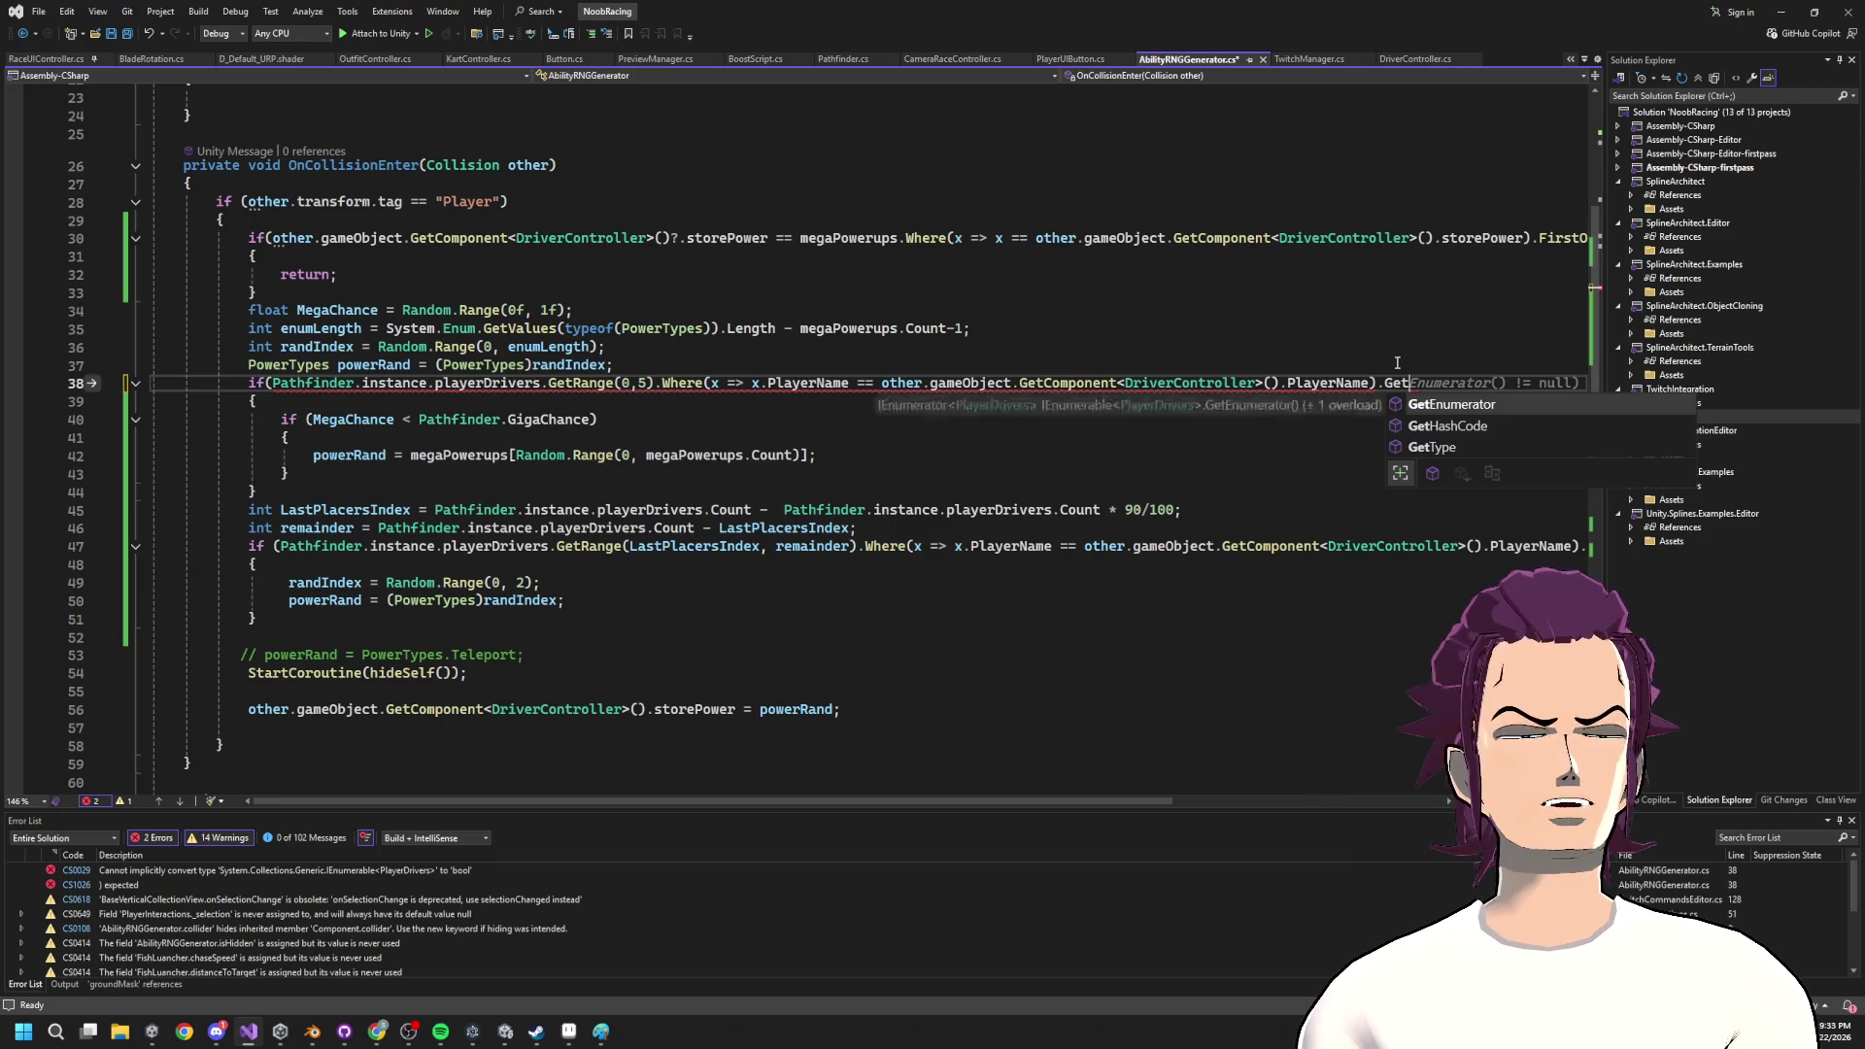
{"action": "key", "text": "BackSpace"}
{"action": "key", "text": "BackSpace"}
{"action": "key", "text": "BackSpace"}
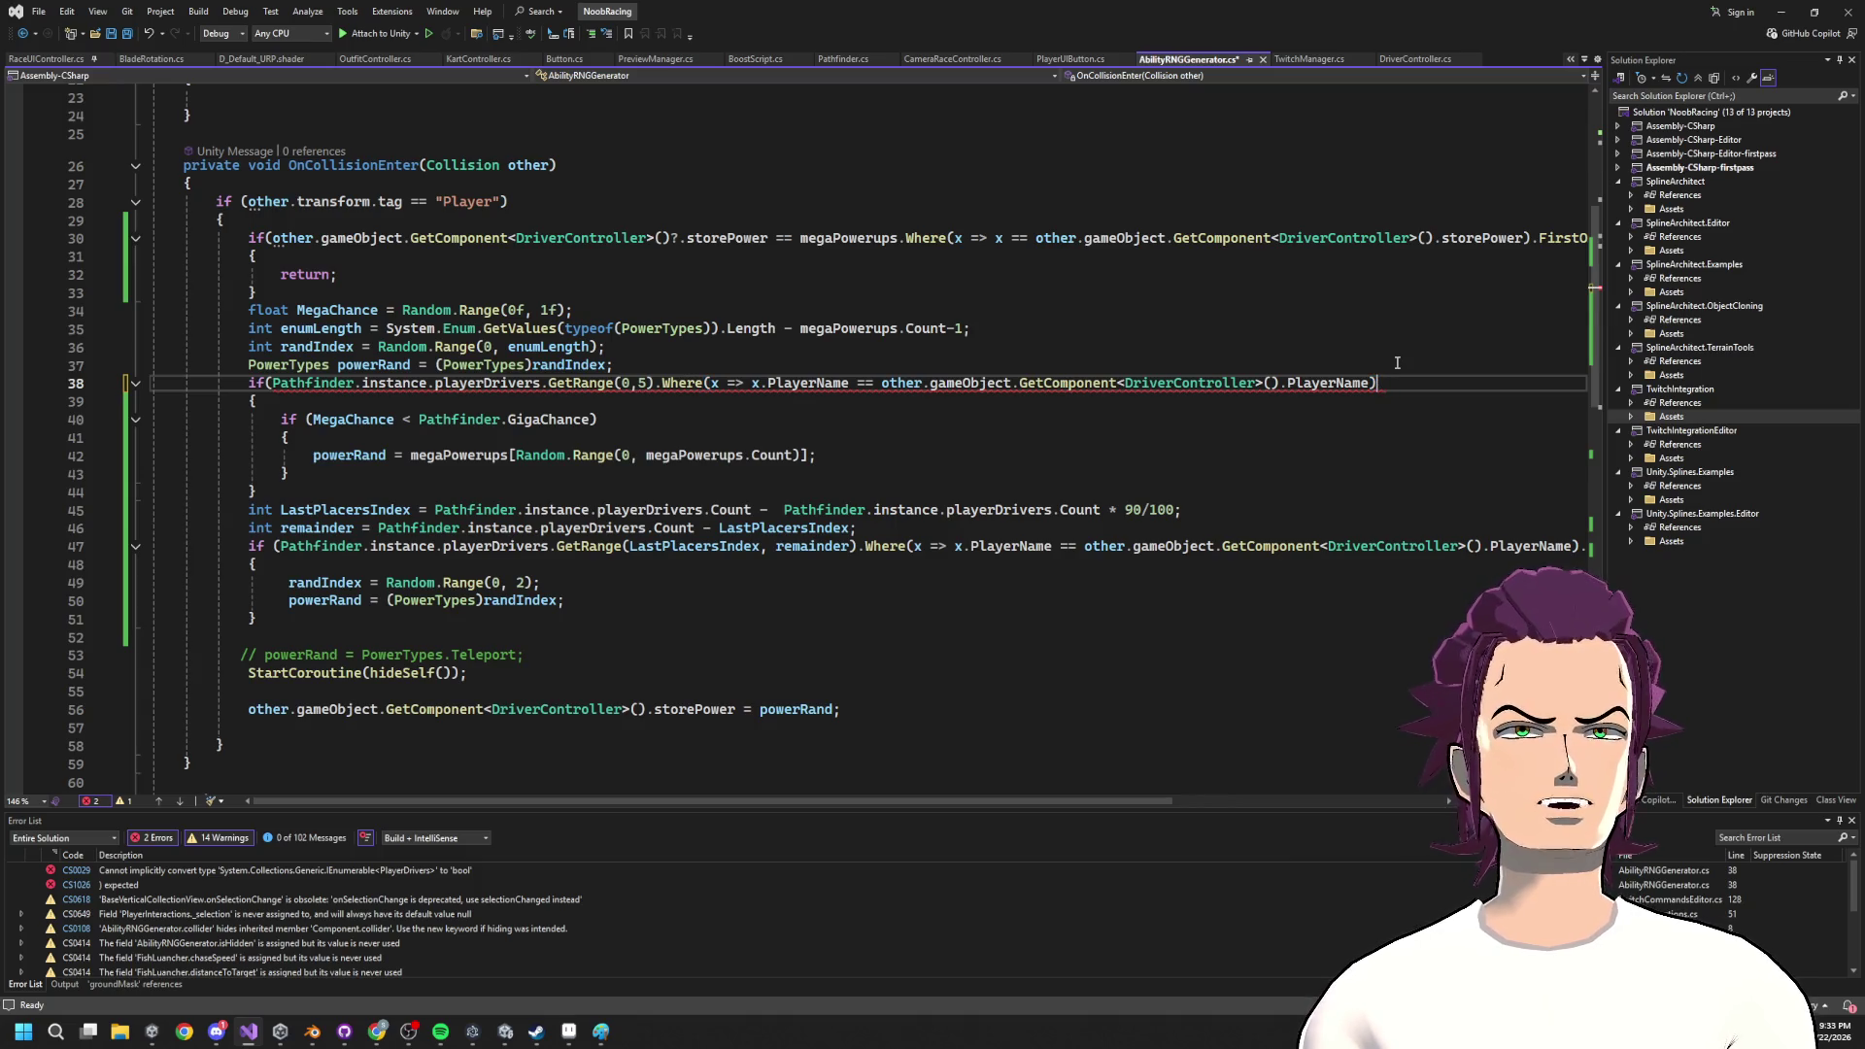
{"action": "type", "text": ".Ge"}
{"action": "key", "text": "BackSpace"}
{"action": "key", "text": "BackSpace"}
{"action": "key", "text": "BackSpace"}
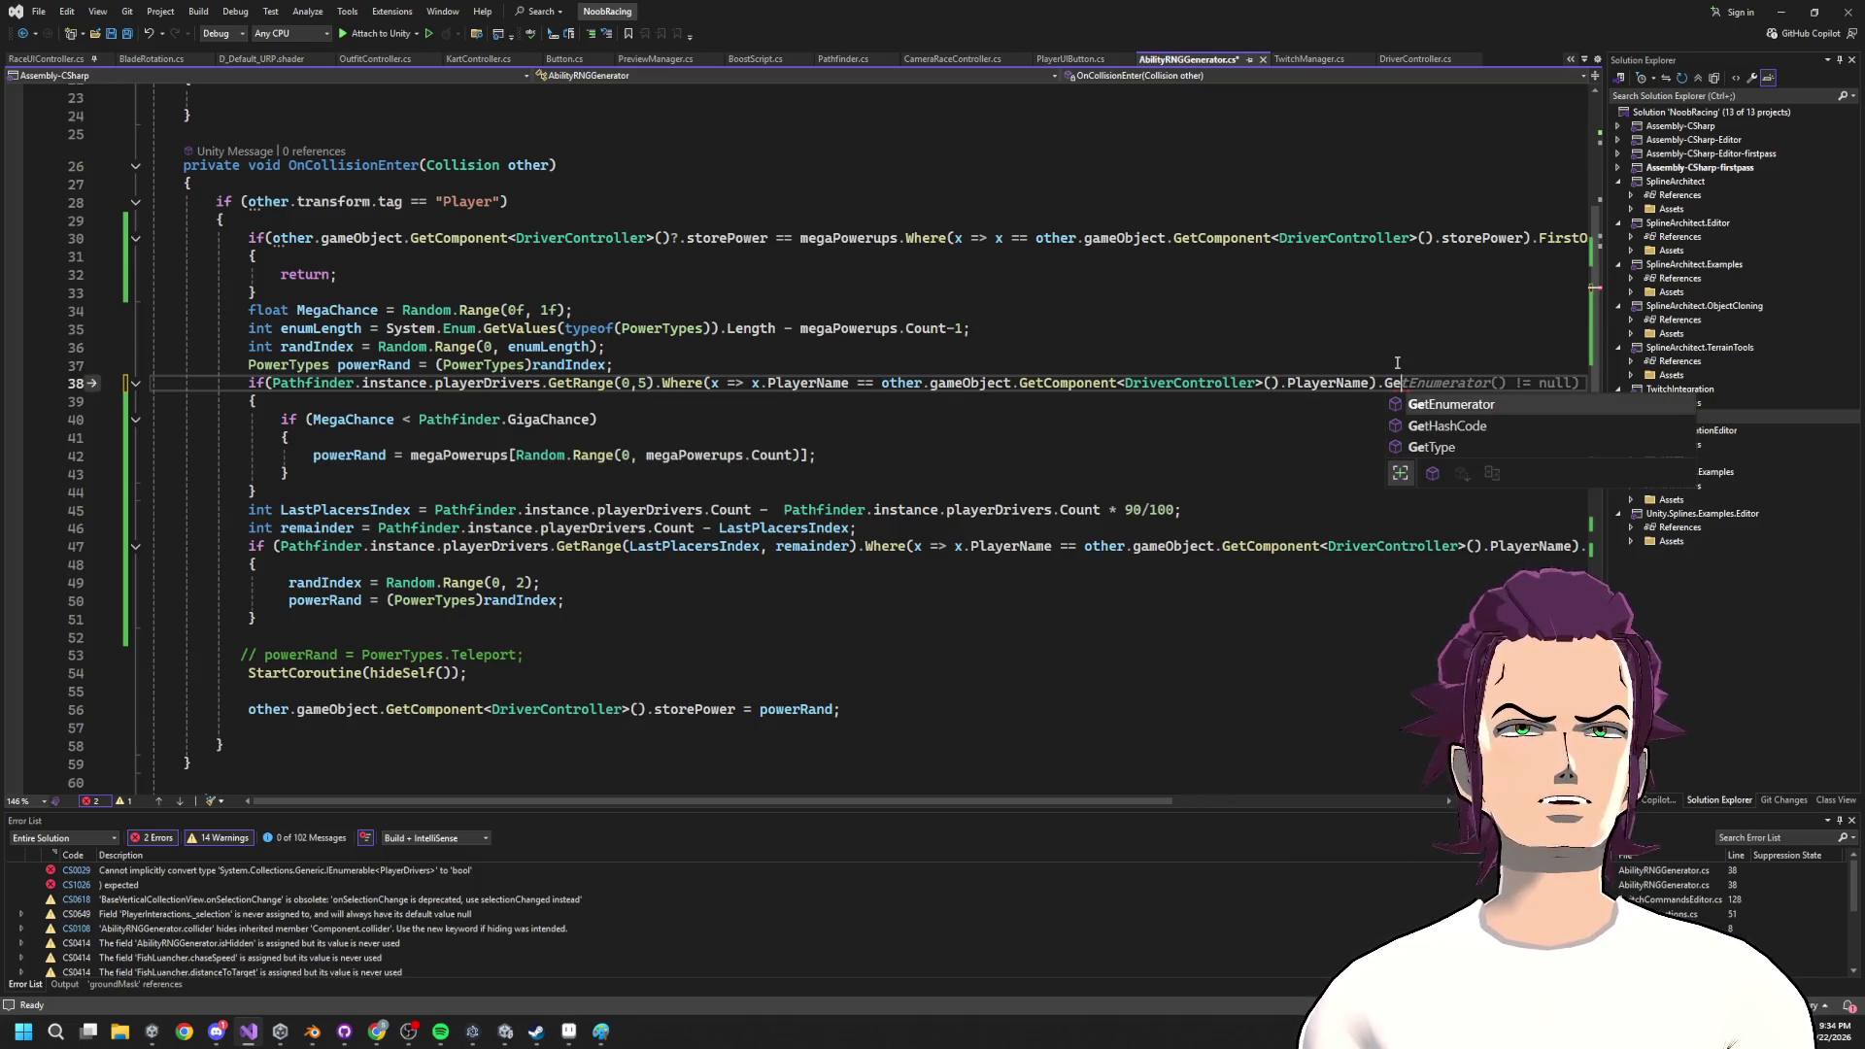
Swap Where for FirstOrDefault and append != null to line 38's condition.
{"action": "left_click", "coordinate": [687, 384]}
{"action": "double_click", "coordinate": [687, 384]}
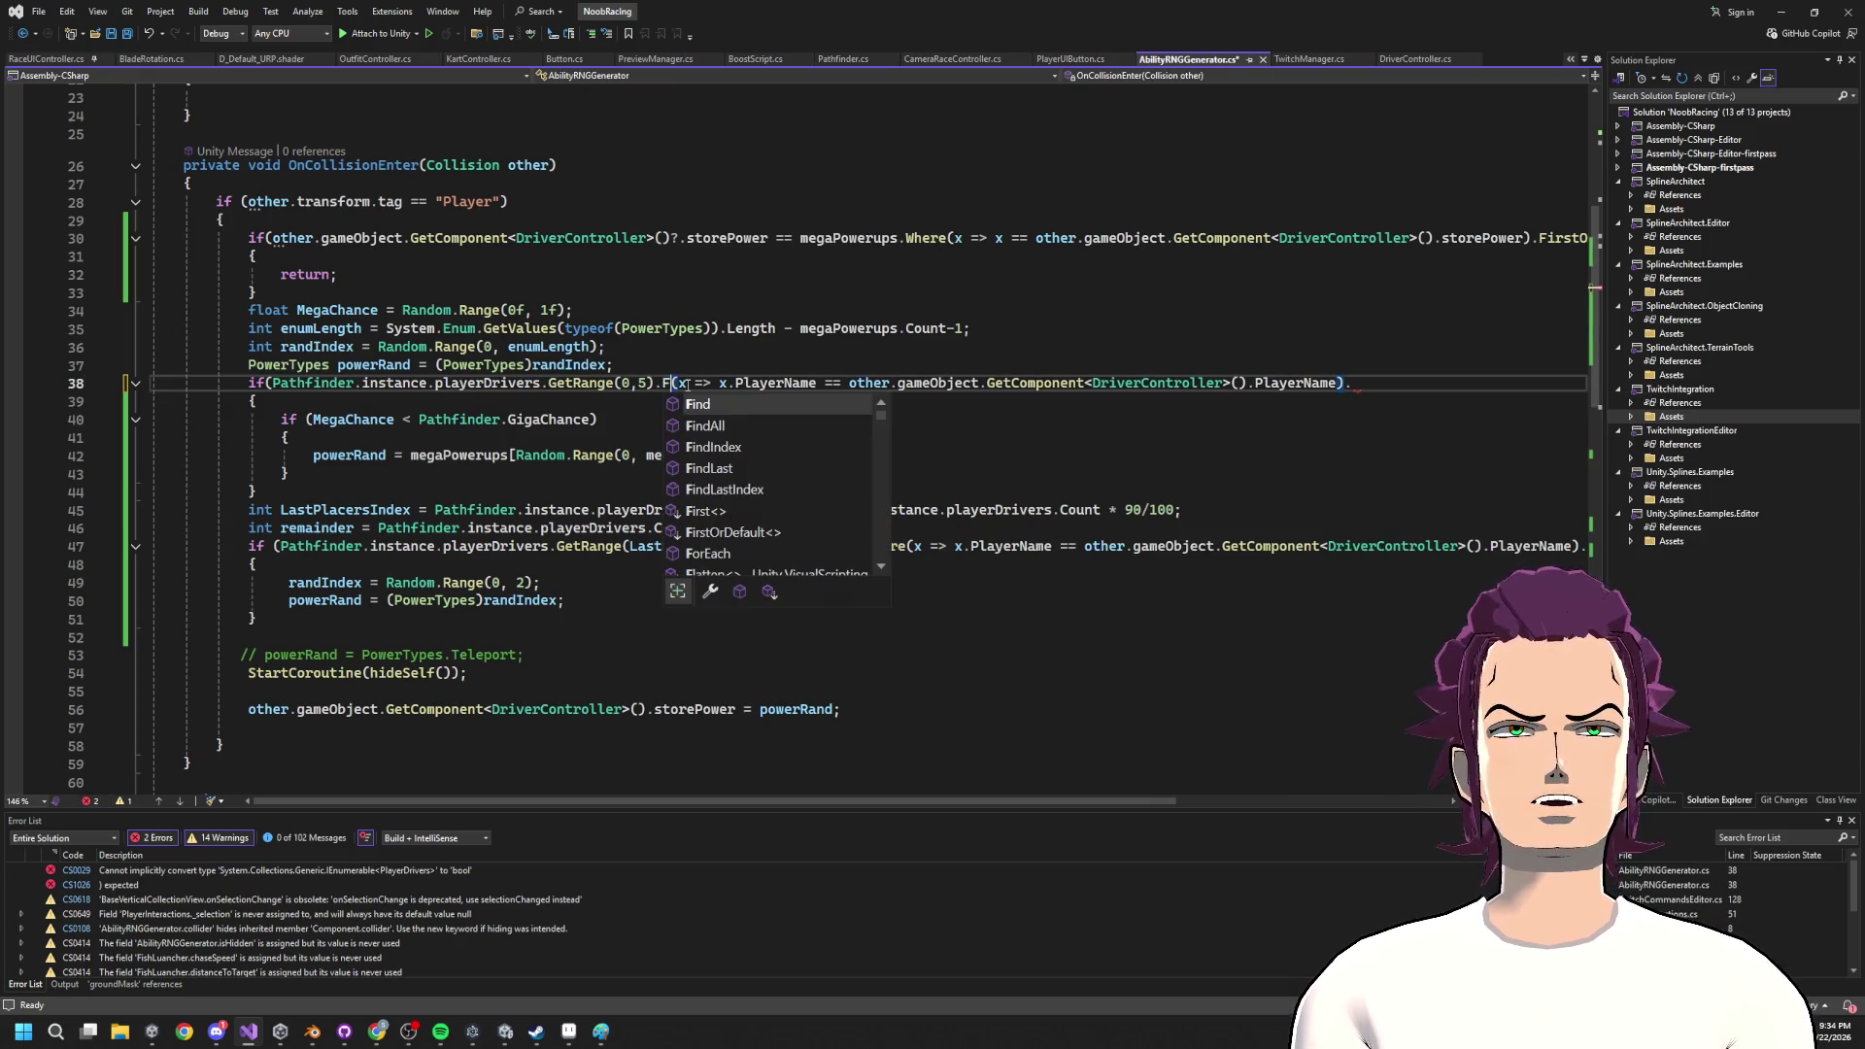
{"action": "type", "text": "Firs"}
{"action": "key", "text": "Tab"}
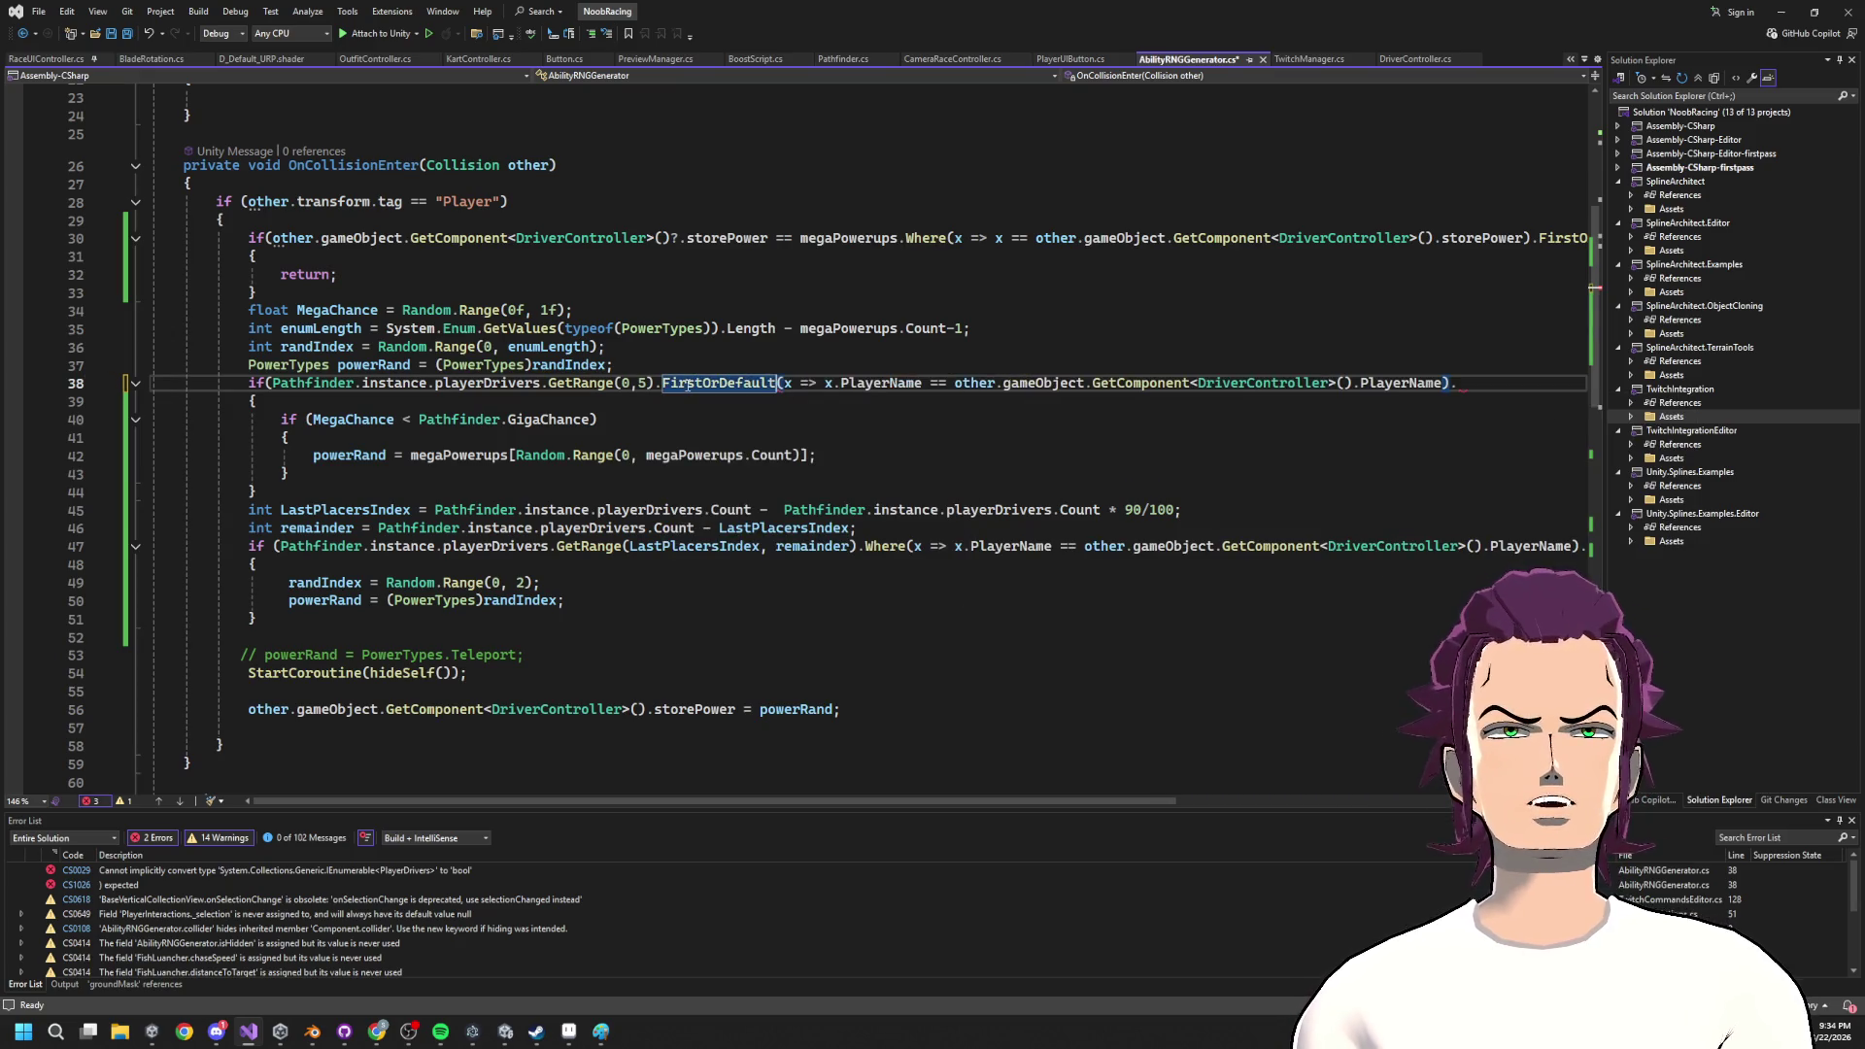
{"action": "left_click", "coordinate": [1483, 382]}
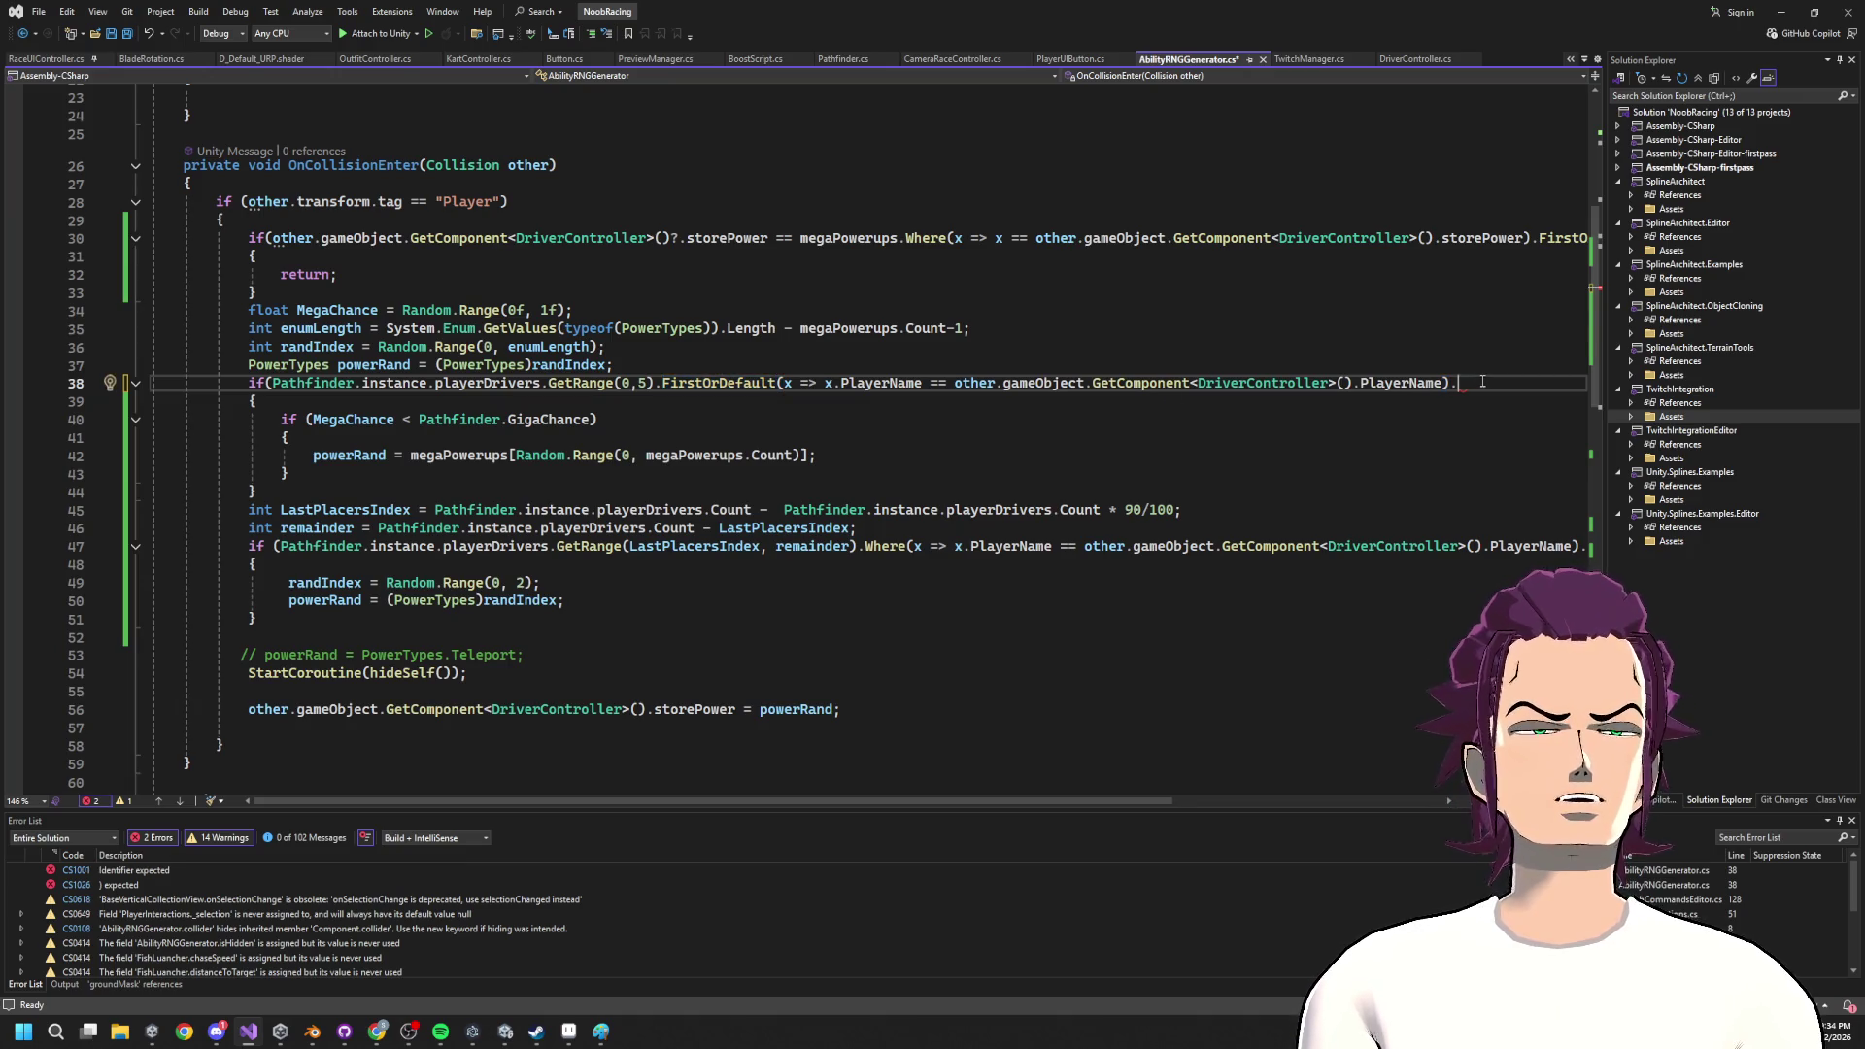
{"action": "type", "text": "!"}
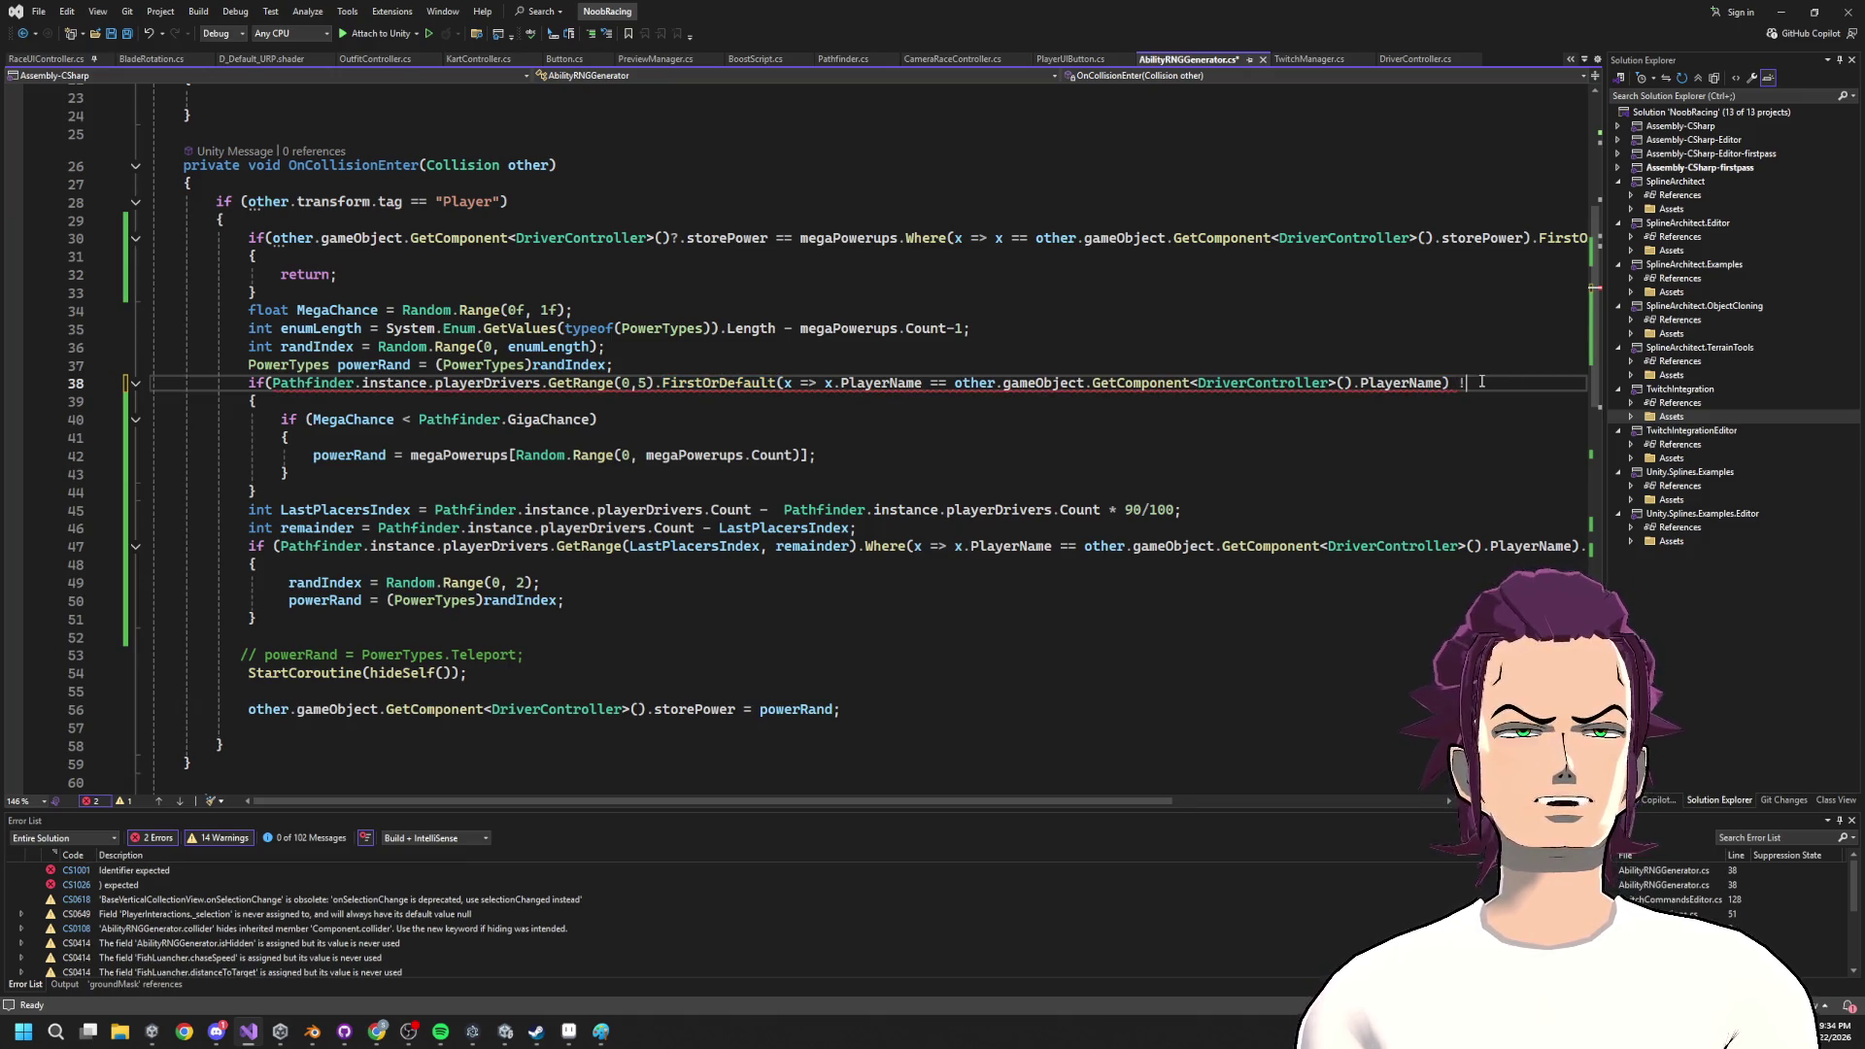
{"action": "type", "text": "= null ) {"}
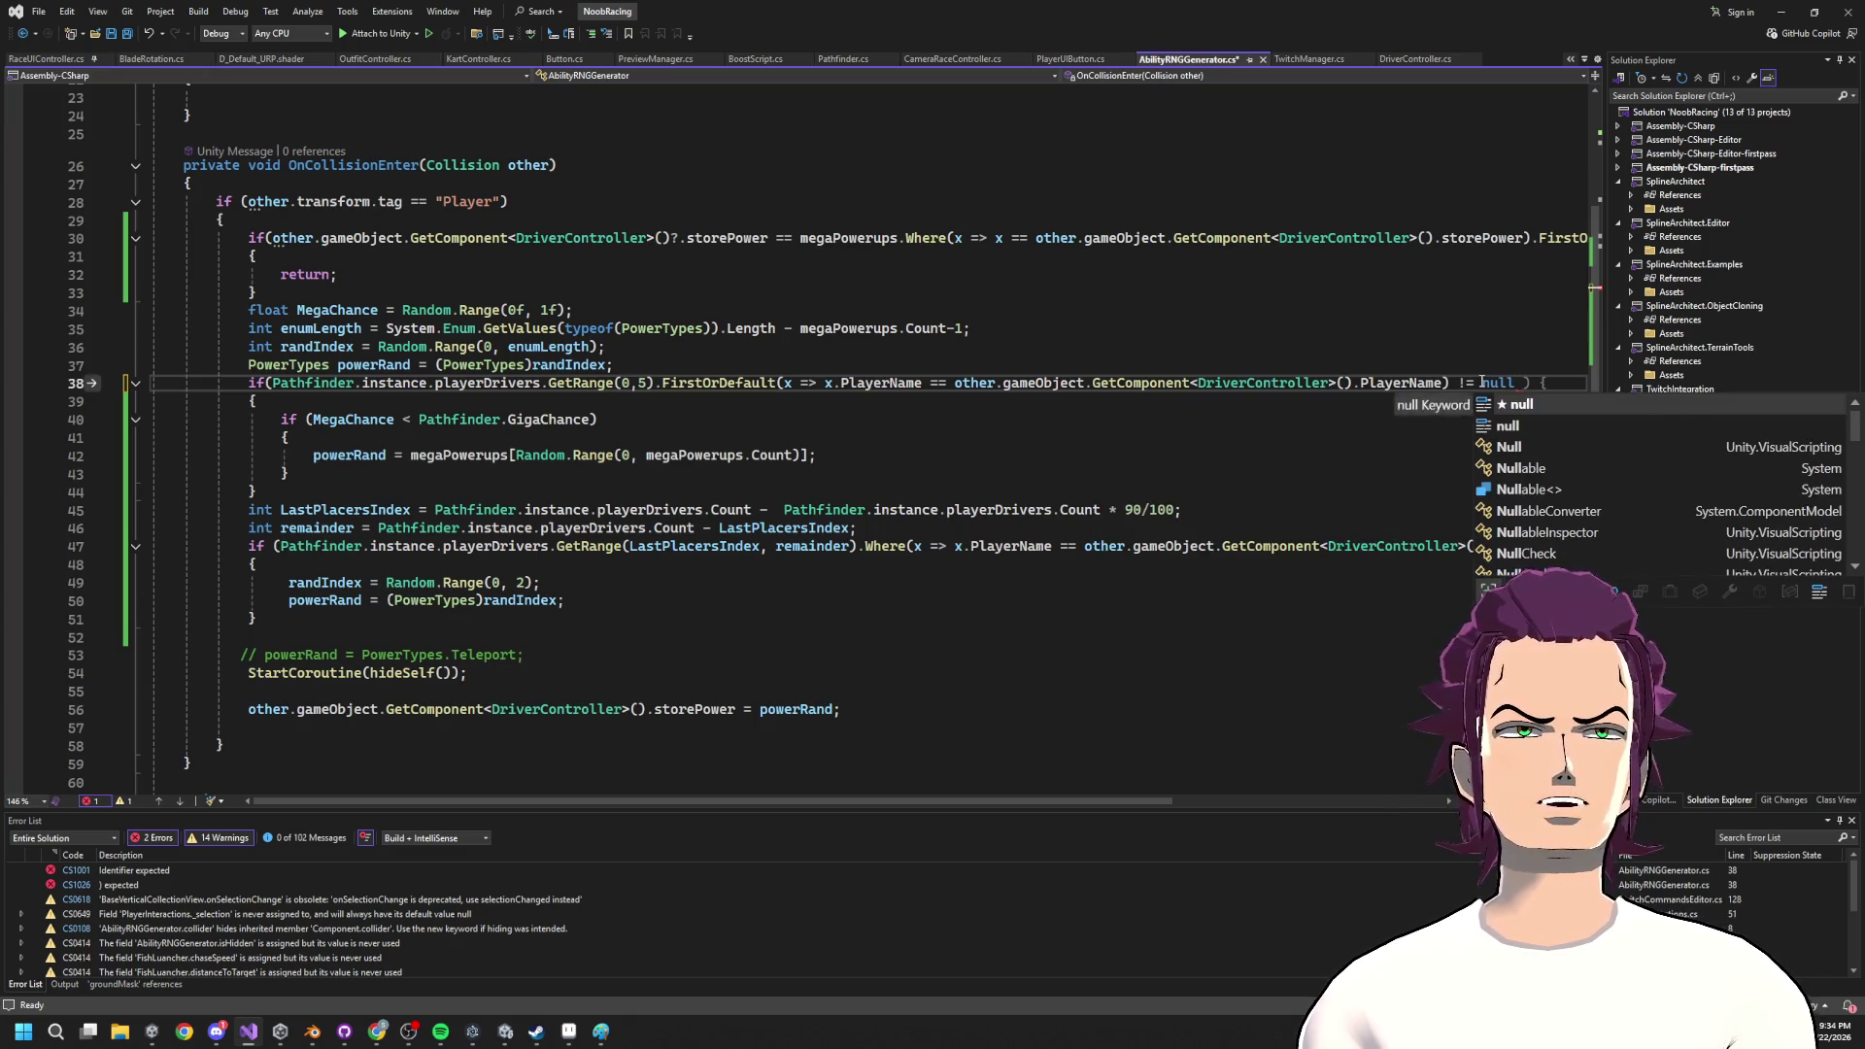
{"action": "key", "text": "Escape"}
{"action": "key", "text": "Down"}
{"action": "key", "text": "Up"}
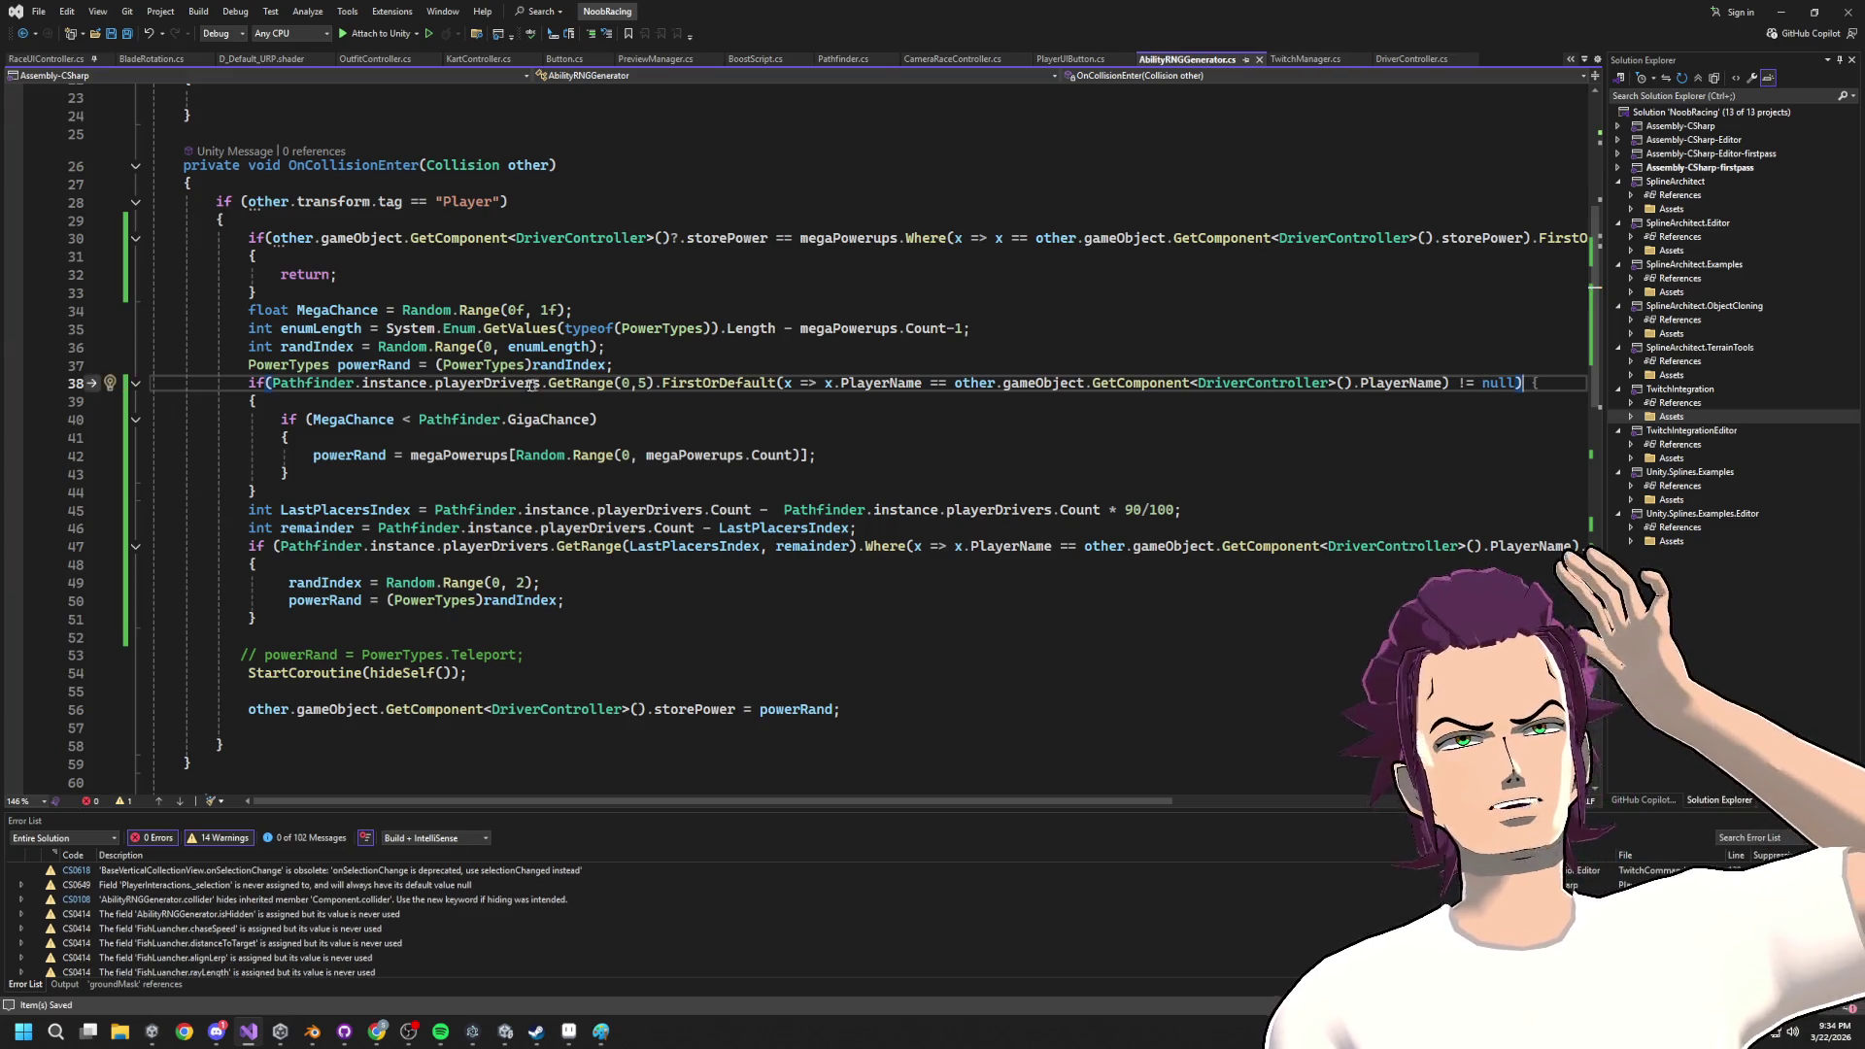
{"action": "left_click_drag", "start_coordinate": [548, 383], "coordinate": [658, 385]}
{"action": "left_click", "coordinate": [711, 372]}
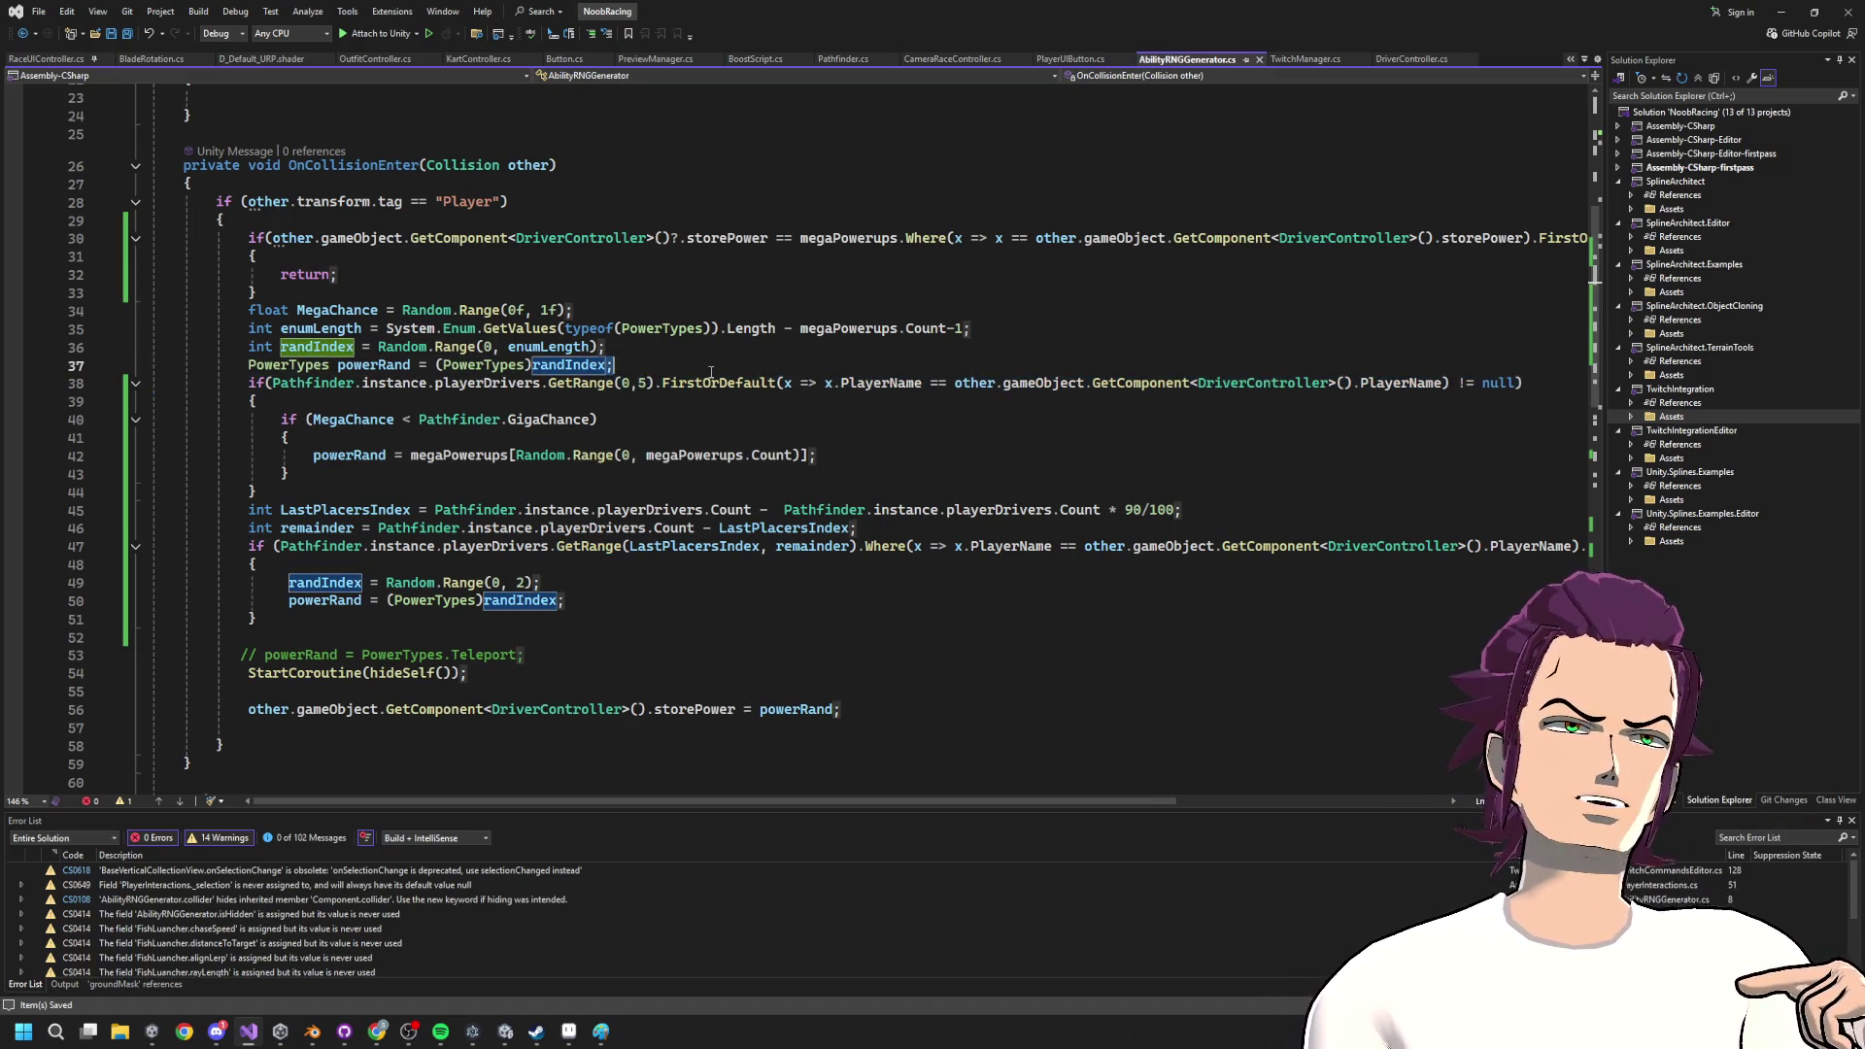
{"action": "left_click", "coordinate": [788, 382]}
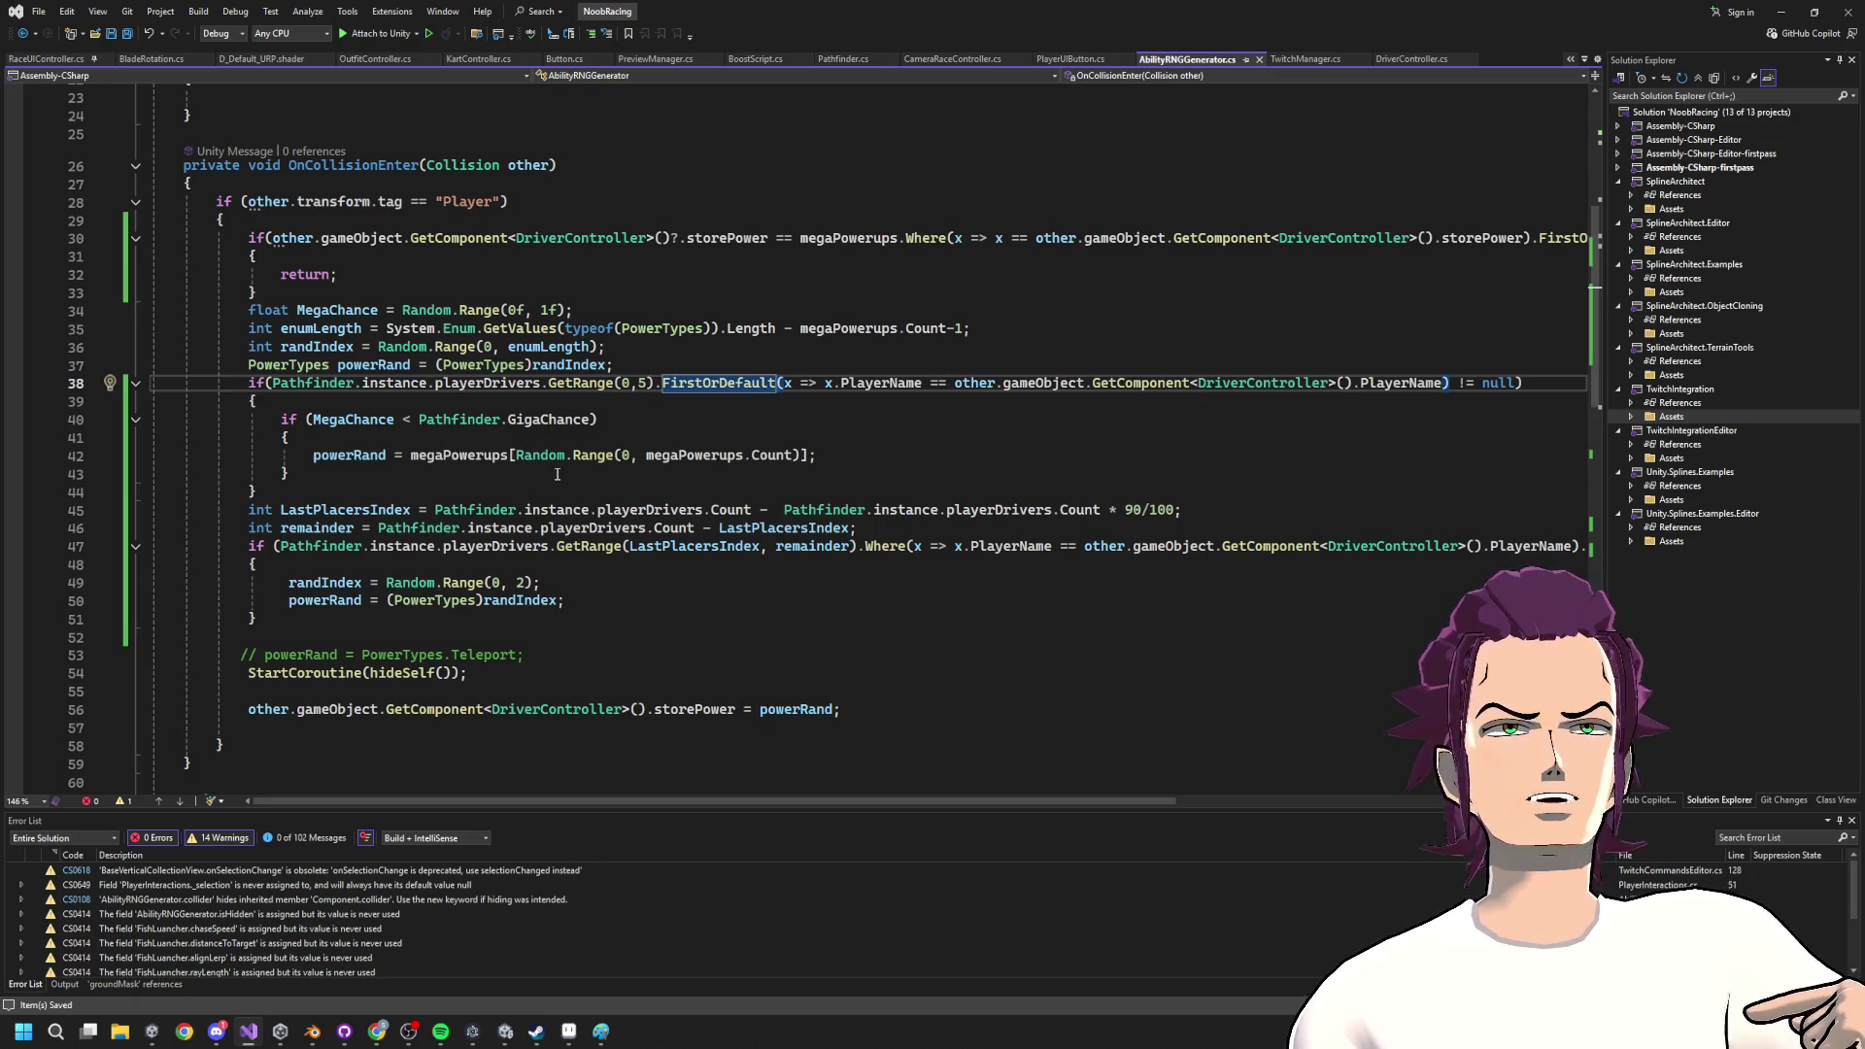
{"action": "left_click_drag", "start_coordinate": [557, 474], "coordinate": [331, 402]}
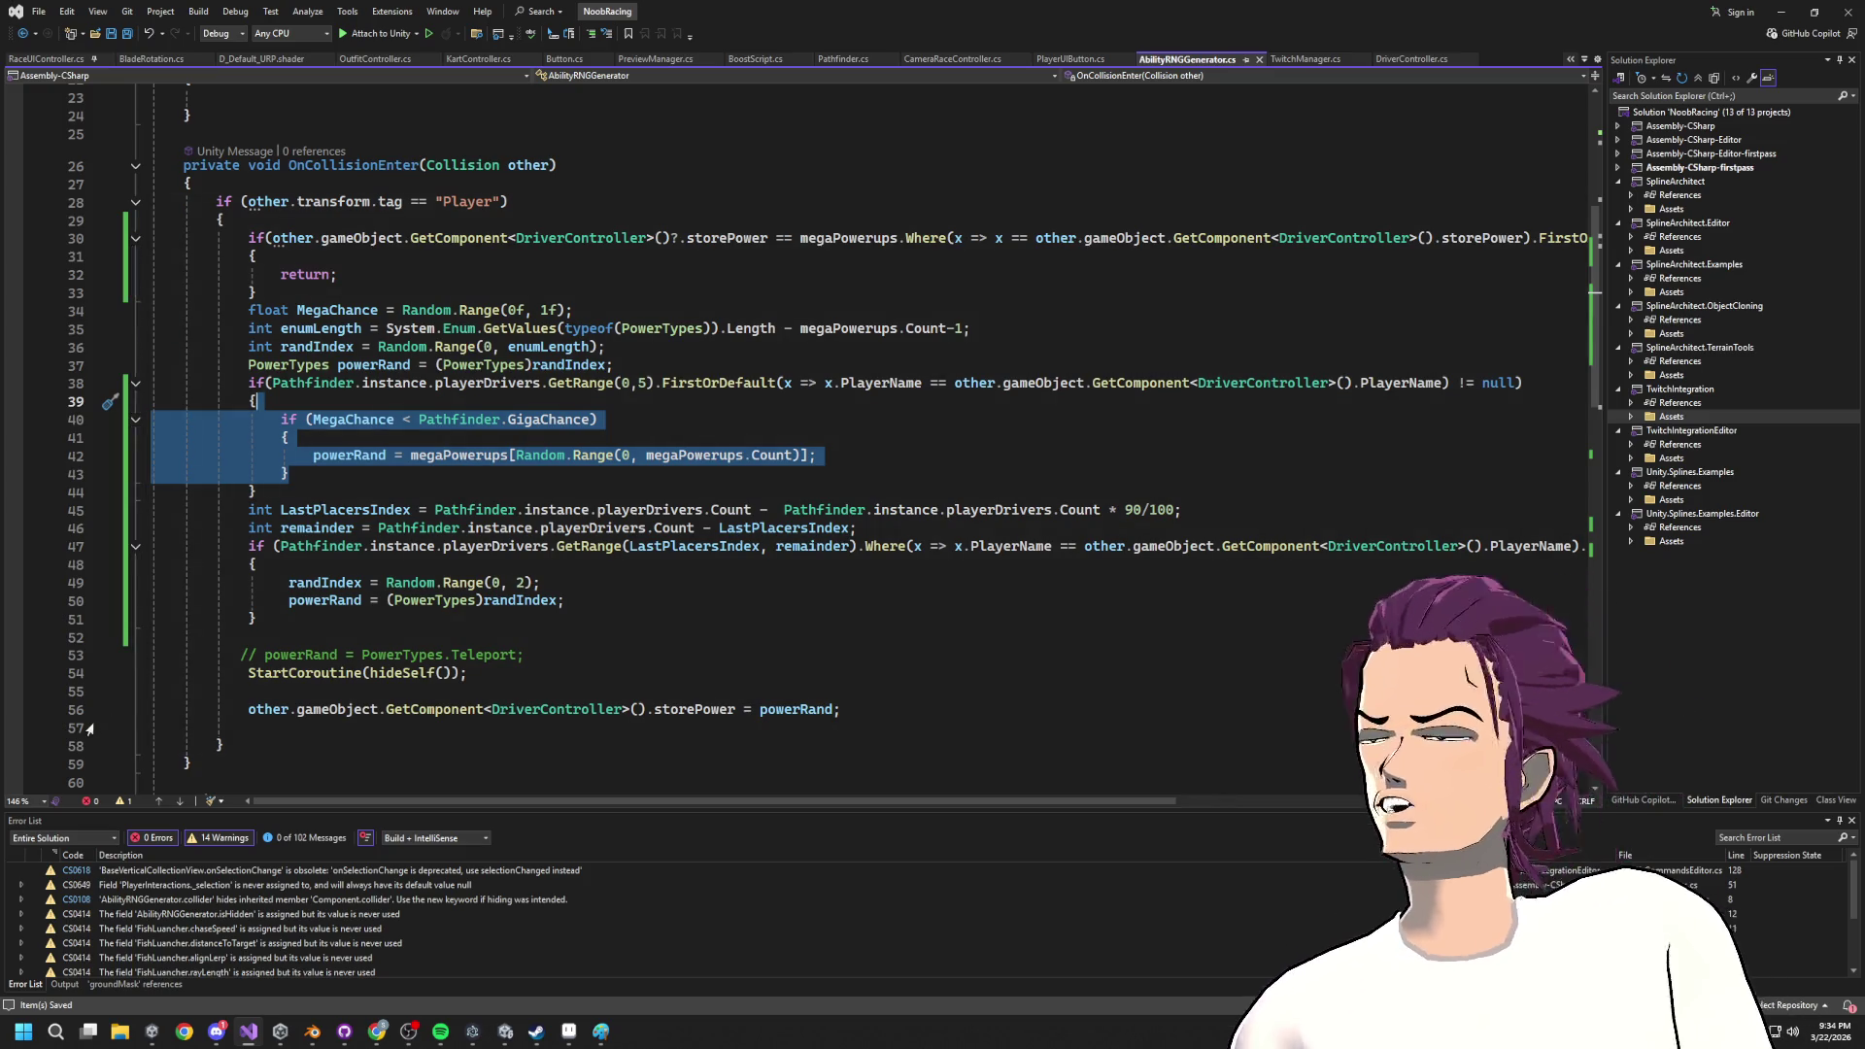
{"action": "left_click", "coordinate": [563, 387]}
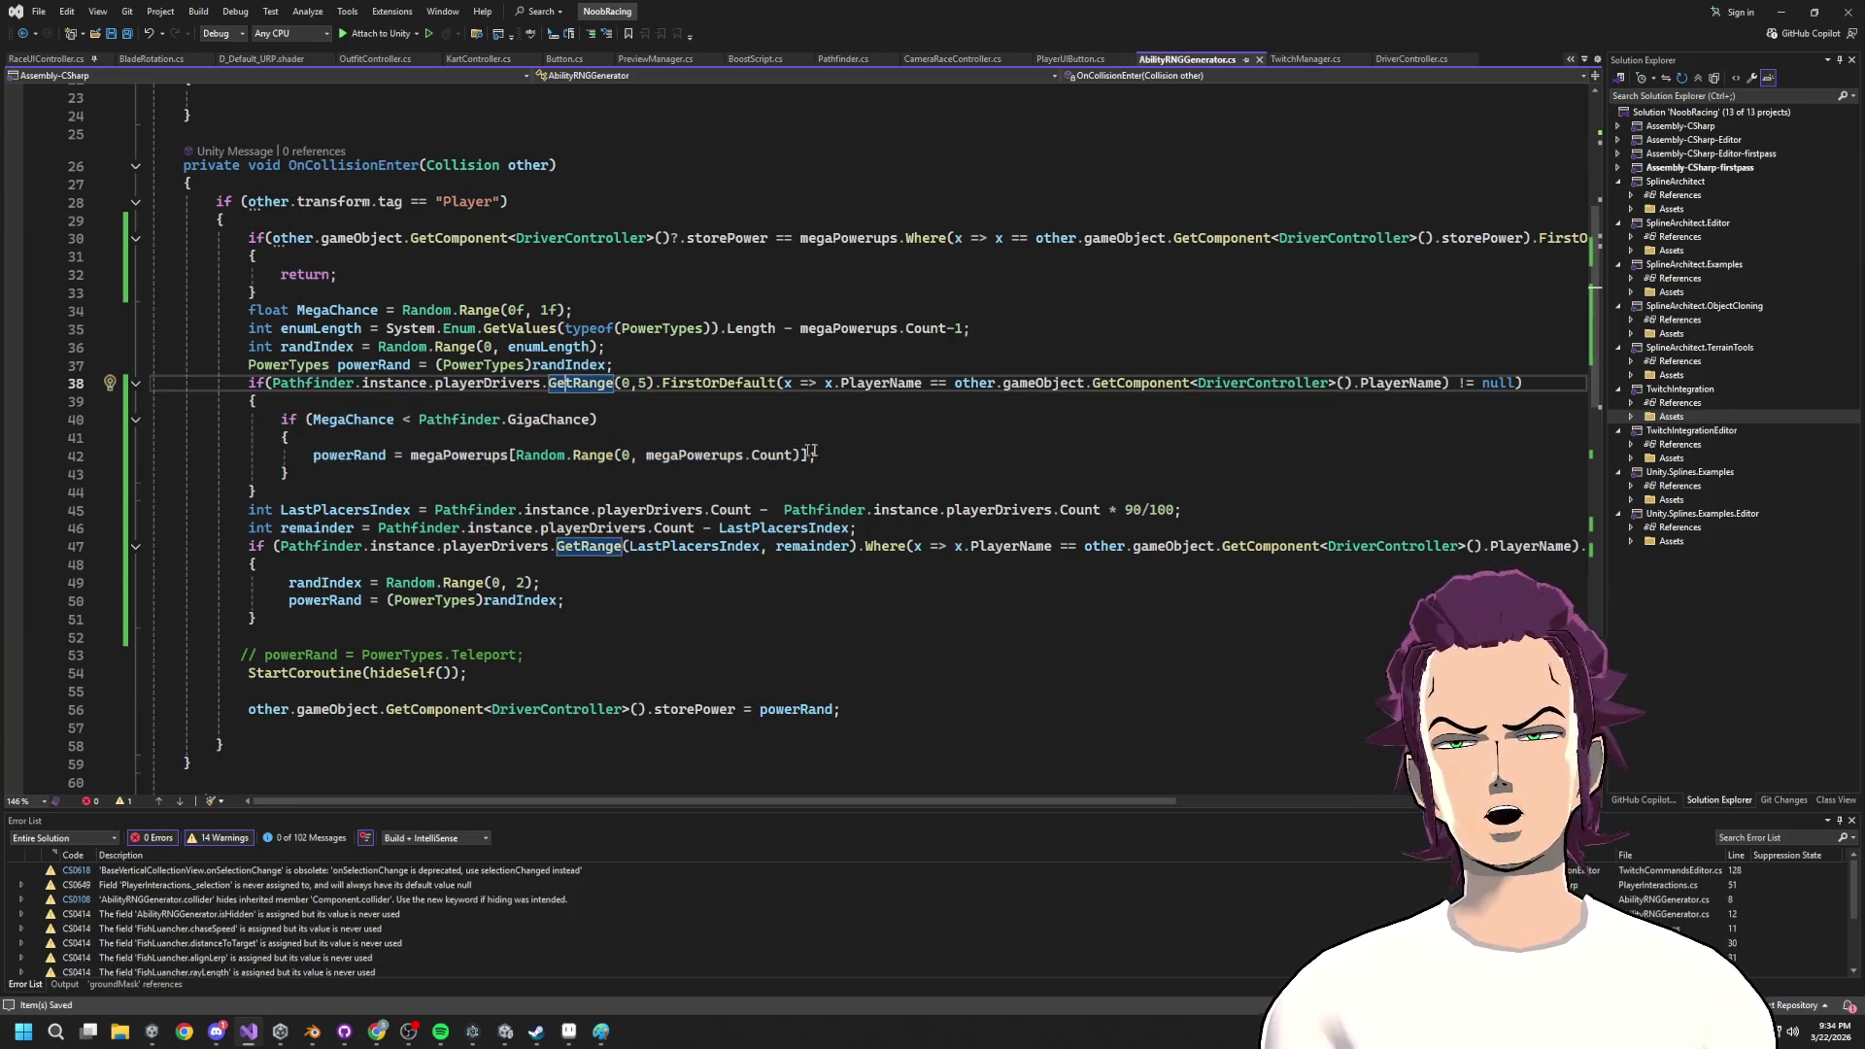
{"action": "left_click", "coordinate": [369, 438]}
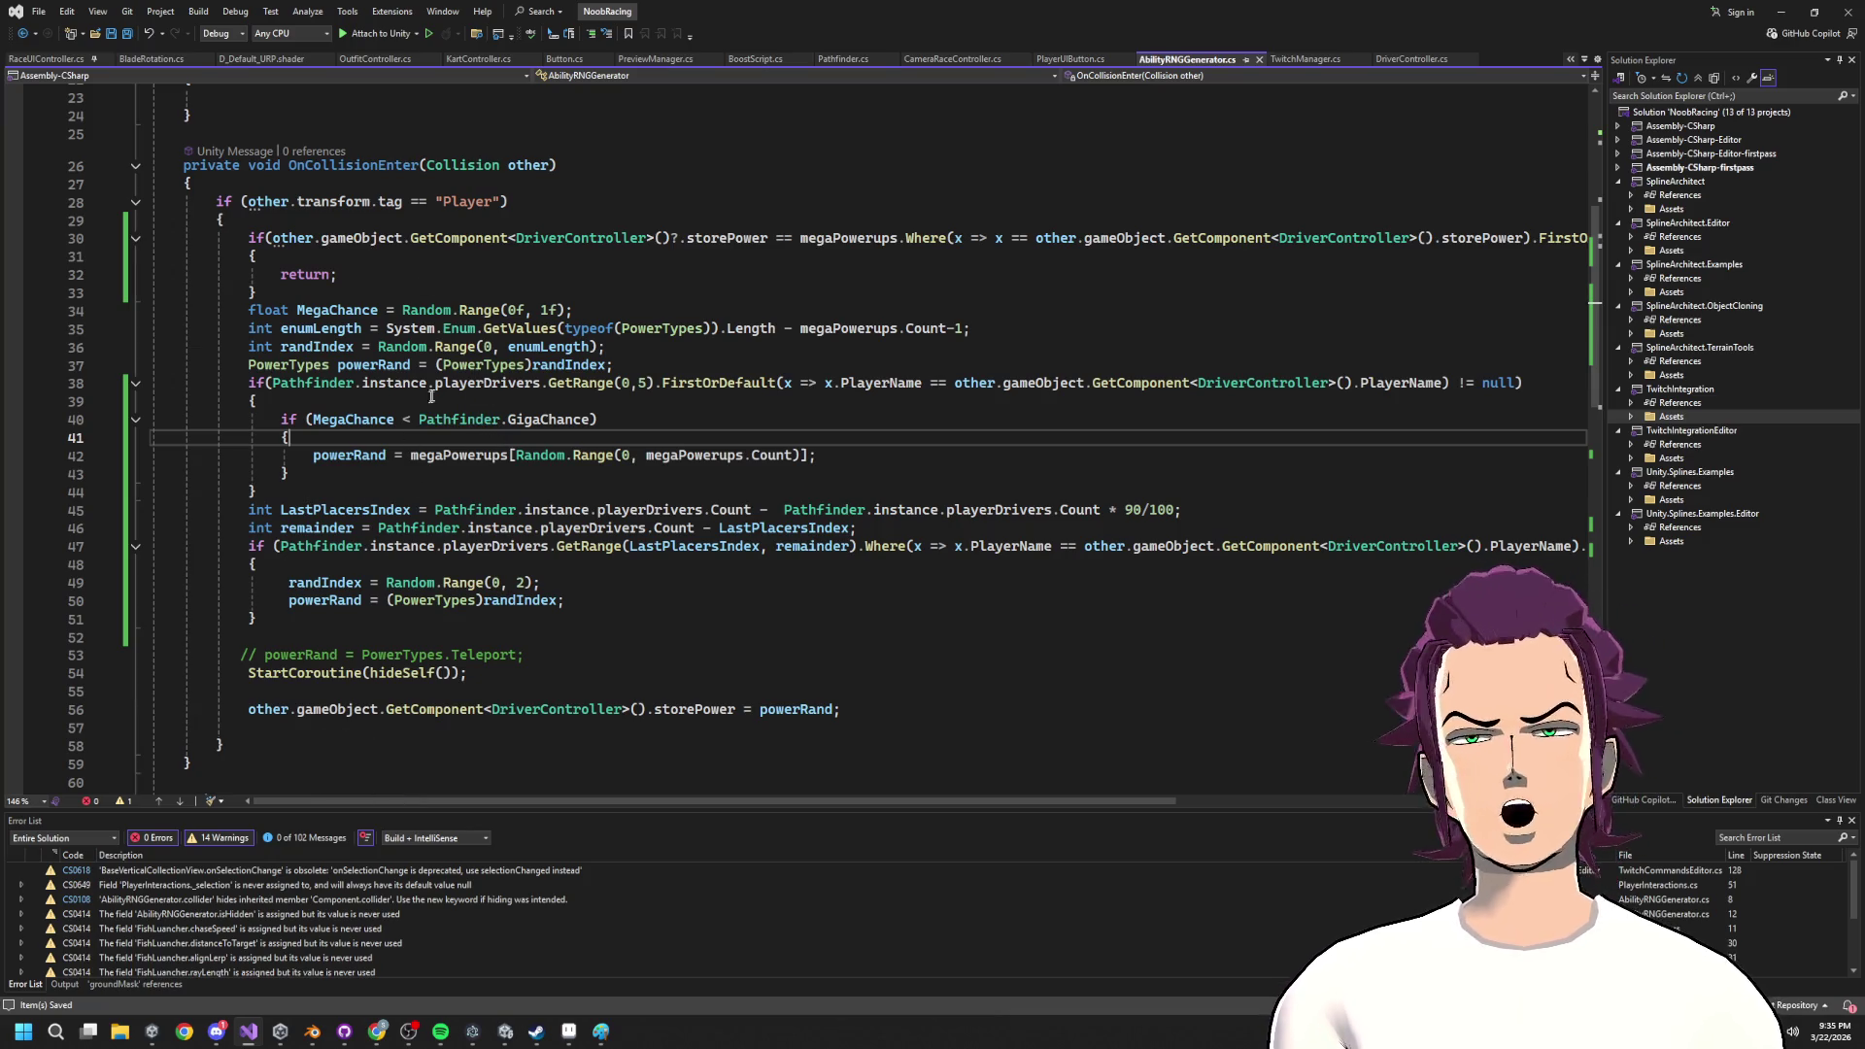
{"action": "left_click_drag", "start_coordinate": [428, 403], "coordinate": [787, 476]}
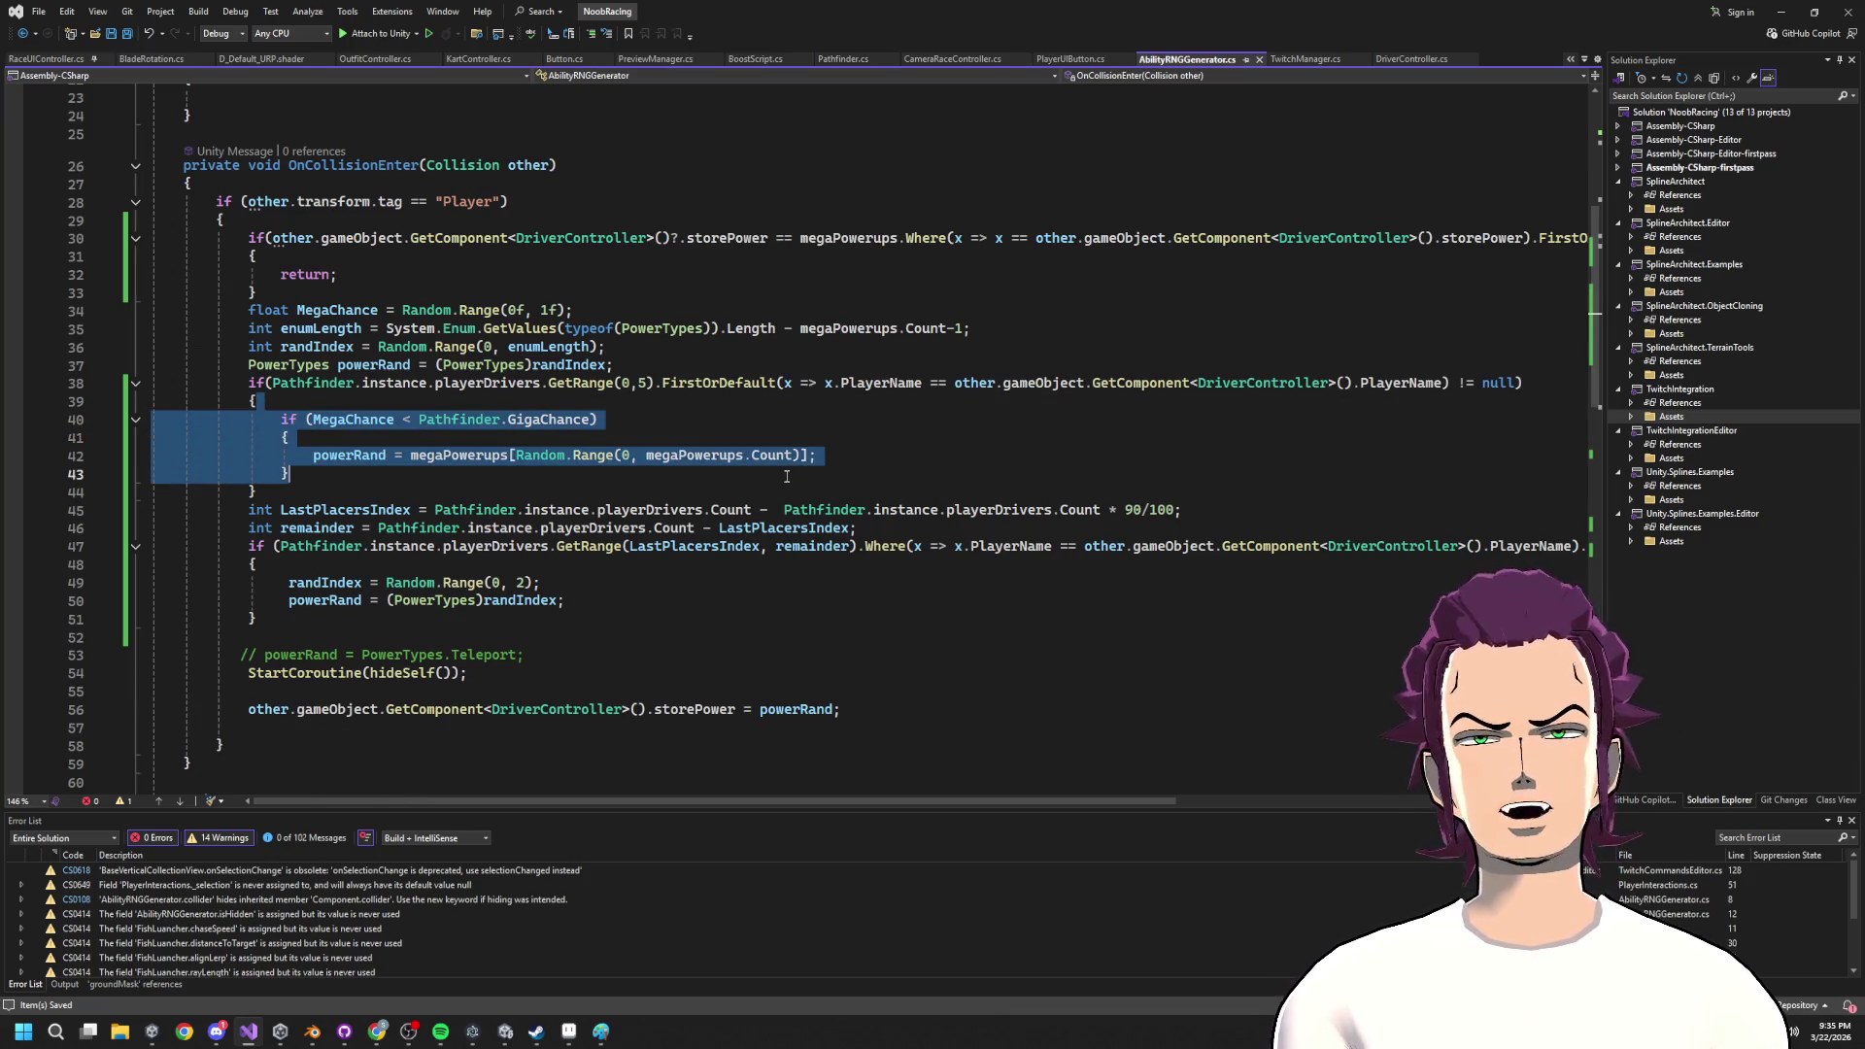
{"action": "left_click", "coordinate": [648, 383]}
{"action": "left_click", "coordinate": [1039, 292]}
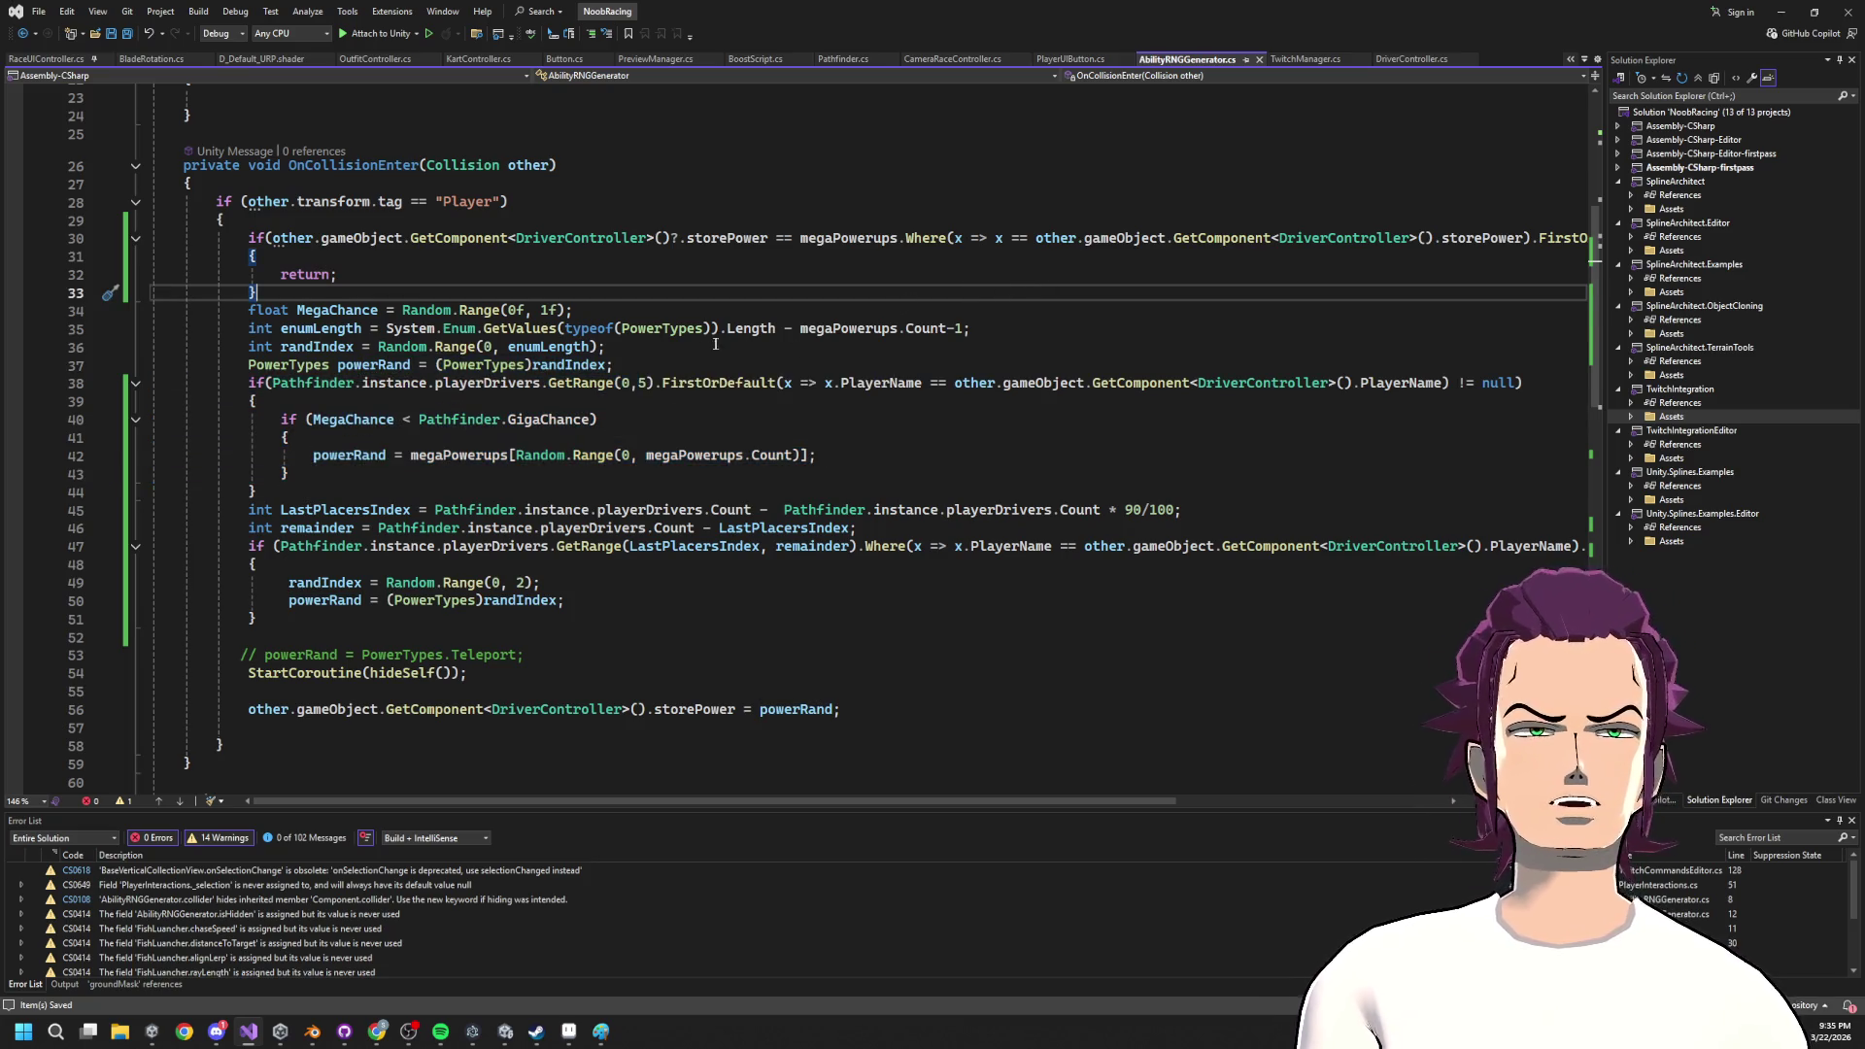
{"action": "double_click", "coordinate": [643, 383]}
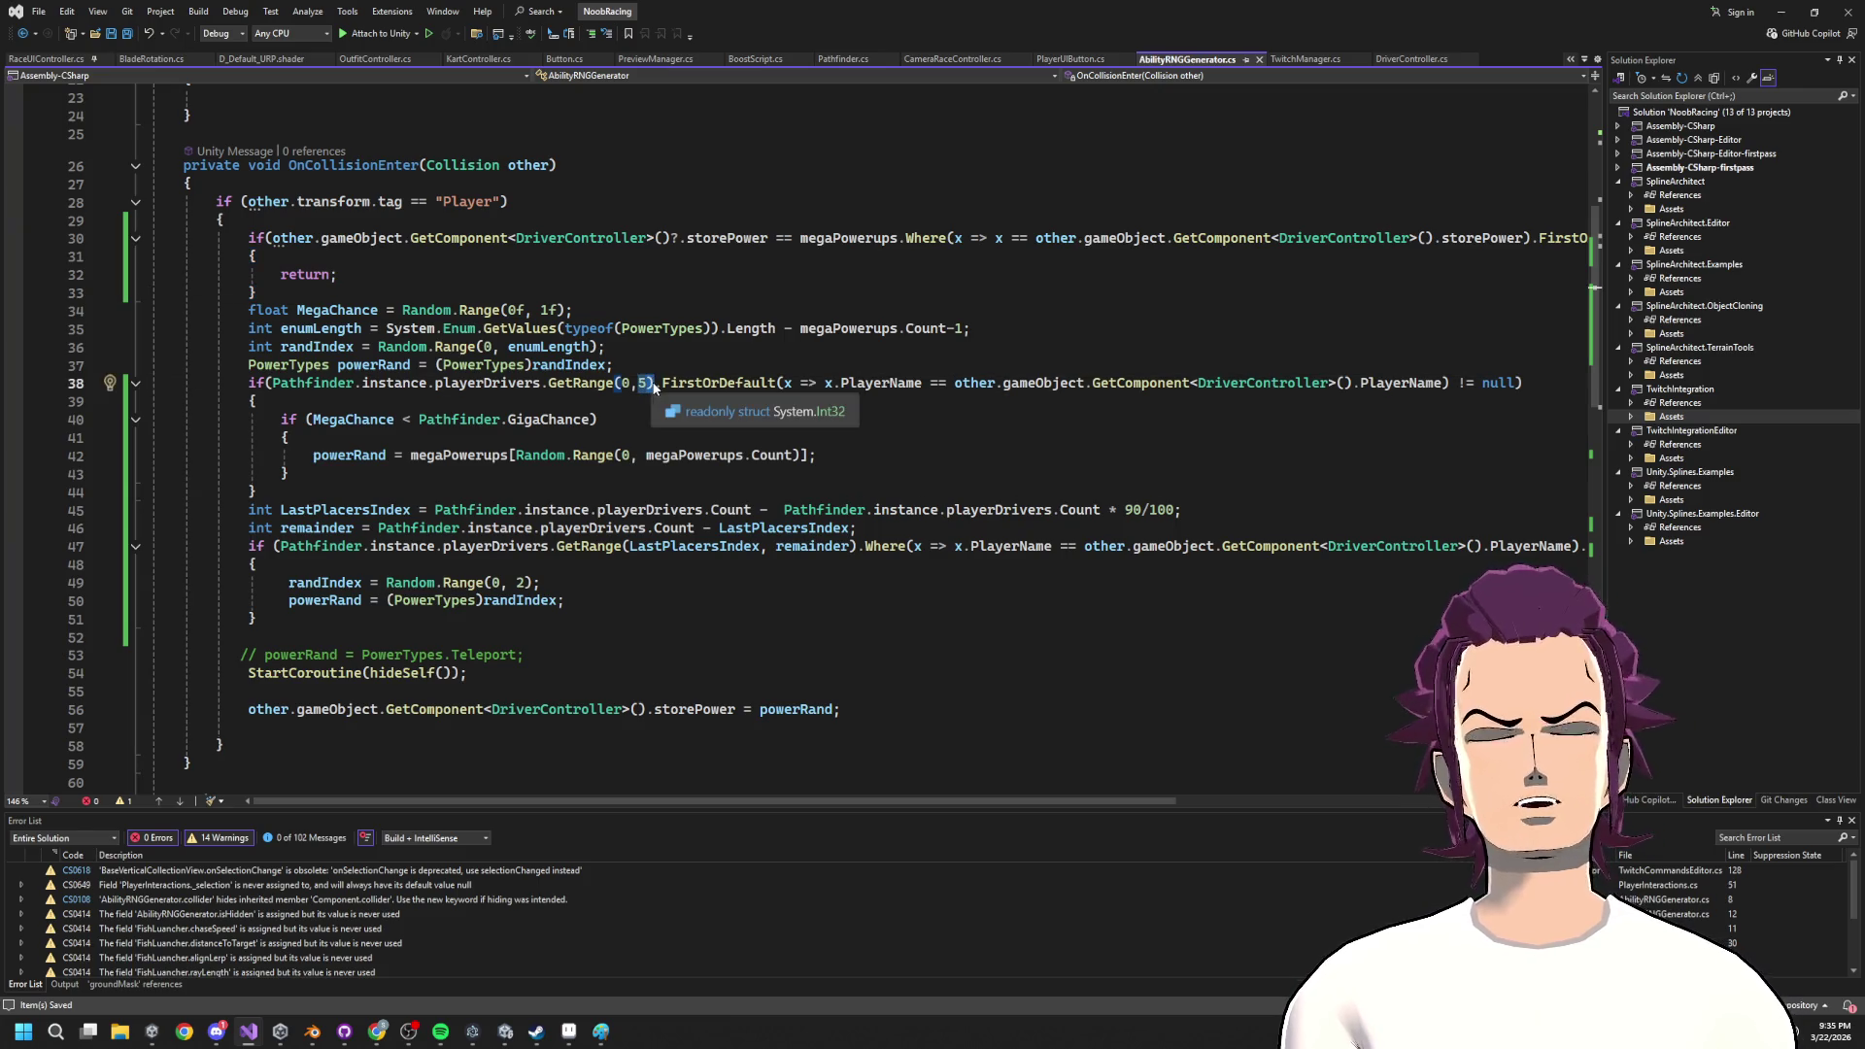
{"action": "key", "text": "Left"}
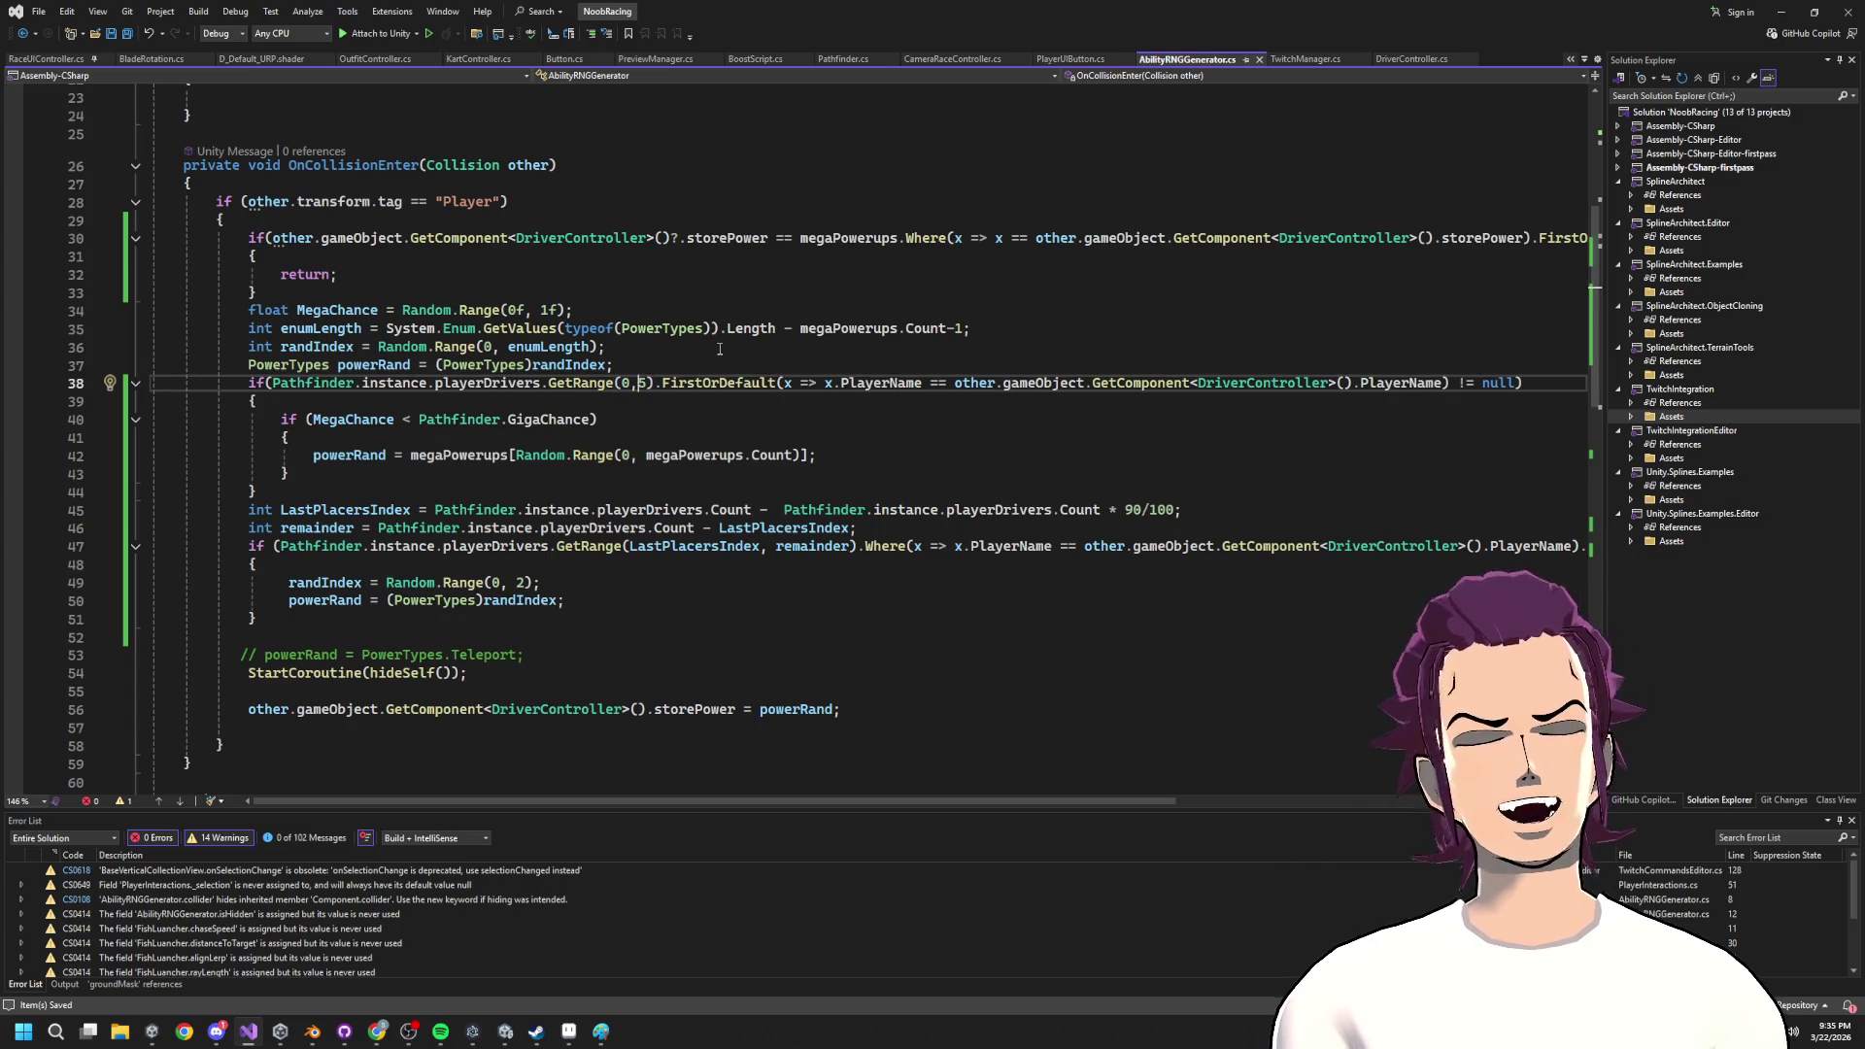
{"action": "key", "text": "Delete"}
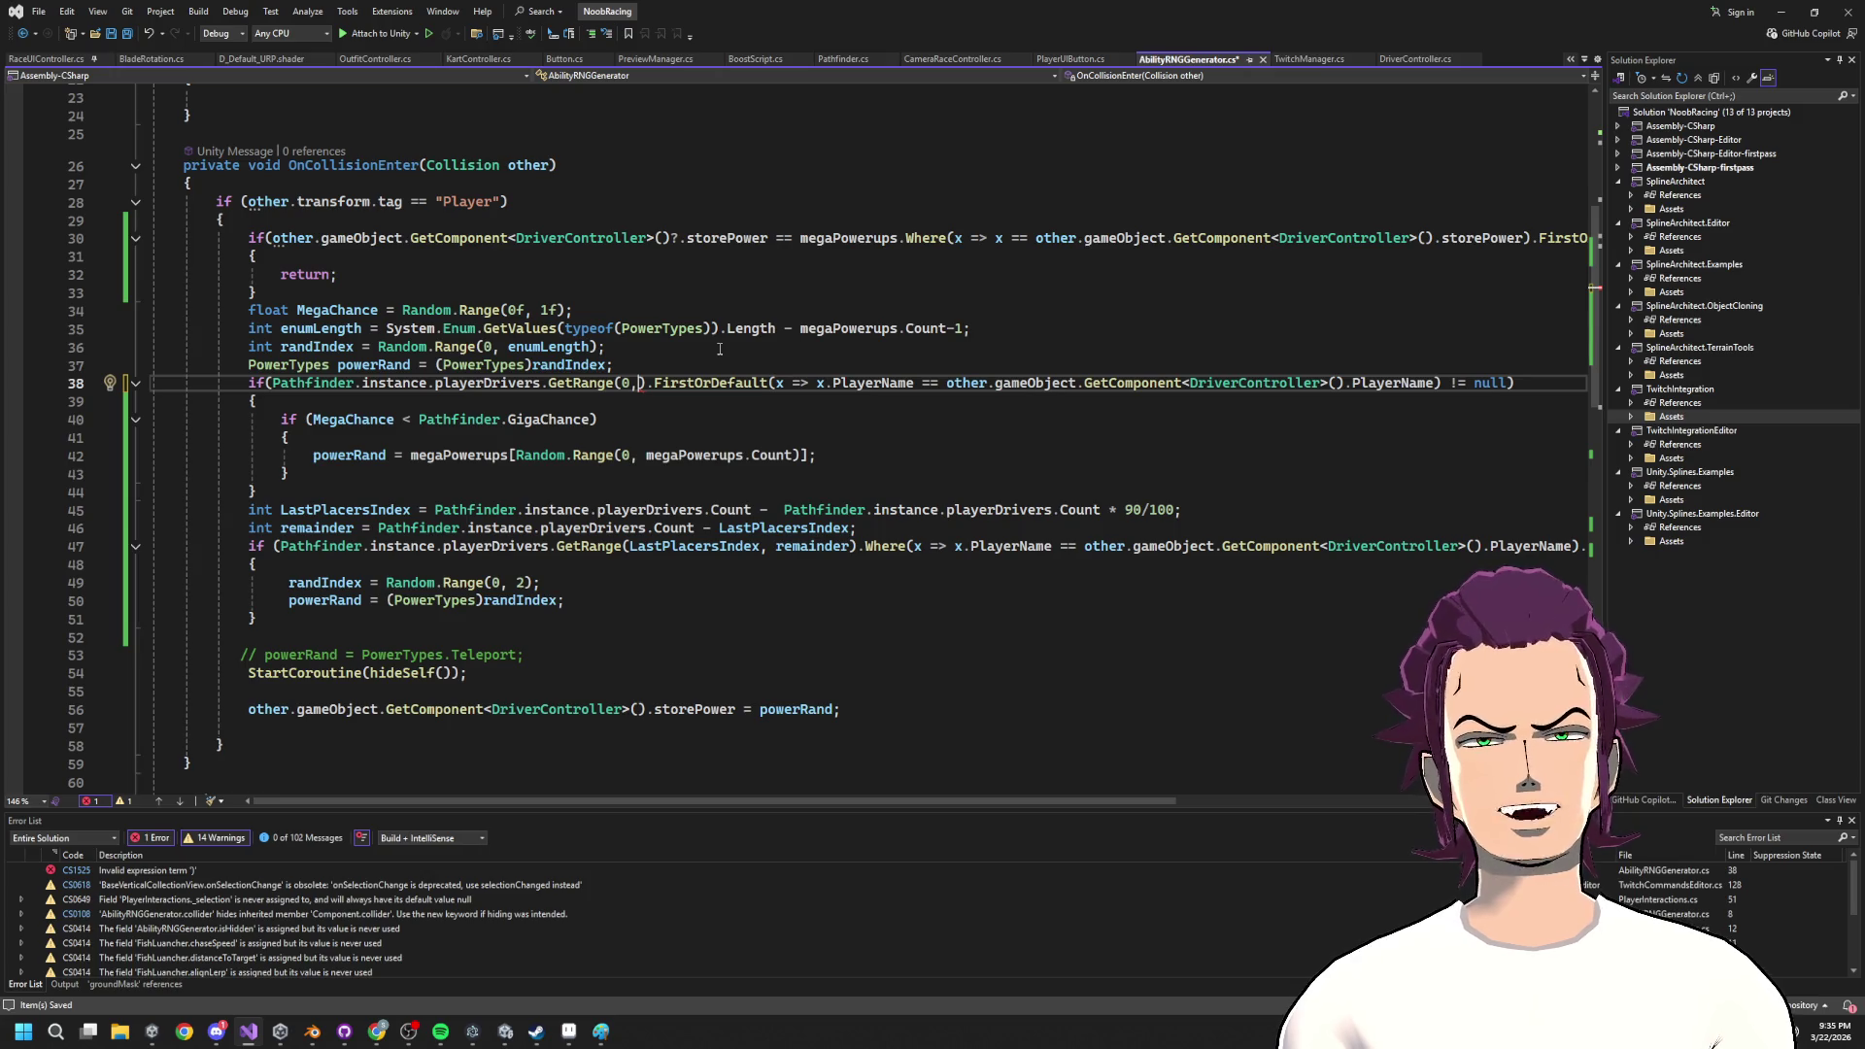
Start a Mathf.Clamp( call as line 38's empty GetRange count.
{"action": "left_click", "coordinate": [529, 383]}
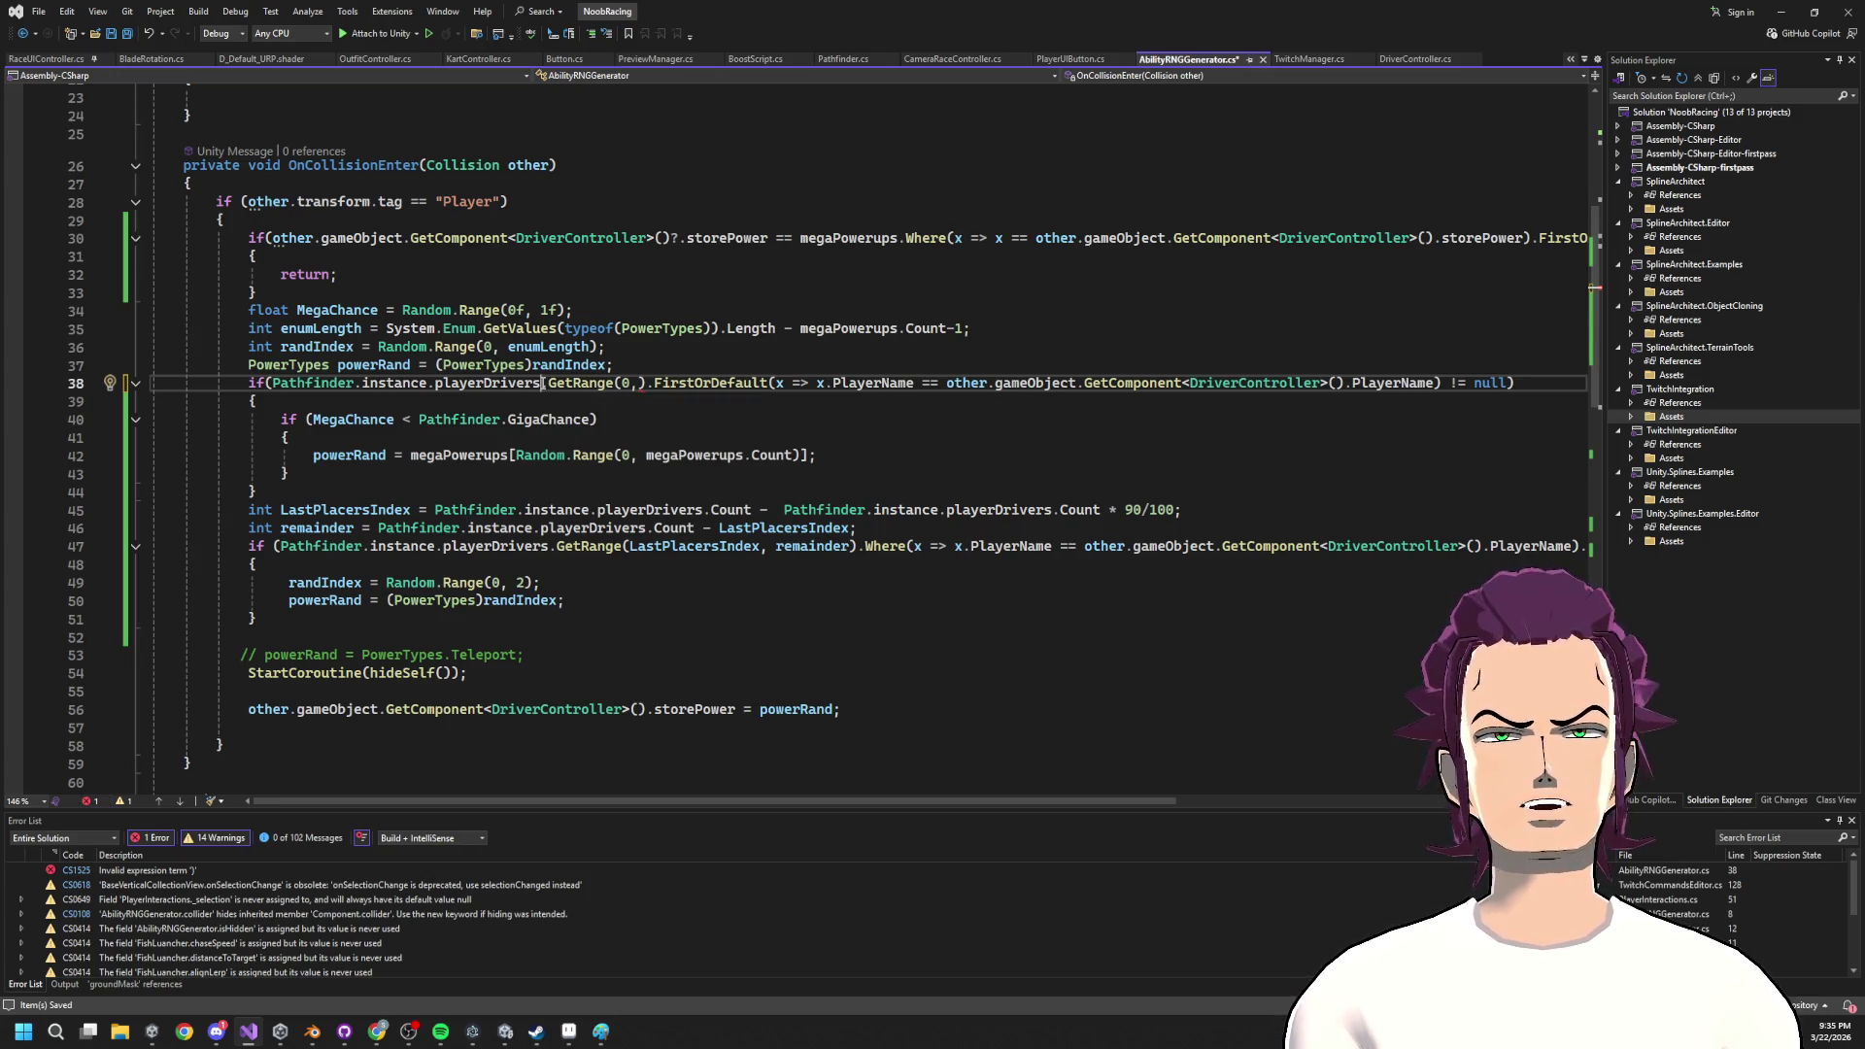
{"action": "left_click", "coordinate": [639, 382]}
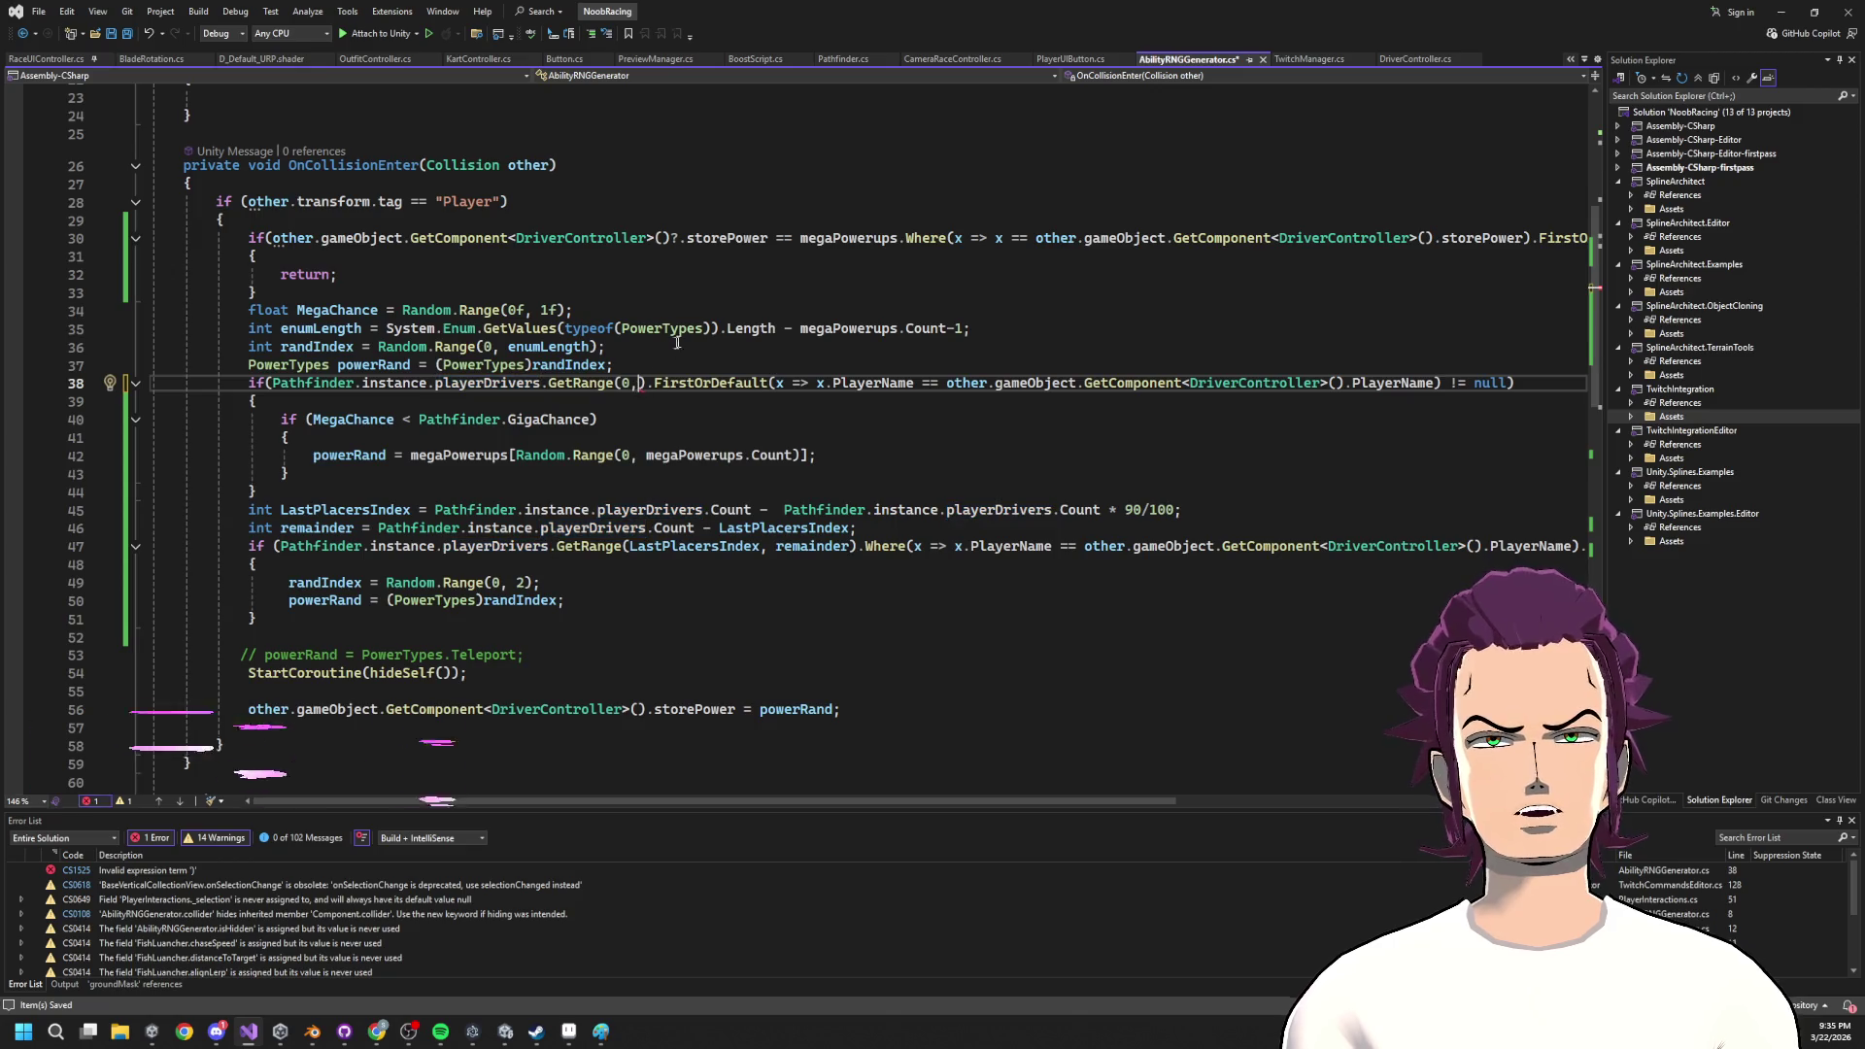
{"action": "type", "text": "math"}
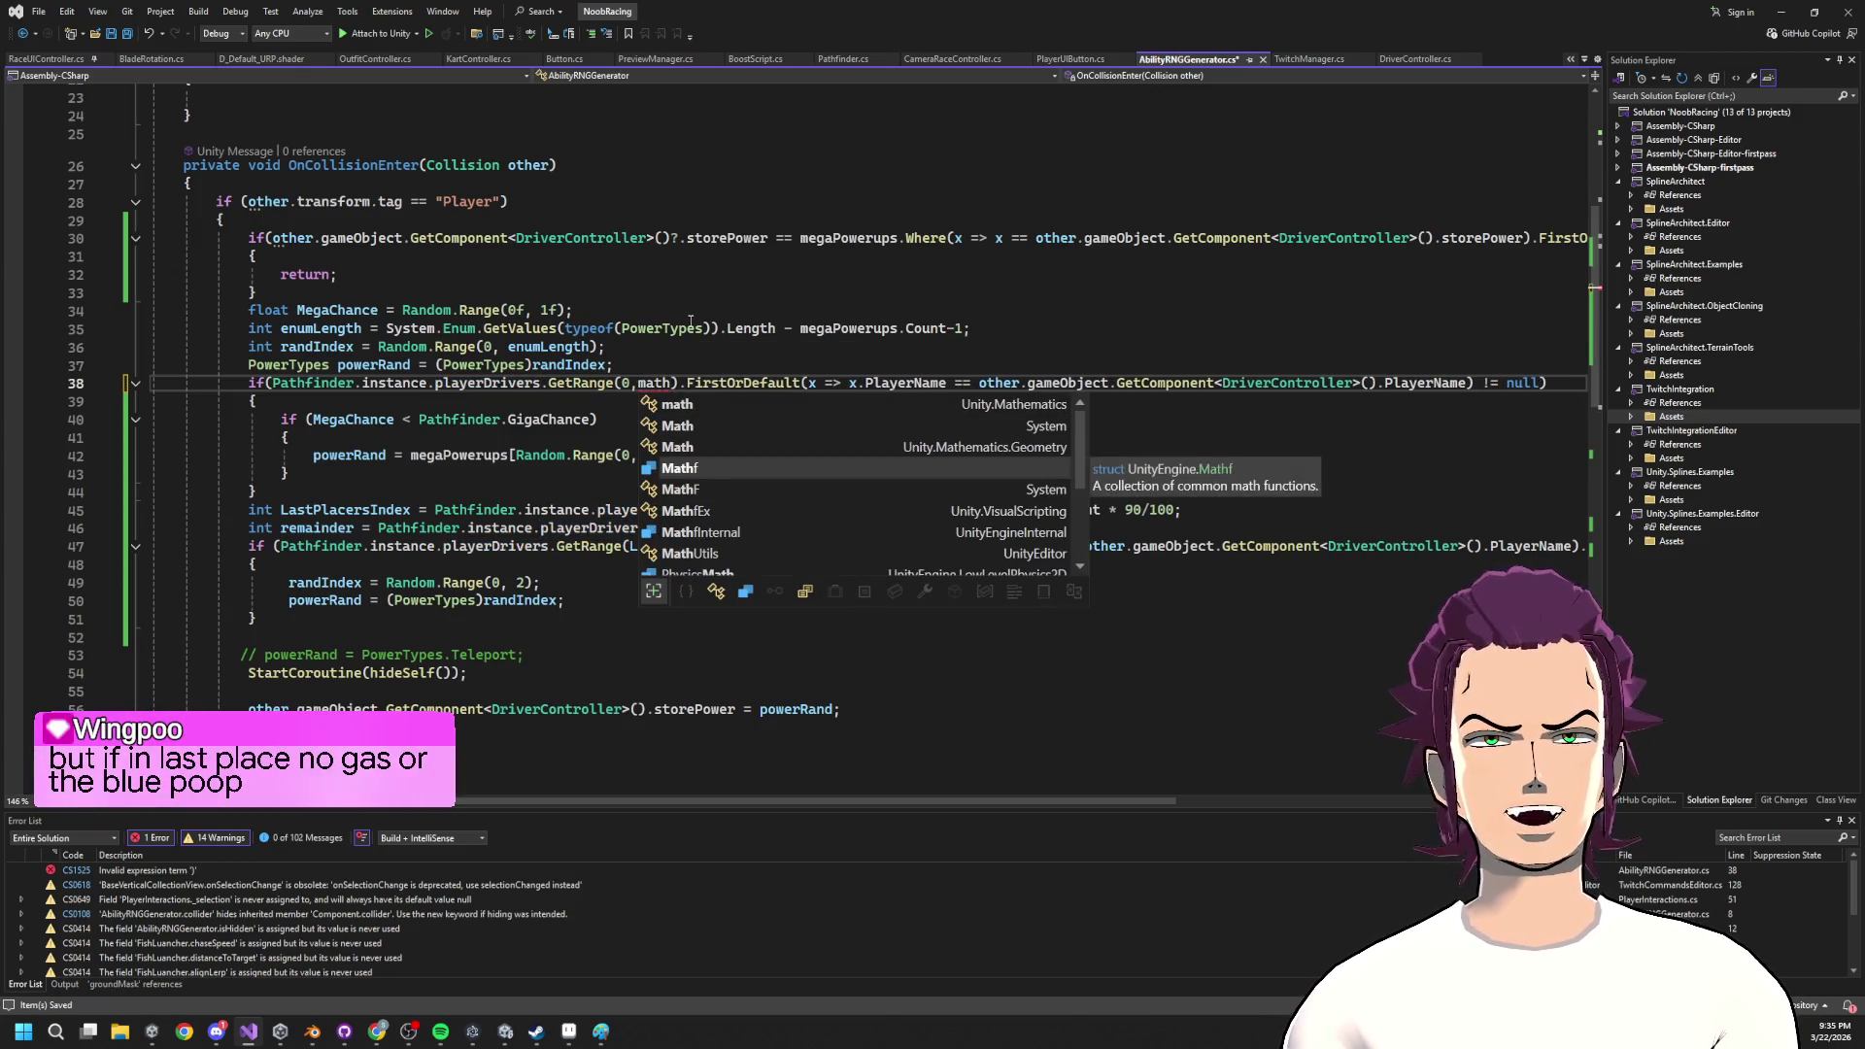
{"action": "key", "text": "Tab"}
{"action": "type", "text": "."}
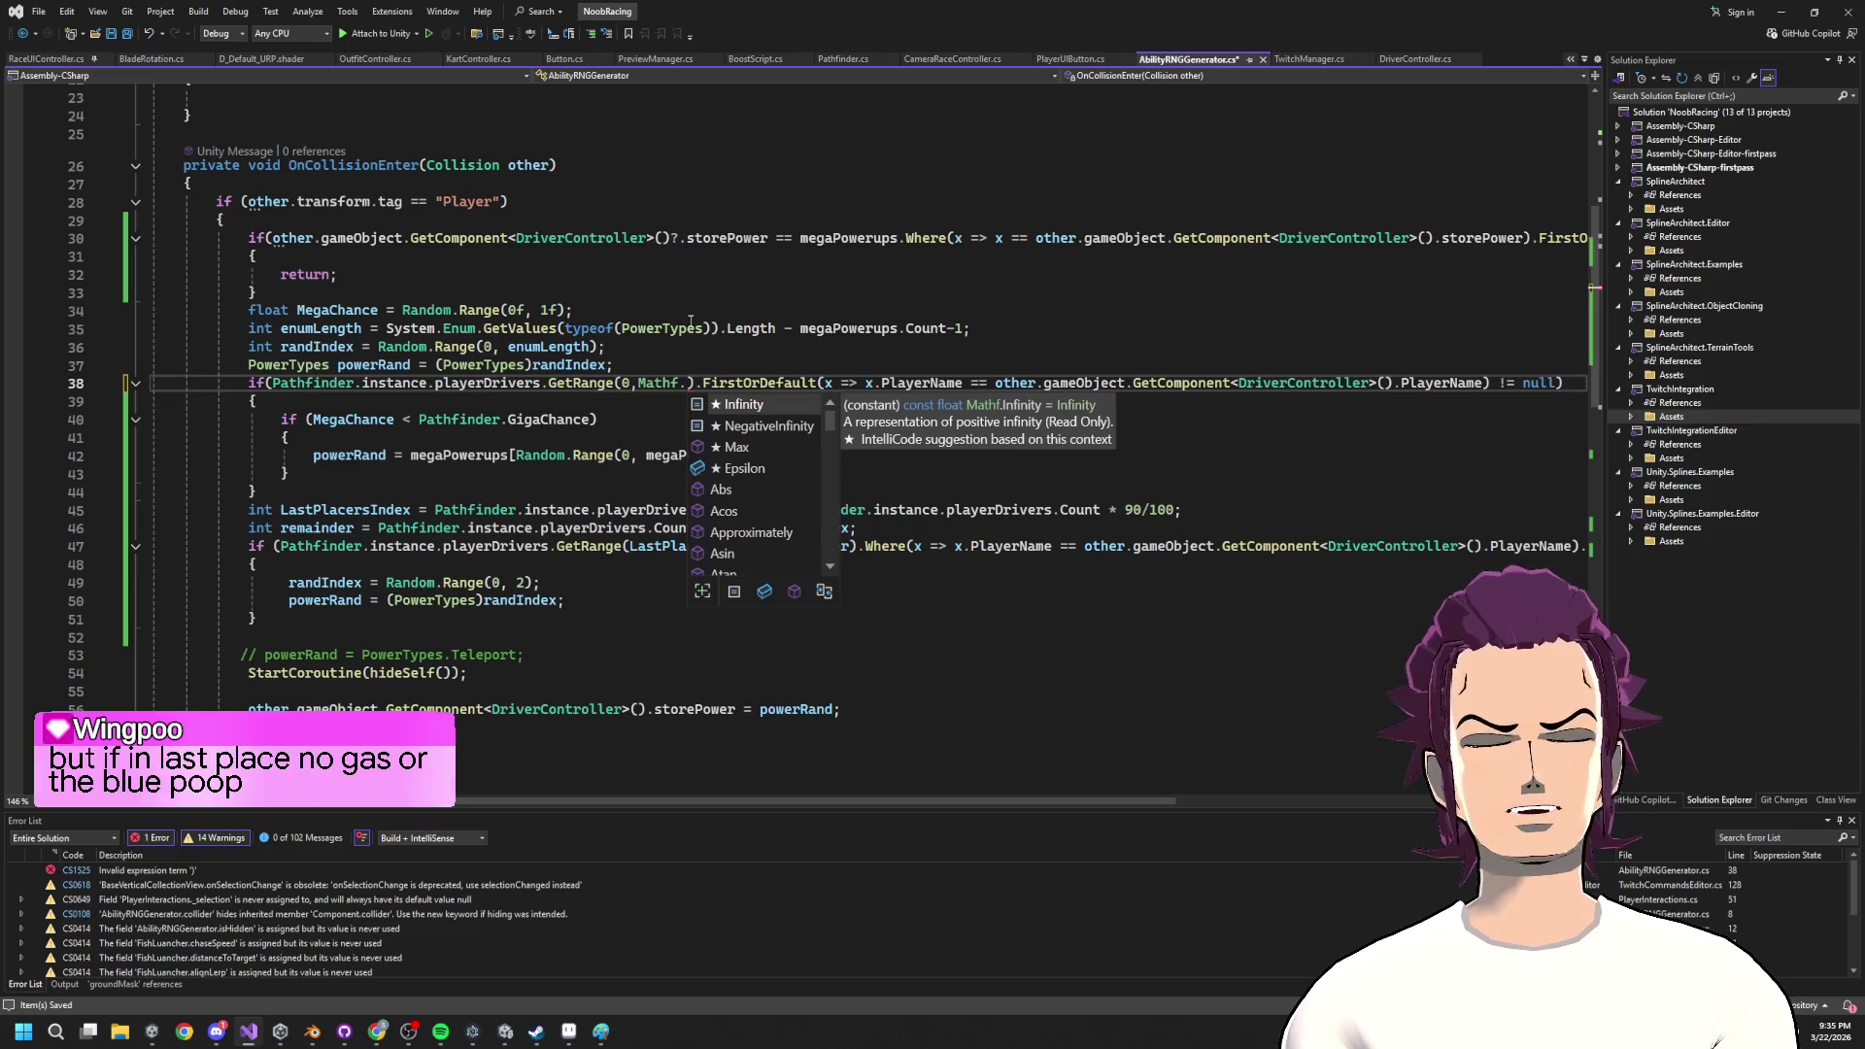
{"action": "type", "text": "Clamp("}
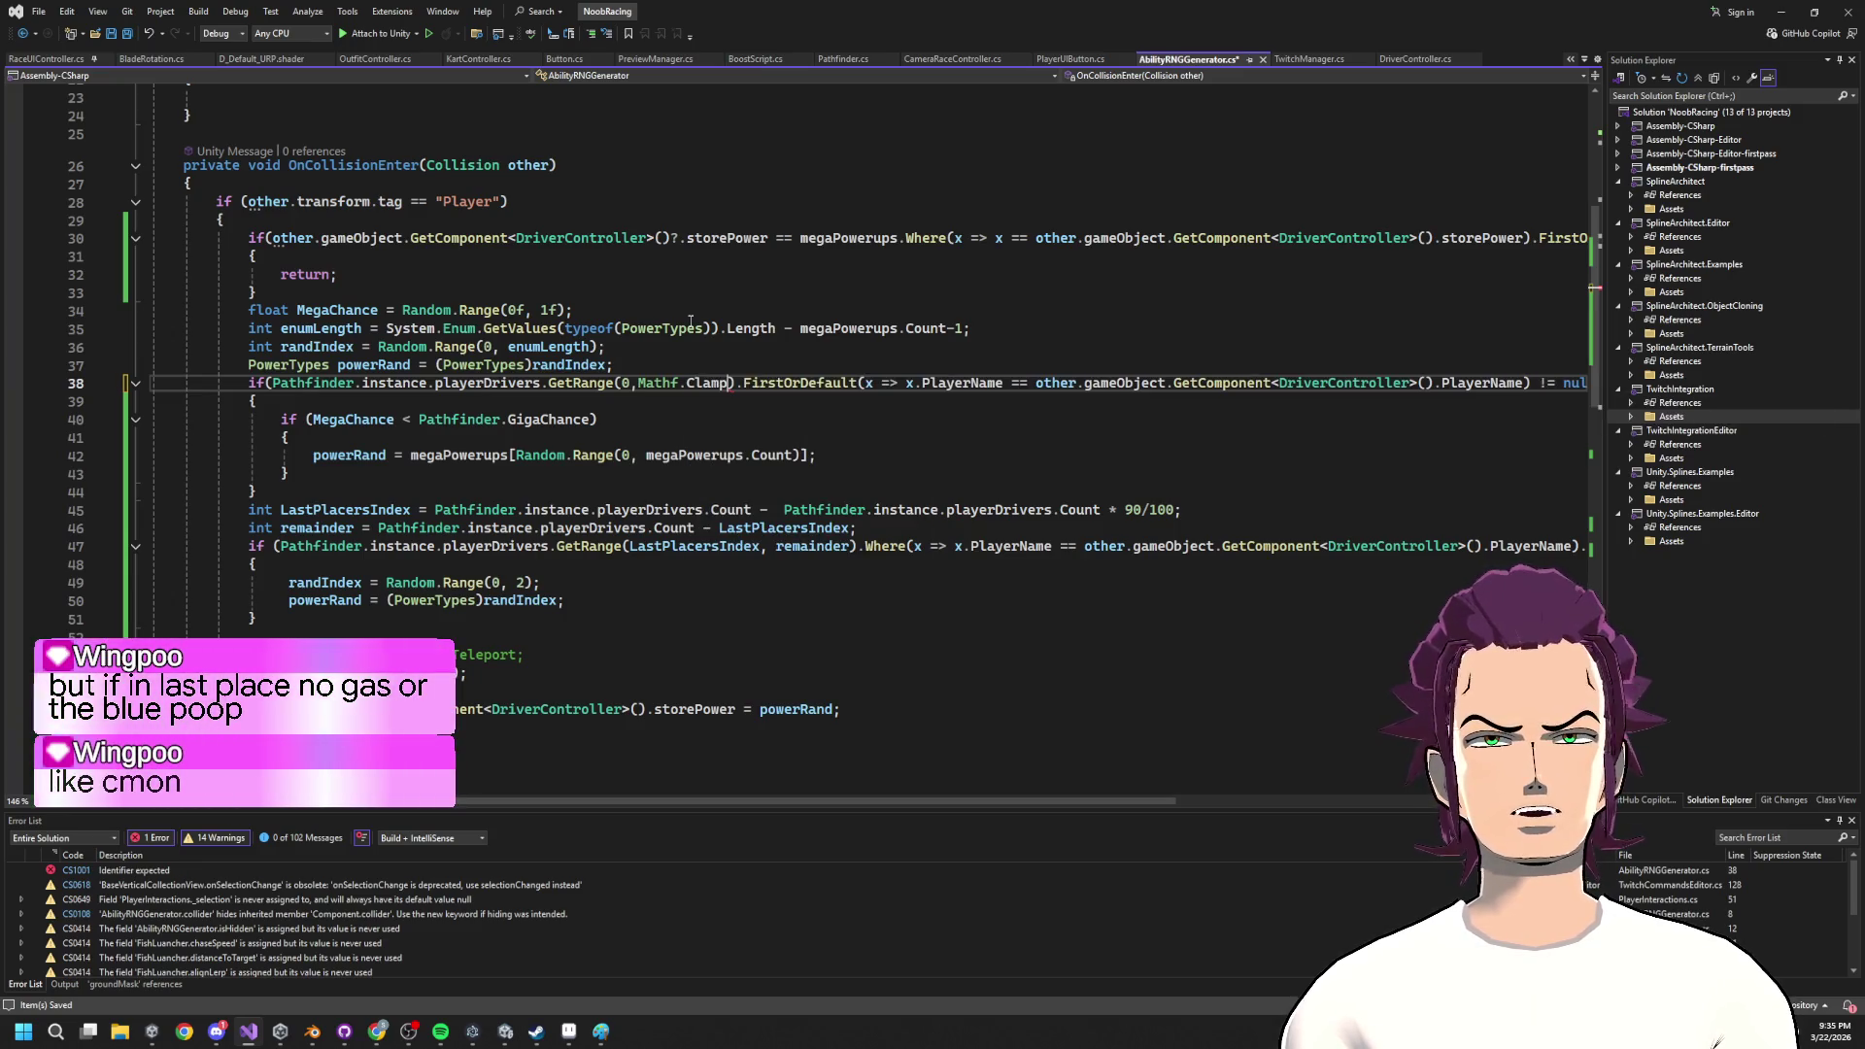
{"action": "key", "text": "Escape"}
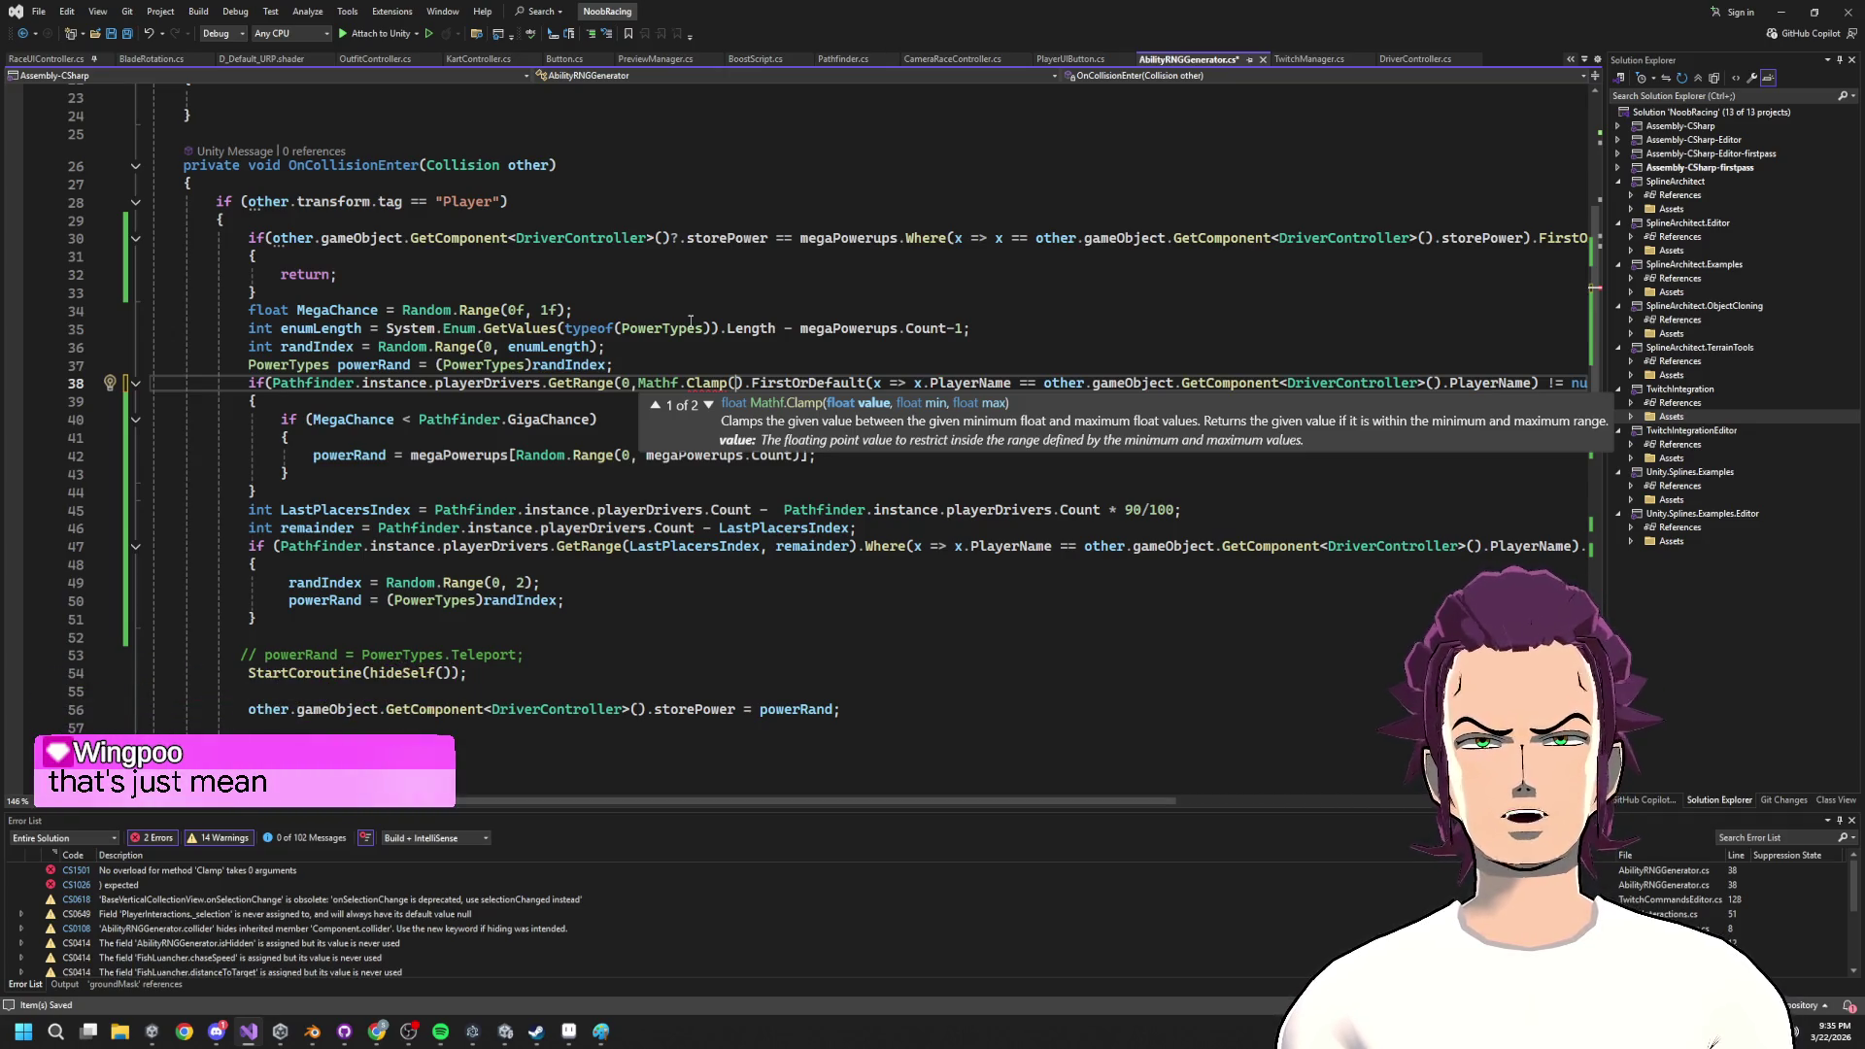
Fill the Clamp with Pathfinder.instance.playerDrivers.Count, 0, 5 and save the script.
{"action": "left_click_drag", "start_coordinate": [541, 383], "coordinate": [275, 388]}
{"action": "key", "text": "ctrl+c"}
{"action": "left_click", "coordinate": [727, 383]}
{"action": "key", "text": "ctrl+v"}
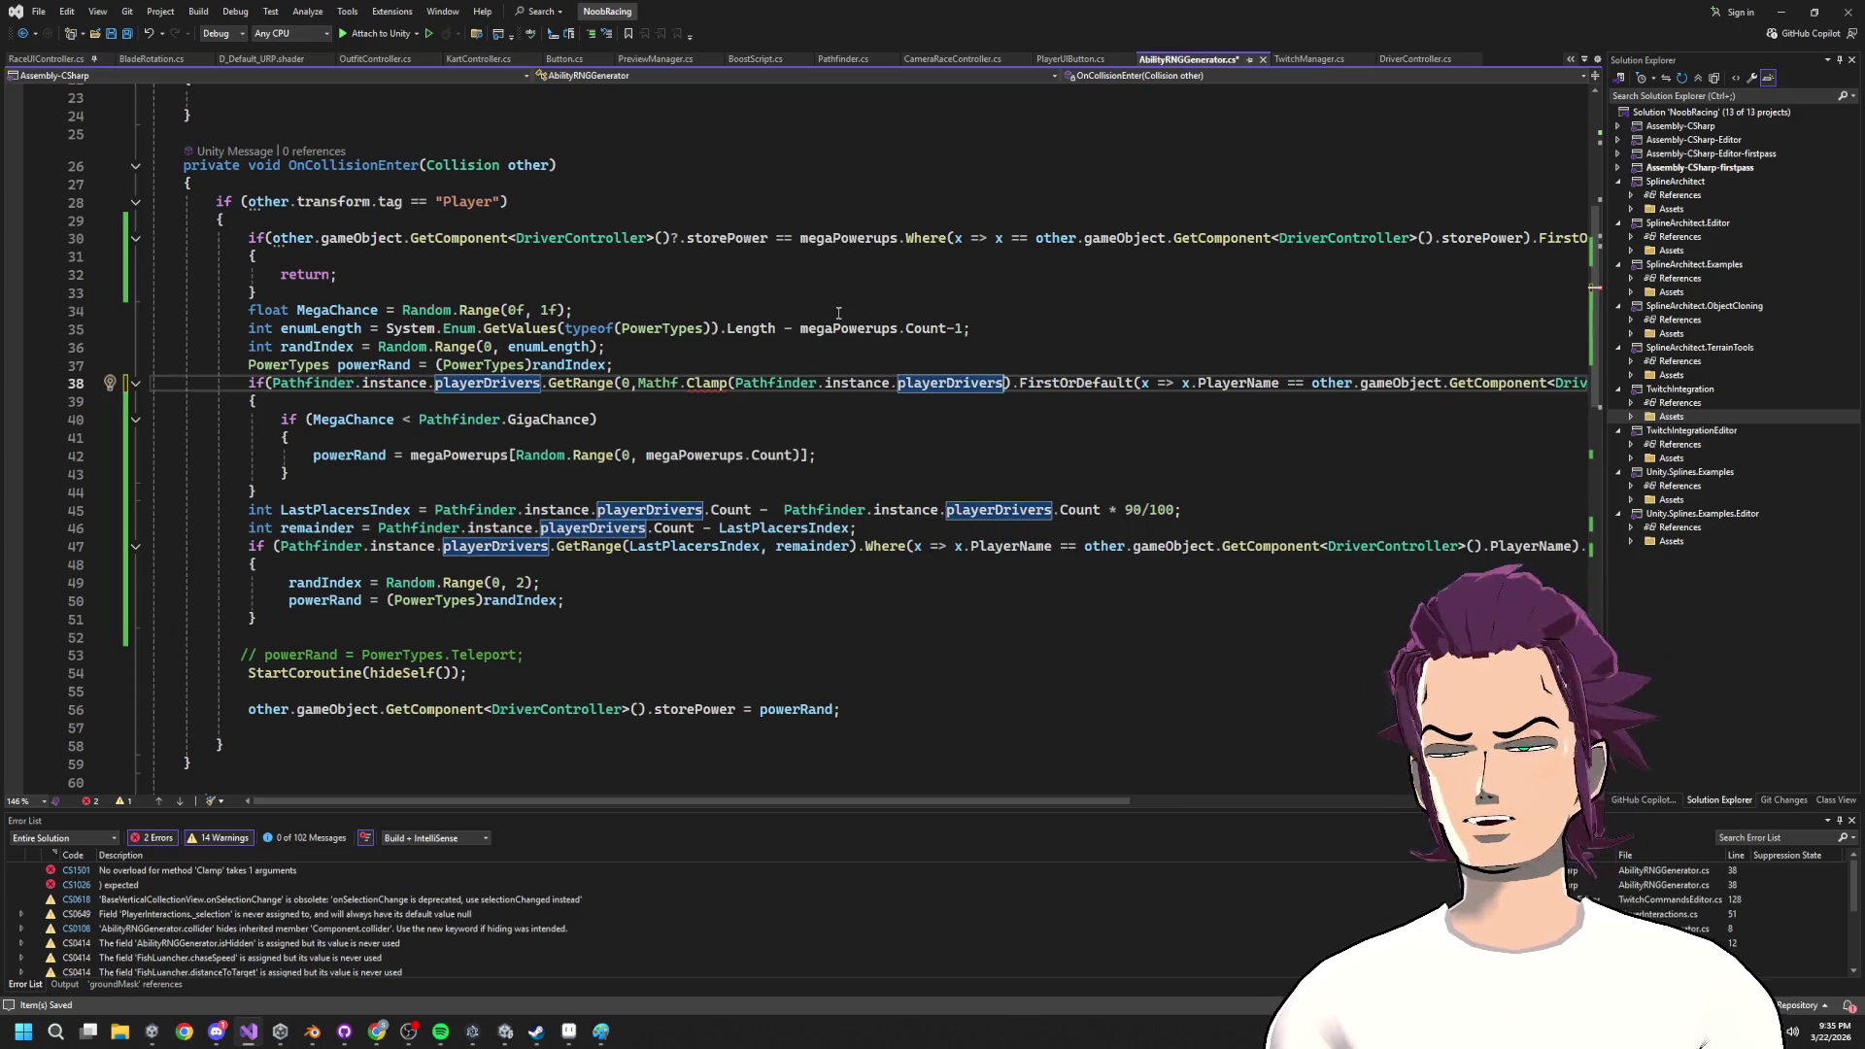
{"action": "type", "text": ".Count,"}
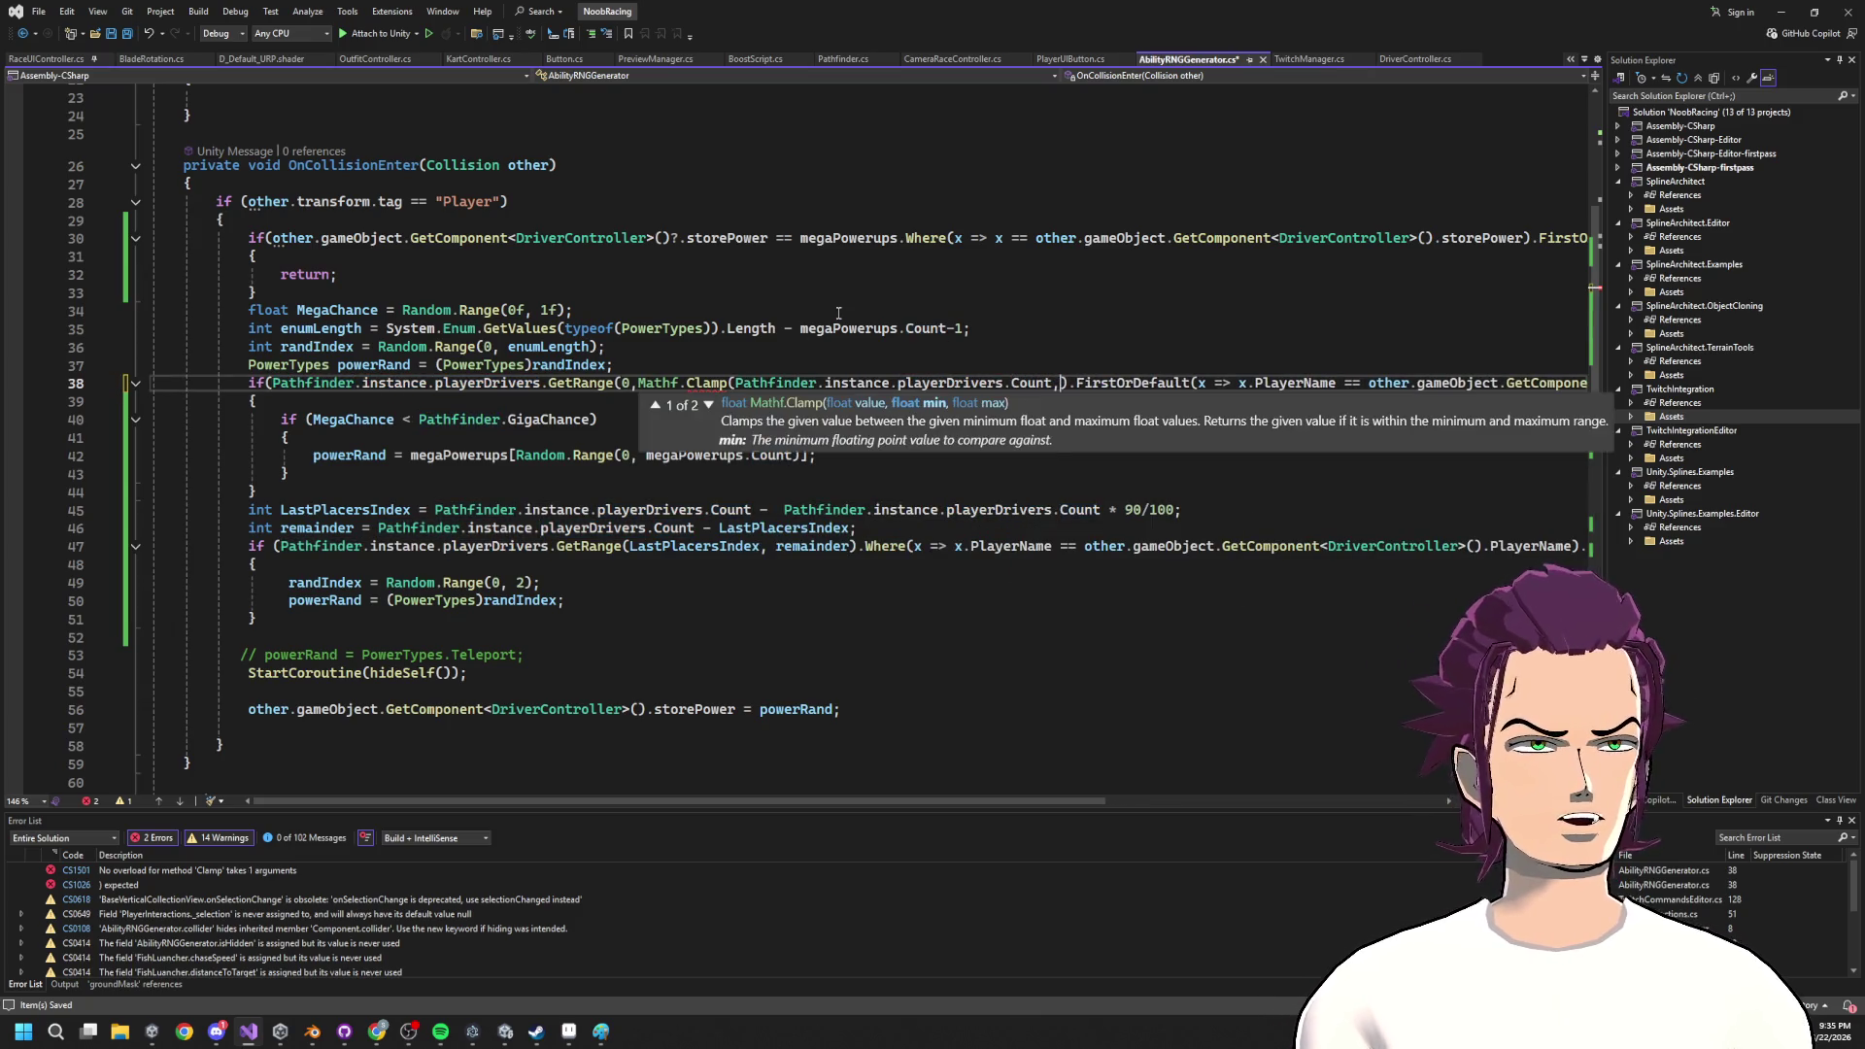
{"action": "type", "text": " 0, "}
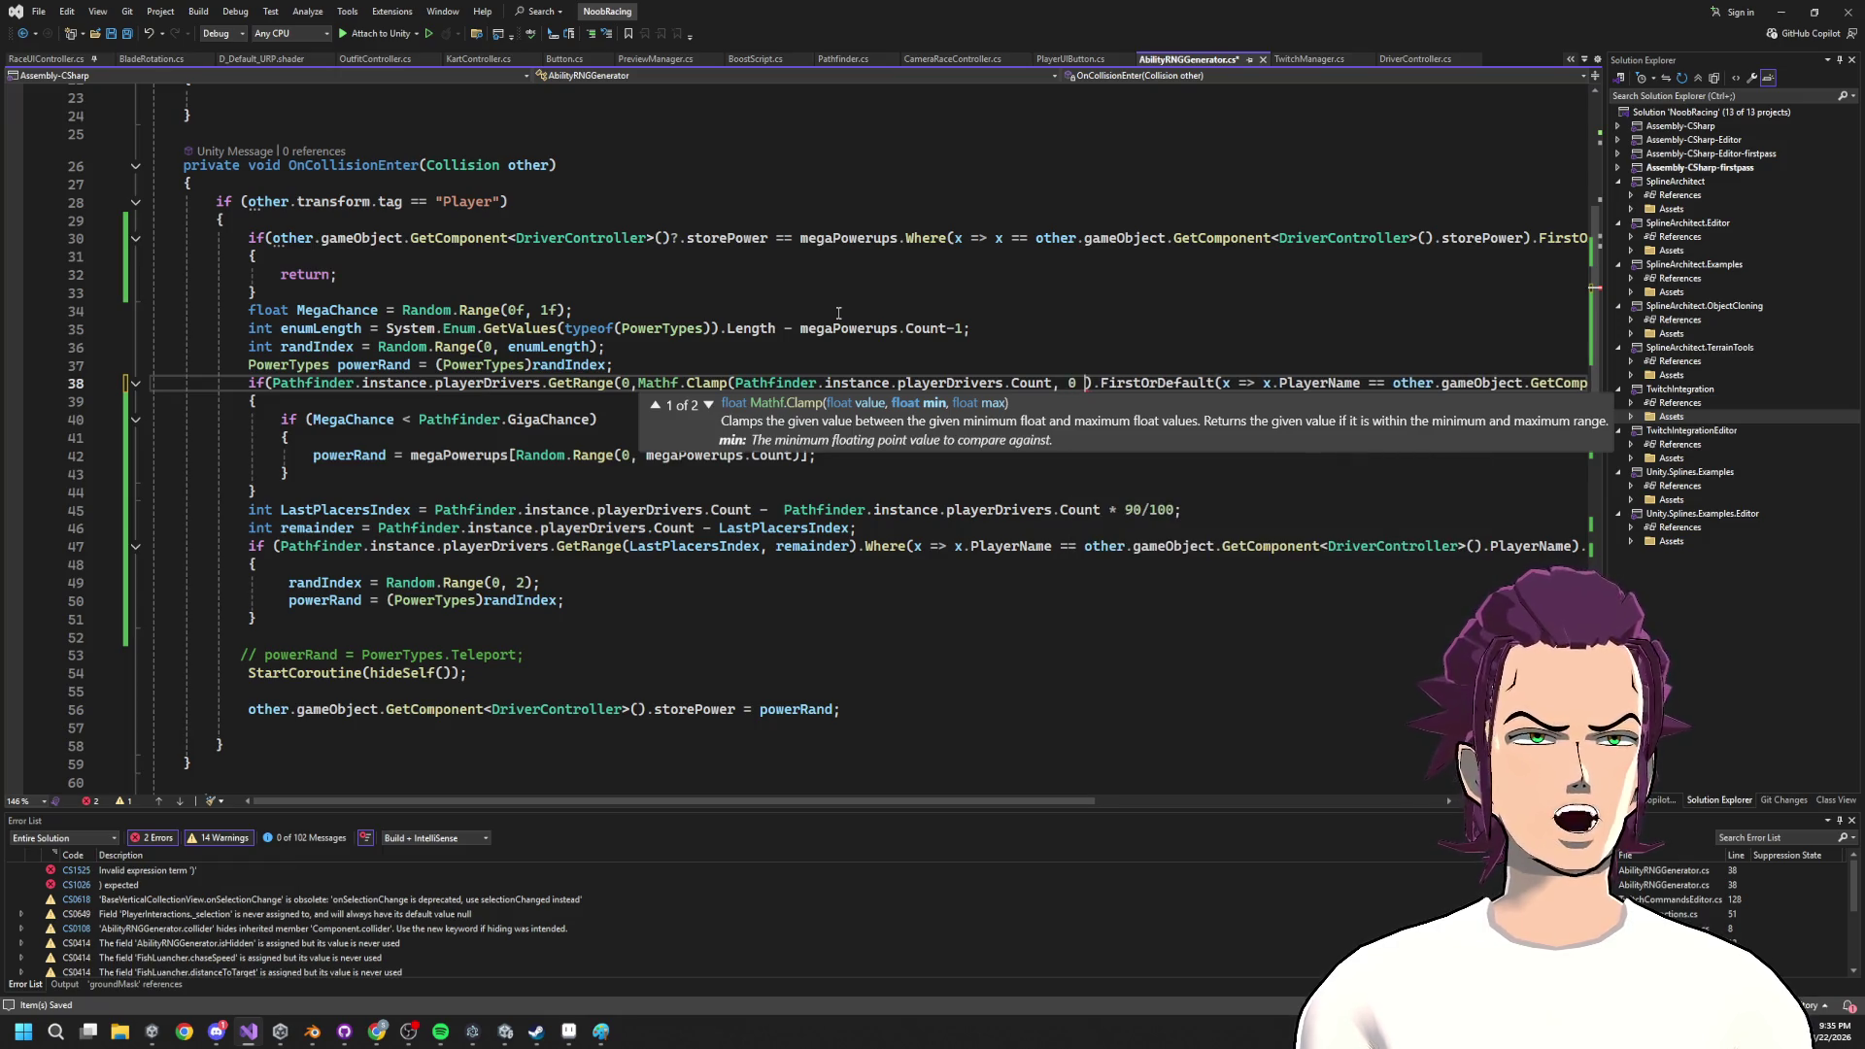
{"action": "type", "text": "5"}
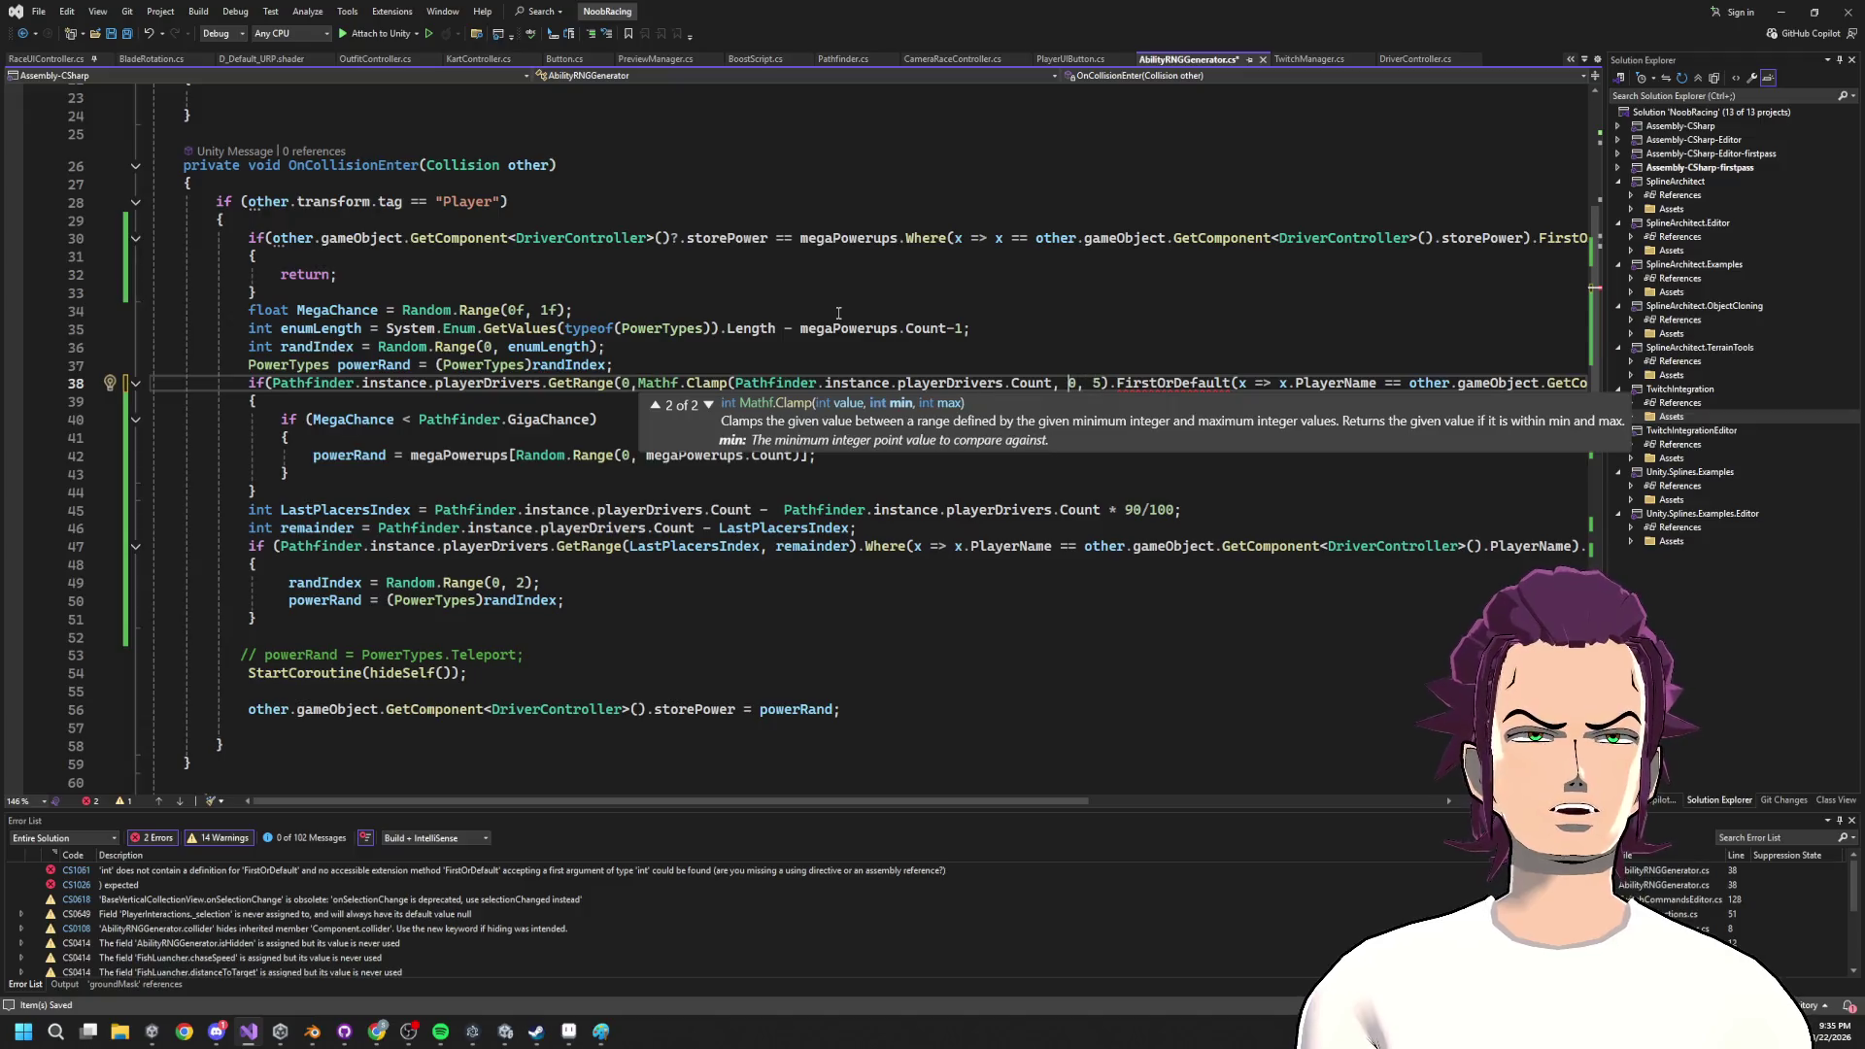
{"action": "type", "text": "-2"}
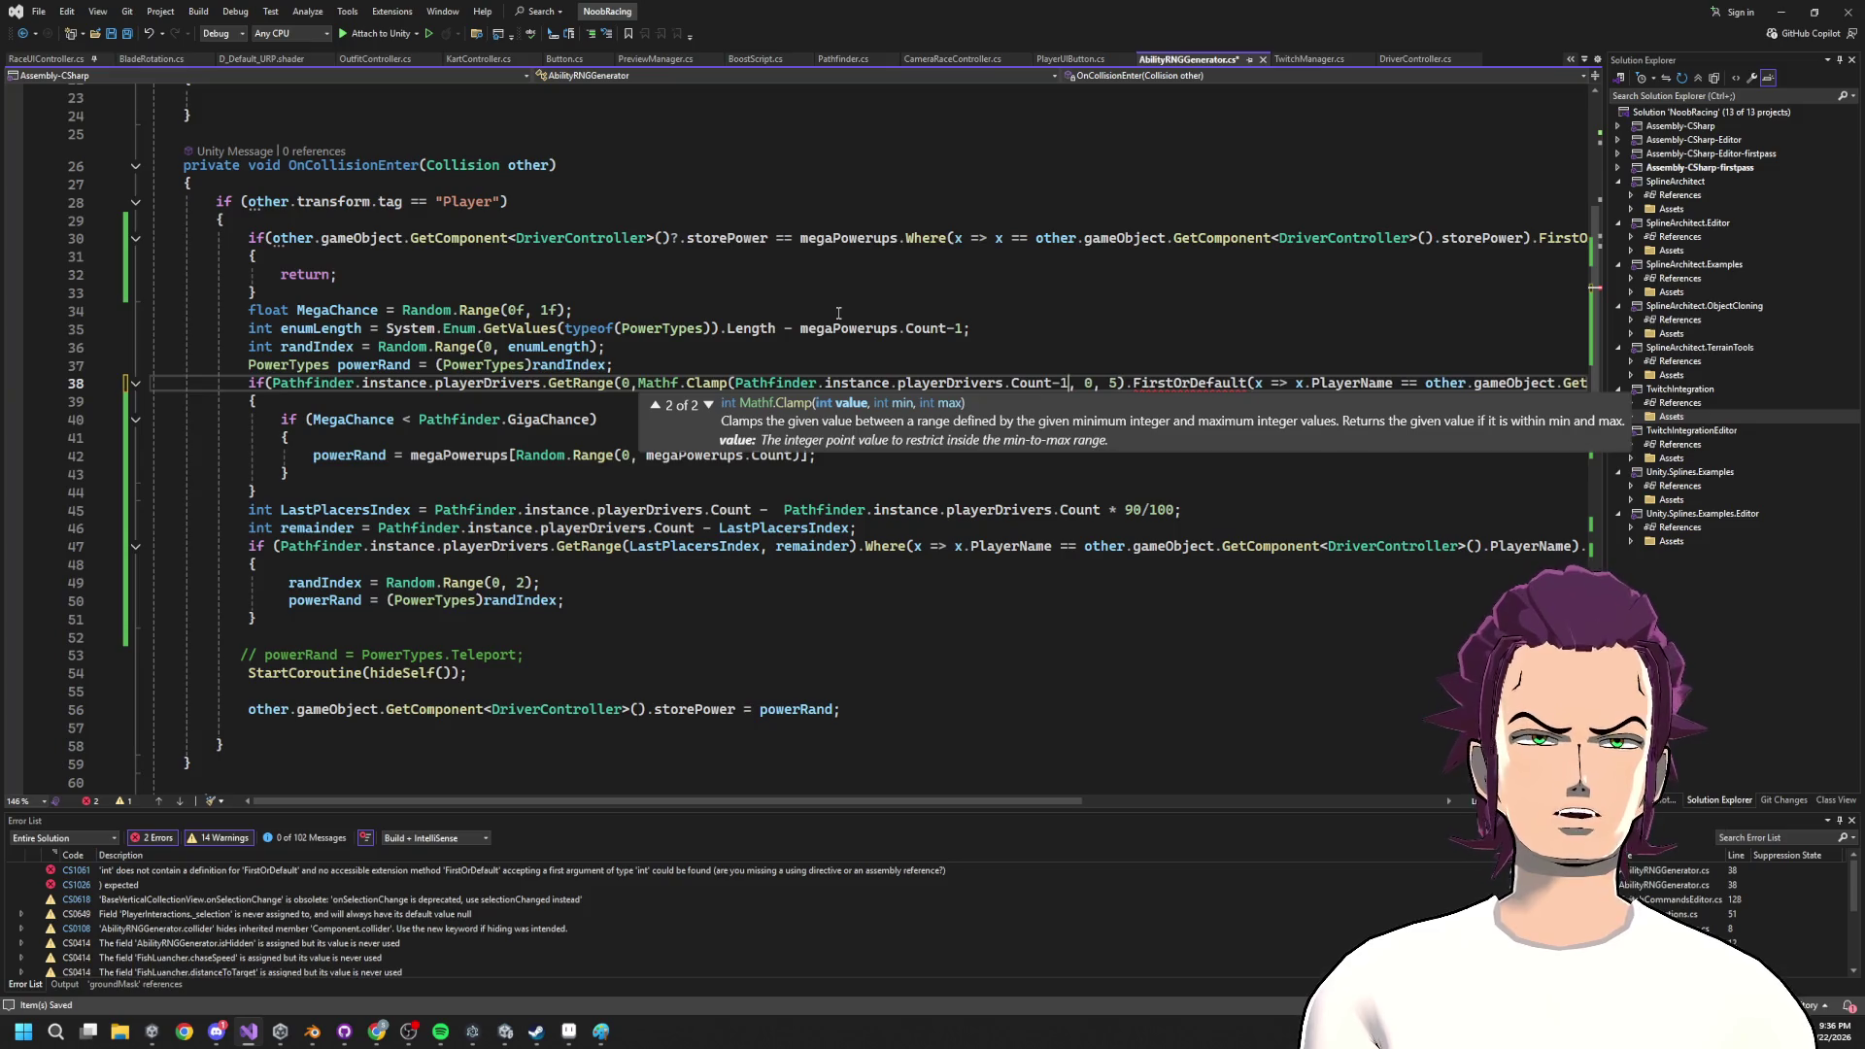
{"action": "key", "text": "ctrl+s"}
{"action": "key", "text": "Right"}
{"action": "key", "text": "Right"}
{"action": "key", "text": "Right"}
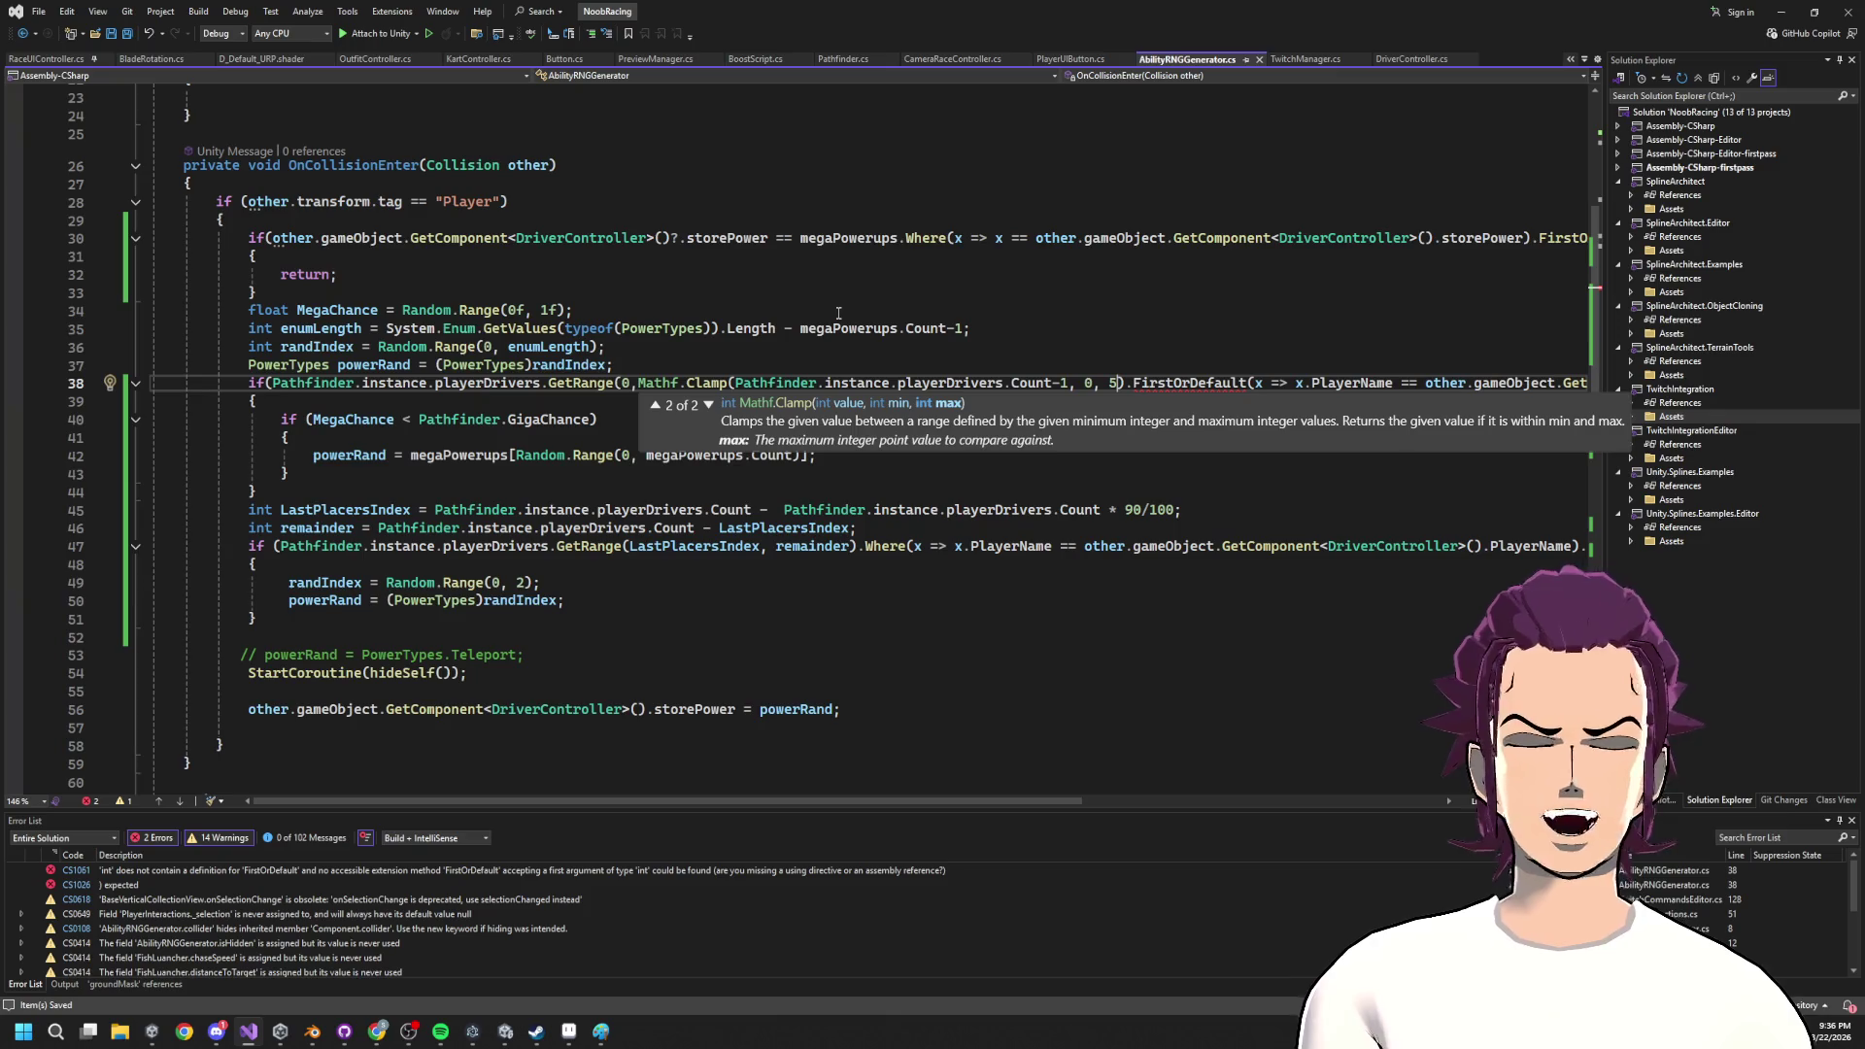
{"action": "type", "text": ")"}
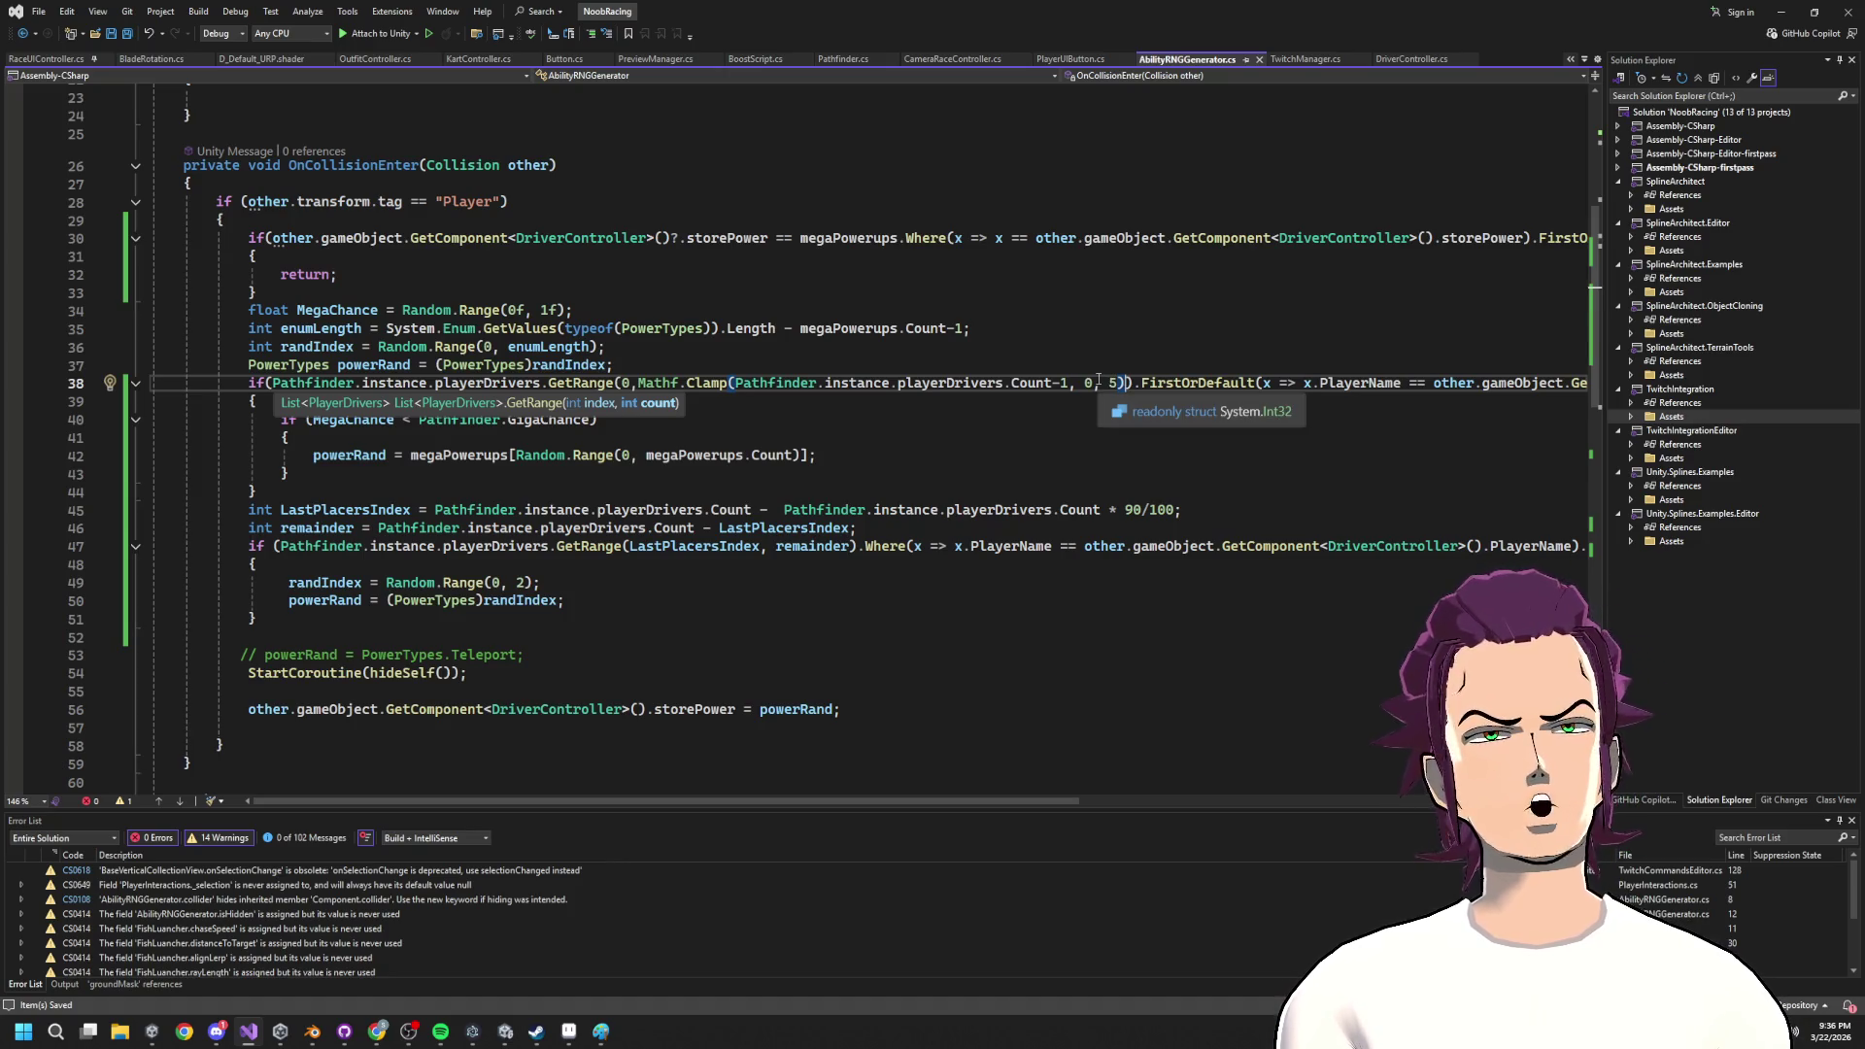
Review the GigaChance block and correct the Clamp's count to playerDrivers.Count-2.
{"action": "left_click", "coordinate": [675, 423]}
{"action": "mouse_move", "coordinate": [281, 420]}
{"action": "left_mouse_down"}
{"action": "mouse_move", "coordinate": [289, 476]}
{"action": "mouse_move", "coordinate": [525, 462]}
{"action": "left_mouse_up"}
{"action": "left_click", "coordinate": [1058, 387]}
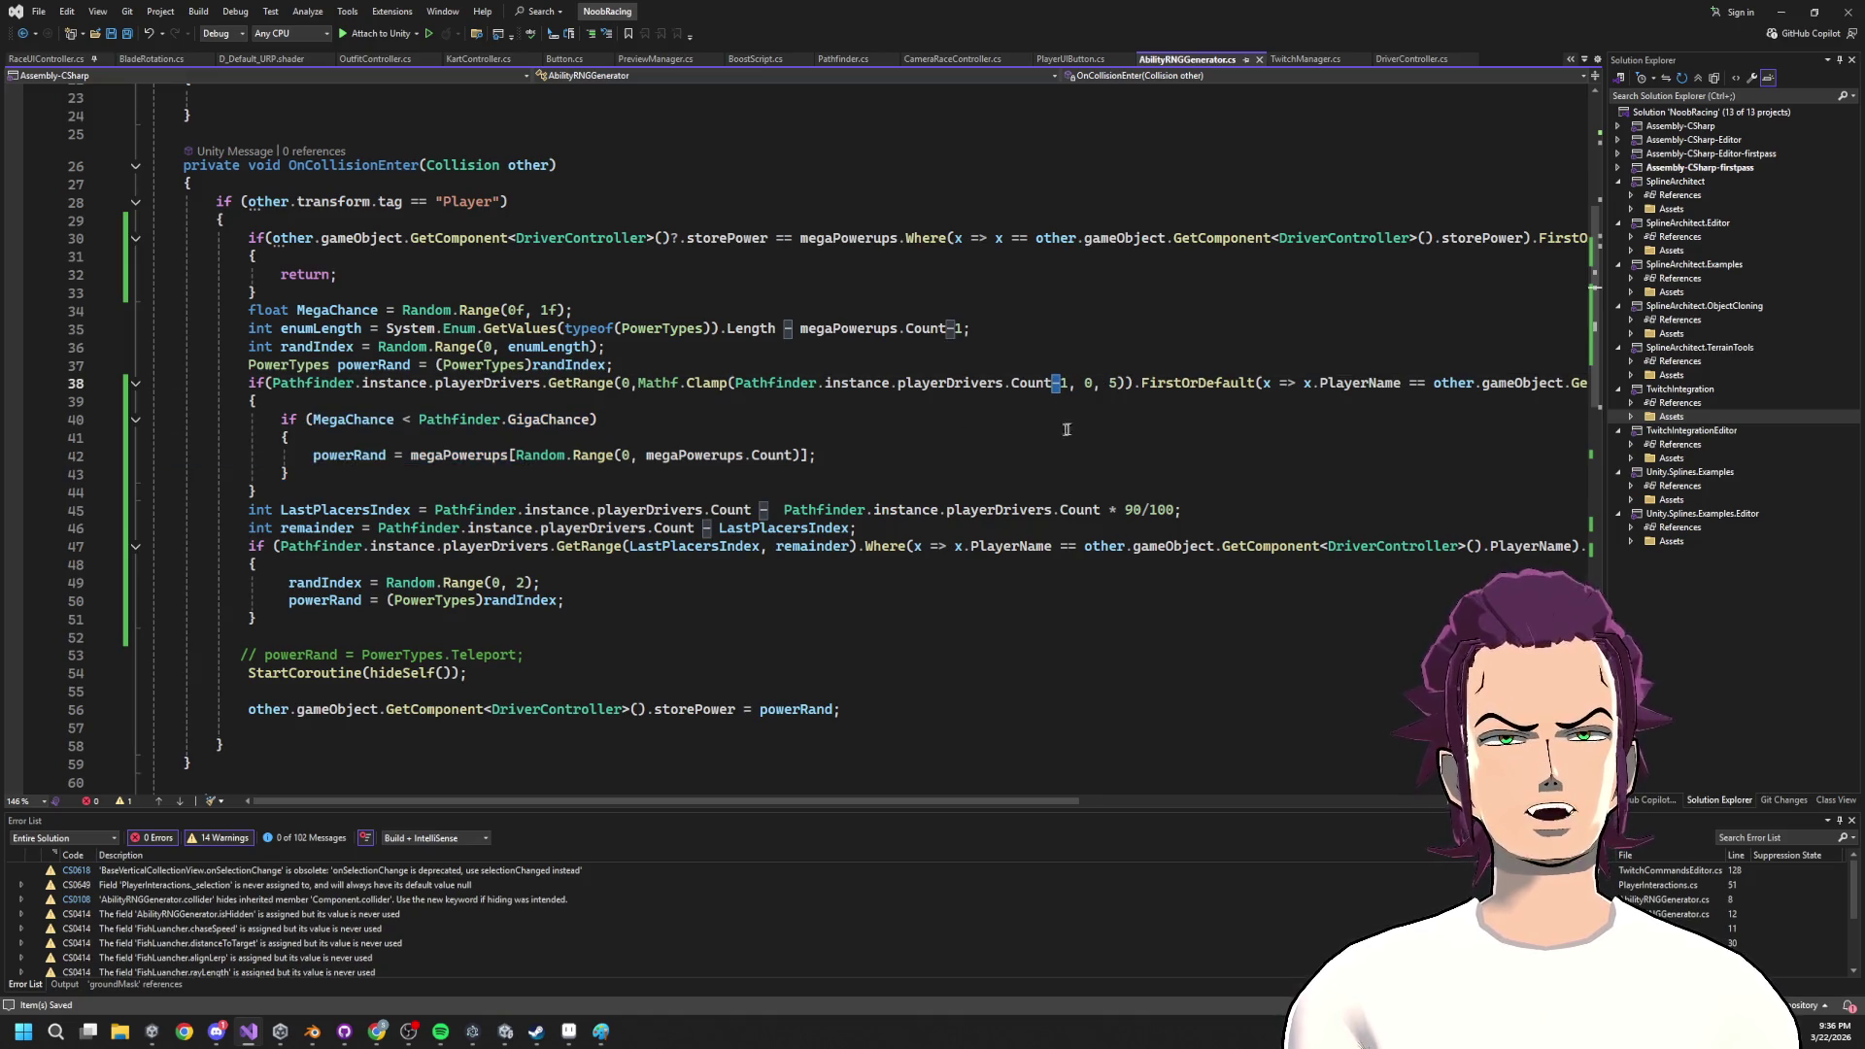
{"action": "left_click", "coordinate": [1127, 385]}
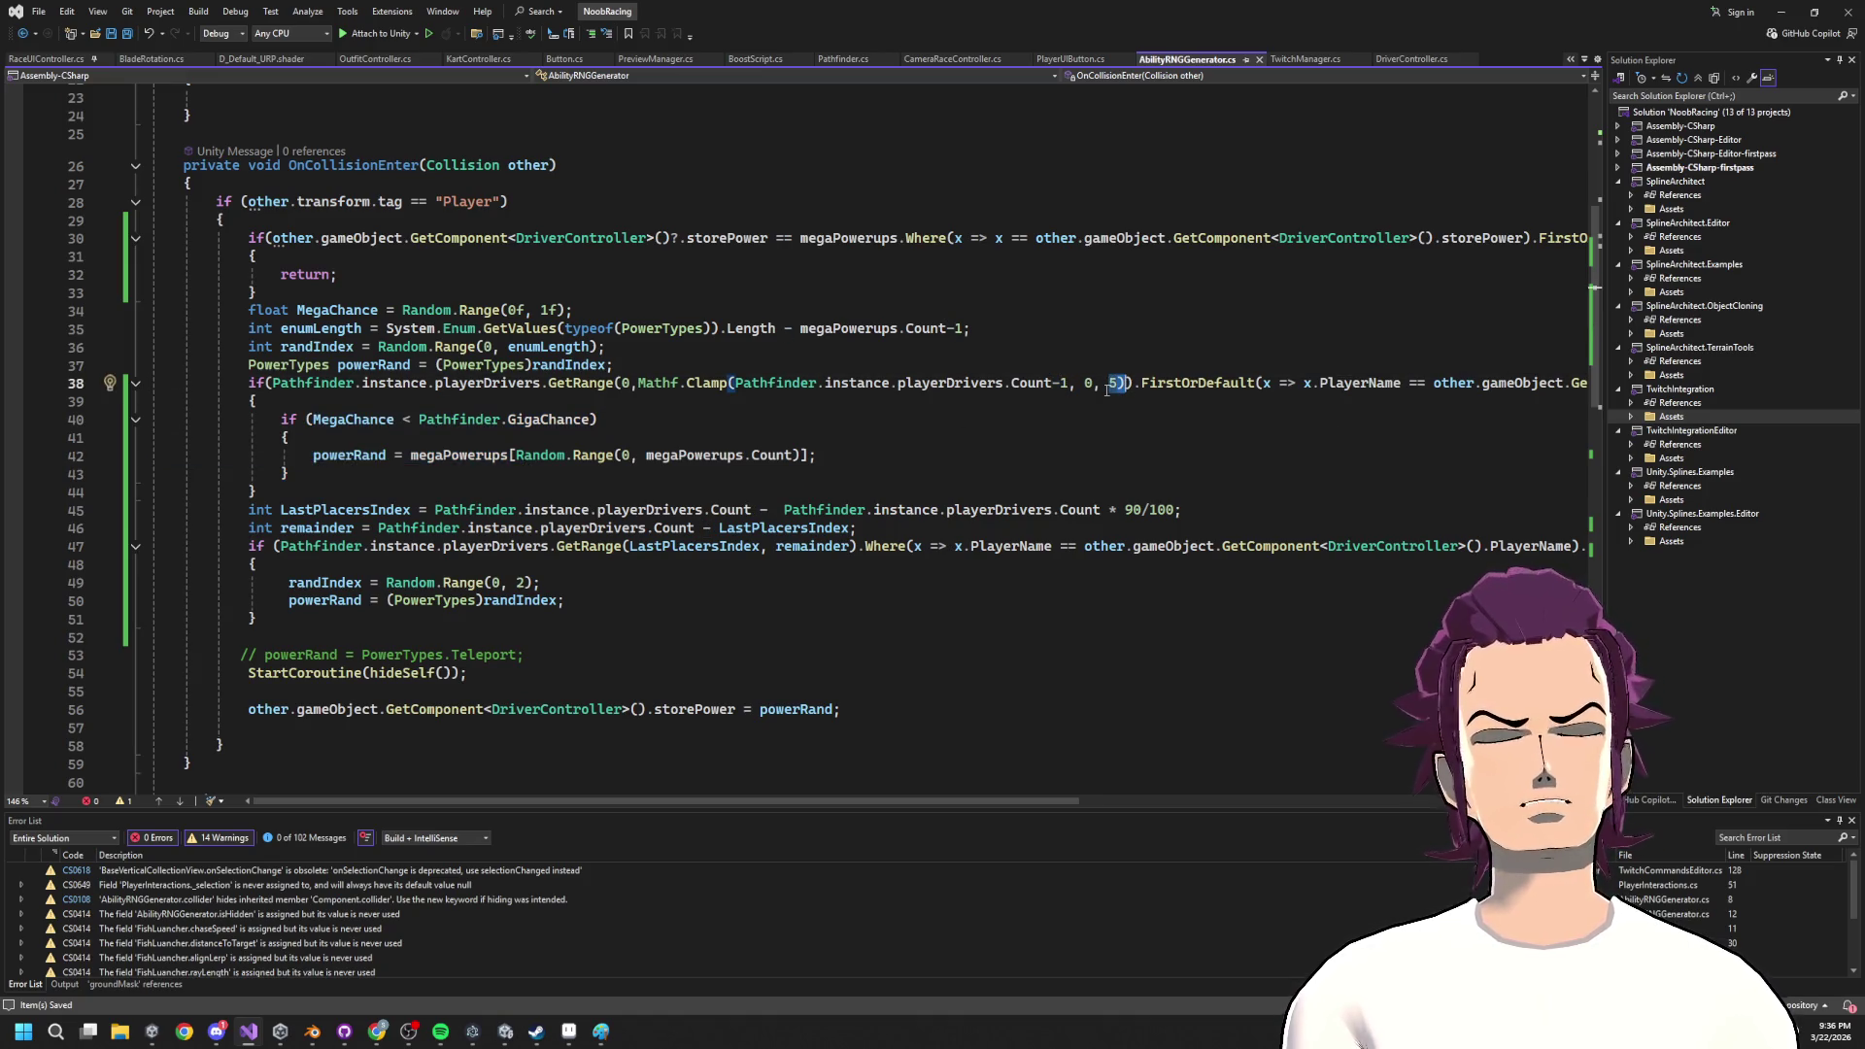
{"action": "left_click", "coordinate": [1117, 384]}
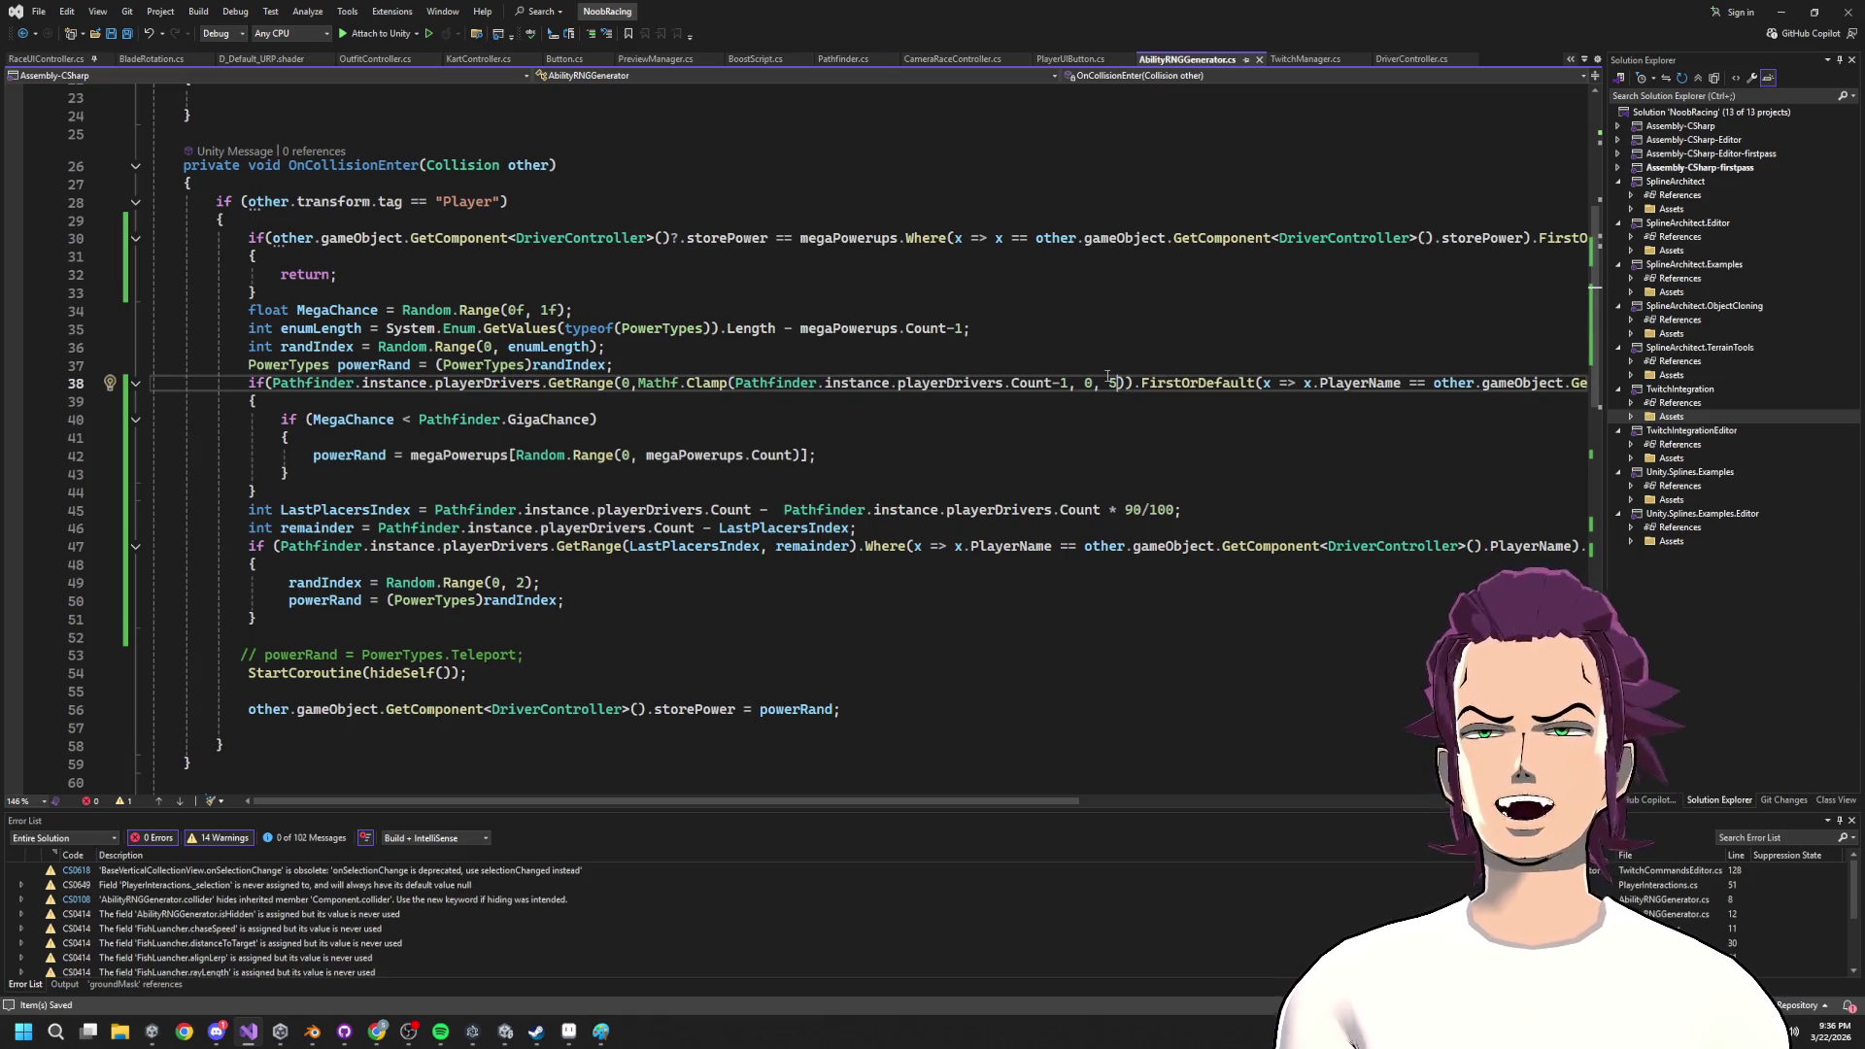
{"action": "left_click_drag", "start_coordinate": [1055, 377], "coordinate": [1063, 379]}
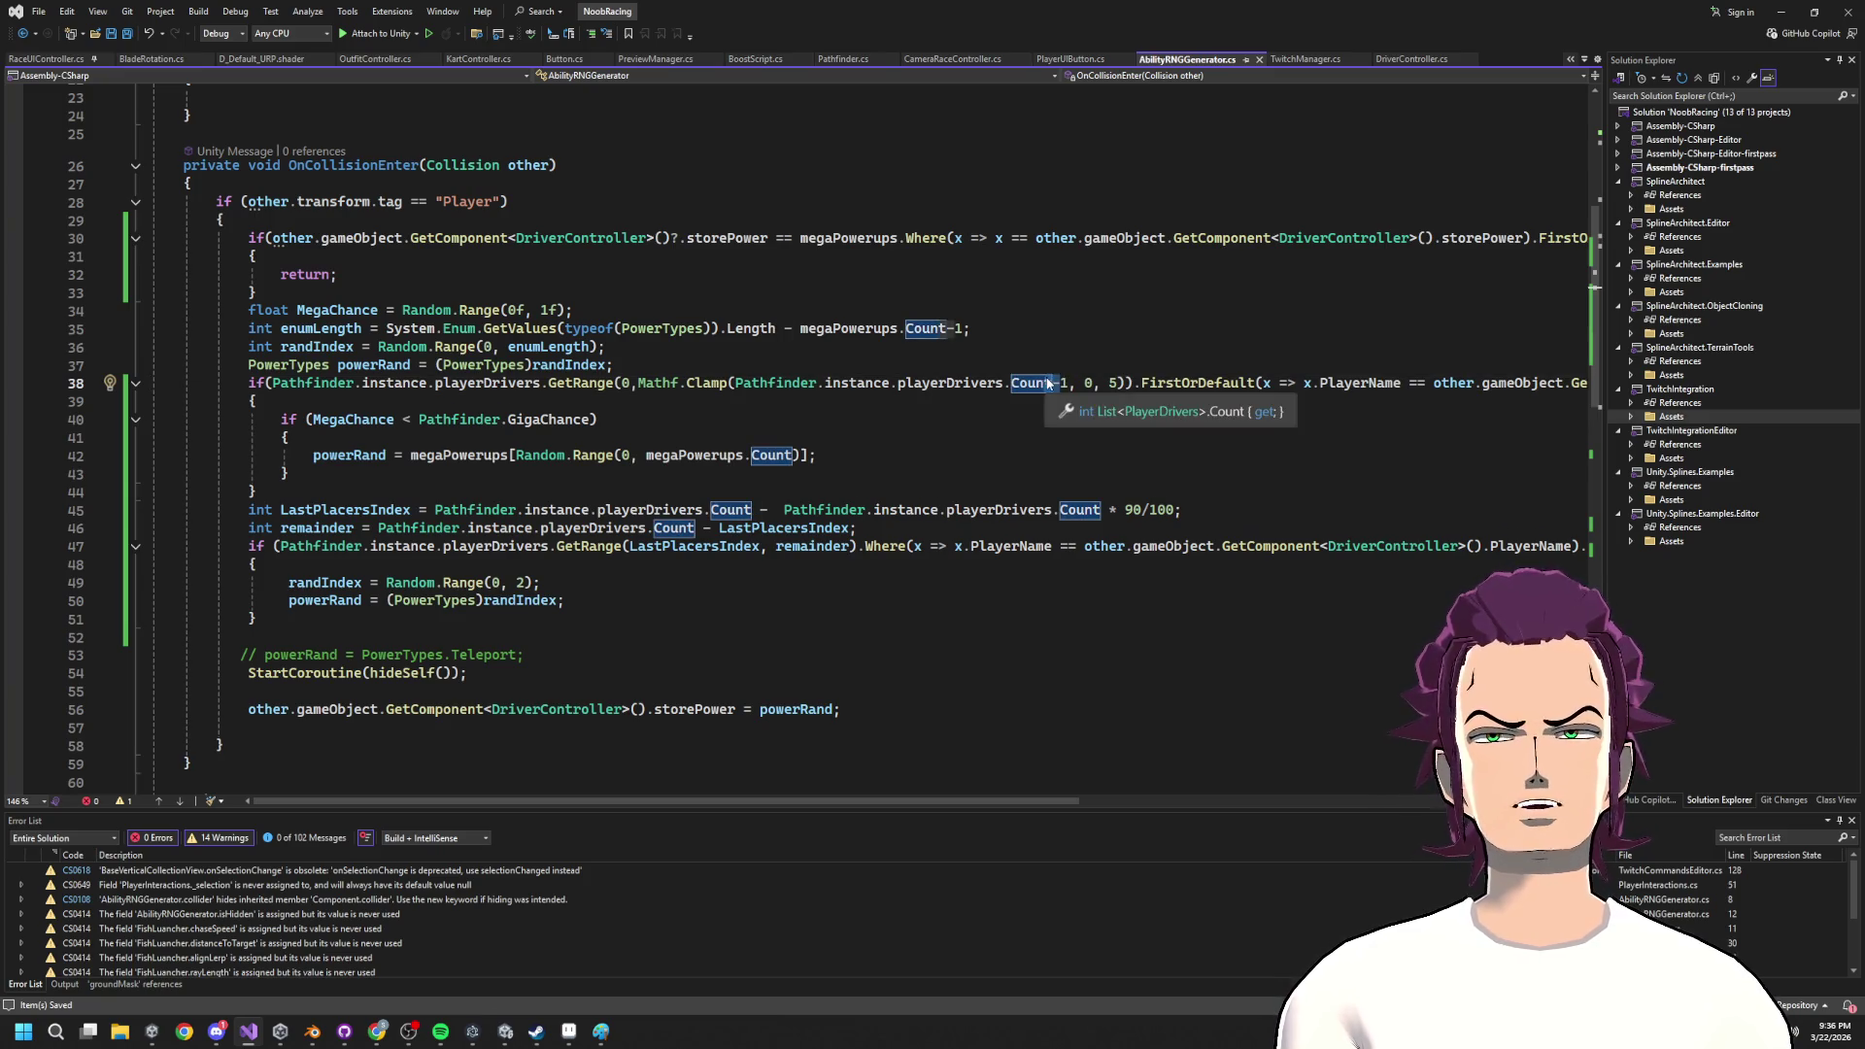
{"action": "left_click", "coordinate": [1063, 381]}
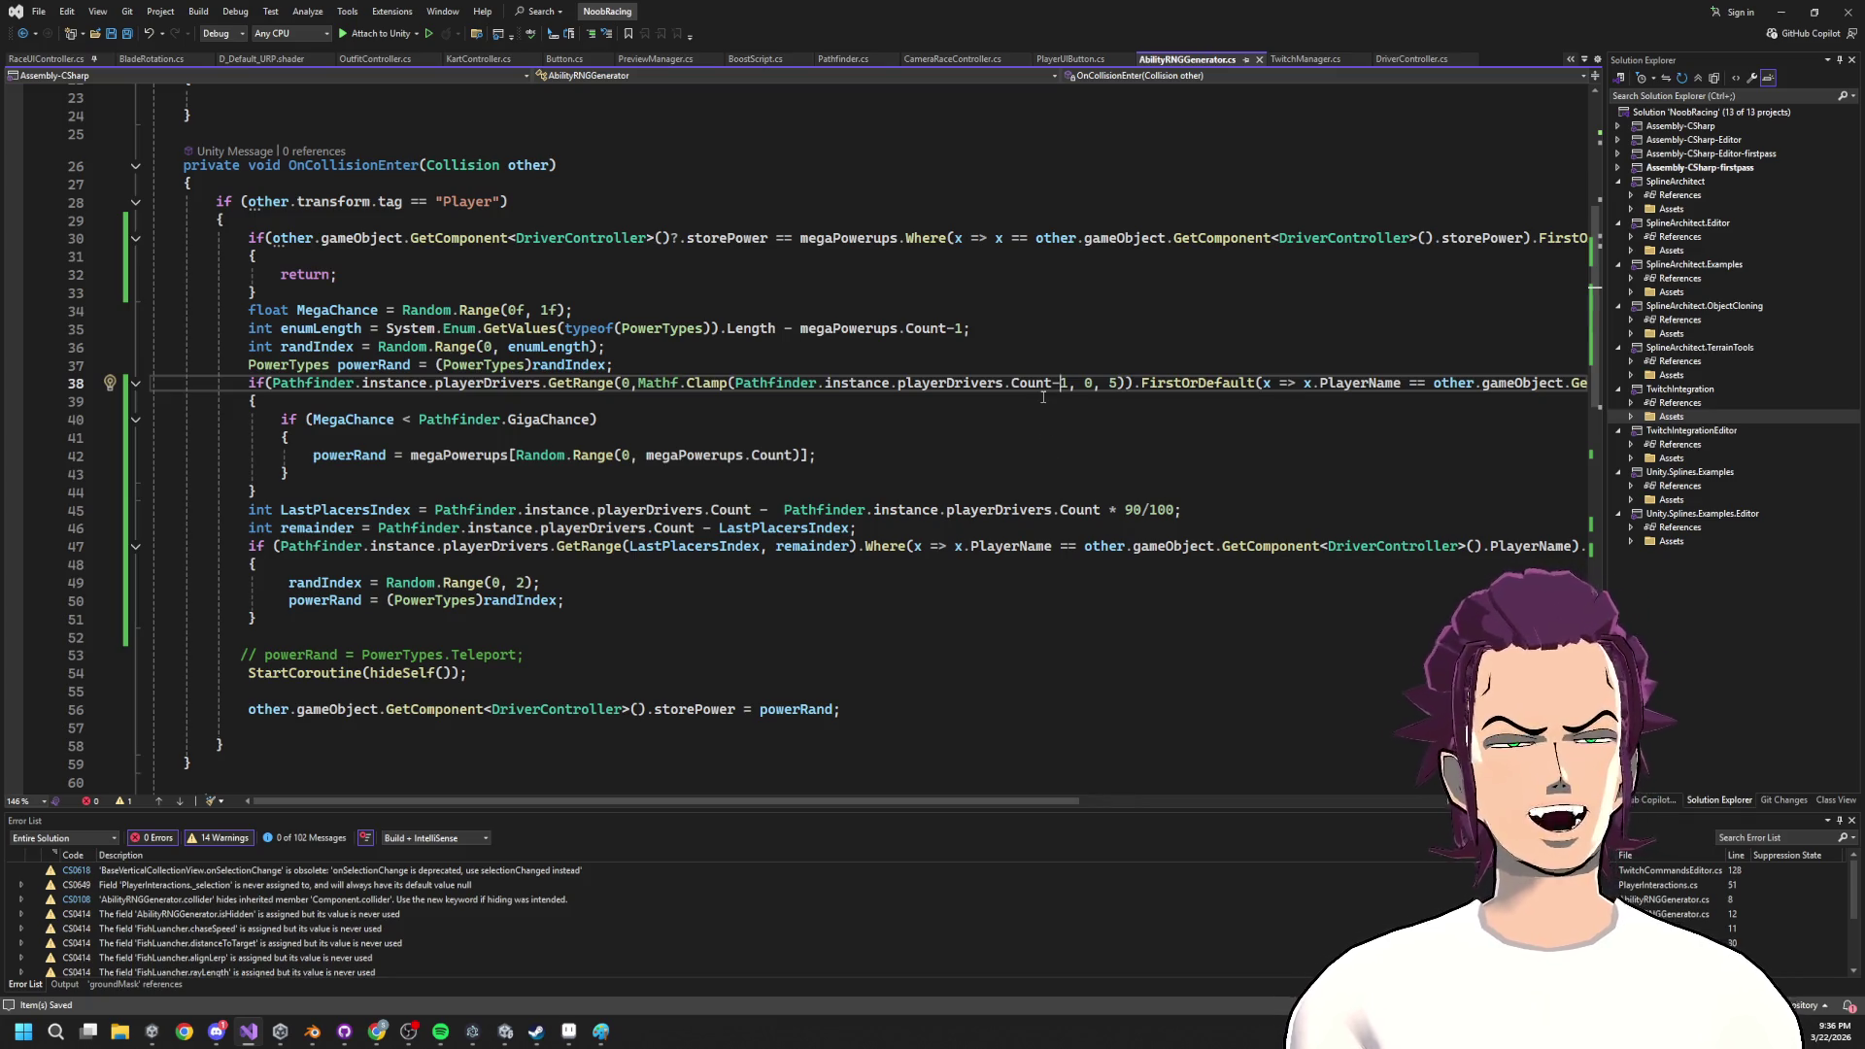
{"action": "key", "text": "Delete"}
{"action": "type", "text": "2"}
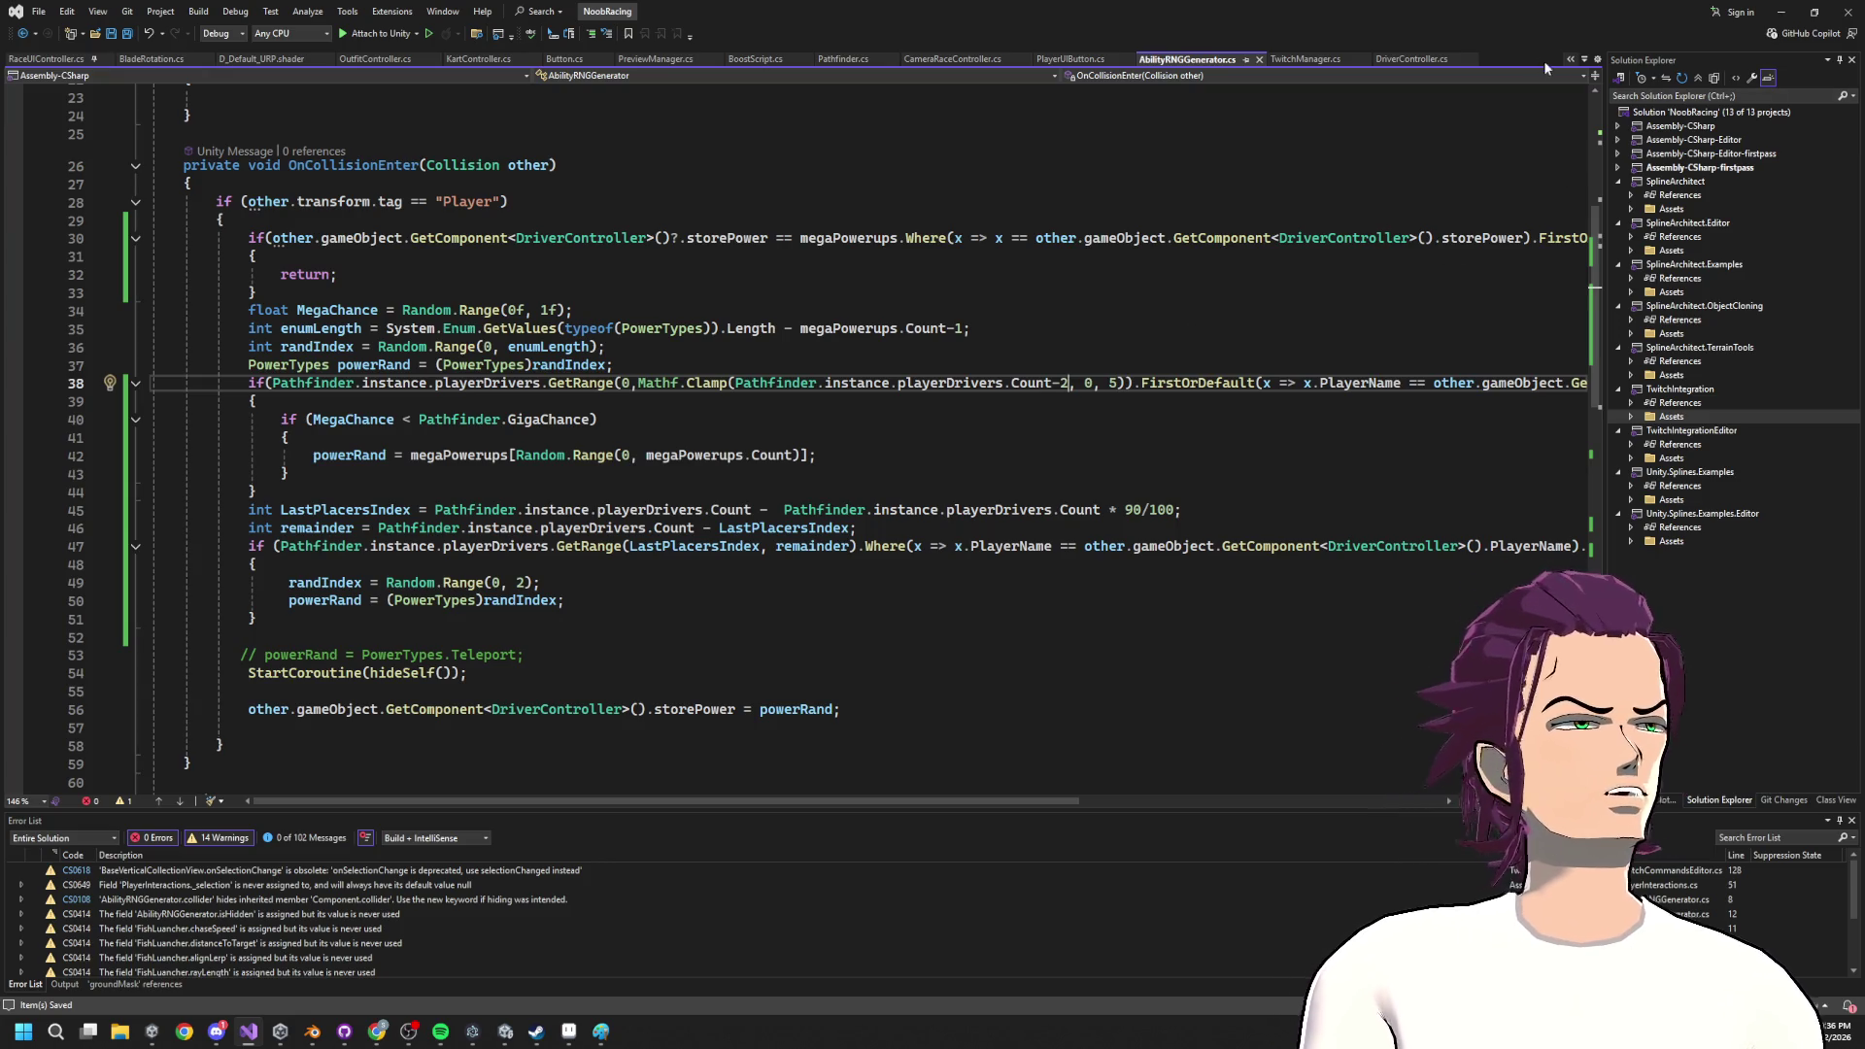
{"action": "left_click", "coordinate": [1782, 12]}
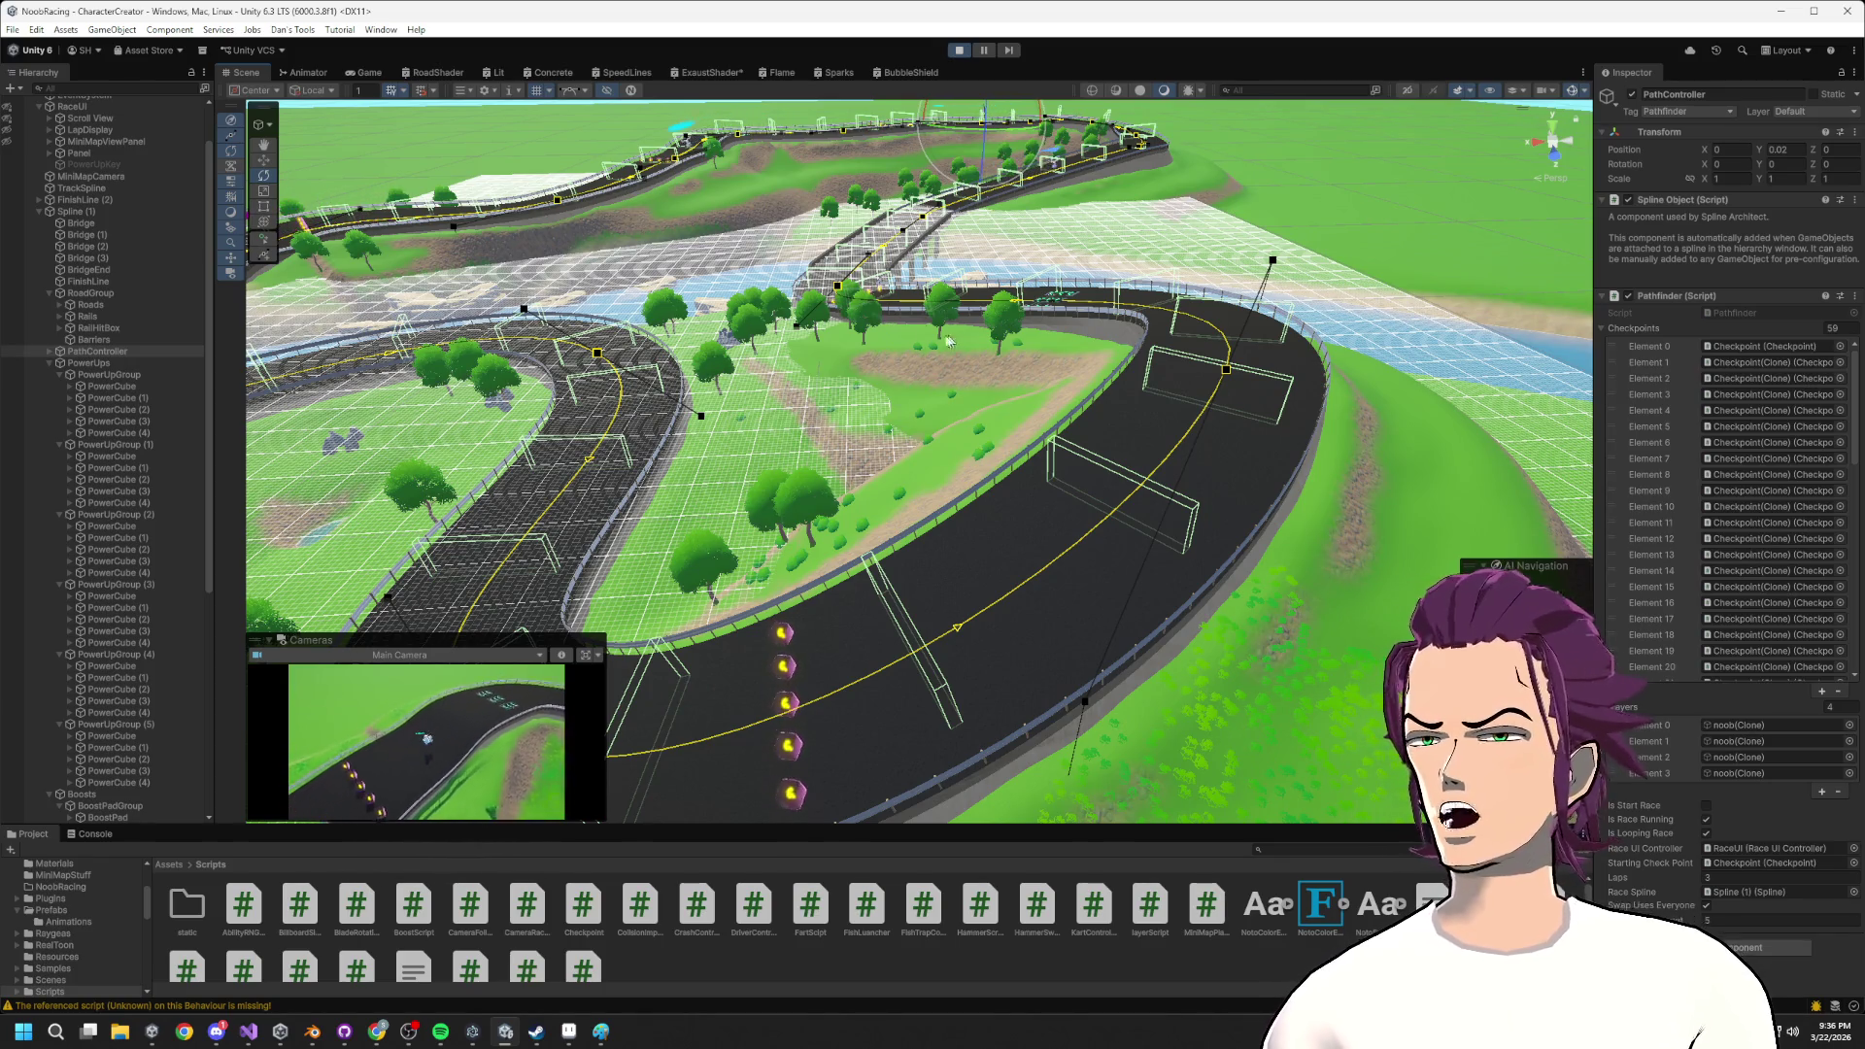
Back in Visual Studio, select the last-place if block on lines 47–51.
{"action": "key", "text": "alt+Tab"}
{"action": "left_click", "coordinate": [768, 491]}
{"action": "mouse_move", "coordinate": [234, 546]}
{"action": "left_mouse_down"}
{"action": "mouse_move", "coordinate": [1351, 549]}
{"action": "mouse_move", "coordinate": [389, 561]}
{"action": "mouse_move", "coordinate": [805, 622]}
{"action": "left_mouse_up"}
{"action": "left_click_drag", "start_coordinate": [241, 546], "coordinate": [463, 610]}
{"action": "left_click", "coordinate": [710, 565]}
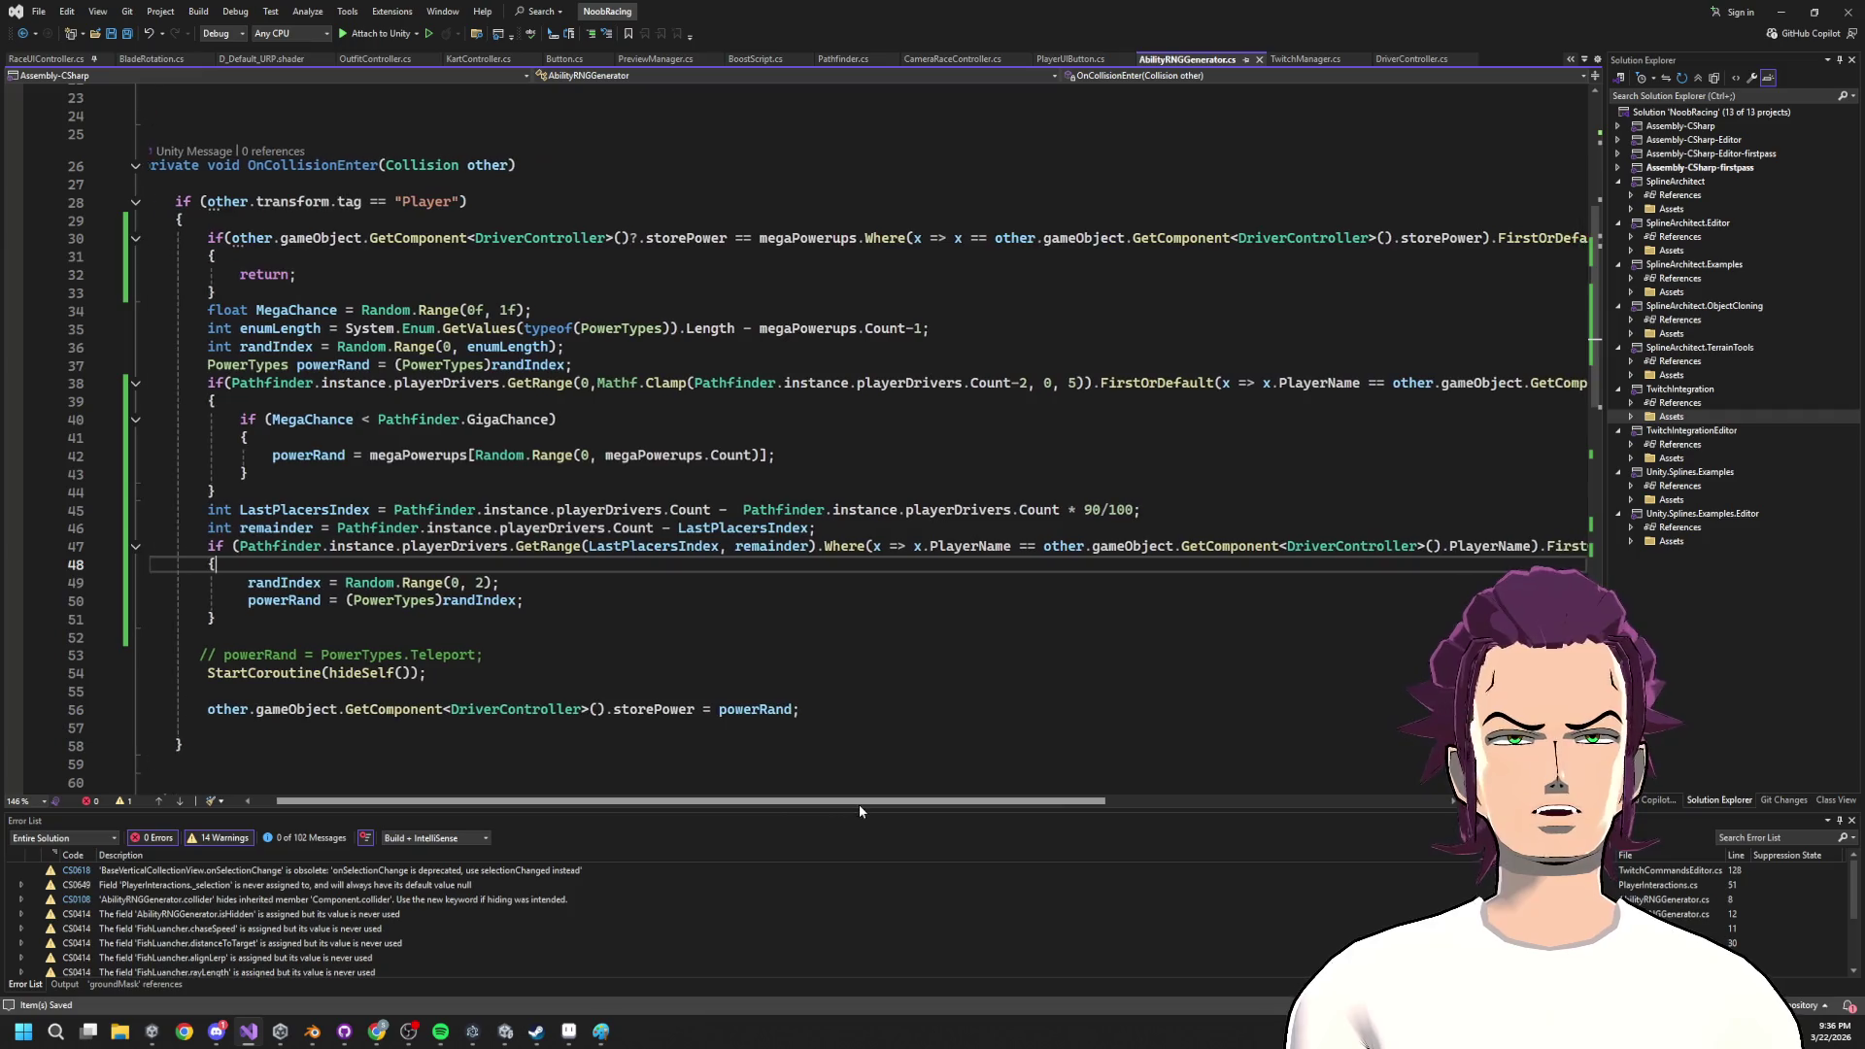
Review the LastPlacersIndex formula and the random power-up assignment on lines 49–50.
{"action": "left_click", "coordinate": [1147, 511]}
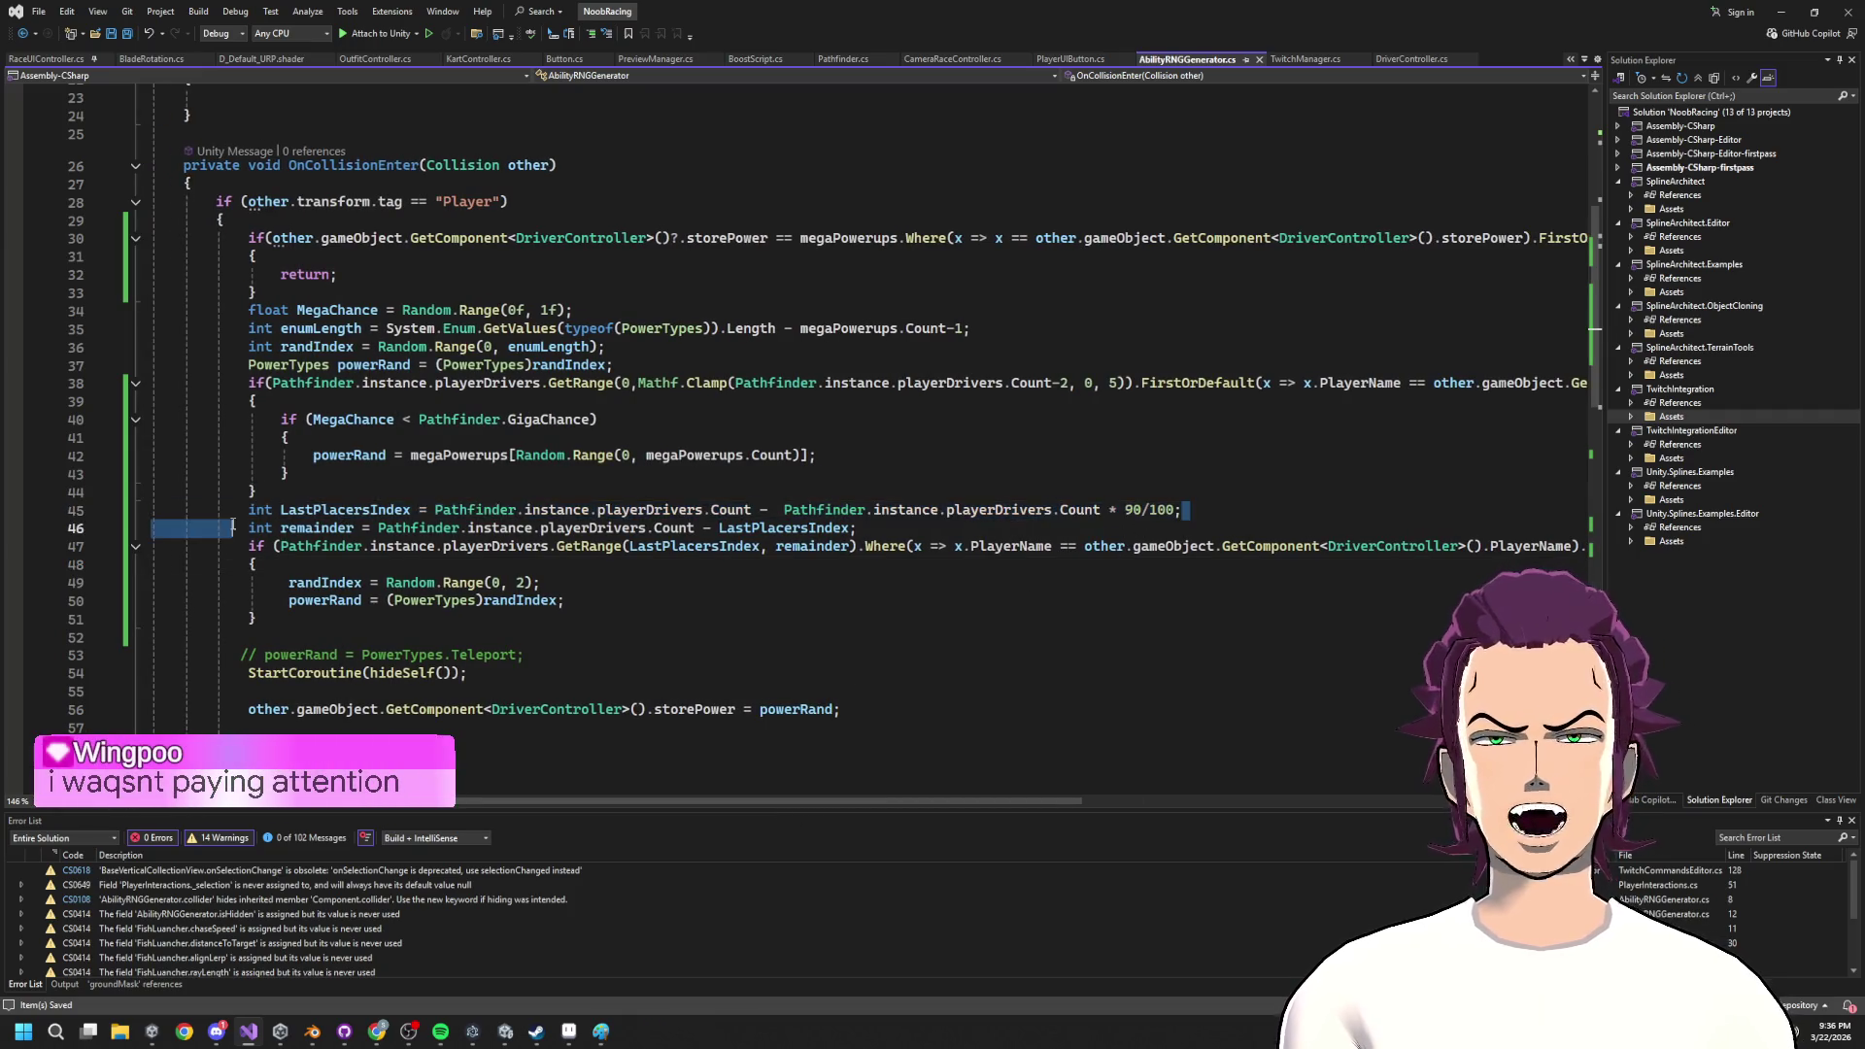
{"action": "left_click", "coordinate": [1051, 511]}
{"action": "left_click_drag", "start_coordinate": [1182, 511], "coordinate": [865, 511]}
{"action": "mouse_move", "coordinate": [566, 601]}
{"action": "left_mouse_down"}
{"action": "mouse_move", "coordinate": [195, 601]}
{"action": "mouse_move", "coordinate": [243, 565]}
{"action": "mouse_move", "coordinate": [289, 583]}
{"action": "left_mouse_up"}
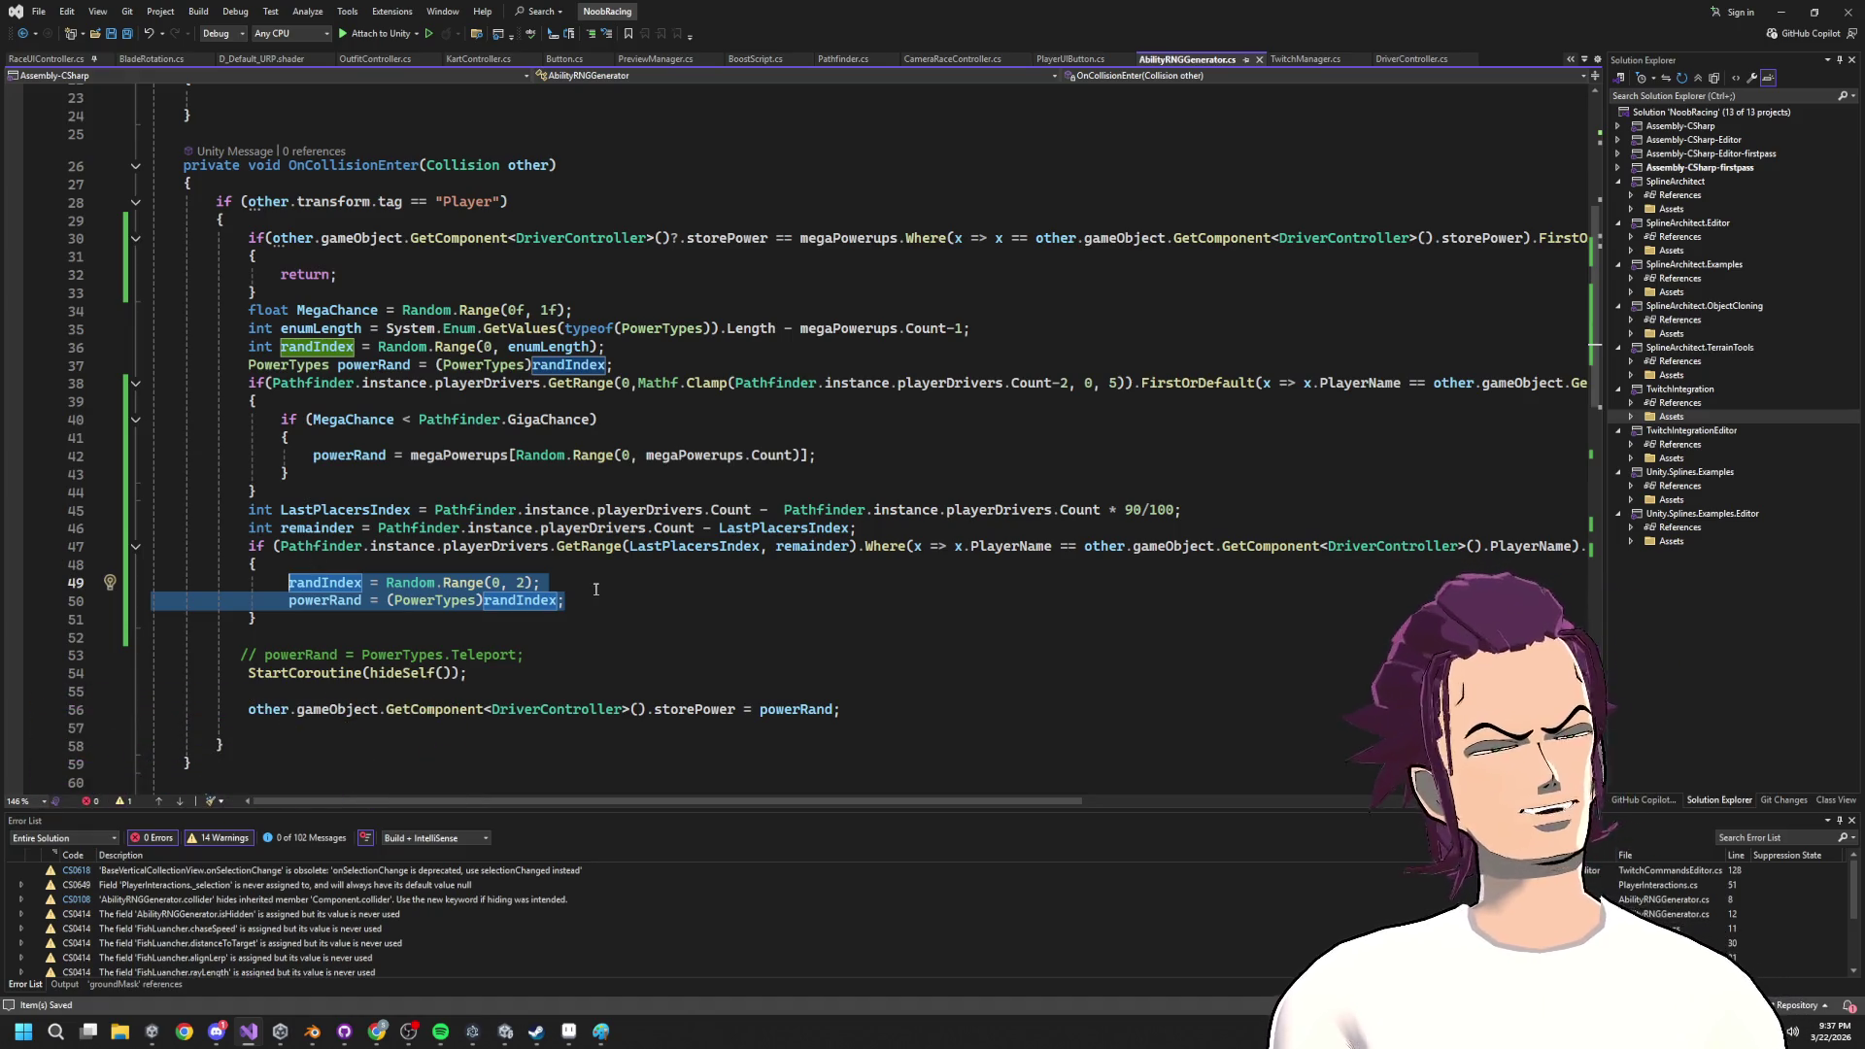
{"action": "left_click", "coordinate": [373, 459]}
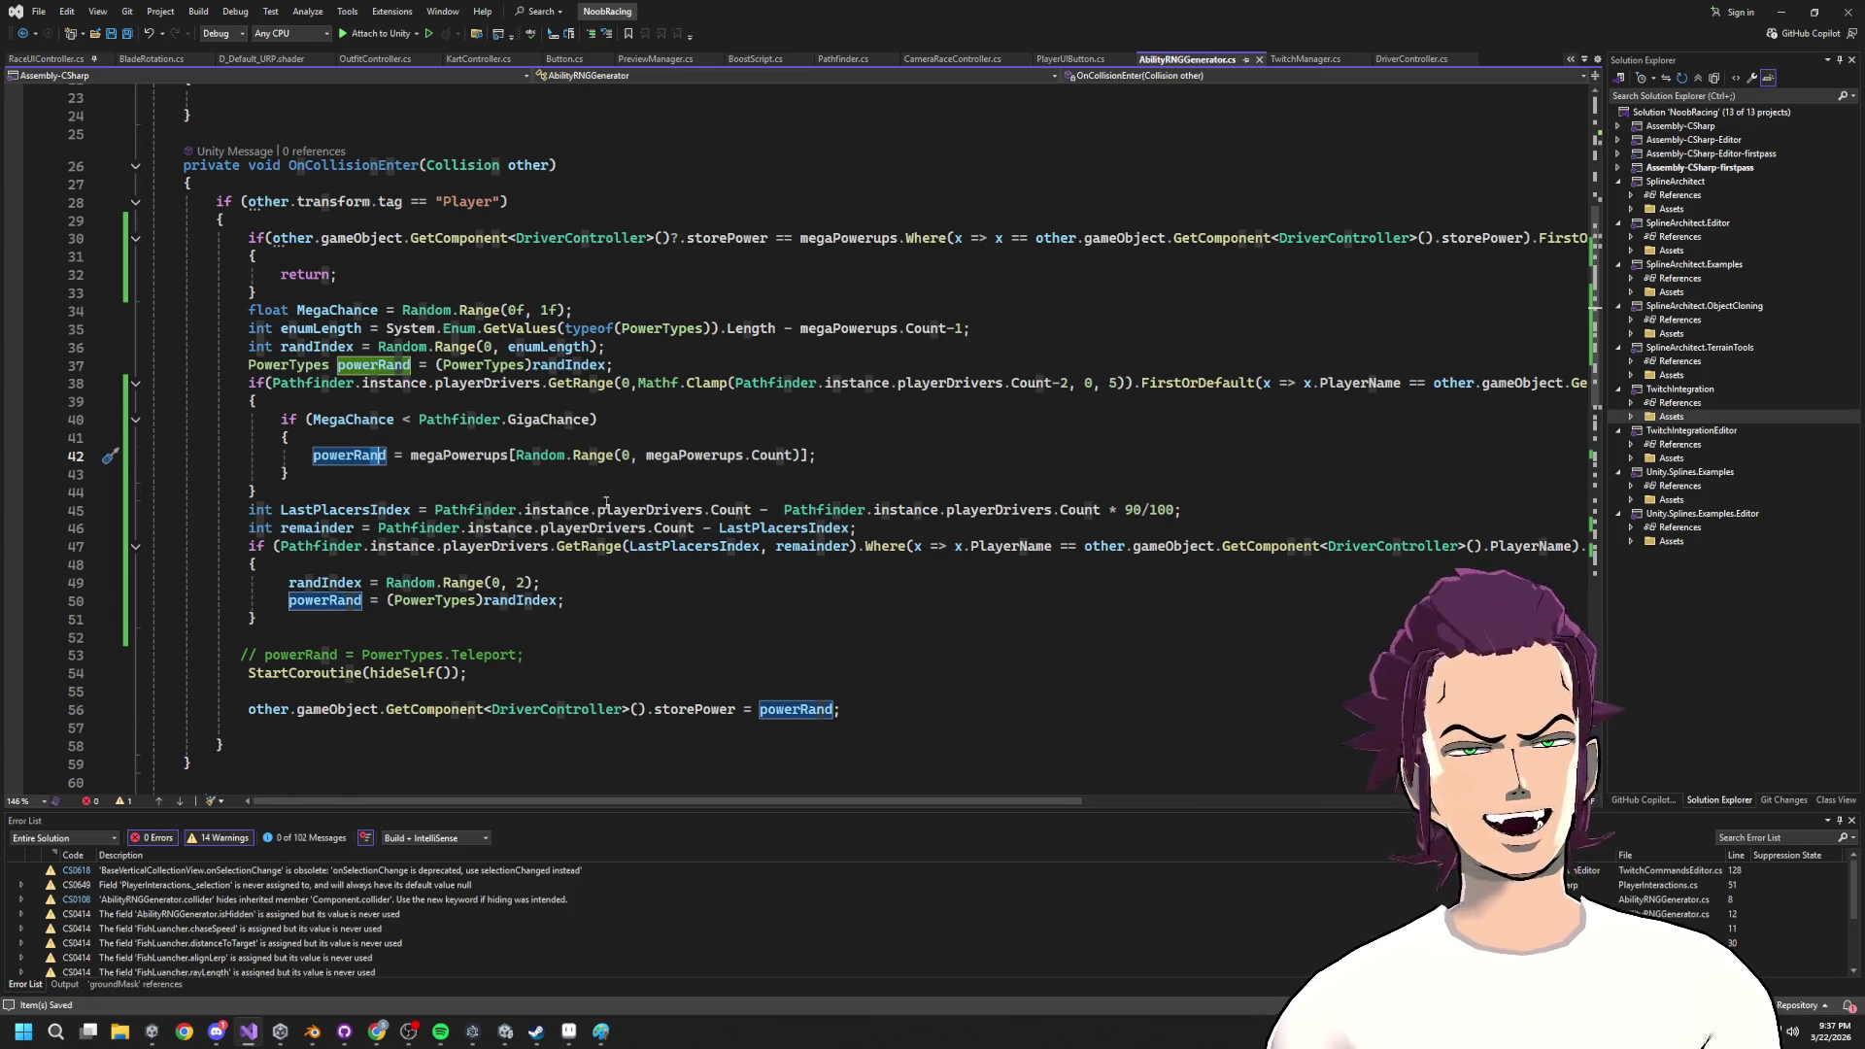
{"action": "scroll", "coordinate": [606, 501], "scroll_direction": "down", "scroll_amount": 4}
{"action": "left_click", "coordinate": [618, 426]}
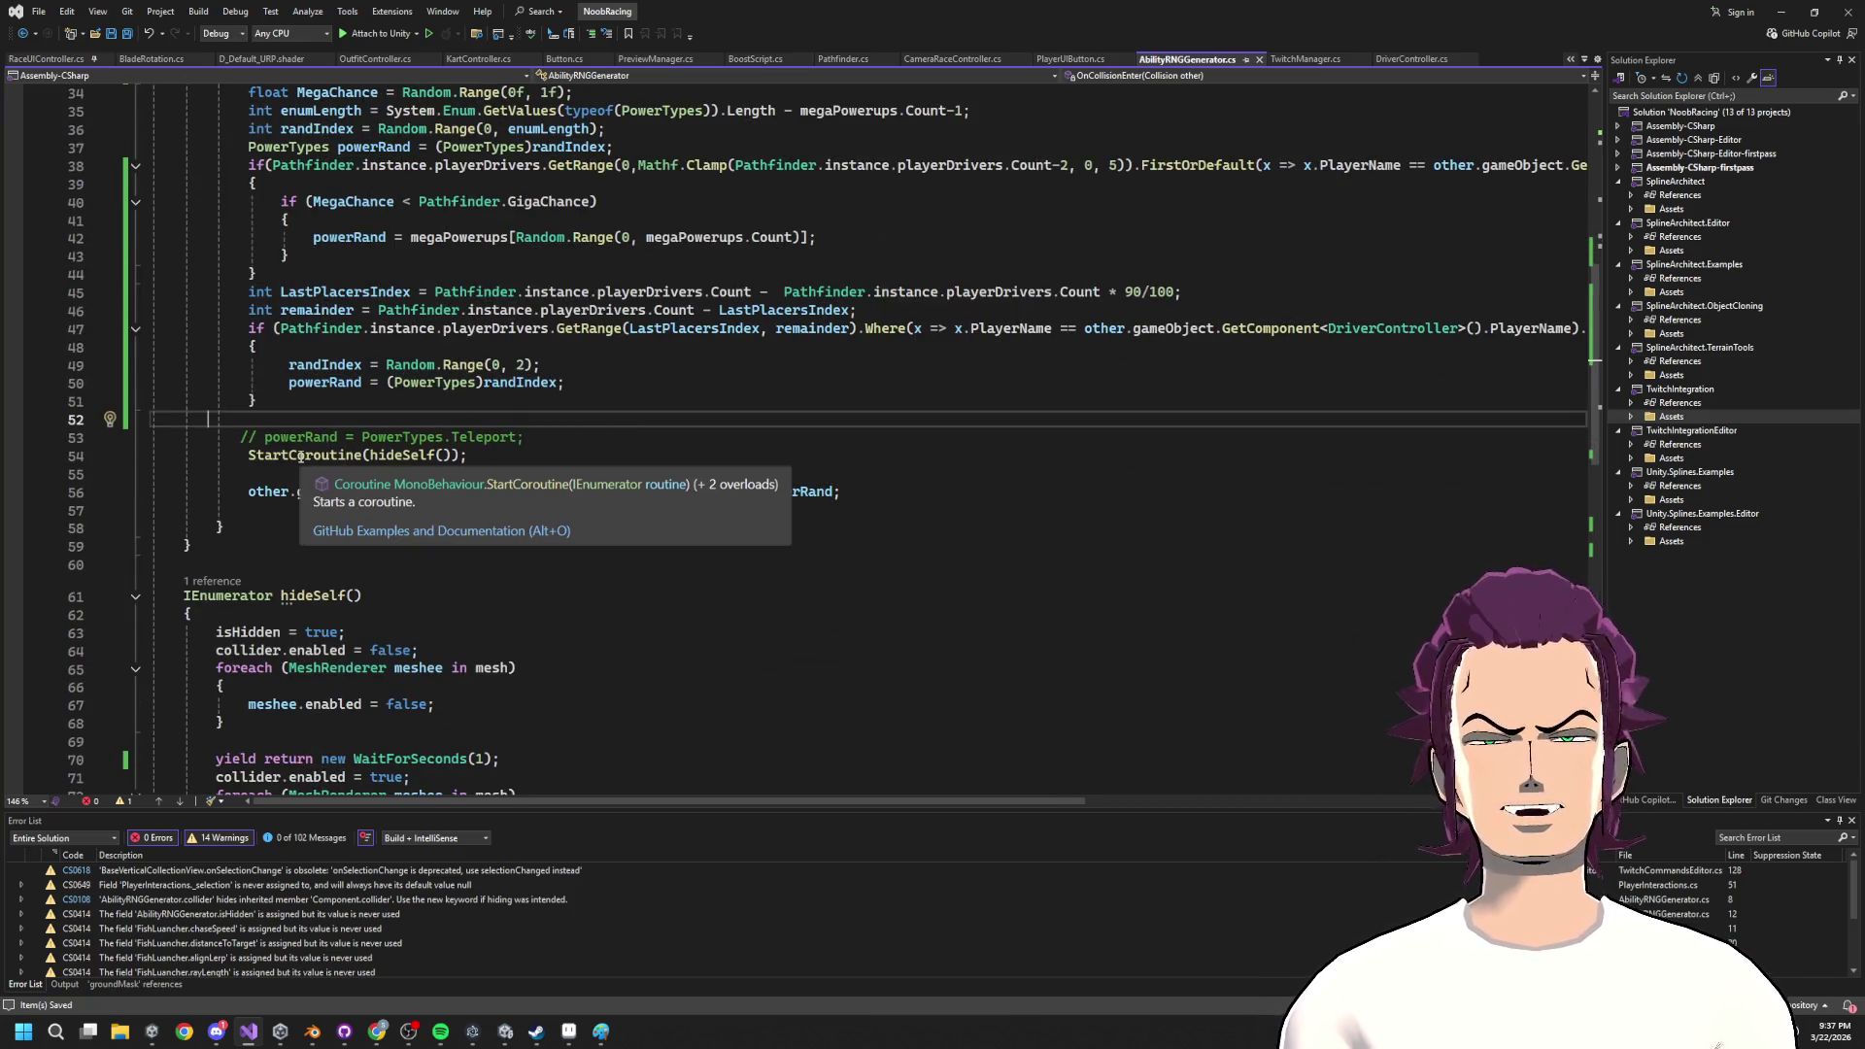
Back in Unity, save the scene with Ctrl+S and exit play mode.
{"action": "left_click", "coordinate": [1781, 11]}
{"action": "key", "text": "ctrl+s"}
{"action": "key", "text": "ctrl+p"}
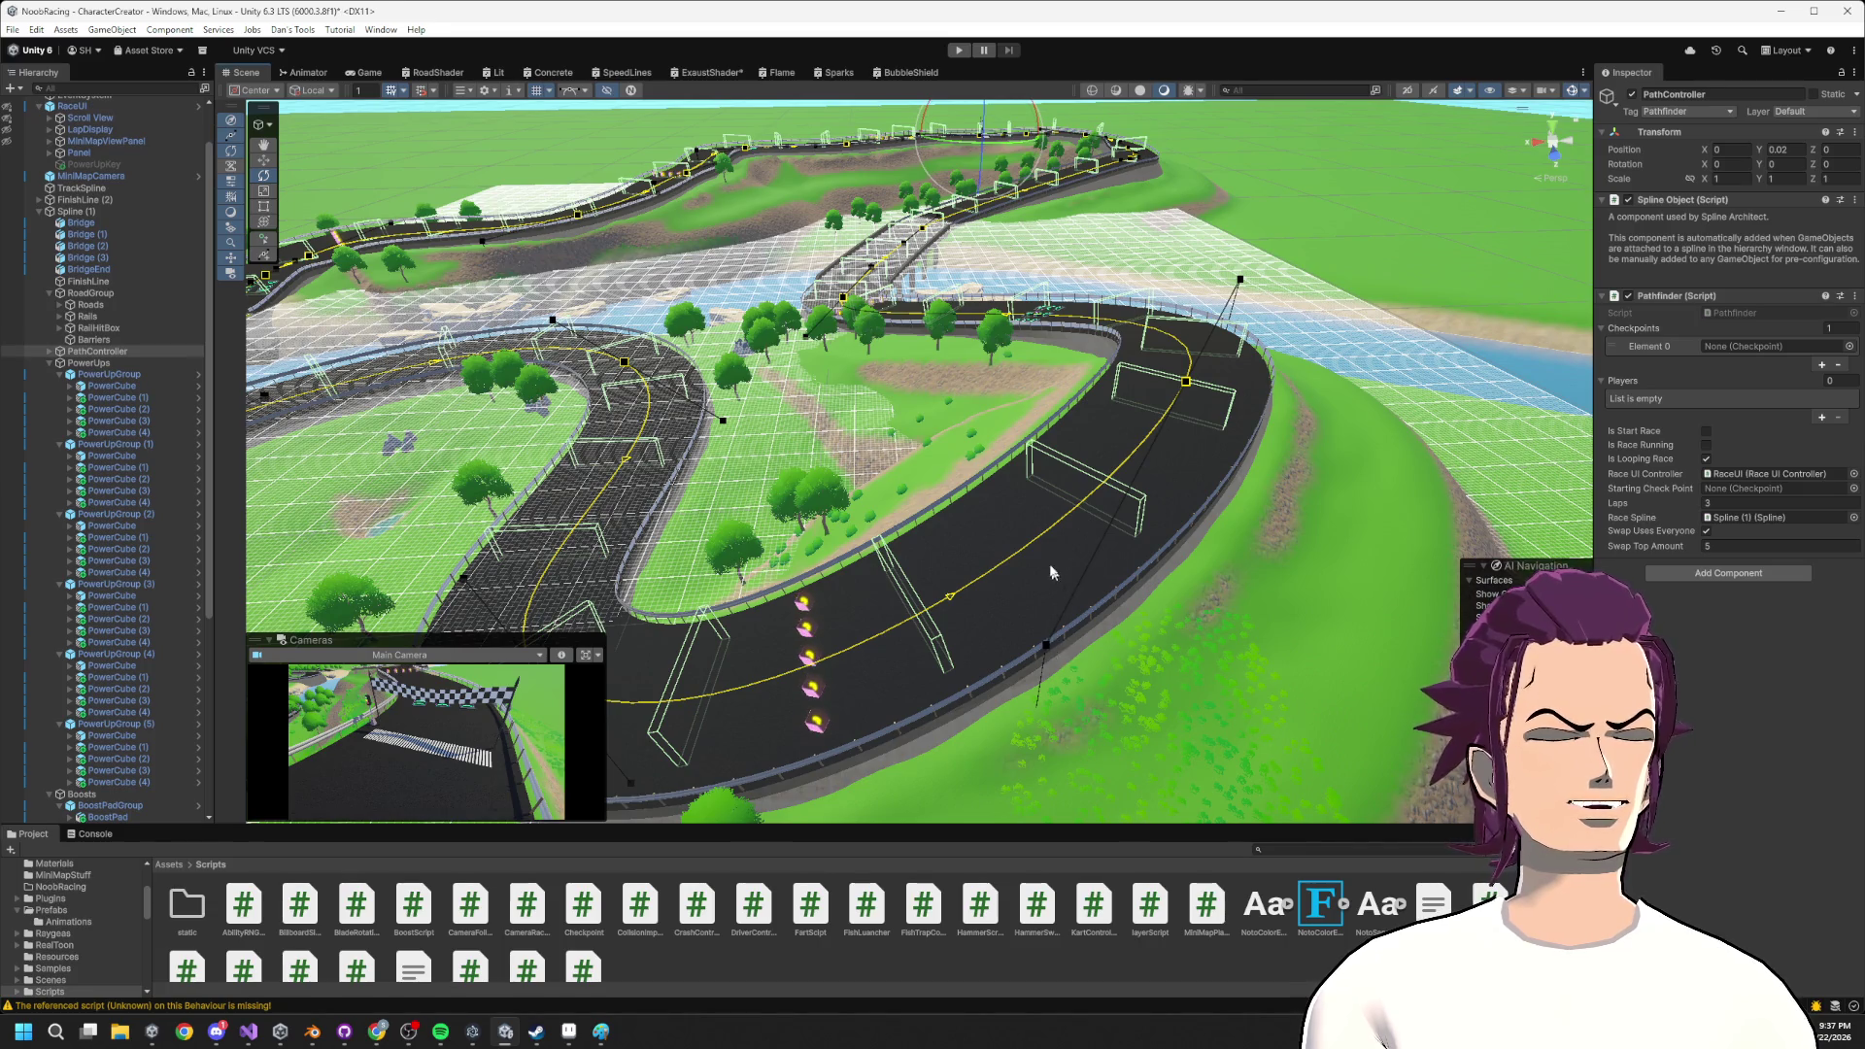
Select Spline (1), a Road(Clone) piece and a RoadEdge(Clone) rail in the Scene view.
{"action": "left_click", "coordinate": [1058, 631]}
{"action": "left_click", "coordinate": [1050, 651]}
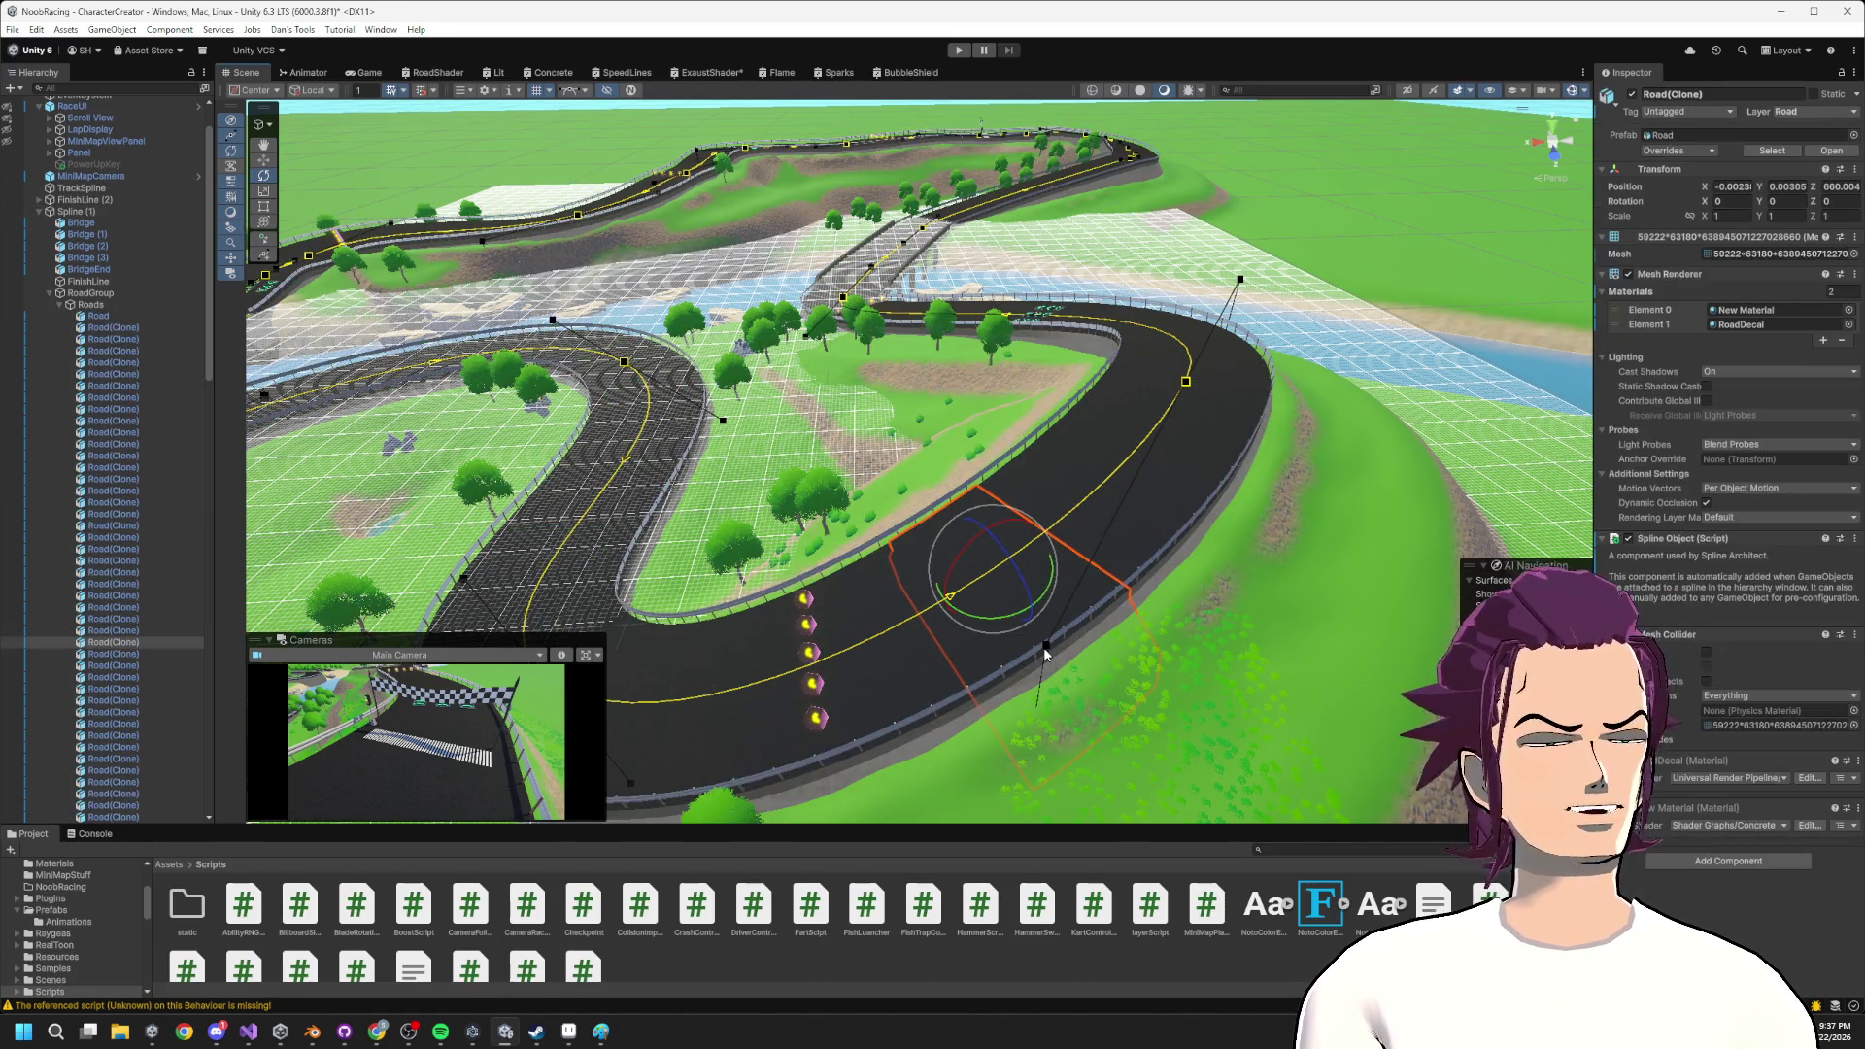
{"action": "left_click", "coordinate": [1047, 656]}
{"action": "left_click", "coordinate": [1019, 549]}
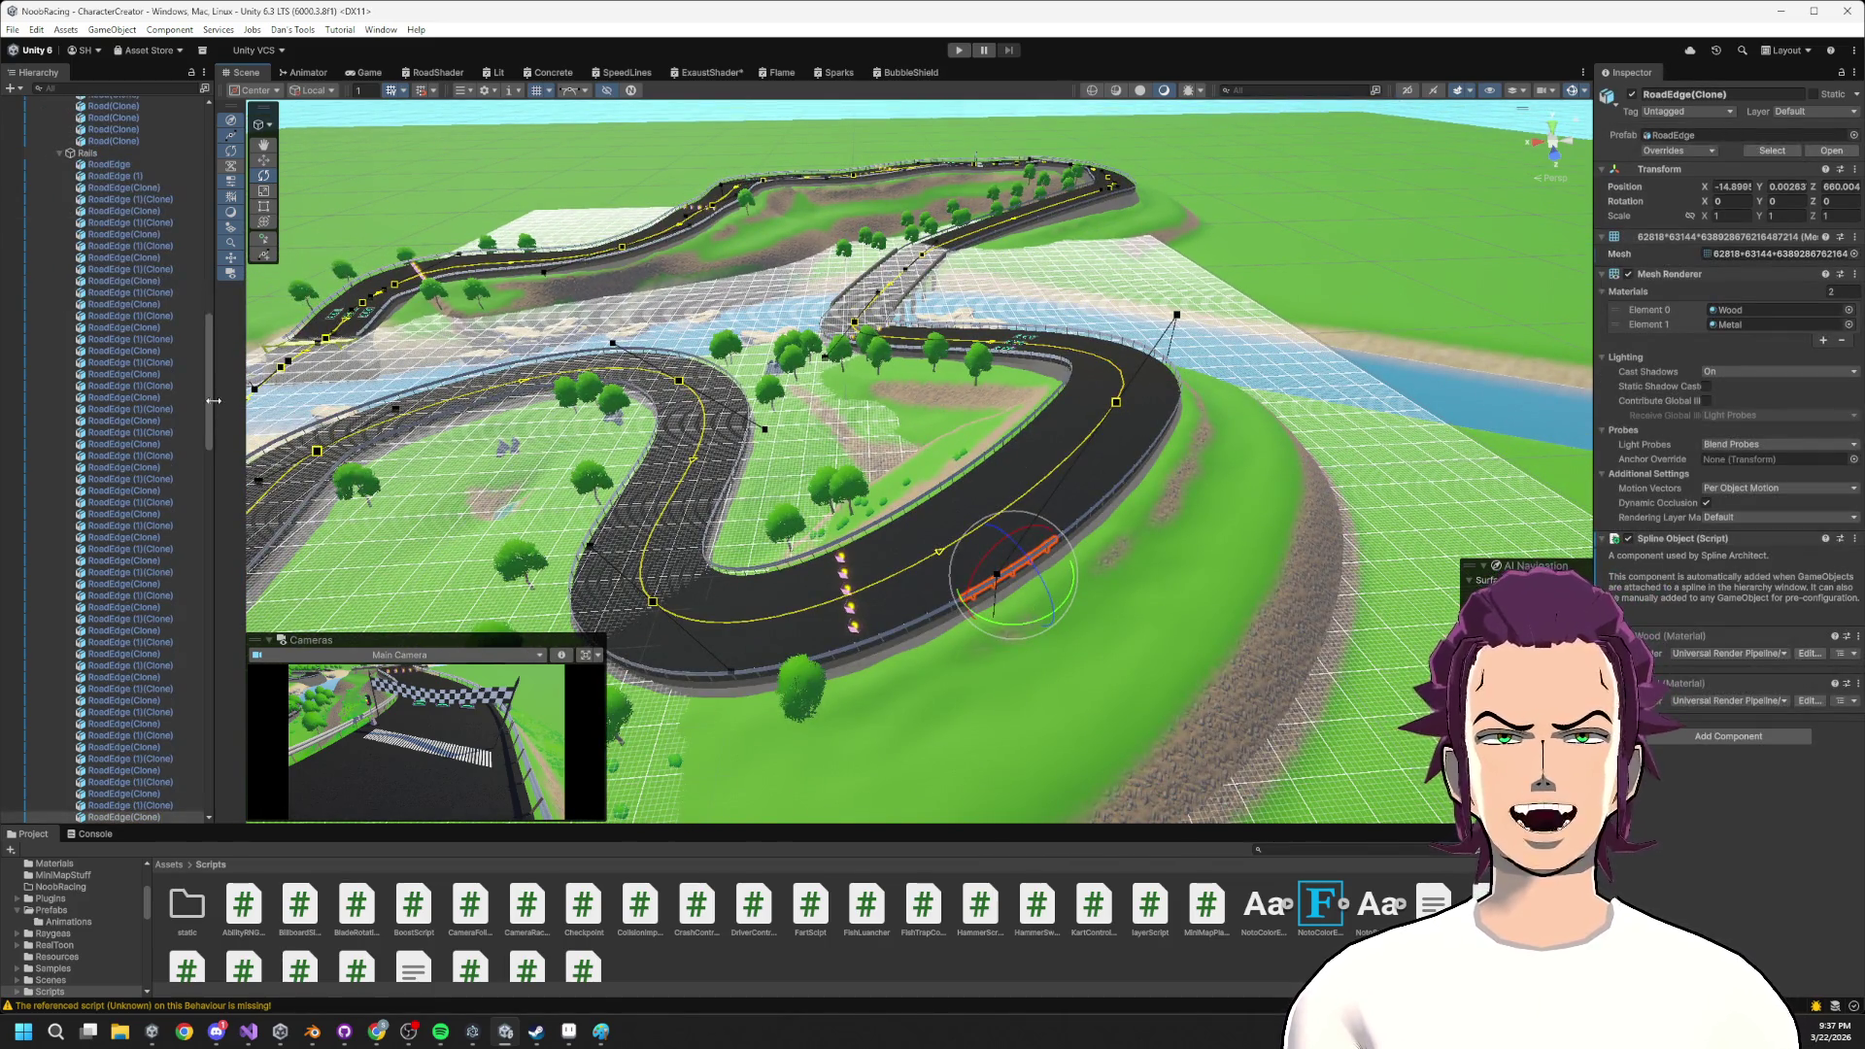
Collapse RoadGroup and PowerUps in the Hierarchy and orbit to a horizon-level track view.
{"action": "left_click_drag", "start_coordinate": [209, 411], "coordinate": [209, 170]}
{"action": "left_click", "coordinate": [48, 347]}
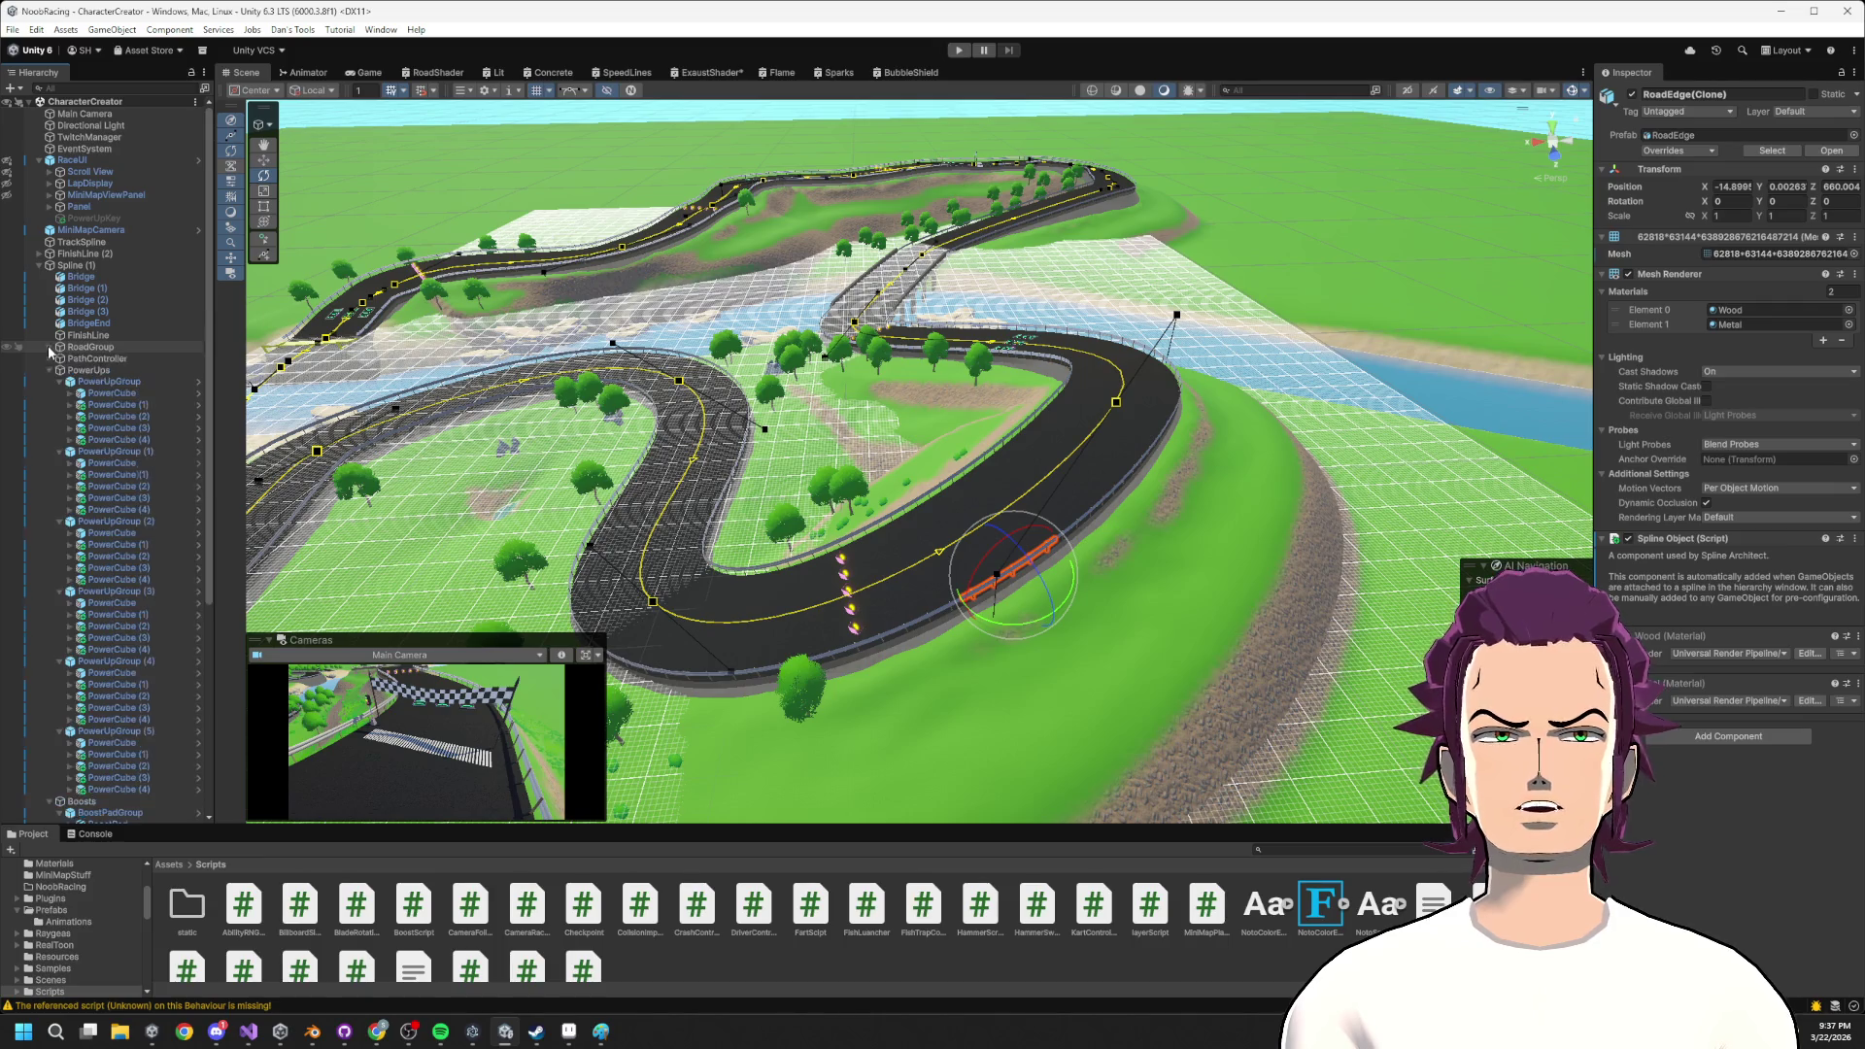
{"action": "left_click", "coordinate": [49, 371]}
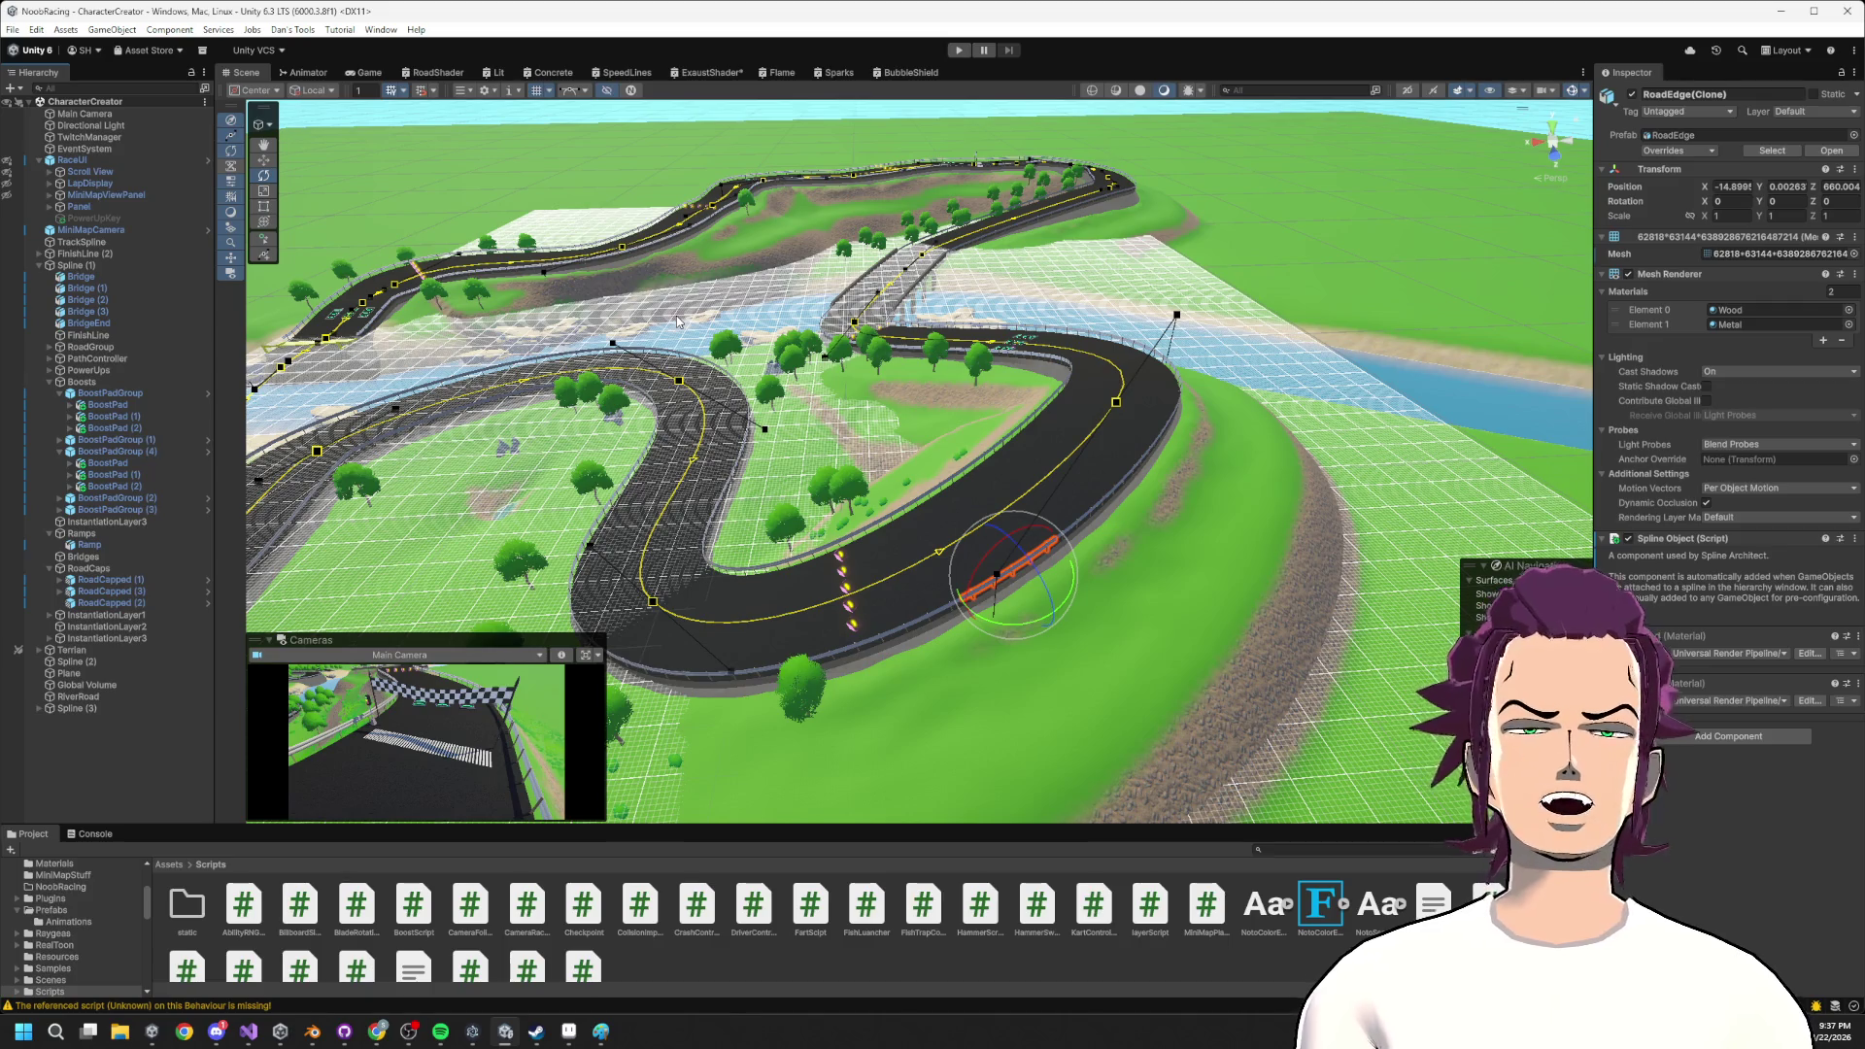
{"action": "mouse_move", "coordinate": [1052, 575]}
{"action": "left_mouse_down"}
{"action": "mouse_move", "coordinate": [1064, 400]}
{"action": "mouse_move", "coordinate": [1186, 323]}
{"action": "mouse_move", "coordinate": [921, 370]}
{"action": "left_mouse_up"}
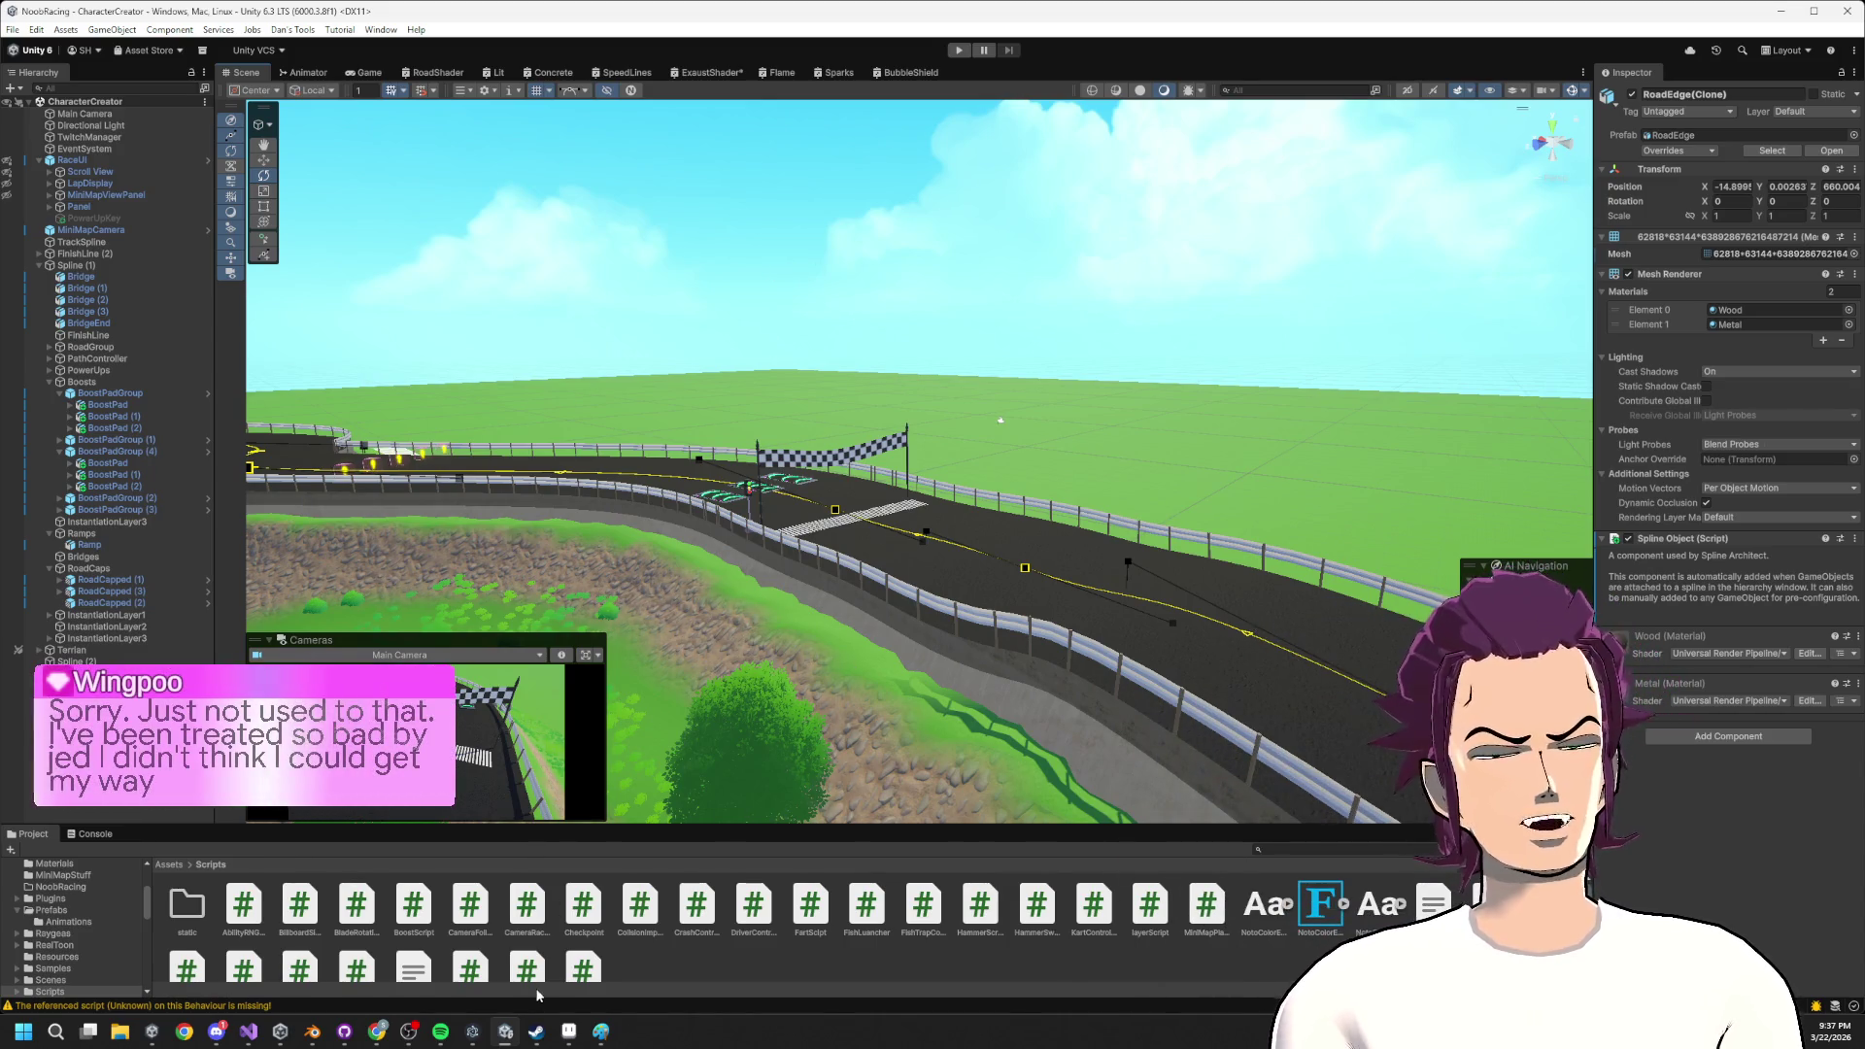
{"action": "key", "text": "alt+Tab"}
Undo the old red strokes and write a dark-red name with an arrow above the left spectator.
{"action": "key", "text": "ctrl+z"}
{"action": "key", "text": "ctrl+z"}
{"action": "key", "text": "ctrl+z"}
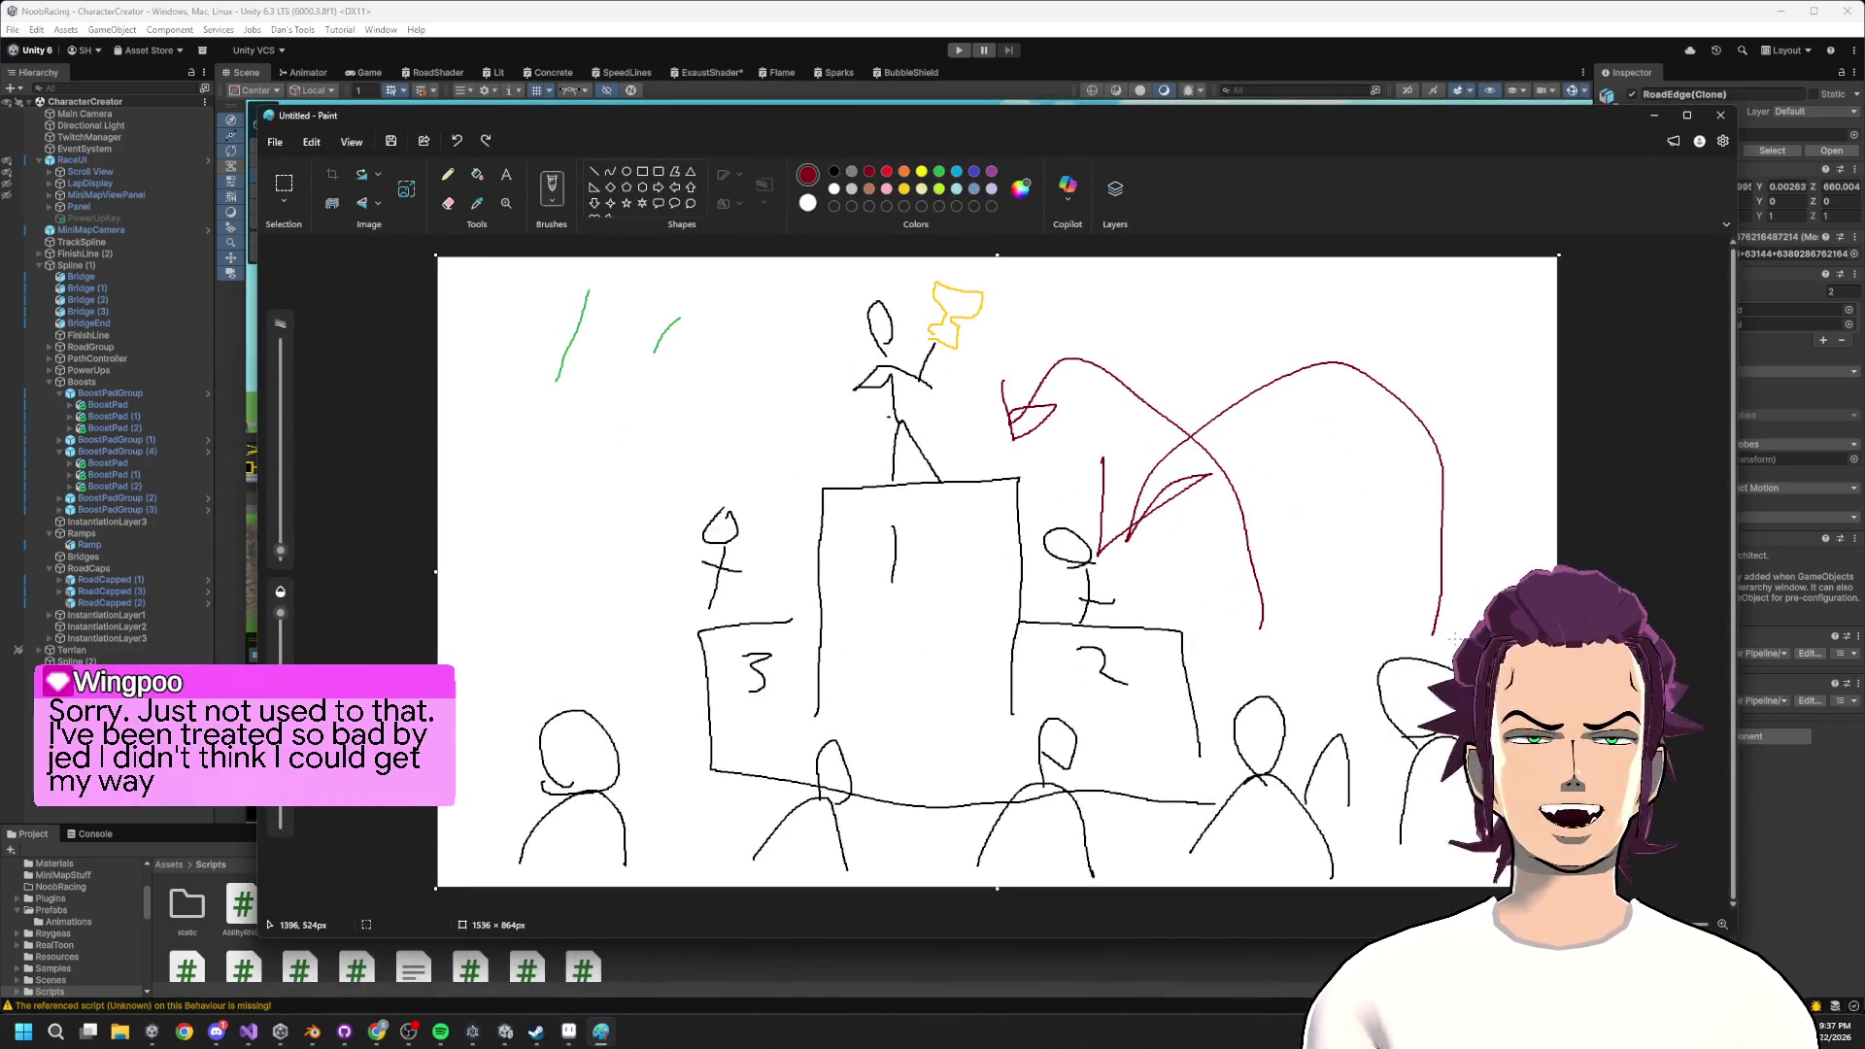
{"action": "key", "text": "ctrl+z"}
{"action": "key", "text": "ctrl+z"}
{"action": "key", "text": "ctrl+z"}
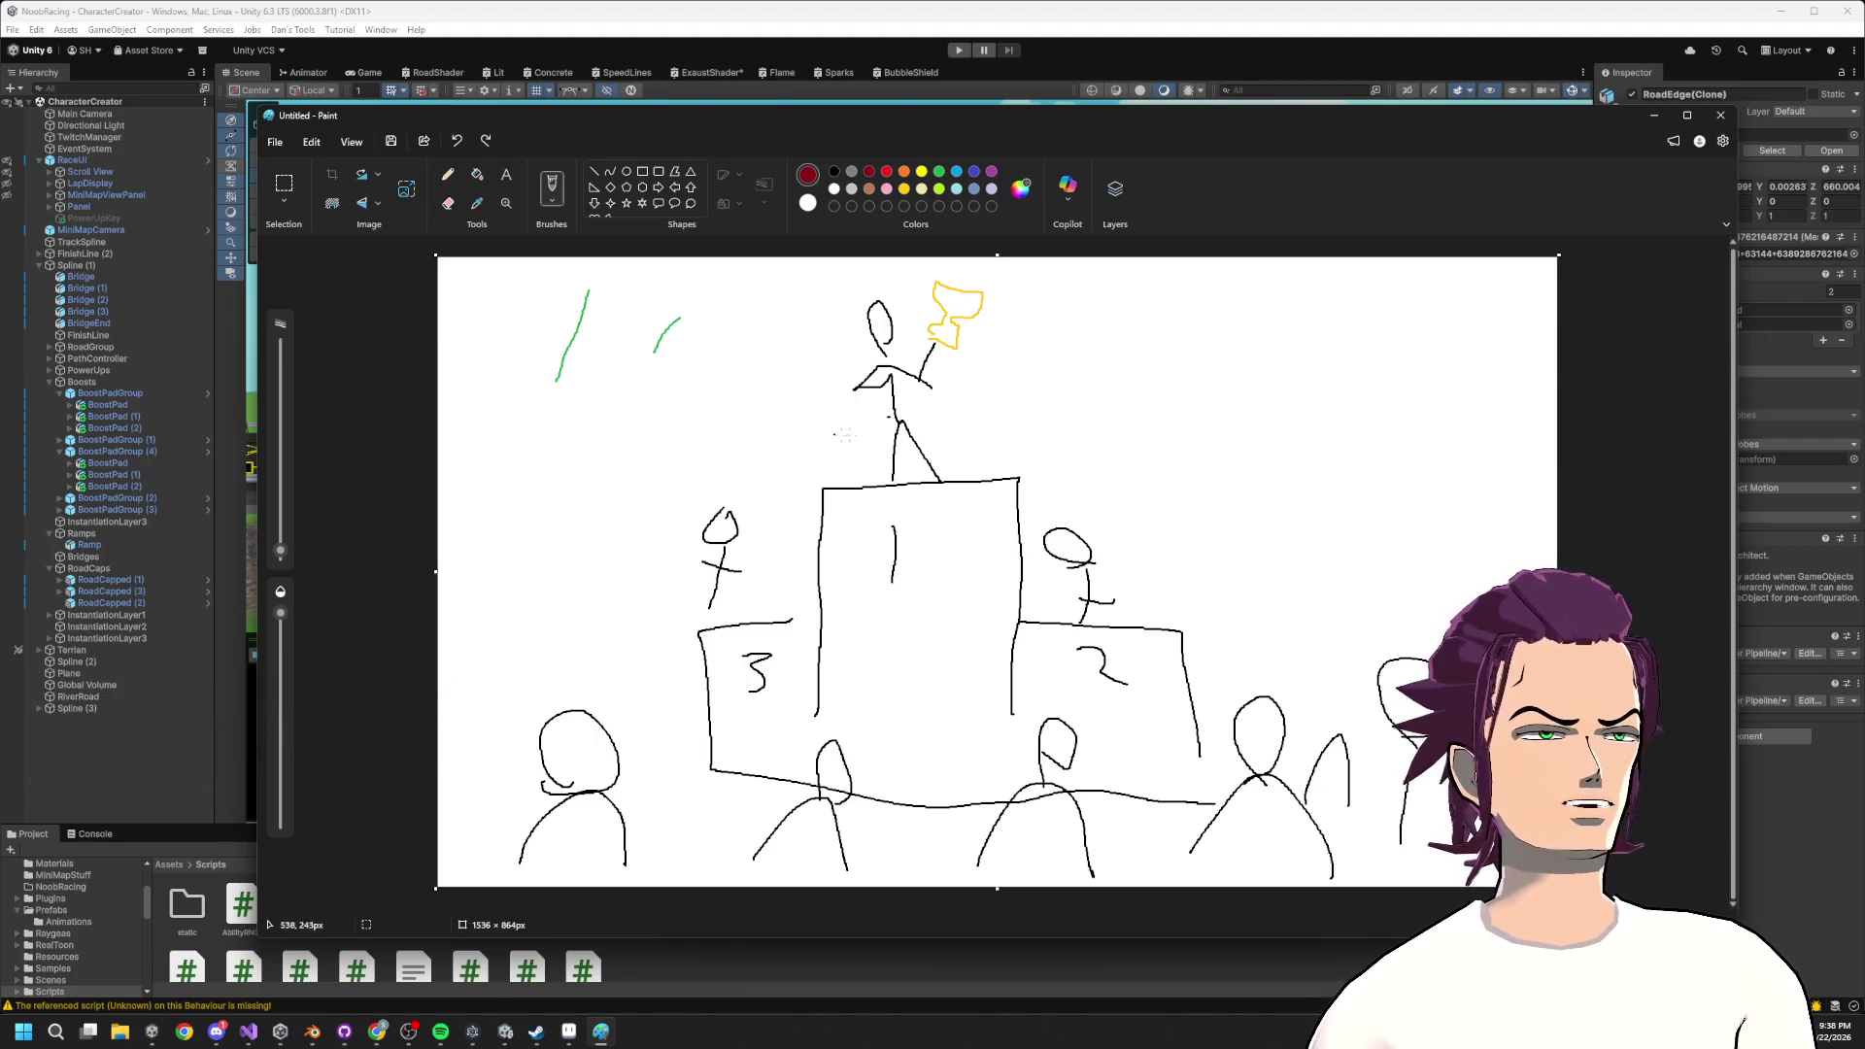
{"action": "left_click_drag", "start_coordinate": [493, 652], "coordinate": [514, 693]}
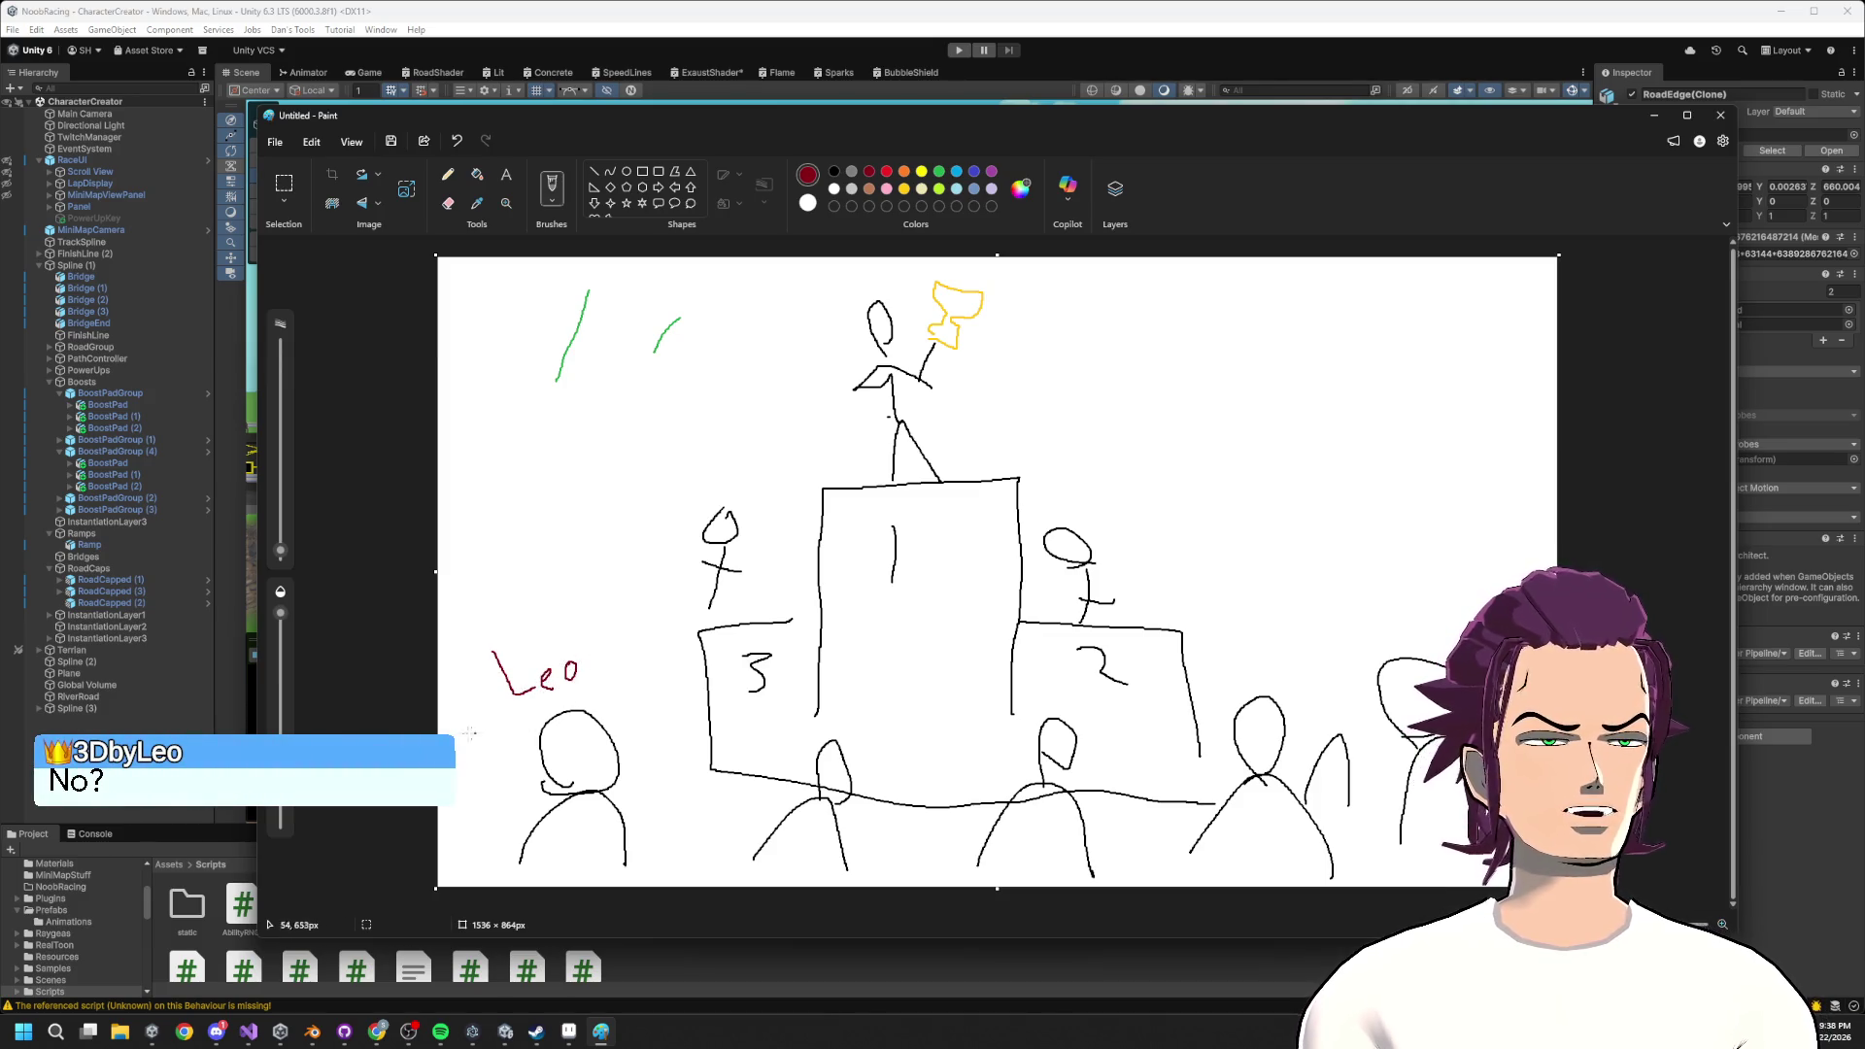
{"action": "left_click_drag", "start_coordinate": [477, 692], "coordinate": [530, 744]}
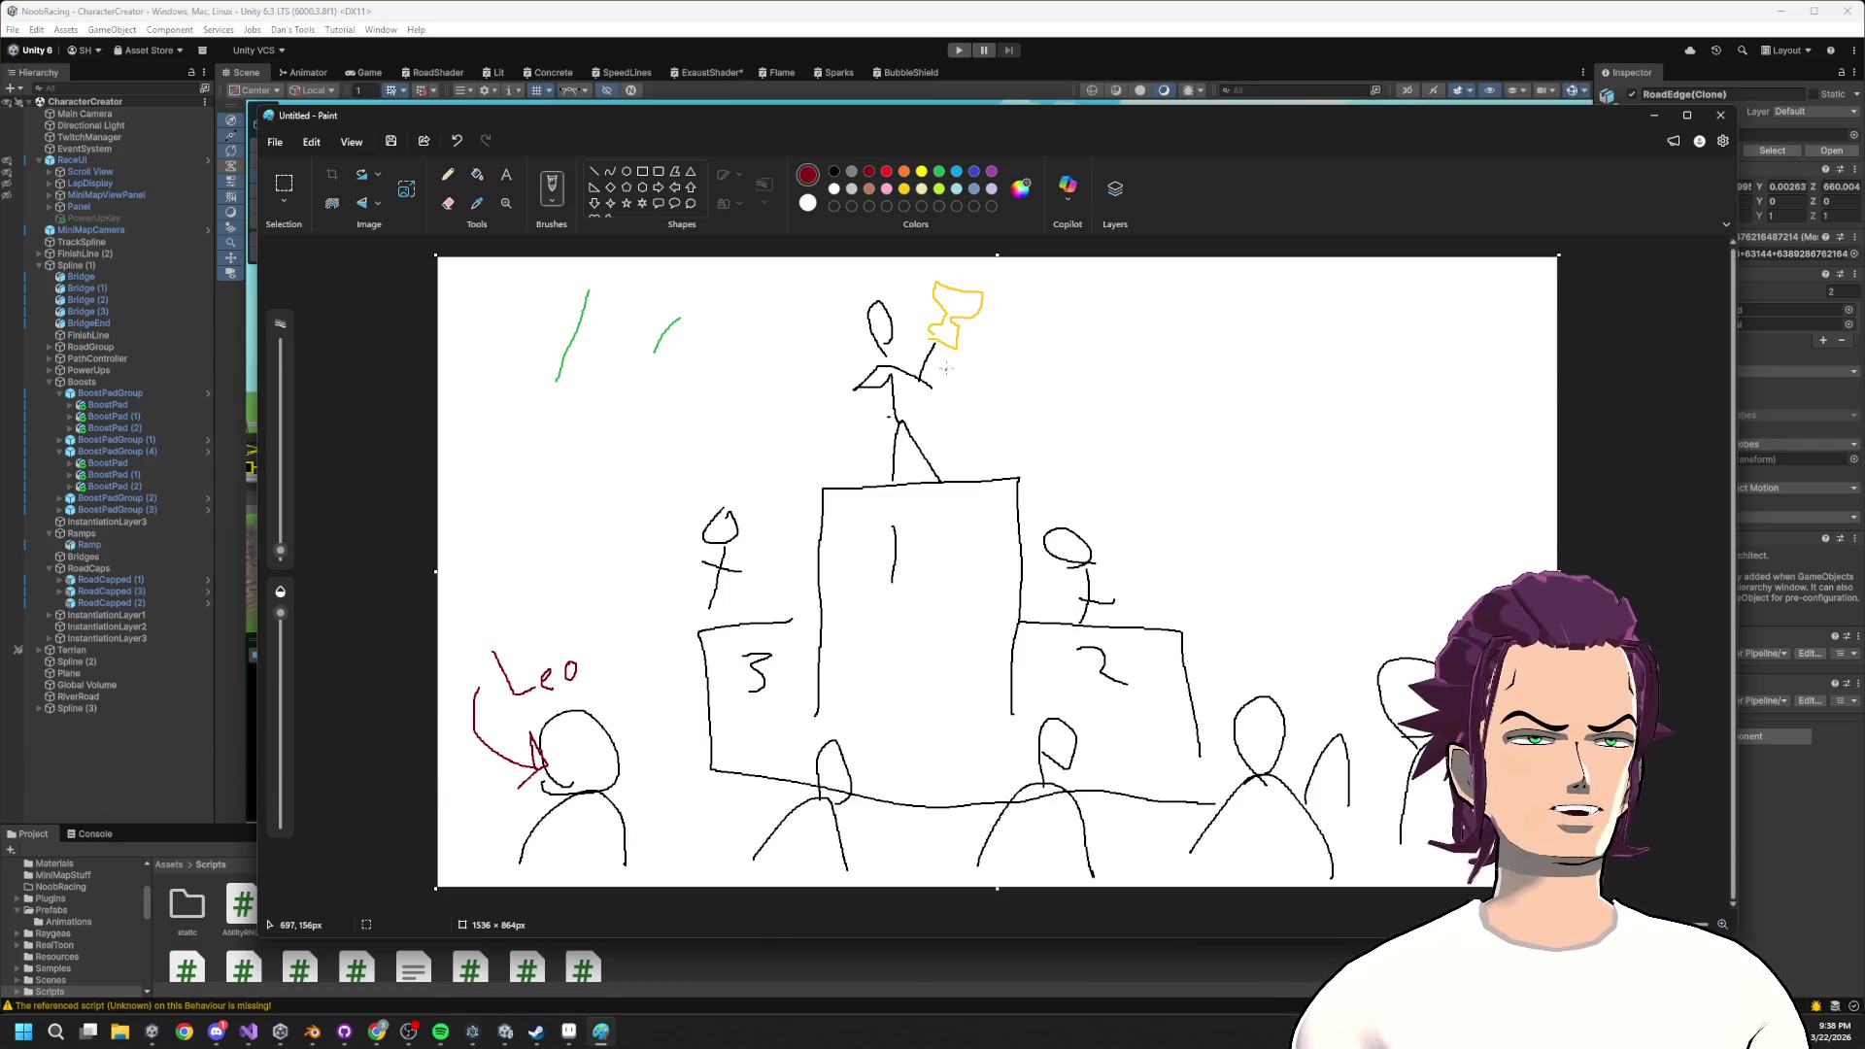
{"action": "left_click_drag", "start_coordinate": [980, 378], "coordinate": [1023, 365]}
{"action": "left_click_drag", "start_coordinate": [957, 384], "coordinate": [972, 341]}
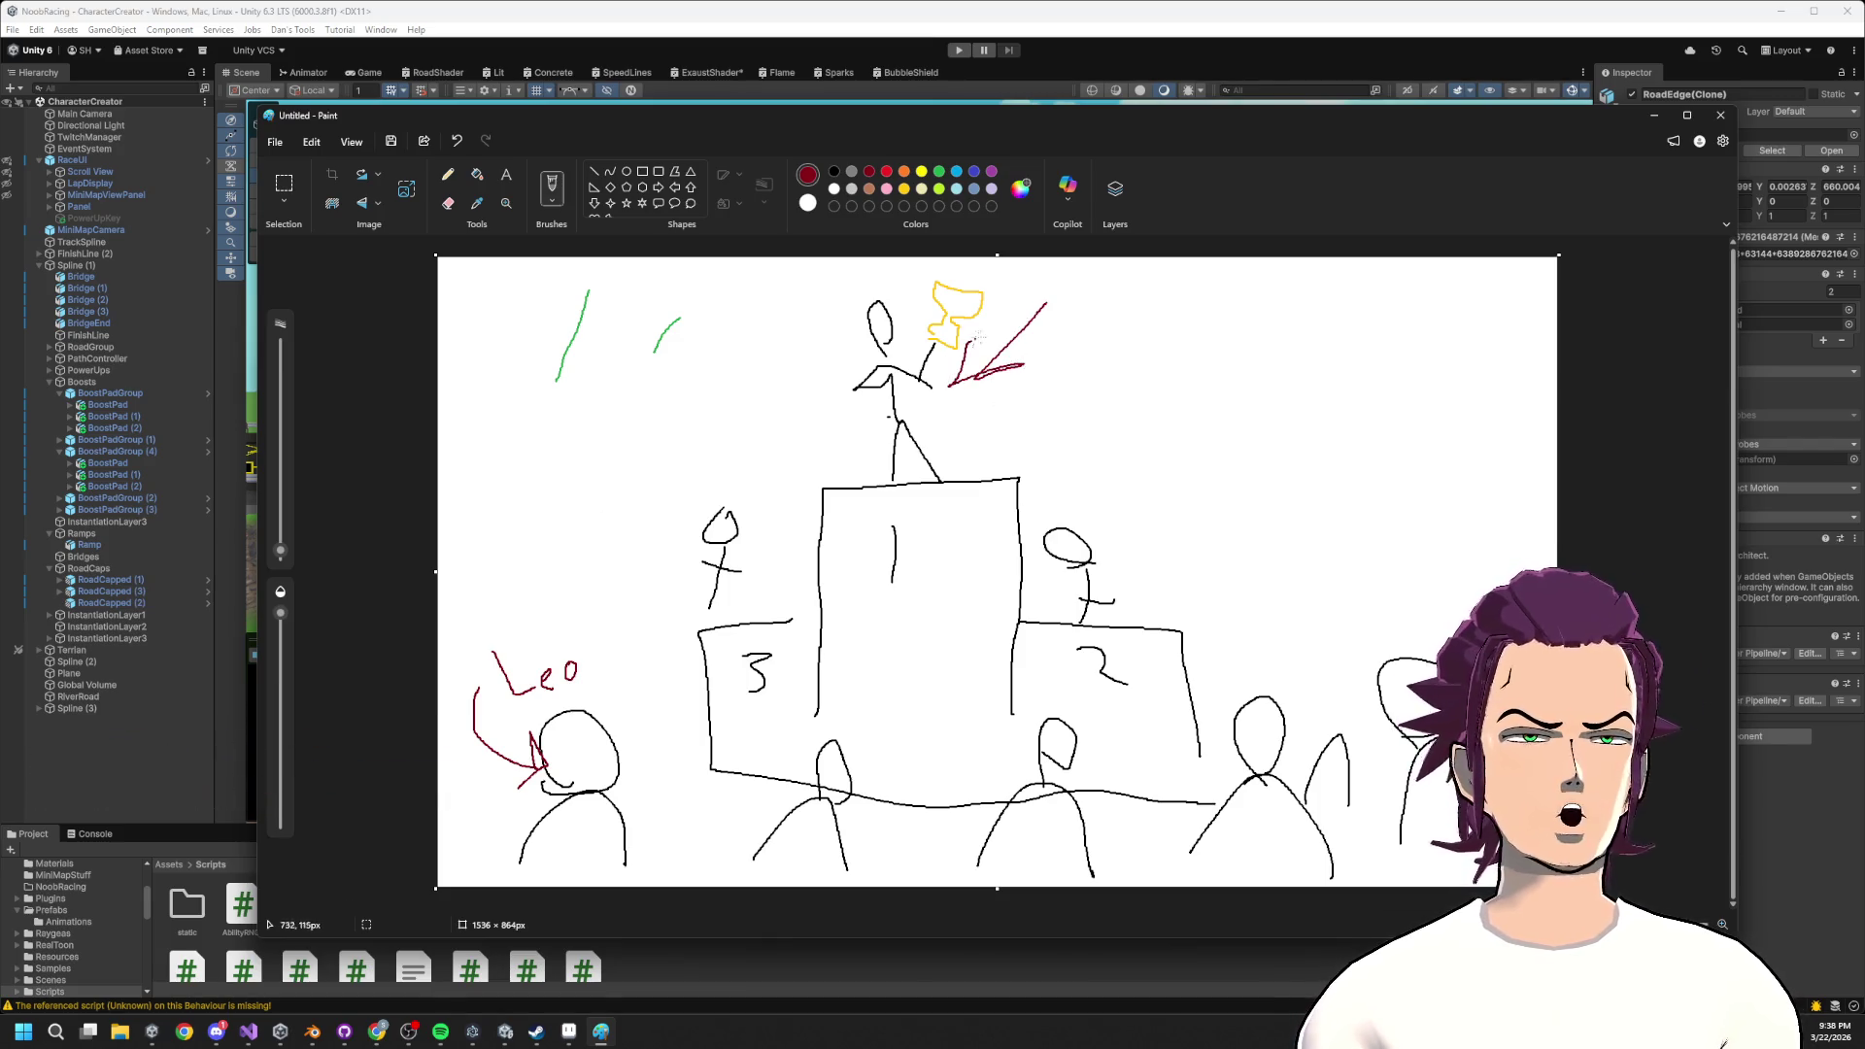
{"action": "key", "text": "ctrl+z"}
{"action": "key", "text": "ctrl+z"}
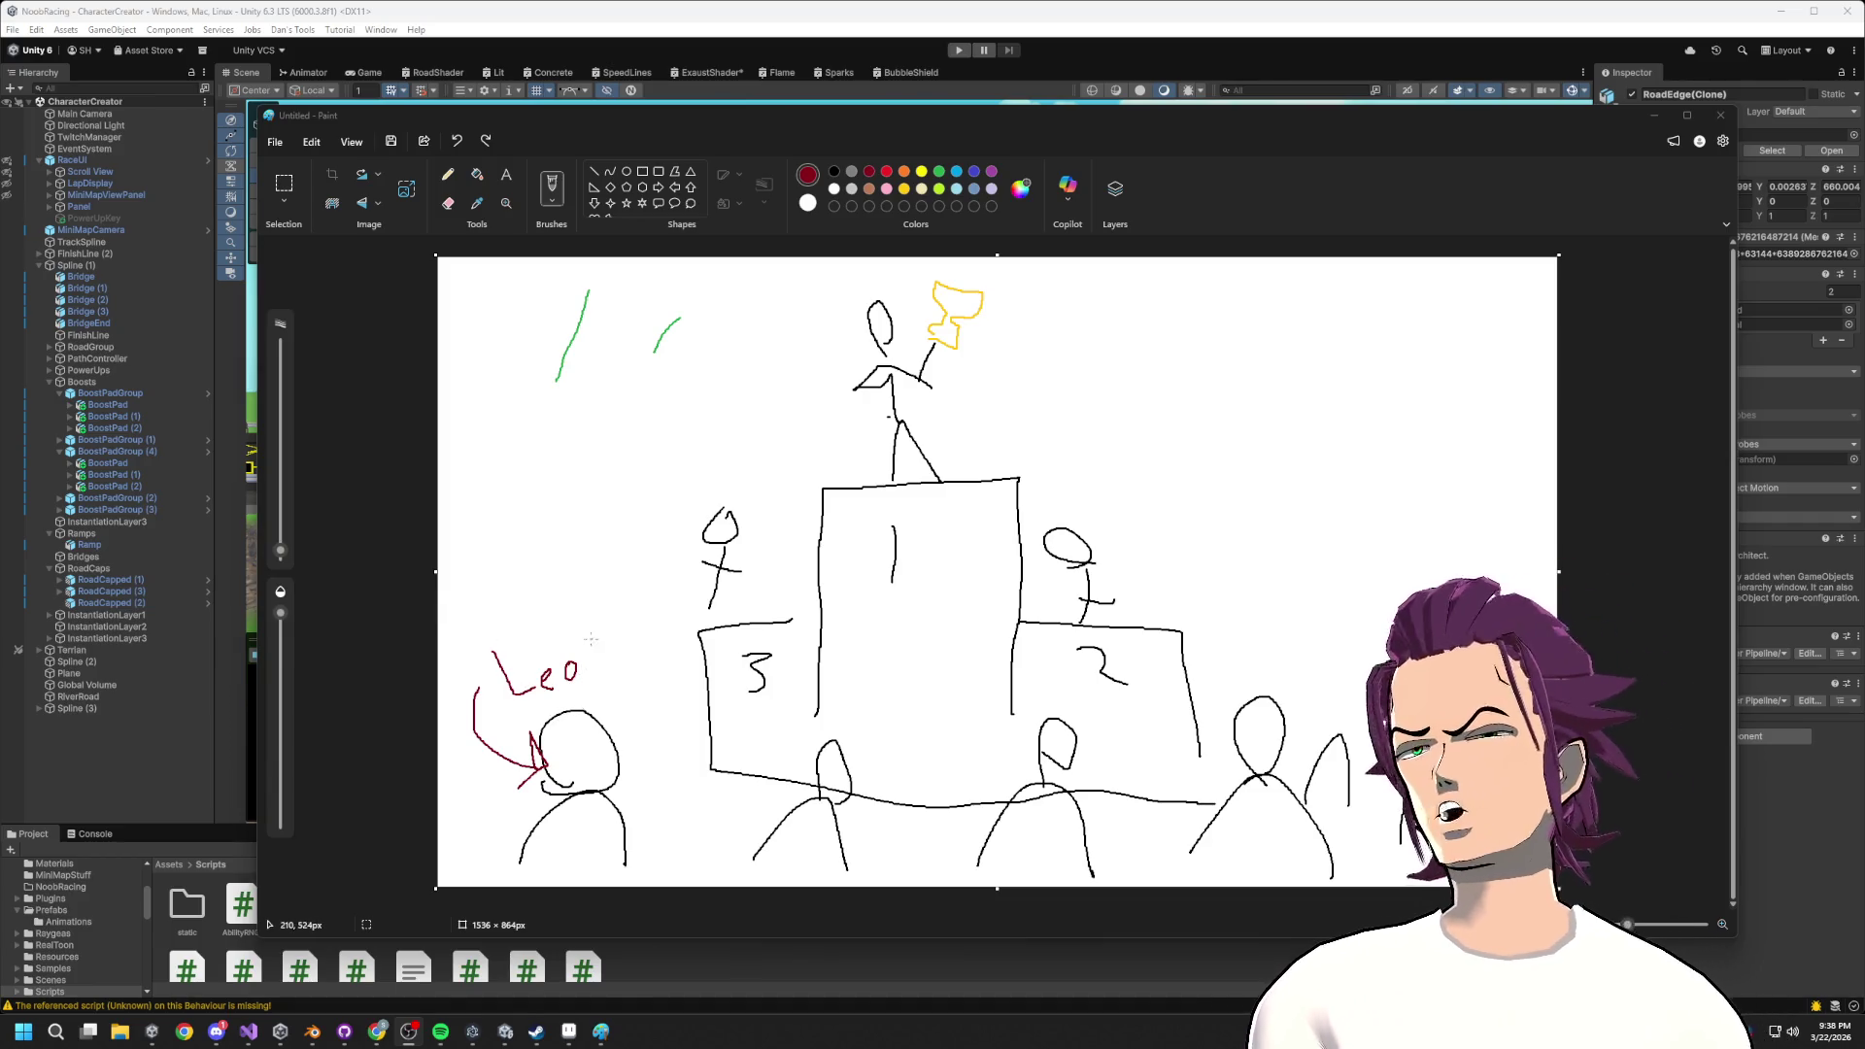
Try arcs from the spectators toward the podium figures, undoing the extras.
{"action": "mouse_move", "coordinate": [611, 658]}
{"action": "left_mouse_down"}
{"action": "mouse_move", "coordinate": [589, 529]}
{"action": "mouse_move", "coordinate": [821, 406]}
{"action": "mouse_move", "coordinate": [808, 440]}
{"action": "left_mouse_up"}
{"action": "key", "text": "ctrl+z"}
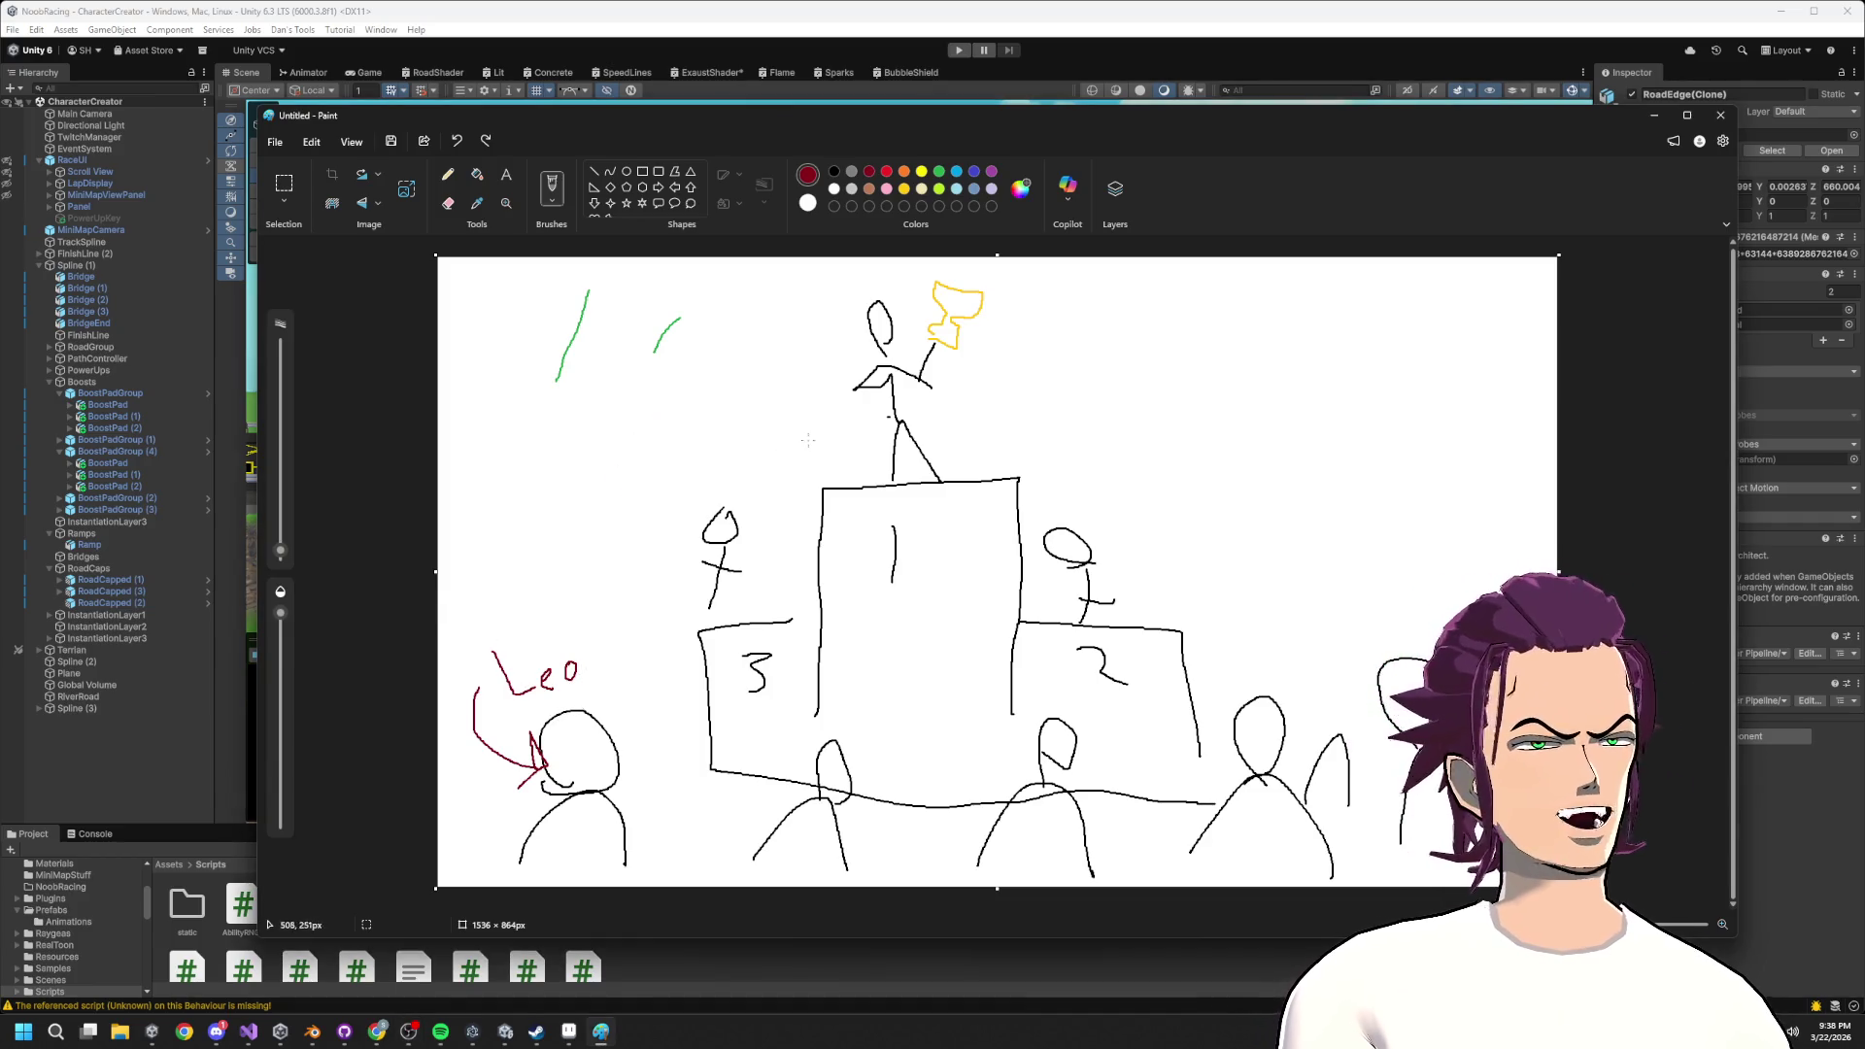
{"action": "mouse_move", "coordinate": [589, 663]}
{"action": "left_mouse_down"}
{"action": "mouse_move", "coordinate": [697, 332]}
{"action": "mouse_move", "coordinate": [816, 373]}
{"action": "left_mouse_up"}
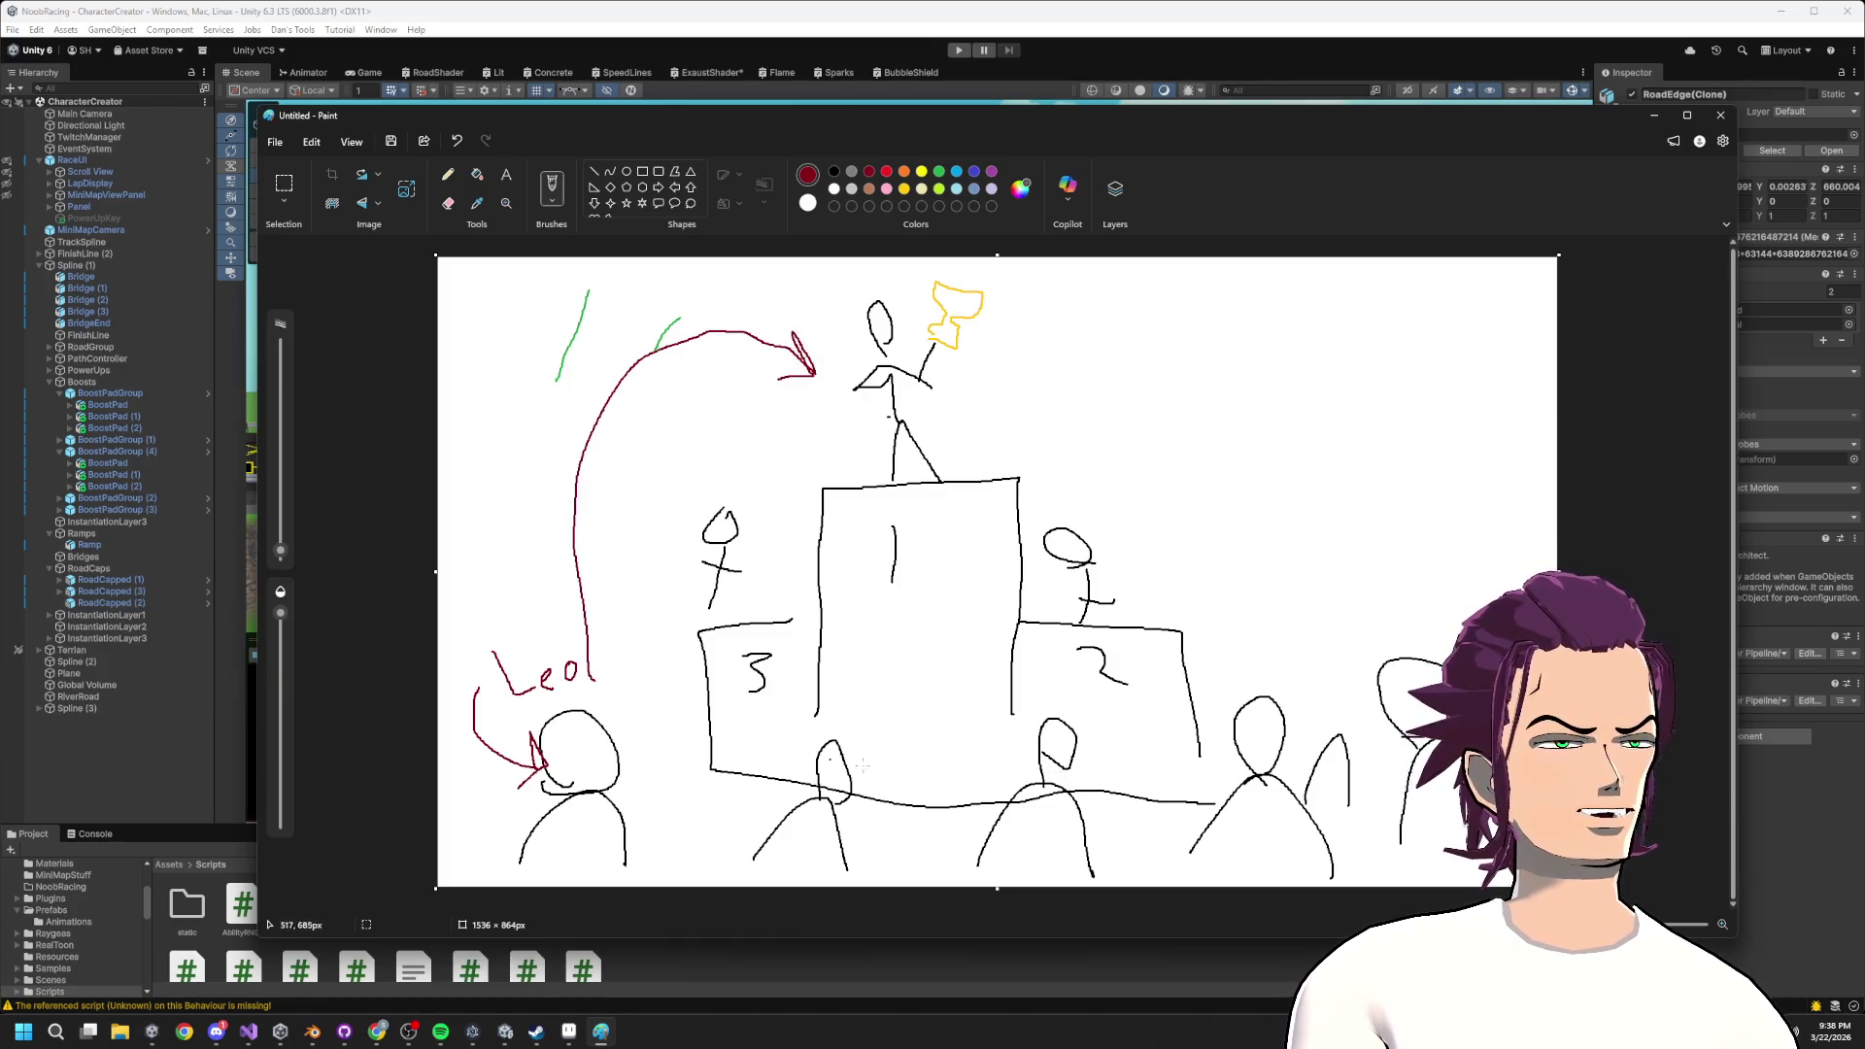
{"action": "mouse_move", "coordinate": [1400, 676]}
{"action": "left_mouse_down"}
{"action": "mouse_move", "coordinate": [1181, 406]}
{"action": "mouse_move", "coordinate": [1016, 472]}
{"action": "left_mouse_up"}
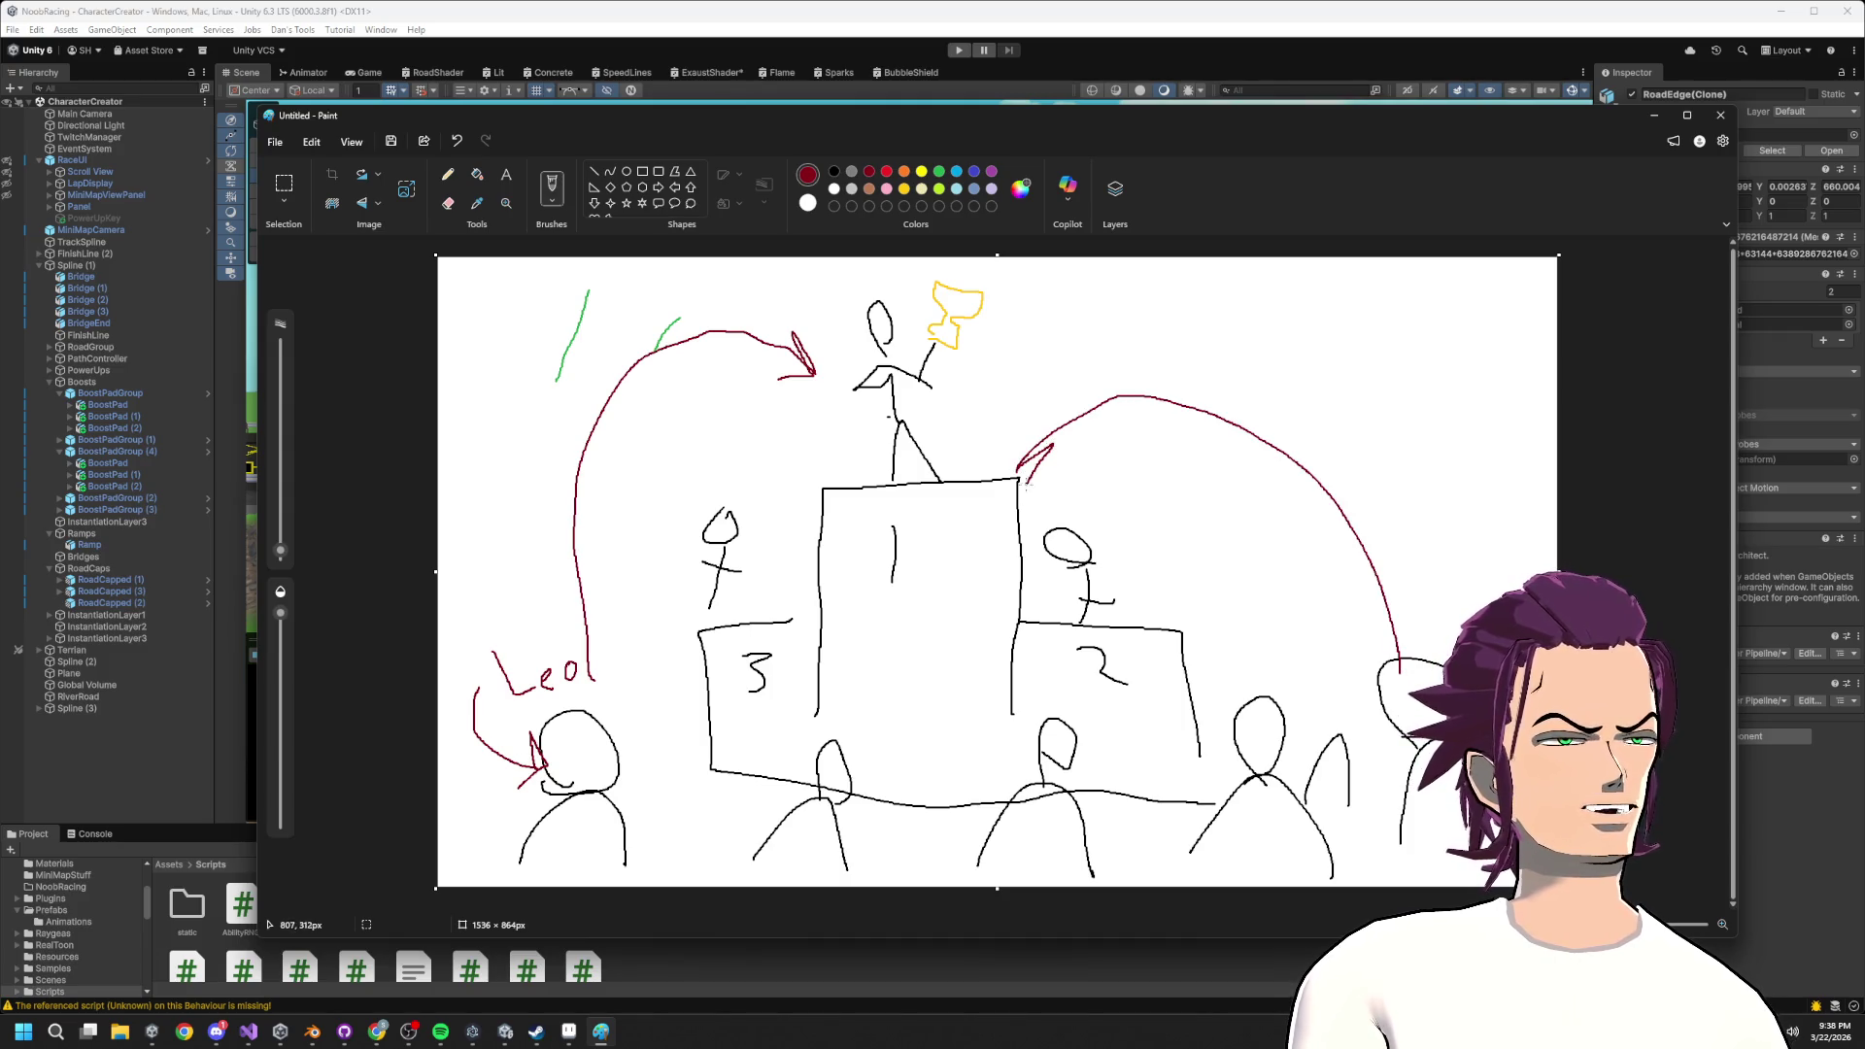
{"action": "mouse_move", "coordinate": [1276, 695]}
{"action": "left_mouse_down"}
{"action": "mouse_move", "coordinate": [1238, 583]}
{"action": "mouse_move", "coordinate": [1119, 555]}
{"action": "left_mouse_up"}
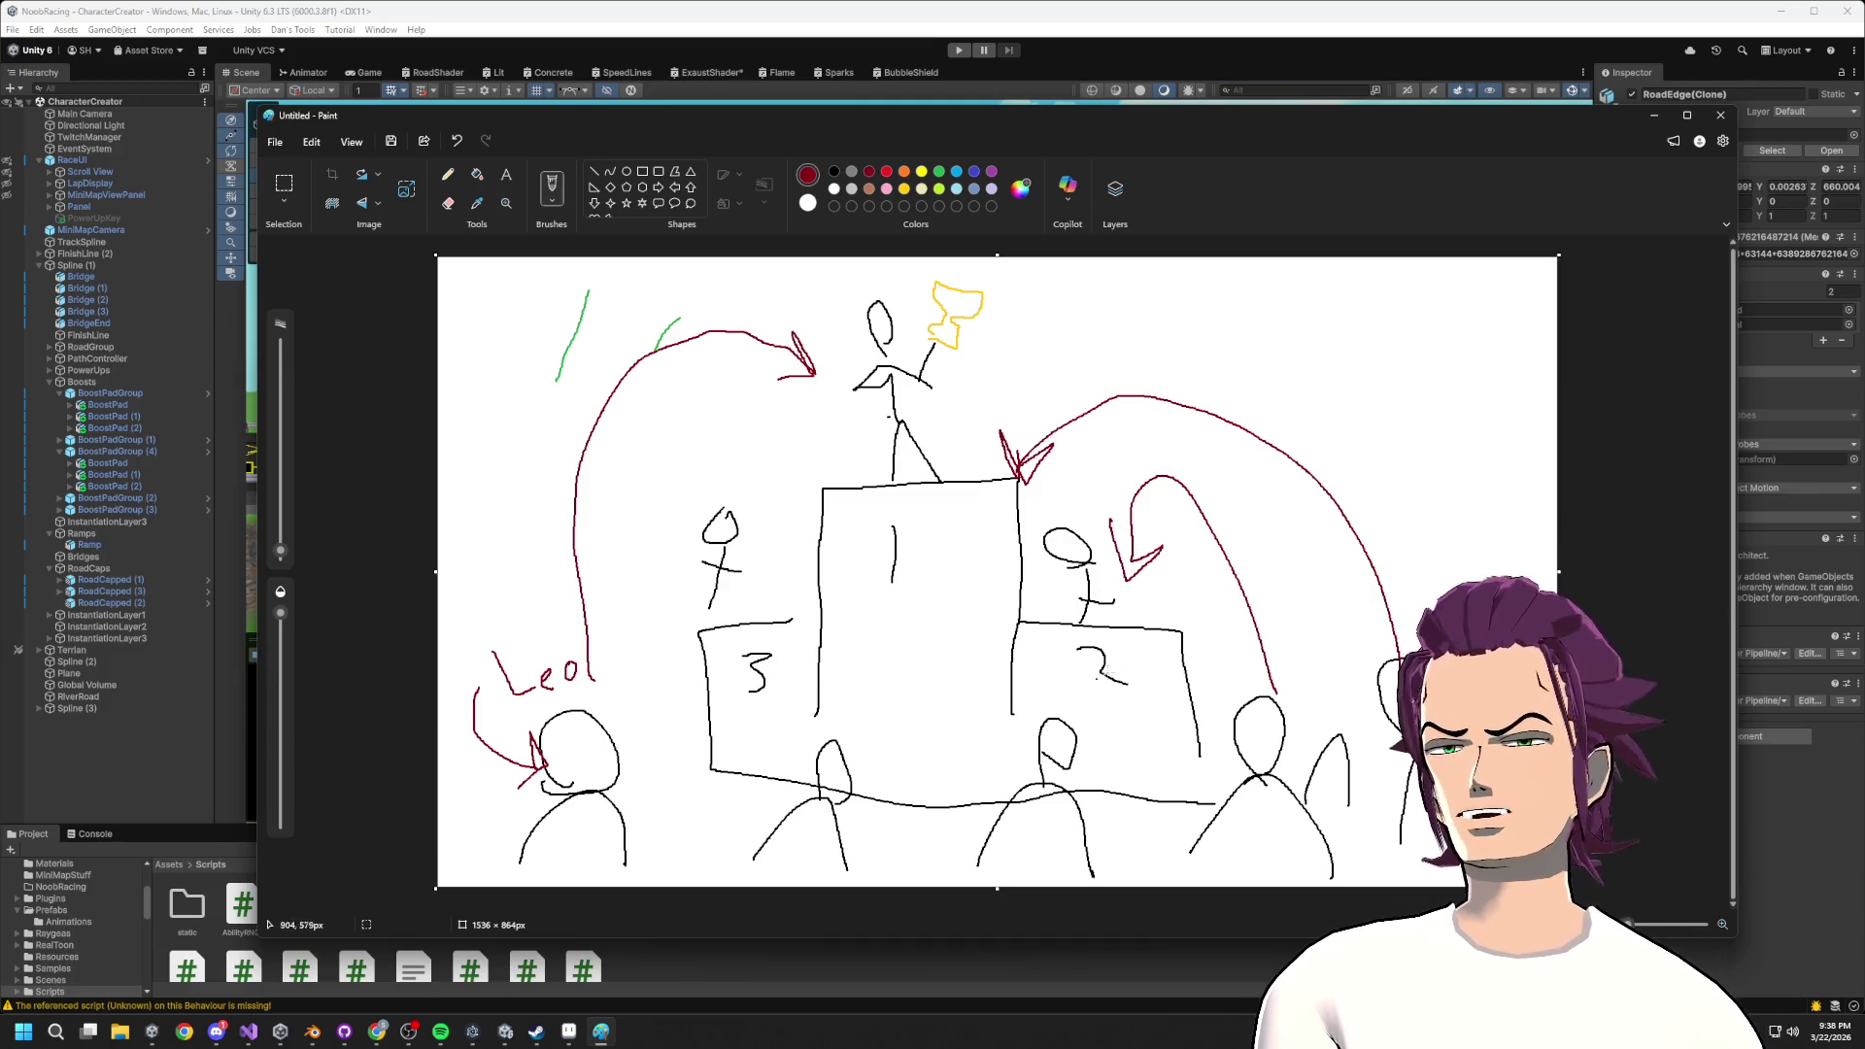
{"action": "mouse_move", "coordinate": [1059, 738]}
{"action": "left_mouse_down"}
{"action": "mouse_move", "coordinate": [1093, 493]}
{"action": "mouse_move", "coordinate": [921, 480]}
{"action": "mouse_move", "coordinate": [951, 503]}
{"action": "left_mouse_up"}
{"action": "key", "text": "ctrl+z"}
{"action": "key", "text": "ctrl+z"}
{"action": "key", "text": "ctrl+z"}
{"action": "key", "text": "ctrl+z"}
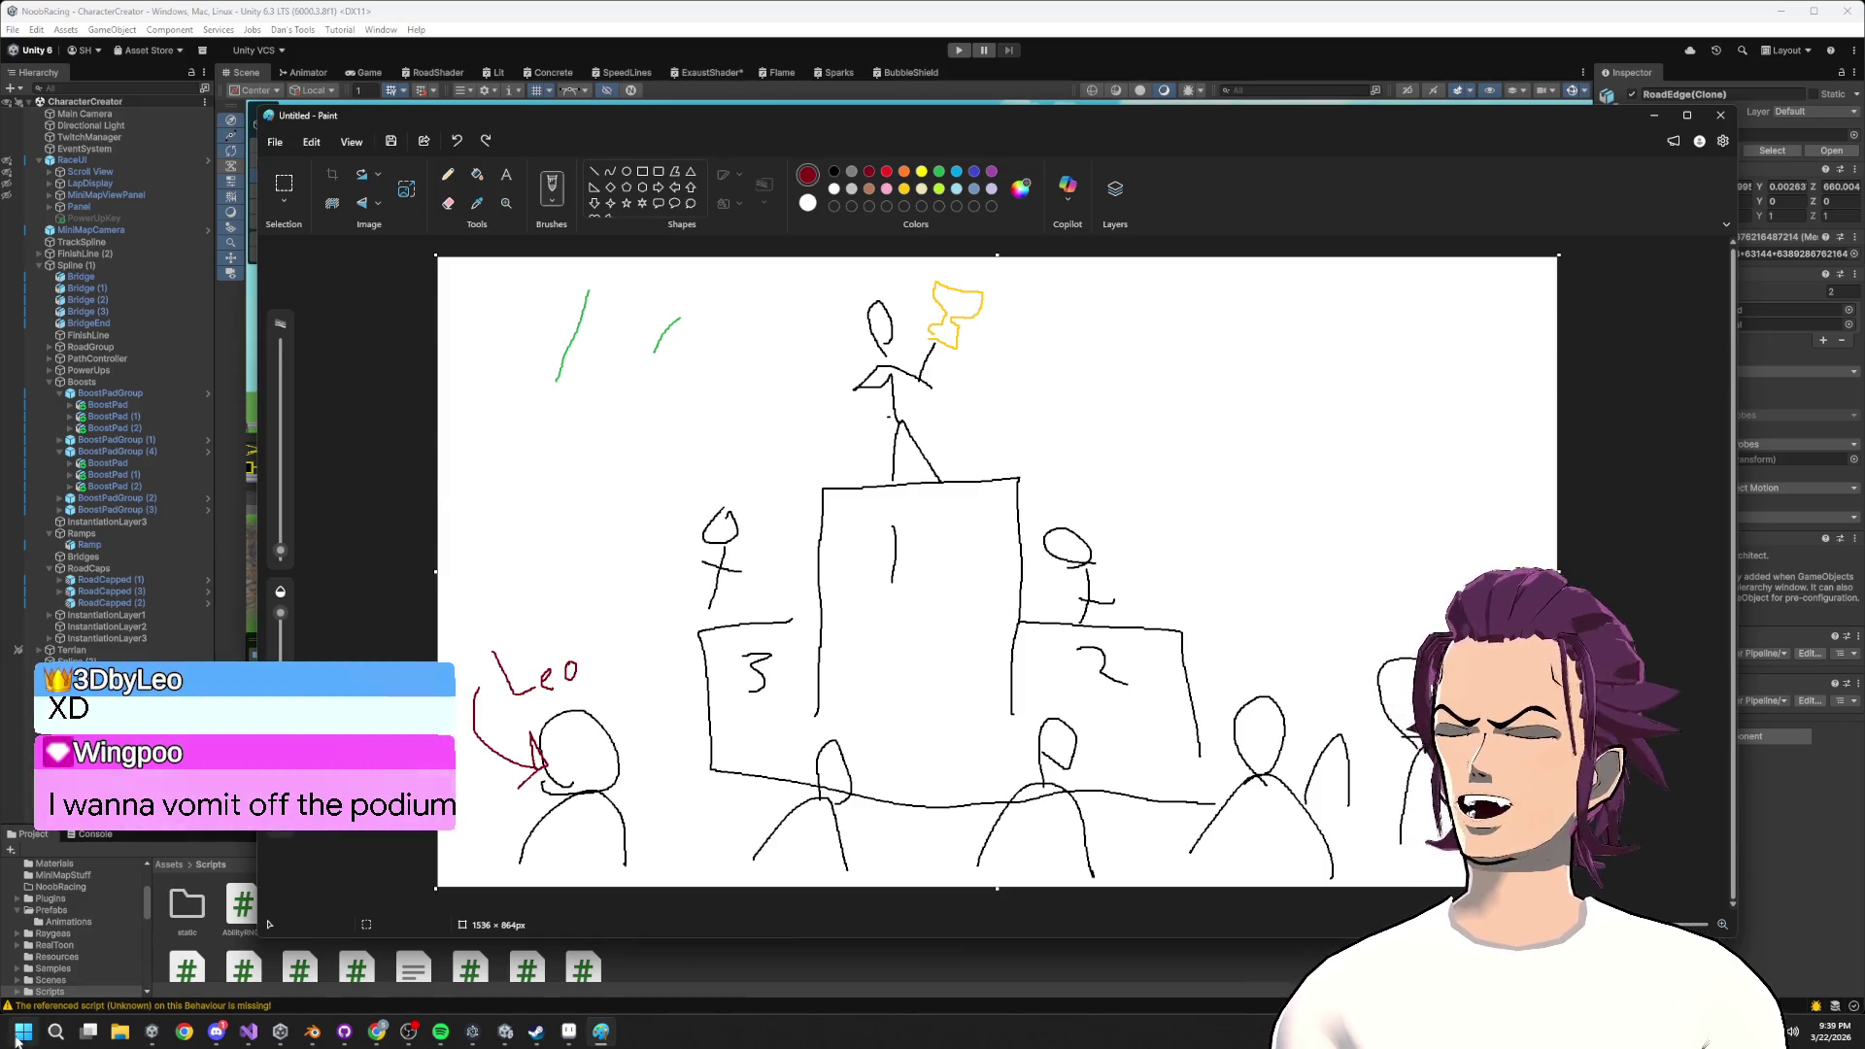
Draw an arc down from the winner's head, keeping one and undoing the others.
{"action": "mouse_move", "coordinate": [879, 341]}
{"action": "left_mouse_down"}
{"action": "mouse_move", "coordinate": [647, 564]}
{"action": "mouse_move", "coordinate": [636, 601]}
{"action": "left_mouse_up"}
{"action": "left_click_drag", "start_coordinate": [874, 330], "coordinate": [549, 644]}
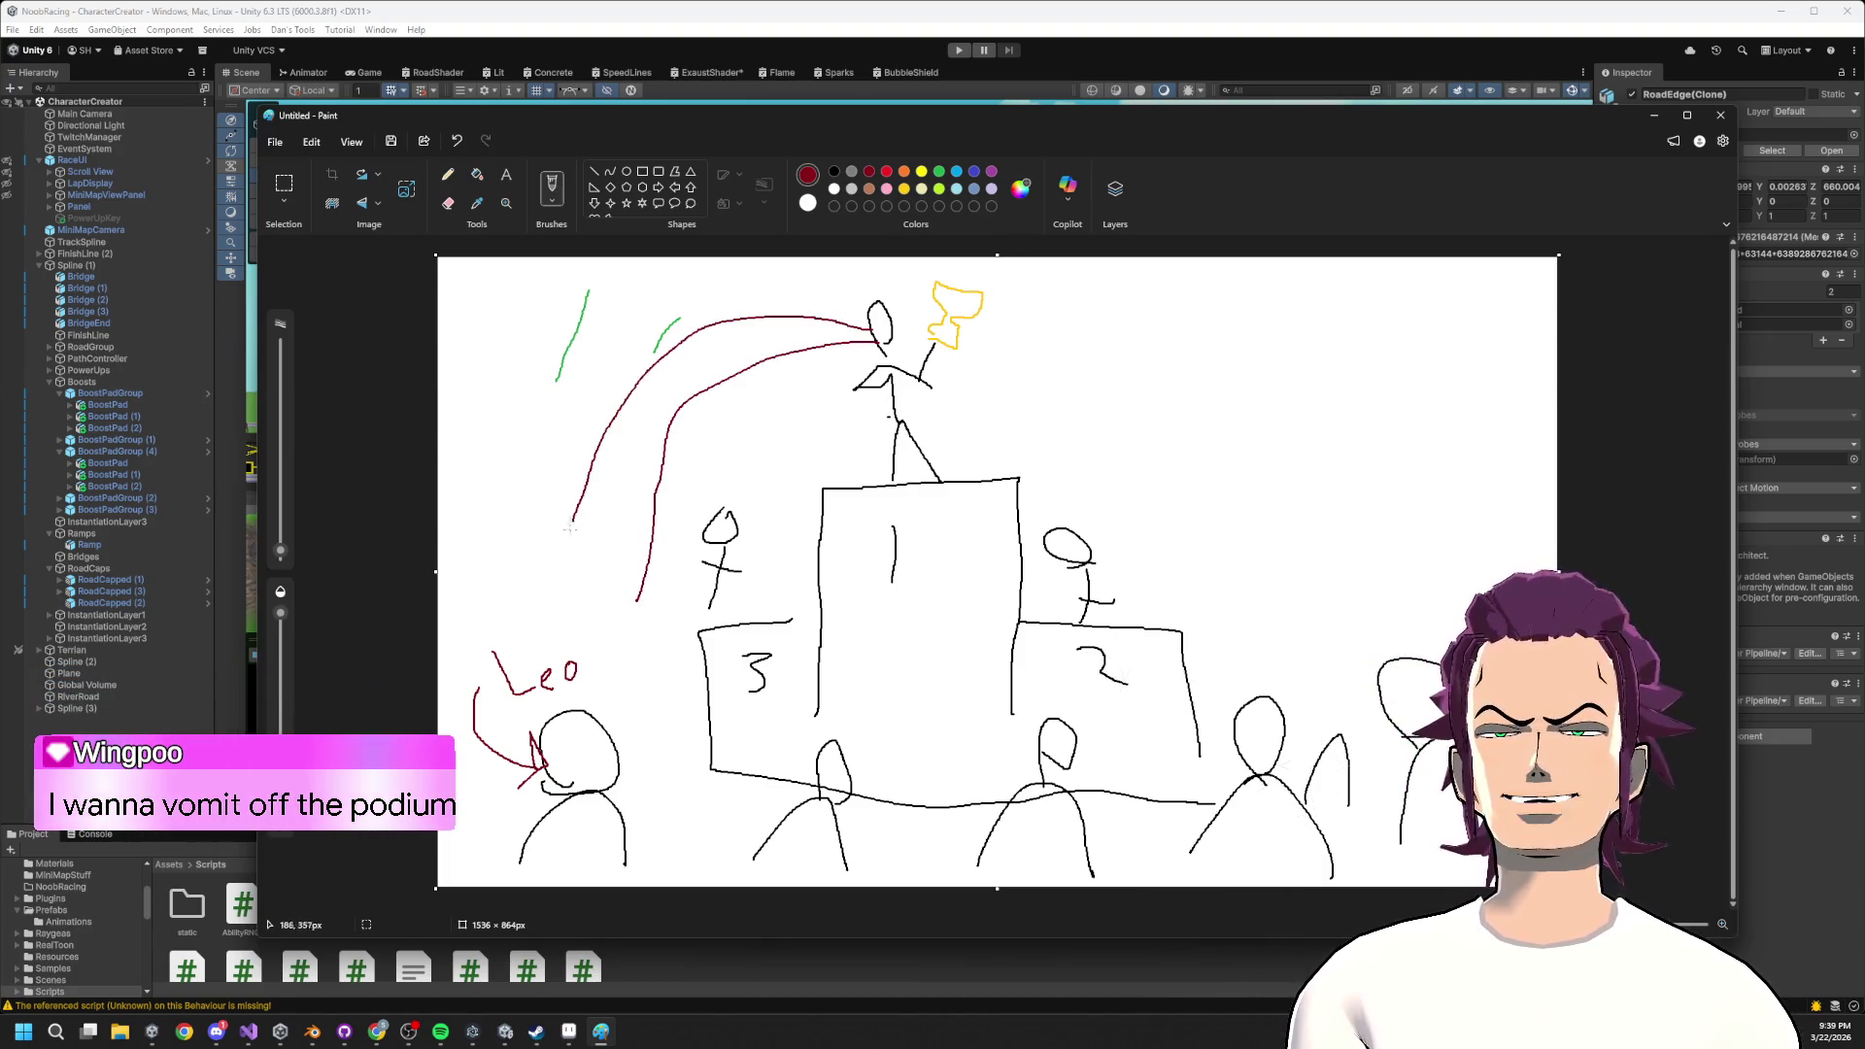
{"action": "left_click_drag", "start_coordinate": [875, 335], "coordinate": [610, 758]}
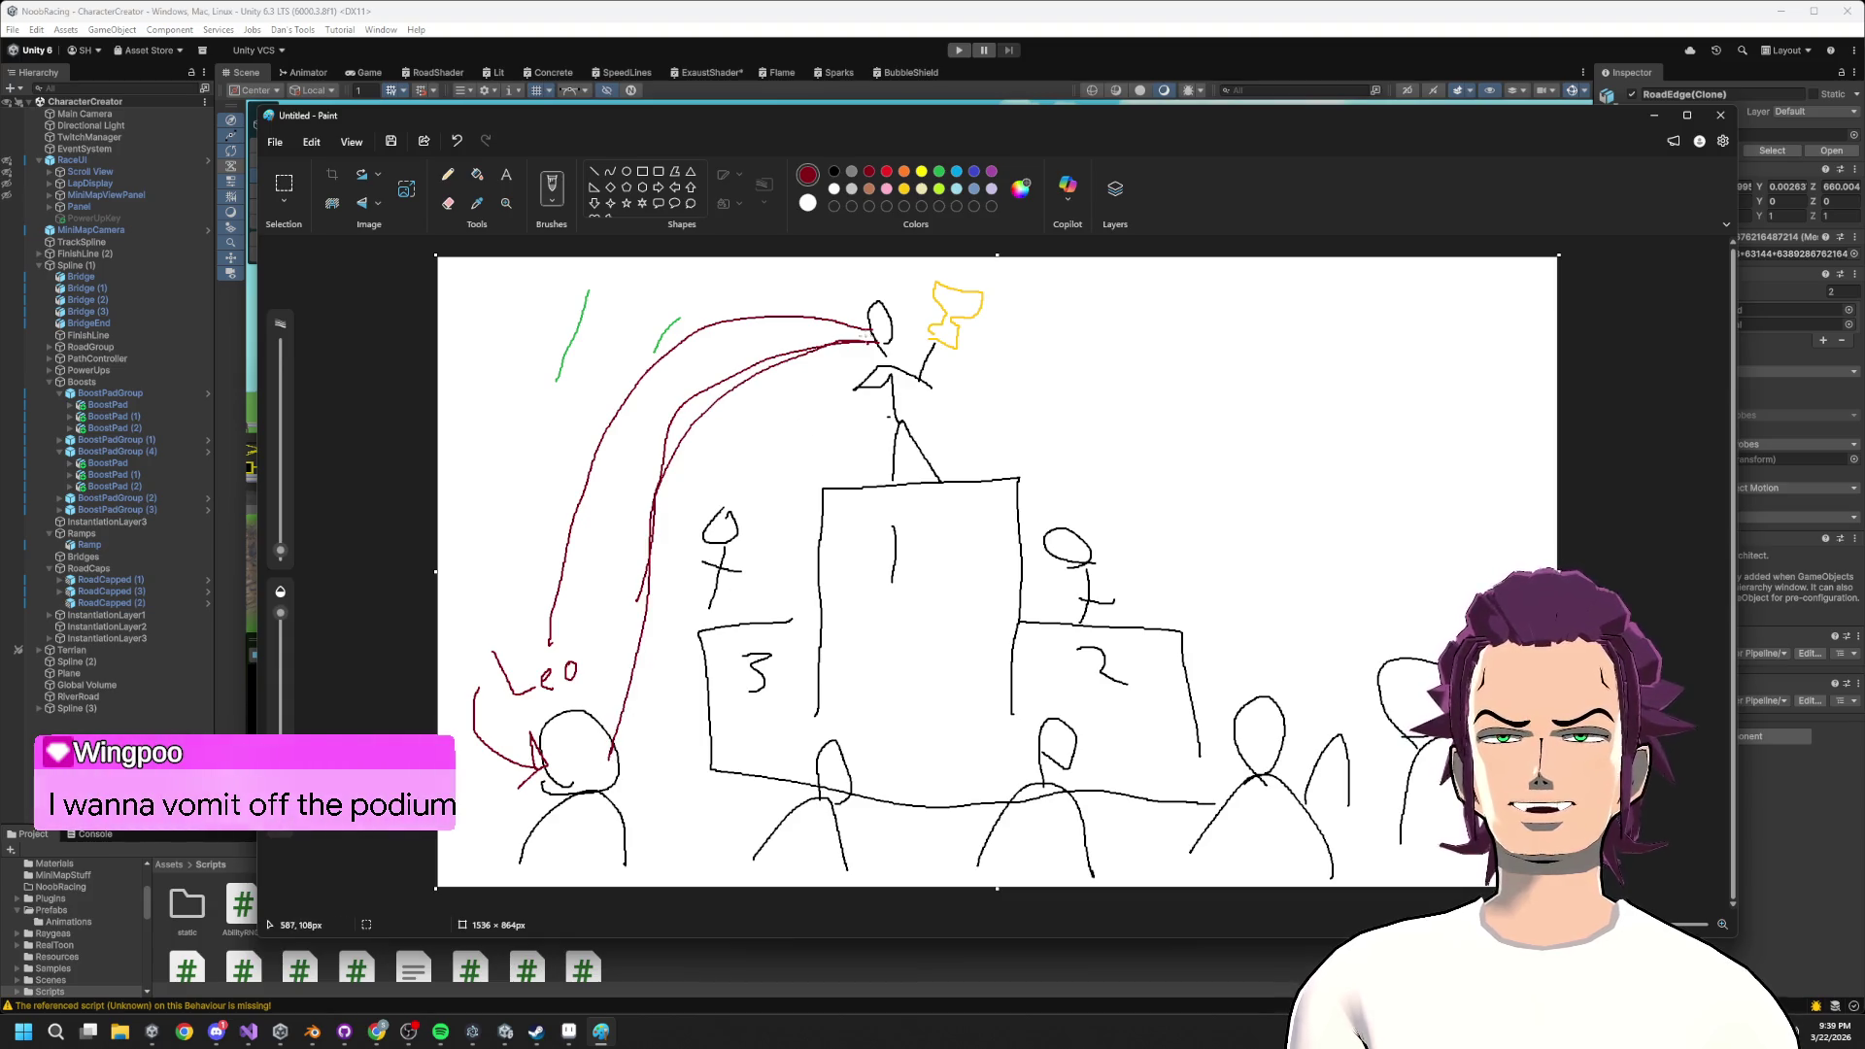
{"action": "mouse_move", "coordinate": [896, 310]}
{"action": "left_mouse_down"}
{"action": "mouse_move", "coordinate": [874, 289]}
{"action": "mouse_move", "coordinate": [629, 293]}
{"action": "mouse_move", "coordinate": [529, 637]}
{"action": "left_mouse_up"}
{"action": "key", "text": "ctrl+z"}
{"action": "key", "text": "ctrl+z"}
{"action": "key", "text": "ctrl+z"}
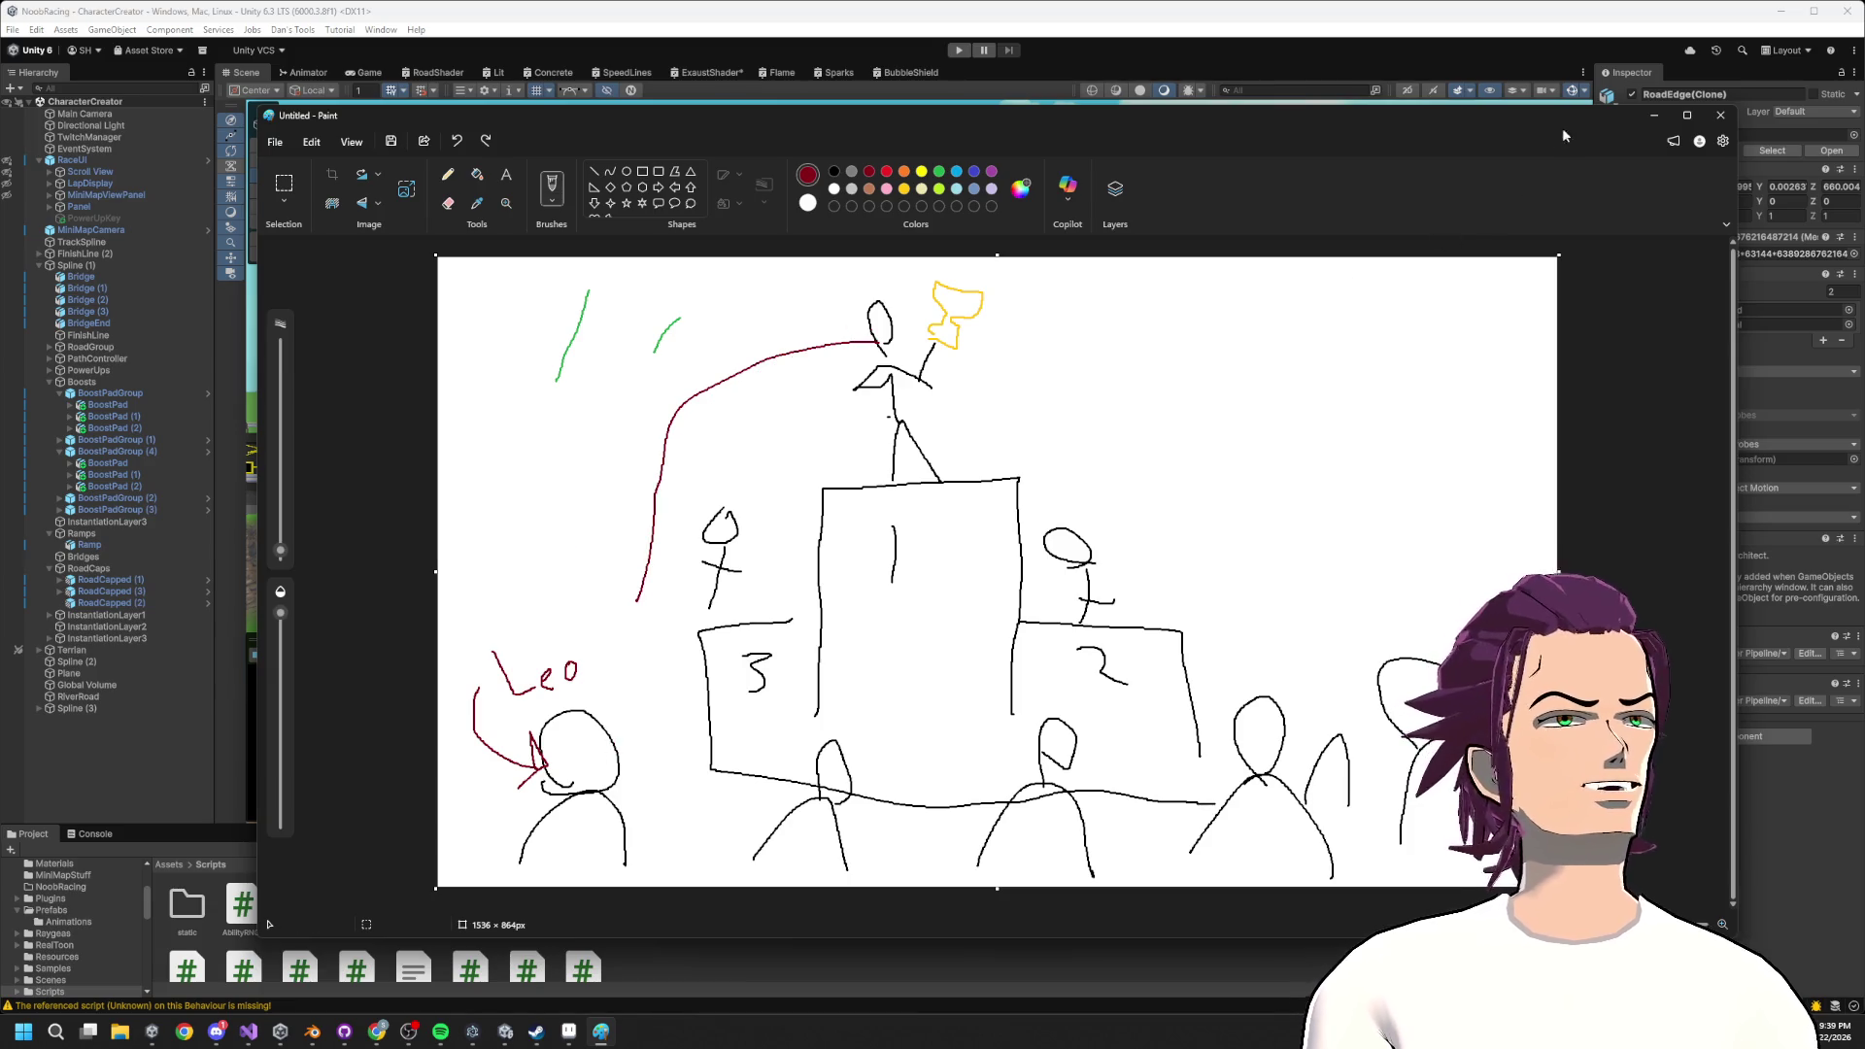
{"action": "left_click", "coordinate": [1663, 118]}
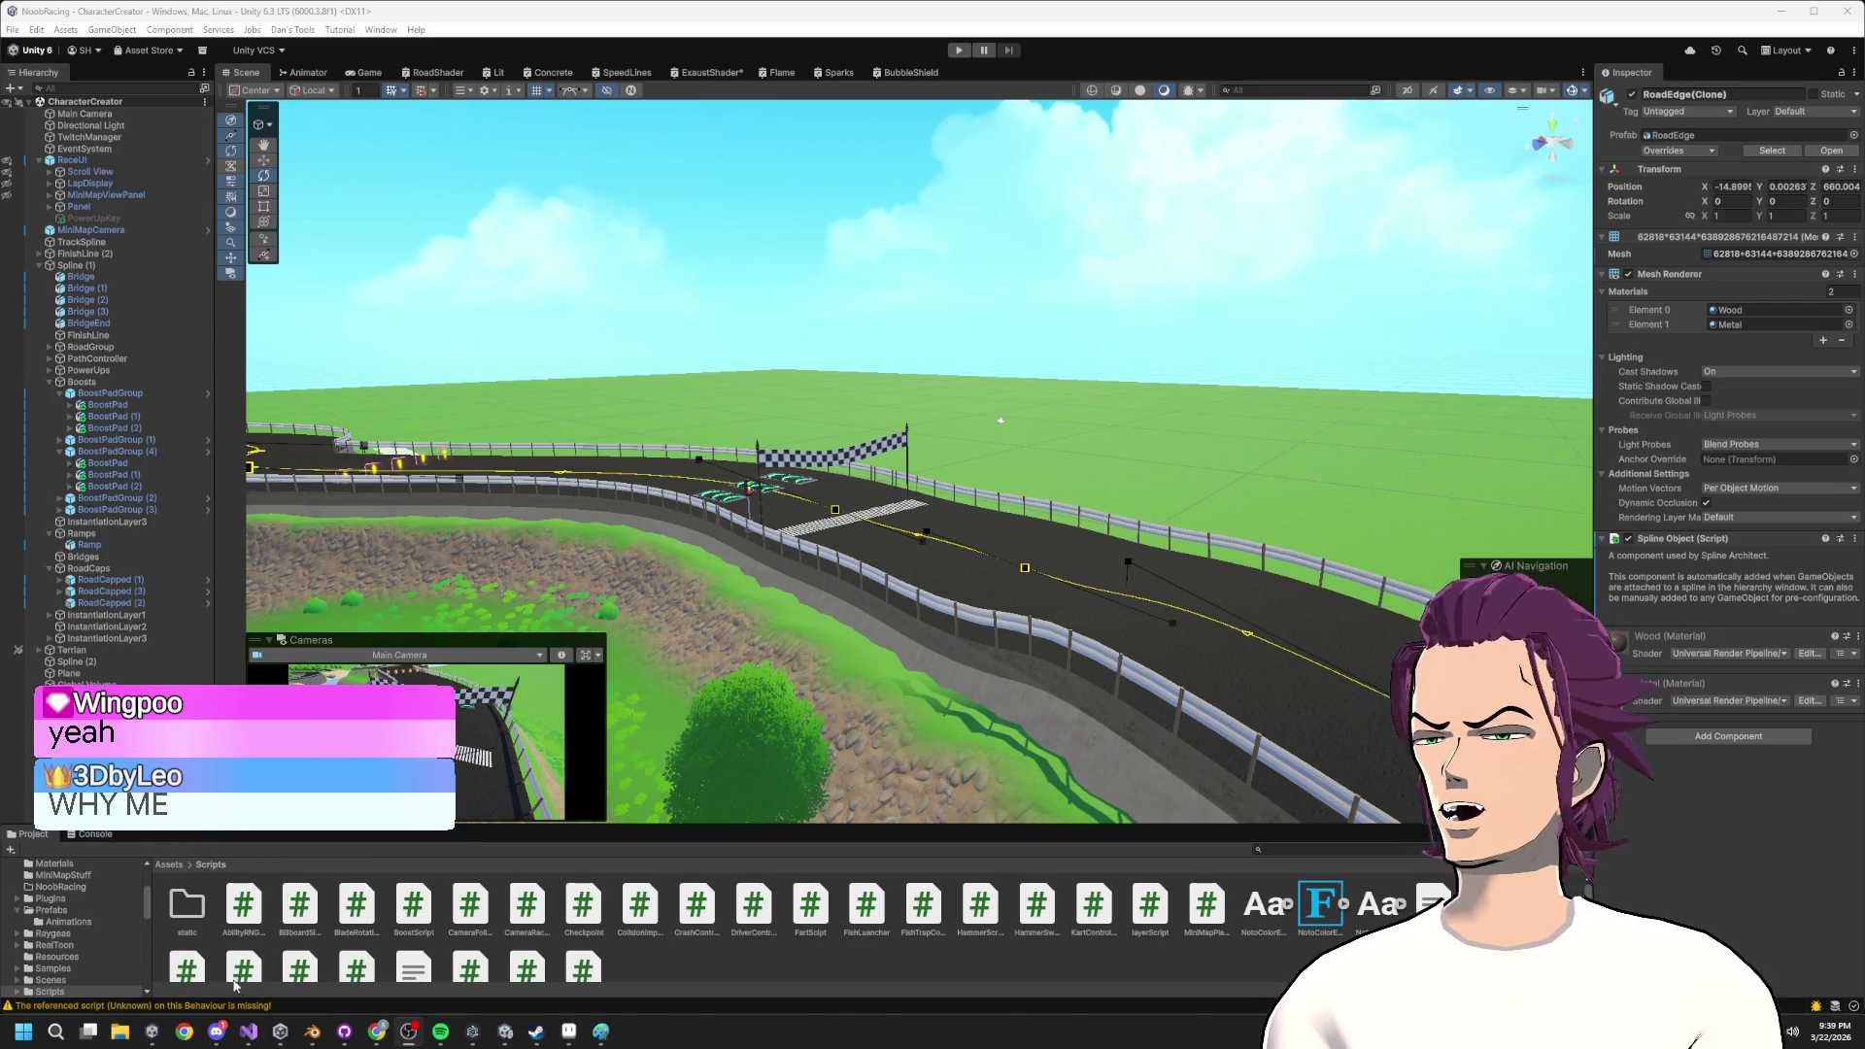
Expand the AI Navigation overlay in the Scene view.
{"action": "left_click", "coordinate": [1484, 565]}
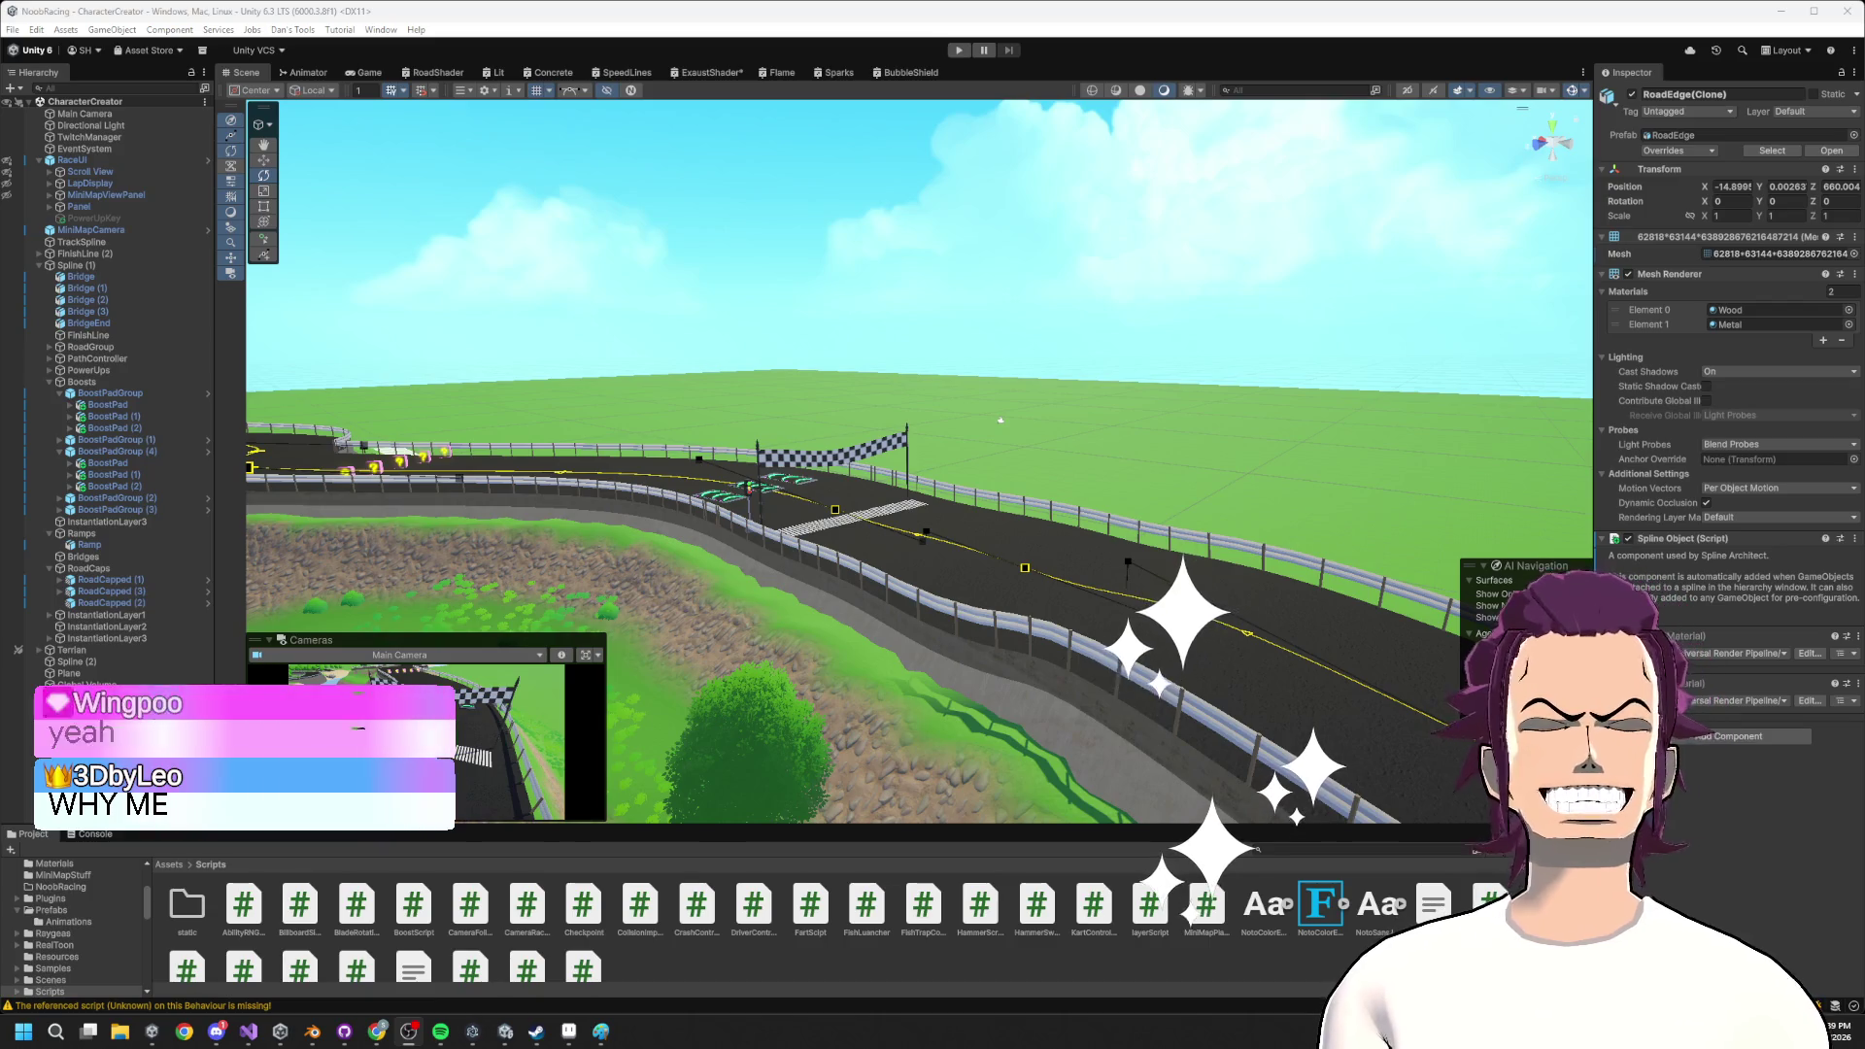